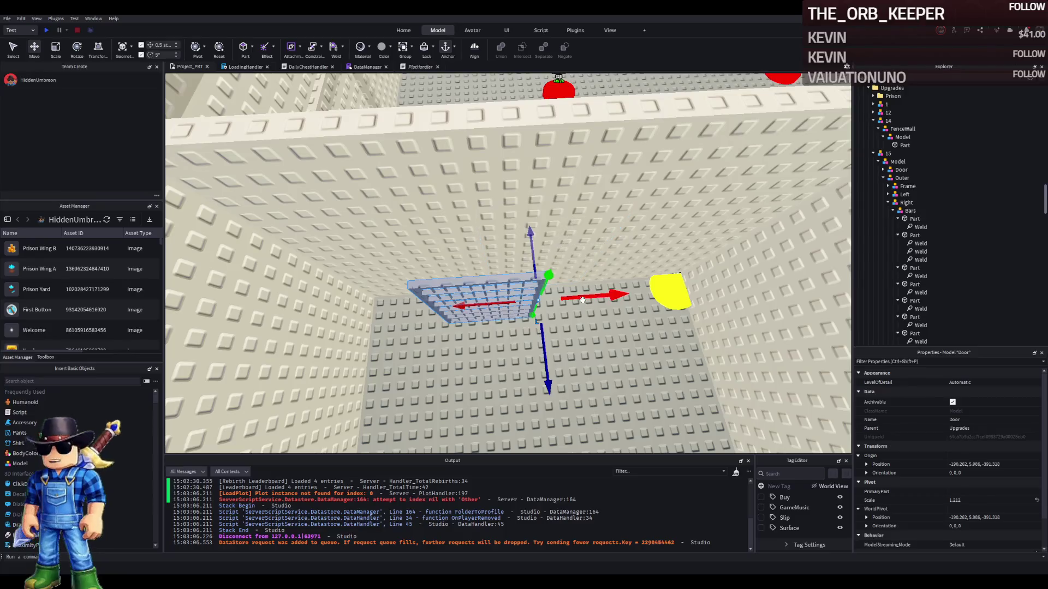
# Nudge the barred door model half a stud sideways and bring it closer into view
pyautogui.moveTo(637, 286)
pyautogui.mouseDown()
pyautogui.moveTo(622, 279)
pyautogui.moveTo(592, 214)
pyautogui.mouseUp()
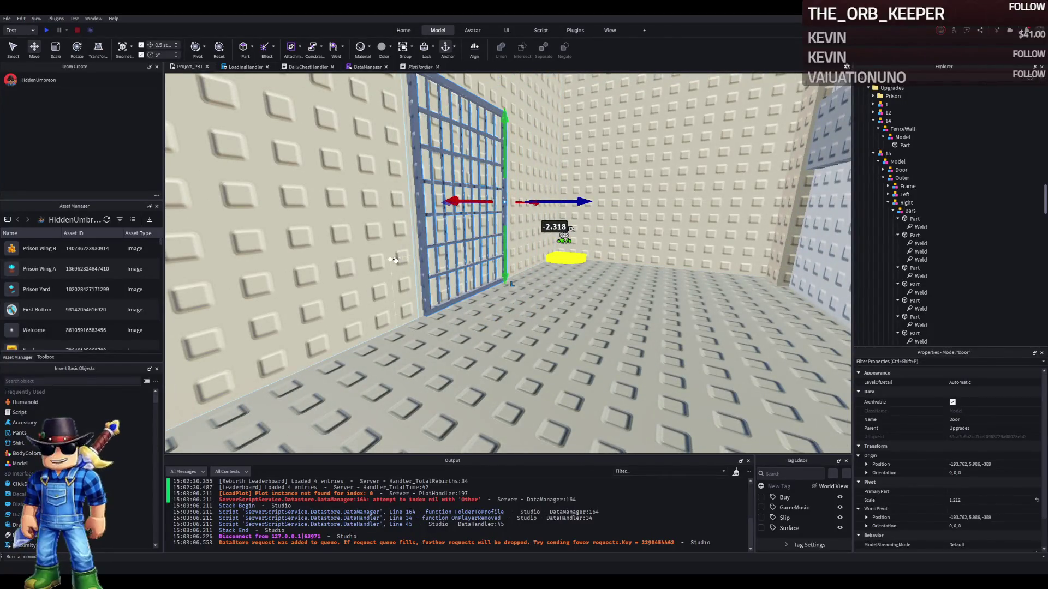
pyautogui.scroll(-3, 394, 260)
pyautogui.moveTo(394, 261); pyautogui.dragTo(425, 245)
pyautogui.moveTo(497, 247); pyautogui.dragTo(508, 266)
# Lower the barred door to height 5.2 and select the adjacent wall part
pyautogui.moveTo(527, 331); pyautogui.dragTo(550, 330)
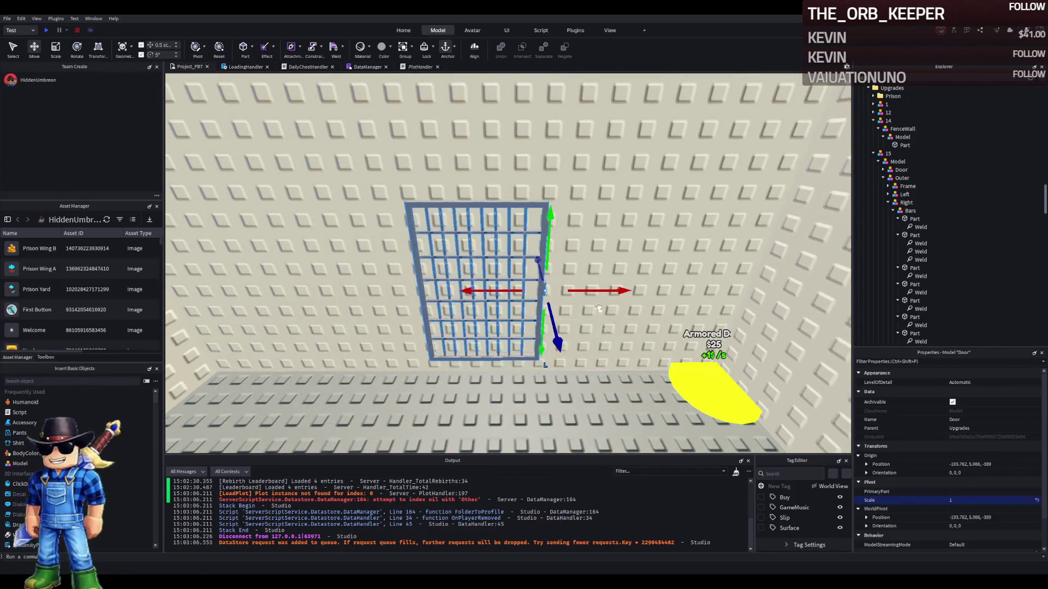
pyautogui.moveTo(605, 289)
pyautogui.mouseDown()
pyautogui.moveTo(426, 334)
pyautogui.moveTo(507, 289)
pyautogui.moveTo(590, 268)
pyautogui.mouseUp()
pyautogui.moveTo(590, 209); pyautogui.dragTo(589, 252)
pyautogui.scroll(-5, 589, 252)
pyautogui.click(528, 181)
# Scale the selected wall taller, to a height of 10
pyautogui.hotkey('ctrl', '3')
pyautogui.moveTo(514, 126); pyautogui.dragTo(512, 128)
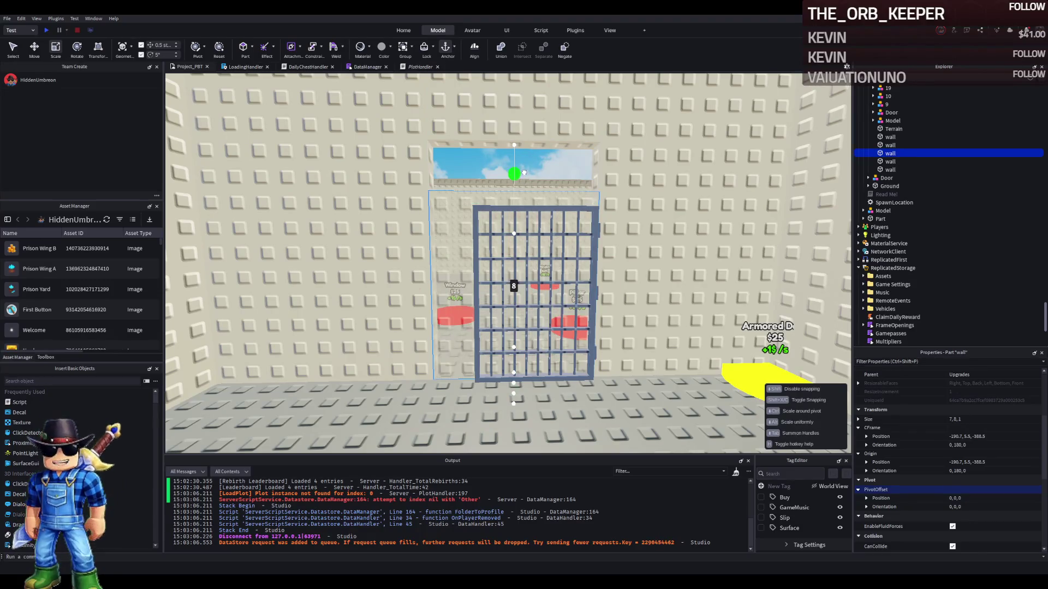
pyautogui.moveTo(524, 173); pyautogui.dragTo(522, 129)
# Set the door's scale to 1.25 and raise it about one stud
pyautogui.click(965, 466)
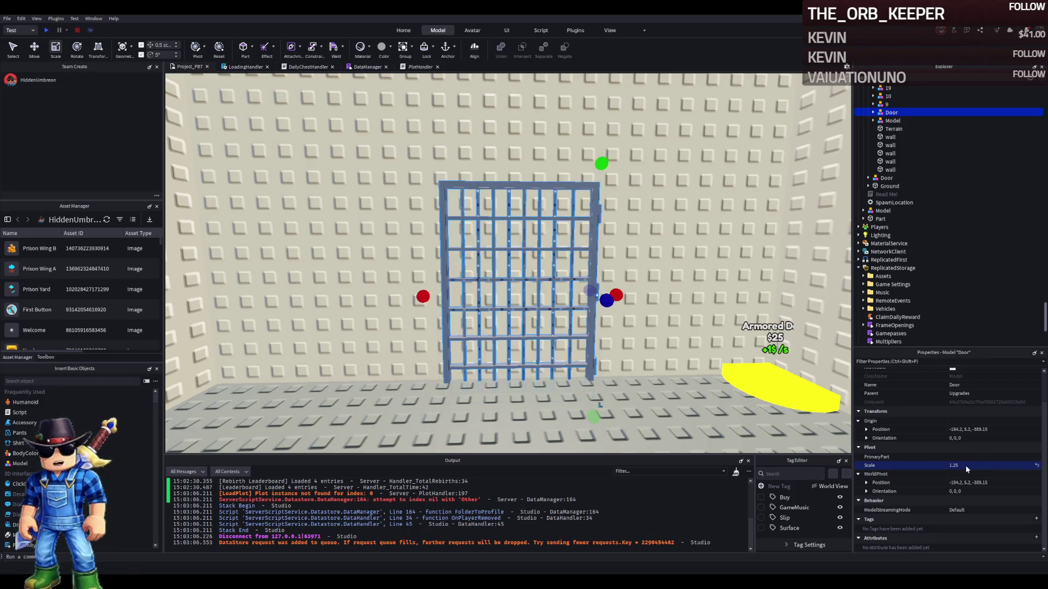
pyautogui.press('Return')
pyautogui.hotkey('ctrl', '2')
pyautogui.moveTo(585, 364); pyautogui.dragTo(566, 343)
# Turn the barred door around 180 degrees
pyautogui.press('d')
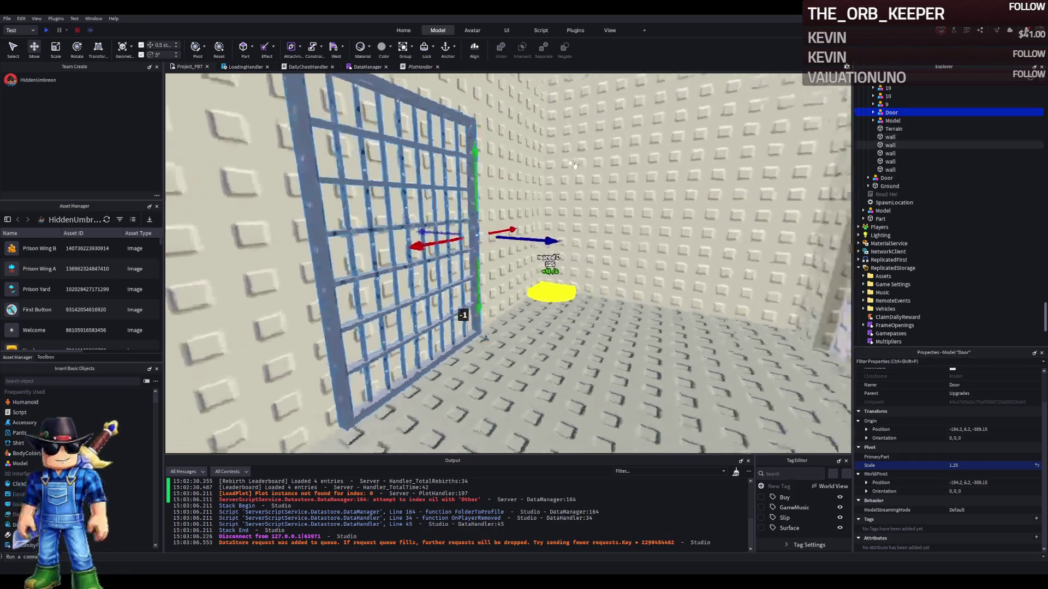
pyautogui.press('d')
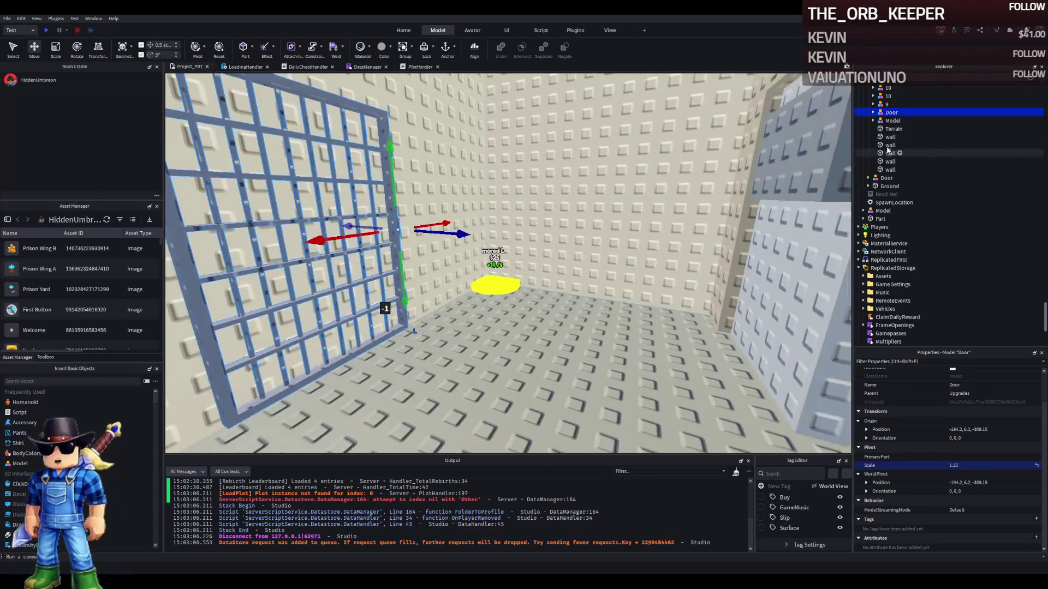
pyautogui.press('w')
pyautogui.press('a')
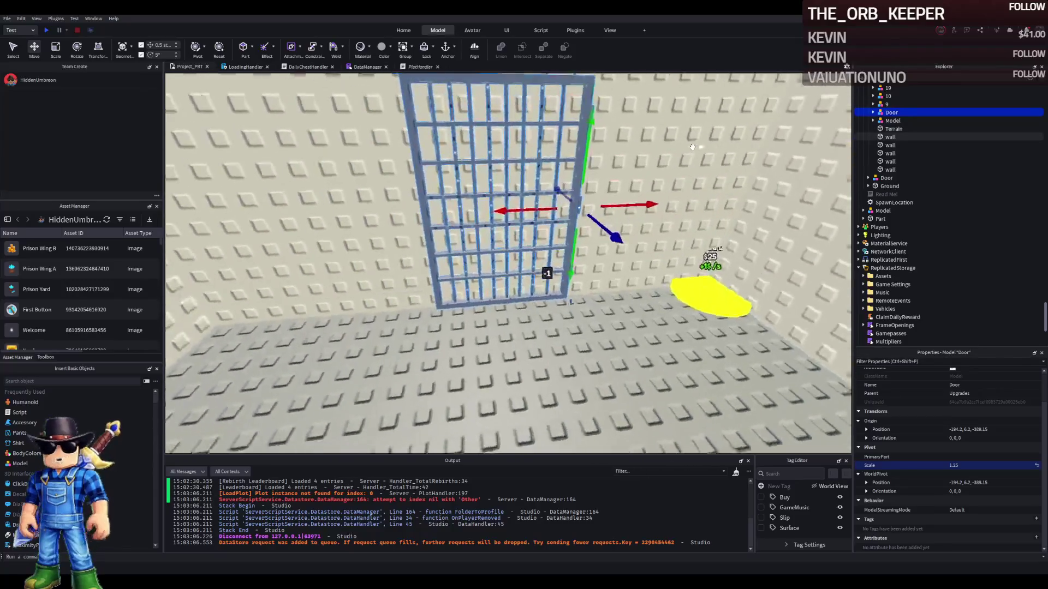
pyautogui.press('w')
pyautogui.hotkey('ctrl', 'r')
pyautogui.hotkey('ctrl', 'r')
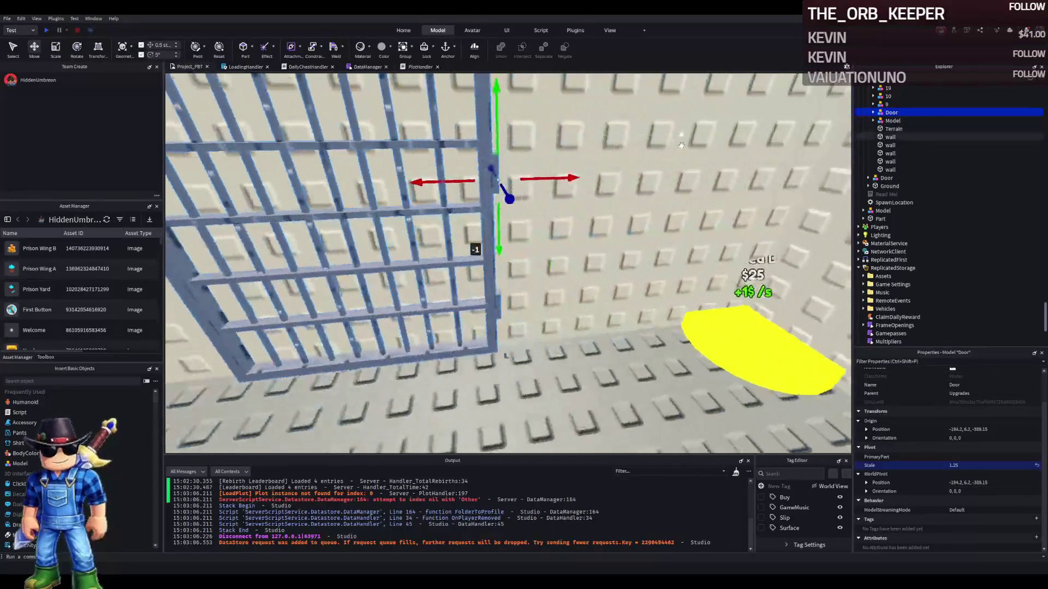
# Nudge the door half a stud along X, then select the wall part
pyautogui.press('a')
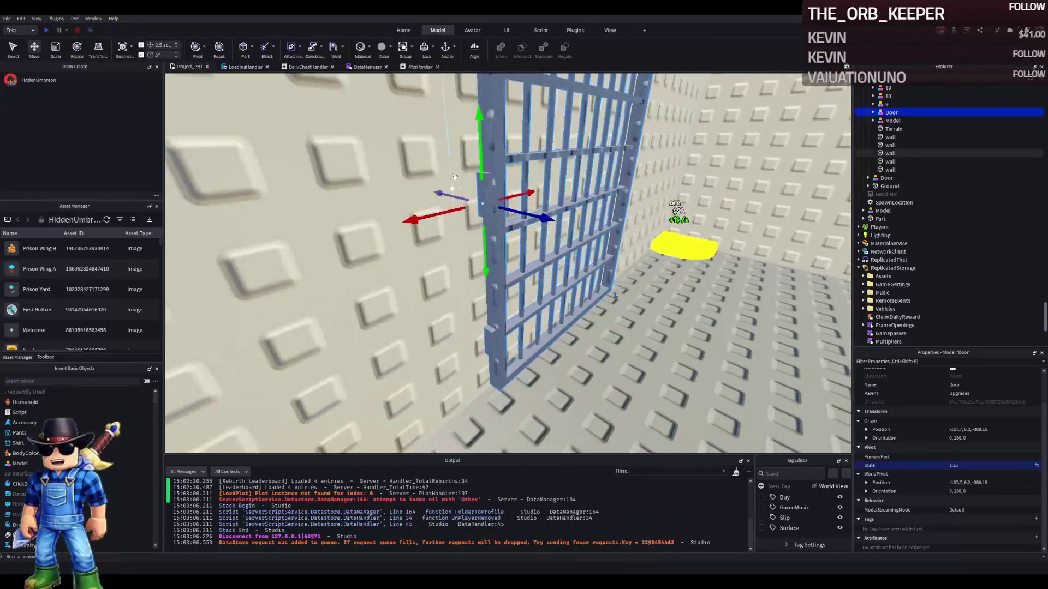
pyautogui.press('w')
pyautogui.moveTo(438, 316)
pyautogui.mouseDown()
pyautogui.moveTo(430, 295)
pyautogui.moveTo(401, 299)
pyautogui.moveTo(456, 248)
pyautogui.mouseUp()
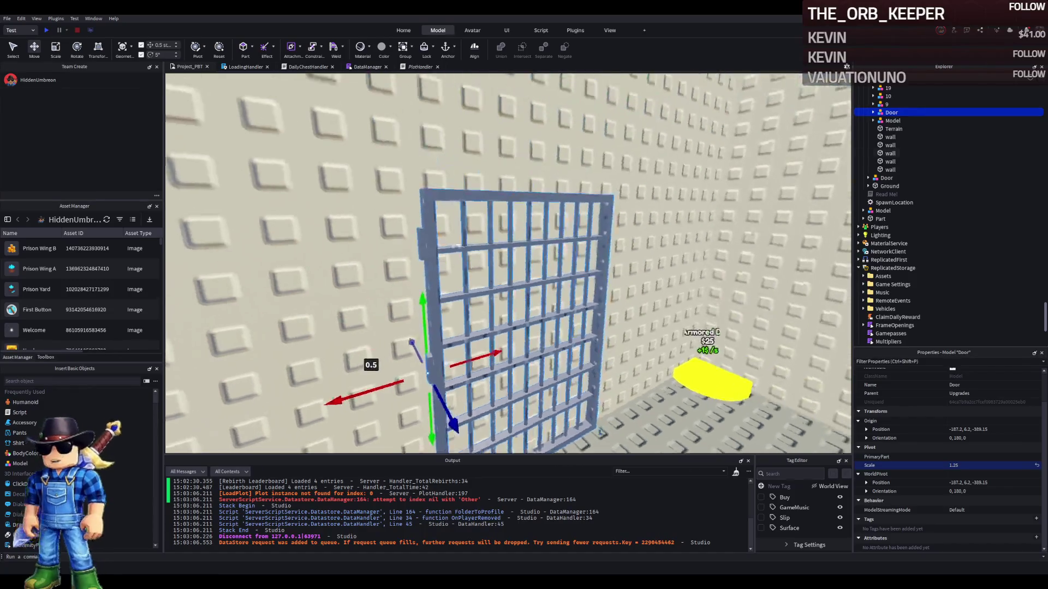
pyautogui.click(497, 174)
# Slide the Door model along its depth to Z about -388.2, against the wall
pyautogui.press('d')
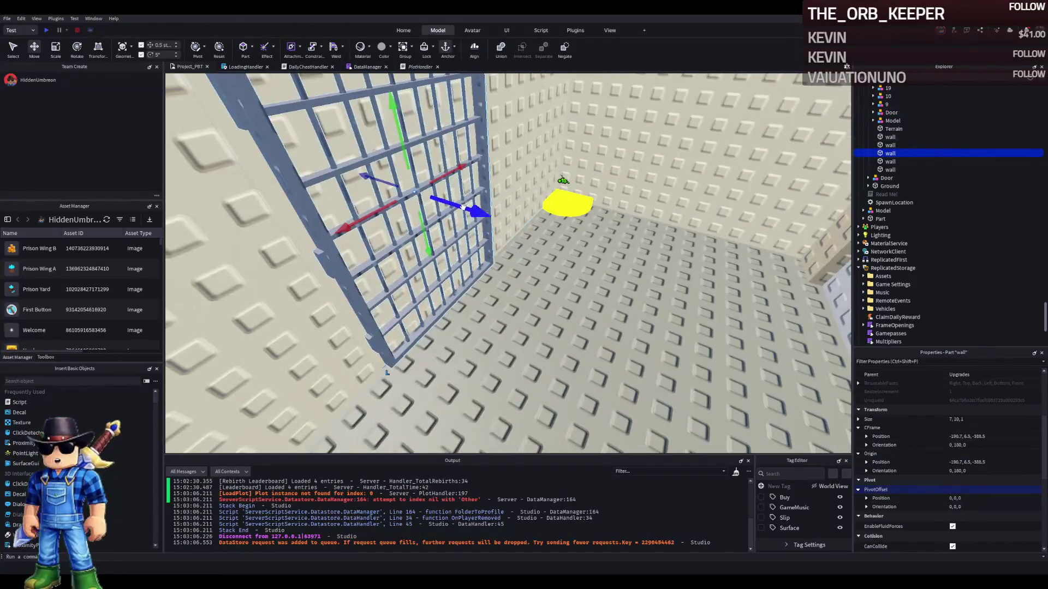
pyautogui.click(328, 252)
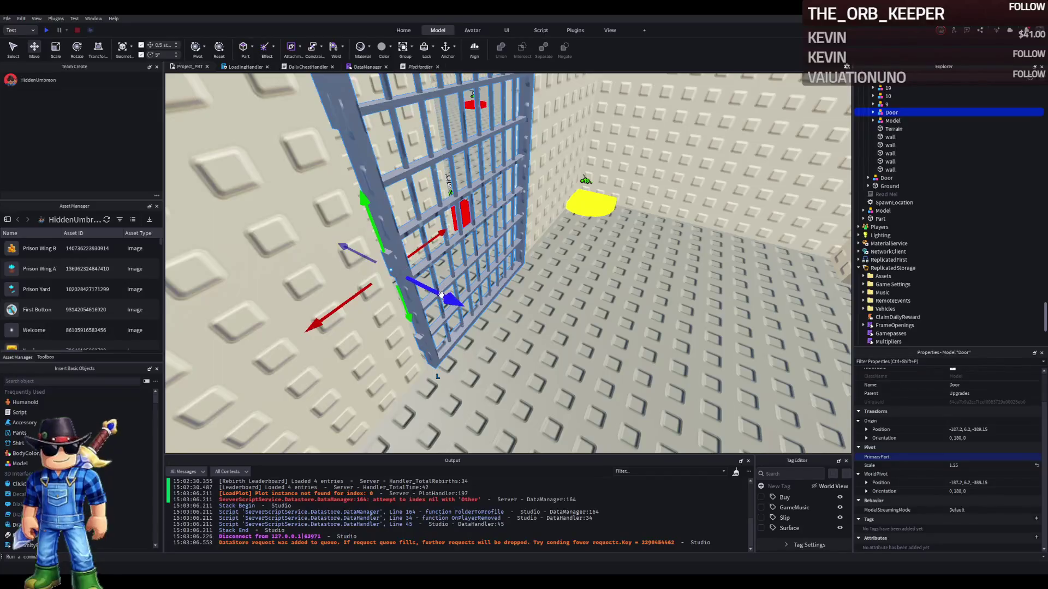
pyautogui.press('a')
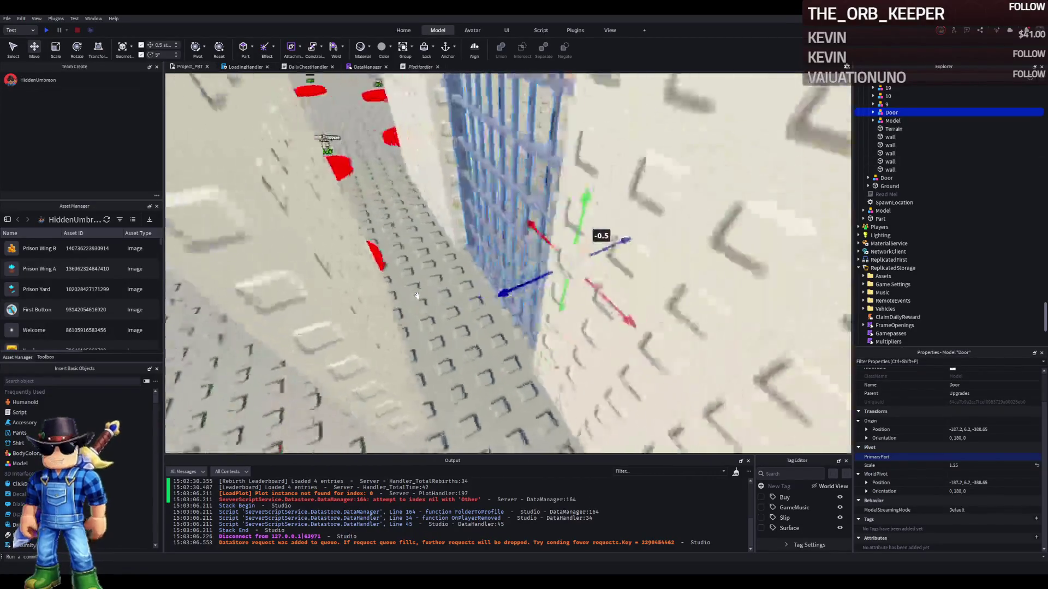
pyautogui.press('w')
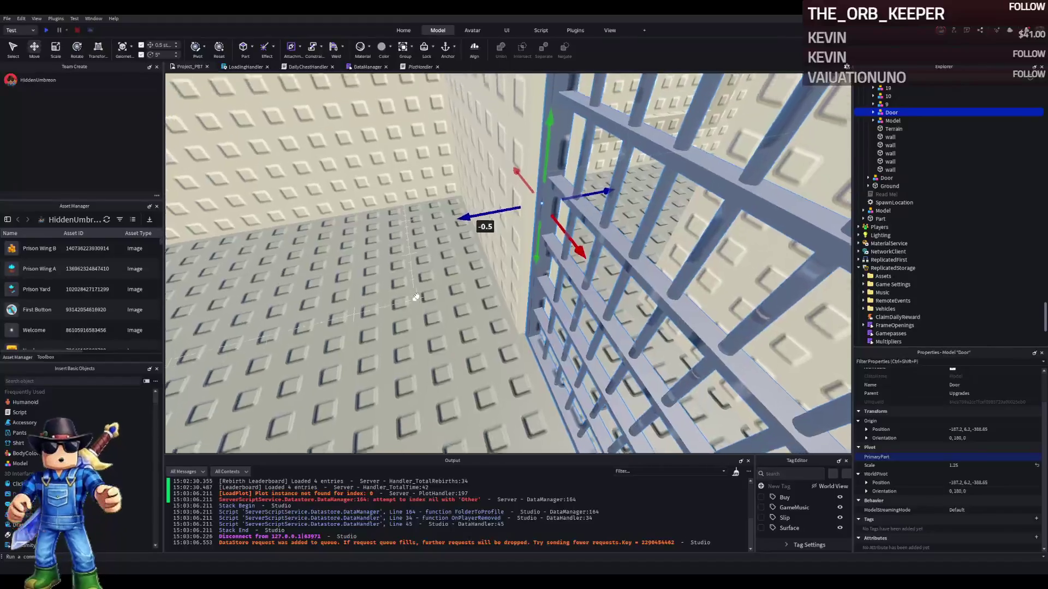
pyautogui.moveTo(454, 309)
pyautogui.mouseDown()
pyautogui.moveTo(440, 301)
pyautogui.moveTo(510, 285)
pyautogui.moveTo(449, 303)
pyautogui.moveTo(479, 299)
pyautogui.moveTo(445, 278)
pyautogui.moveTo(473, 273)
pyautogui.mouseUp()
# Frame the Door model to check its fit in the opening, then select the wall part
pyautogui.click(471, 209)
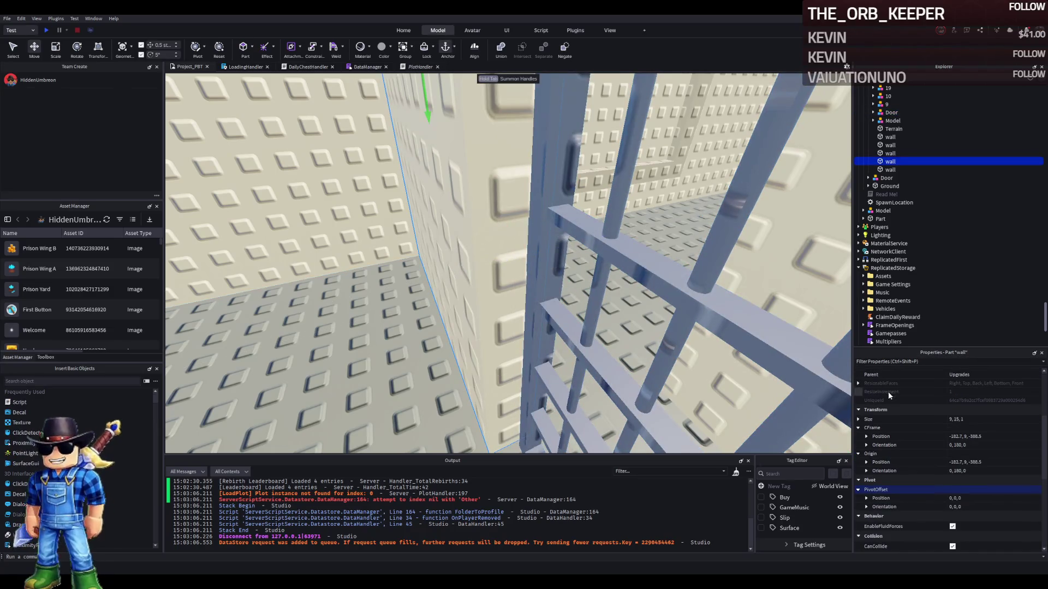
pyautogui.click(686, 320)
pyautogui.press('f')
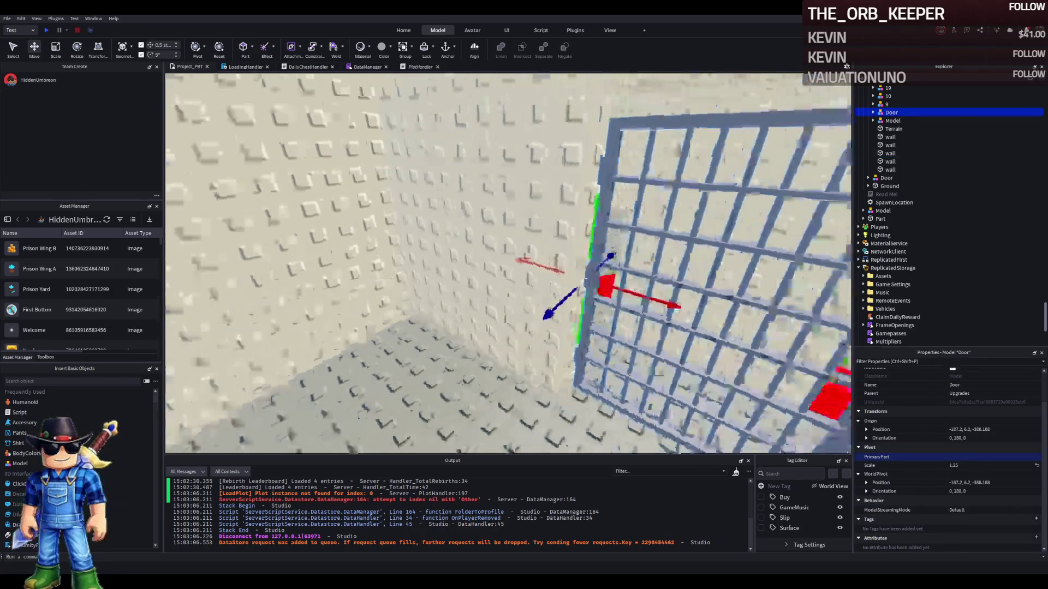
pyautogui.scroll(3, 693, 317)
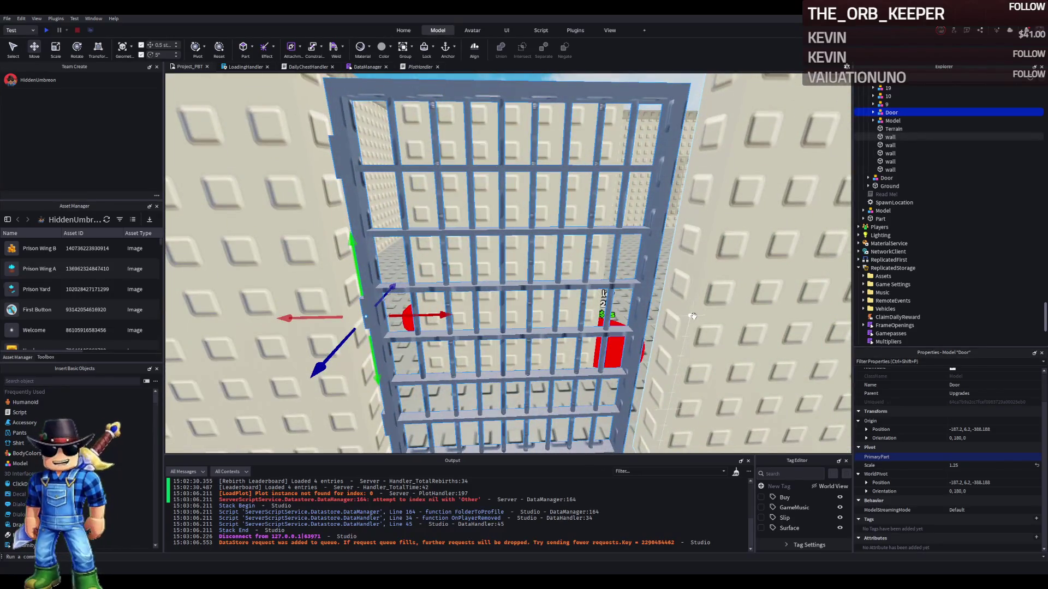
pyautogui.scroll(-5, 568, 203)
pyautogui.scroll(3, 569, 203)
pyautogui.scroll(-2, 568, 203)
pyautogui.click(551, 169)
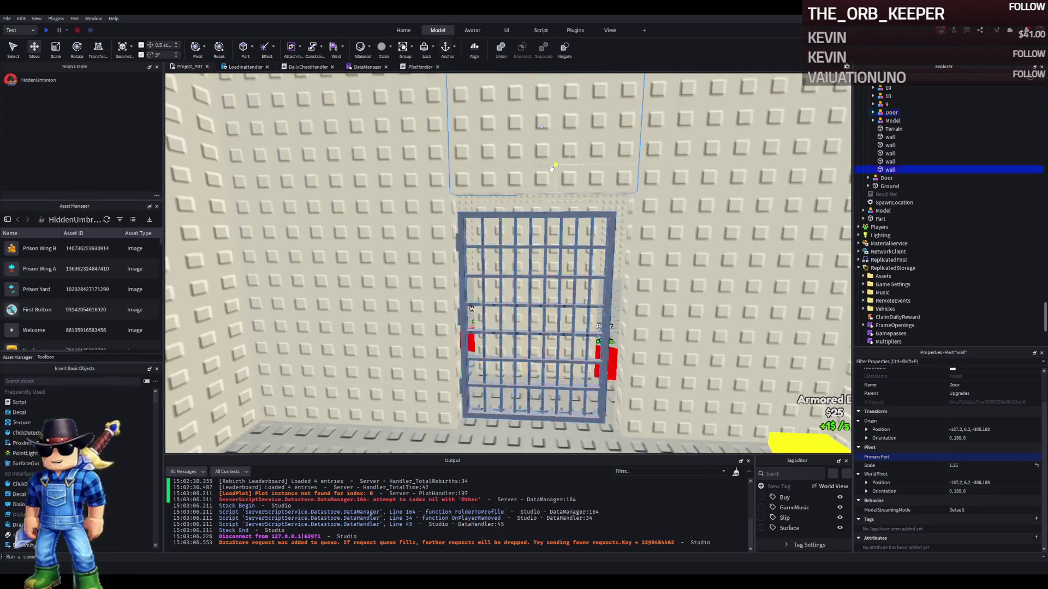
pyautogui.scroll(1, 987, 455)
# Enter a new origin position for the Door, then lower it and shift it 2.5 studs along X
pyautogui.click(891, 112)
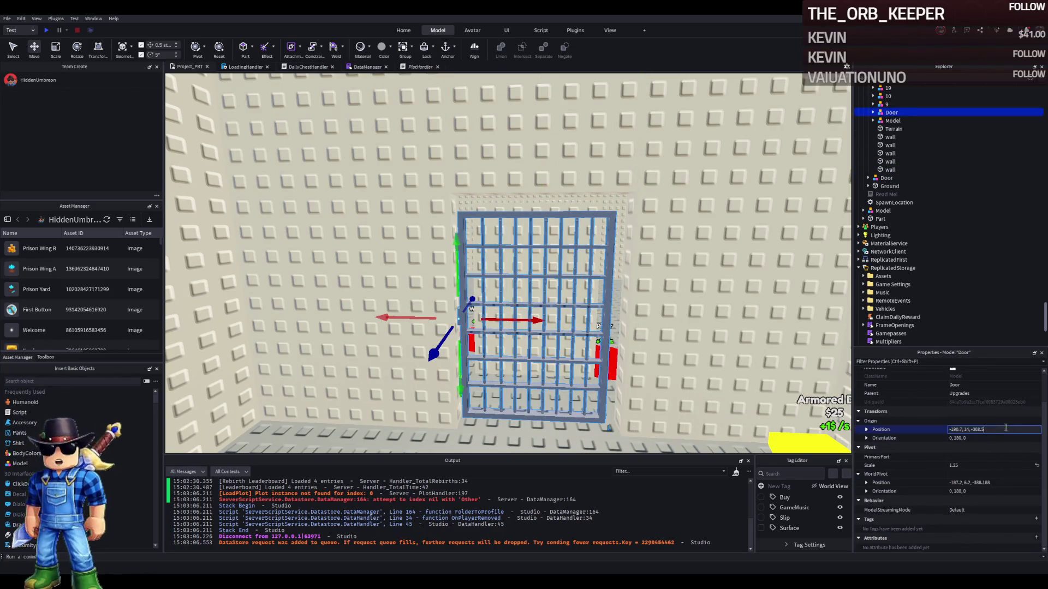
pyautogui.press('Return')
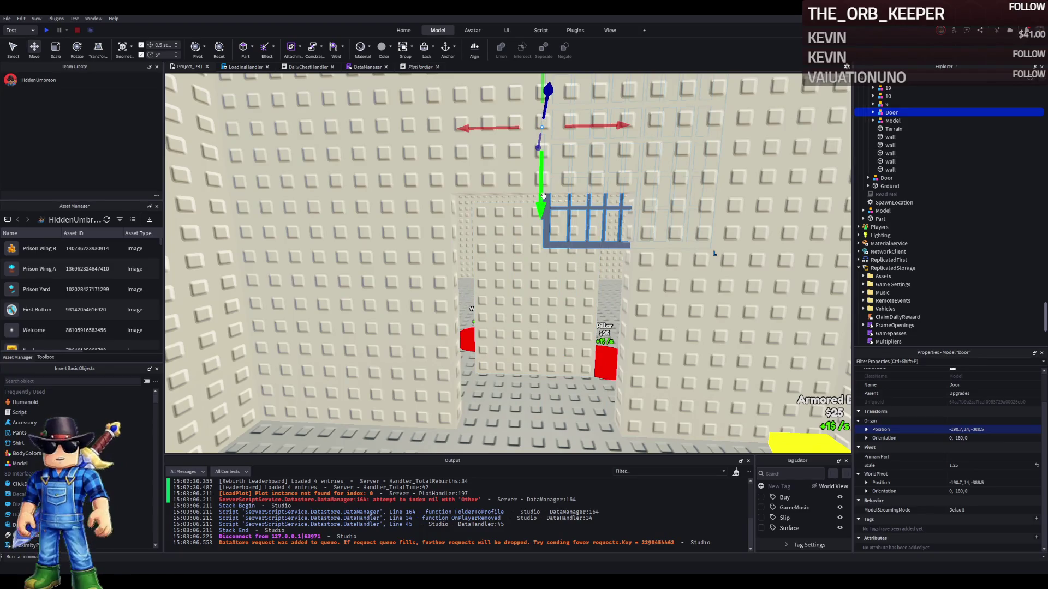
pyautogui.moveTo(544, 196); pyautogui.dragTo(540, 206)
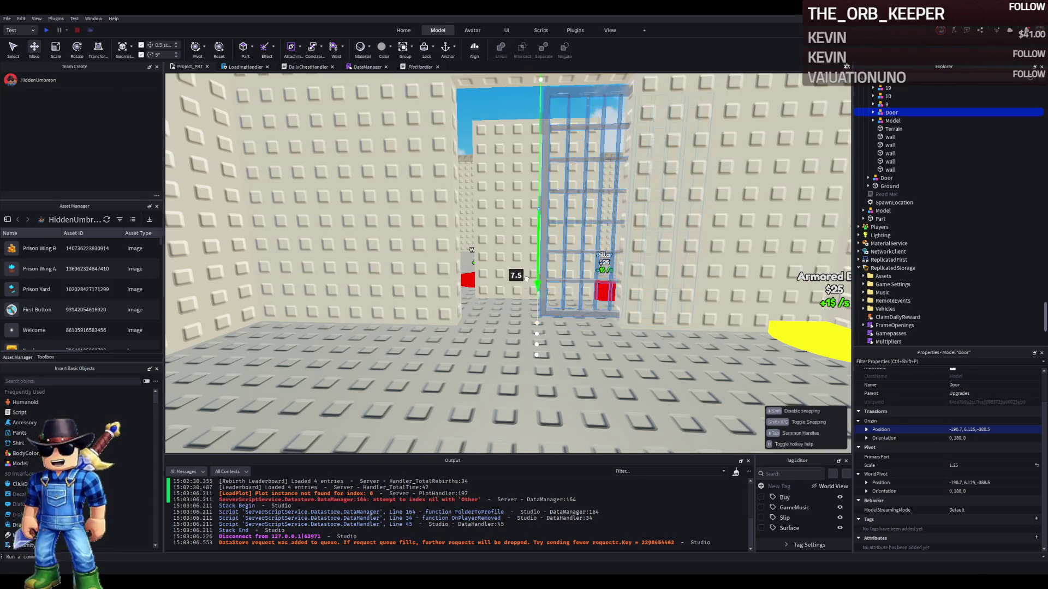
pyautogui.moveTo(527, 279); pyautogui.dragTo(527, 277)
pyautogui.moveTo(608, 211); pyautogui.dragTo(538, 209)
# Inspect the door's fit in the opening from several angles, then select the first wall
pyautogui.press('d')
pyautogui.press('s')
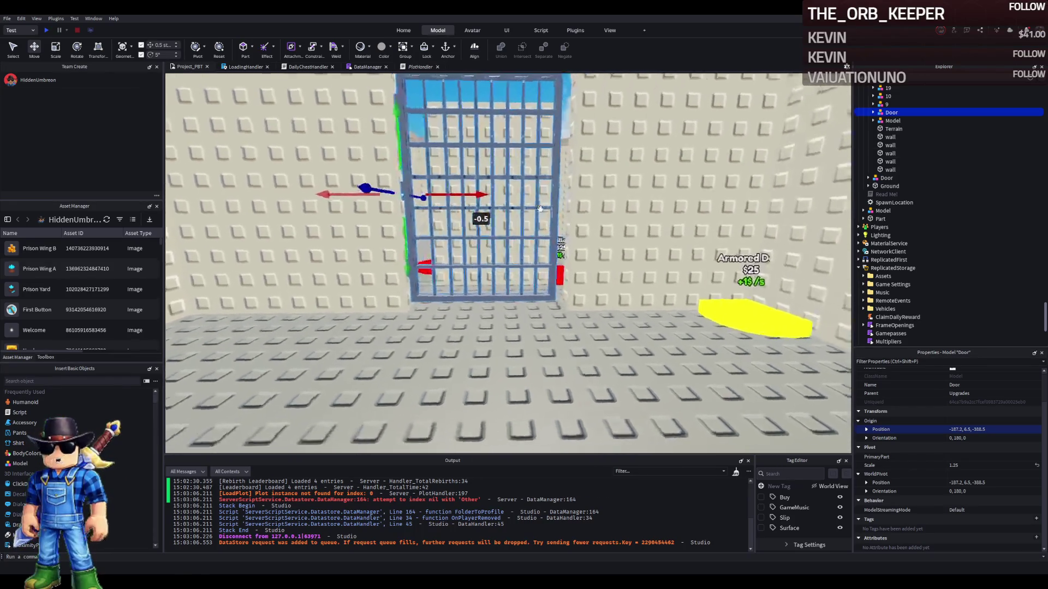
pyautogui.press('w')
pyautogui.press('a')
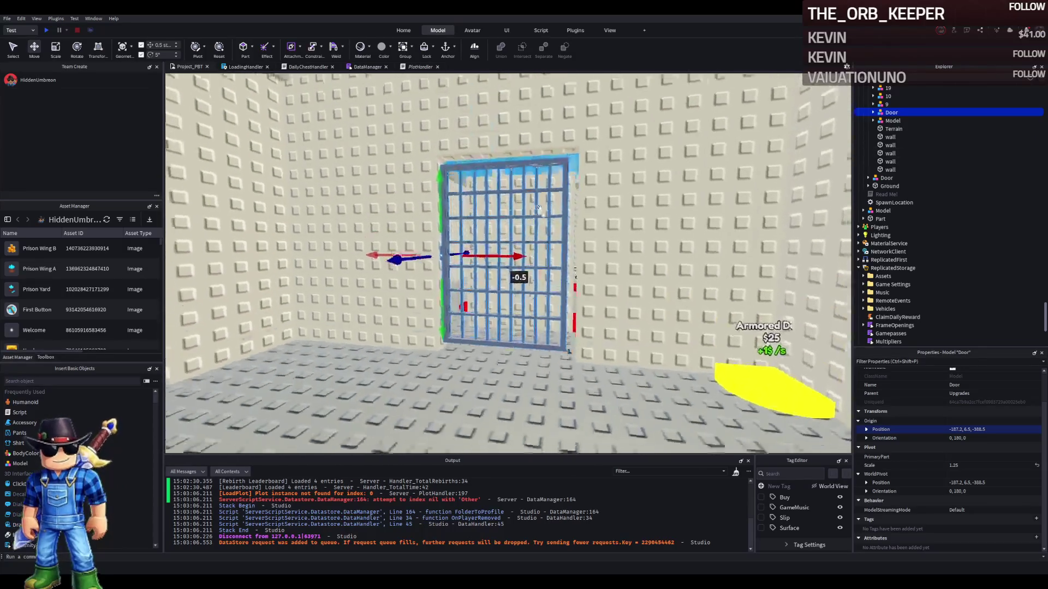
pyautogui.press('s')
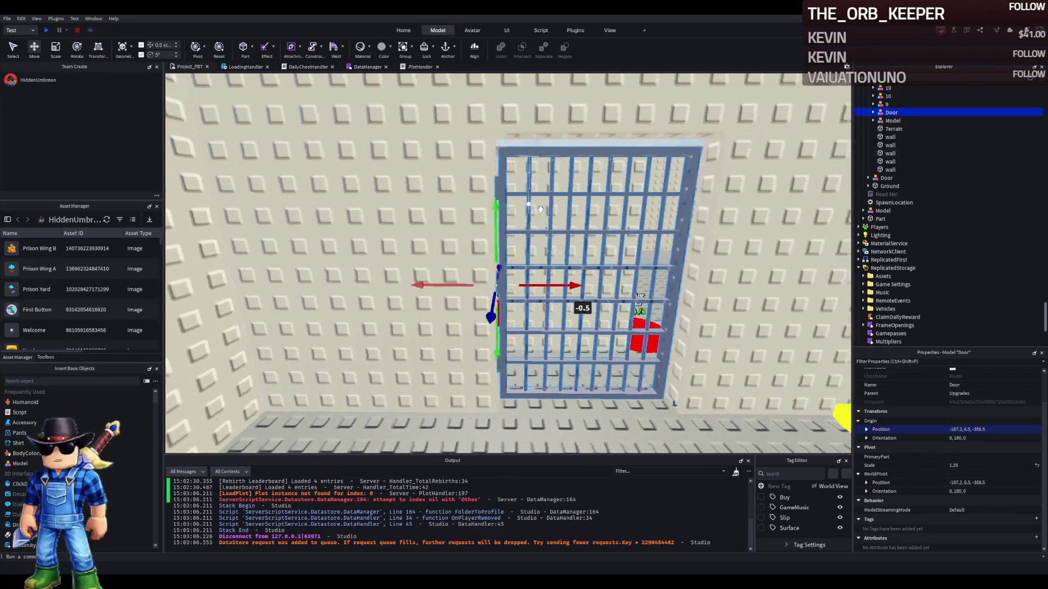
pyautogui.press('w')
pyautogui.press('s')
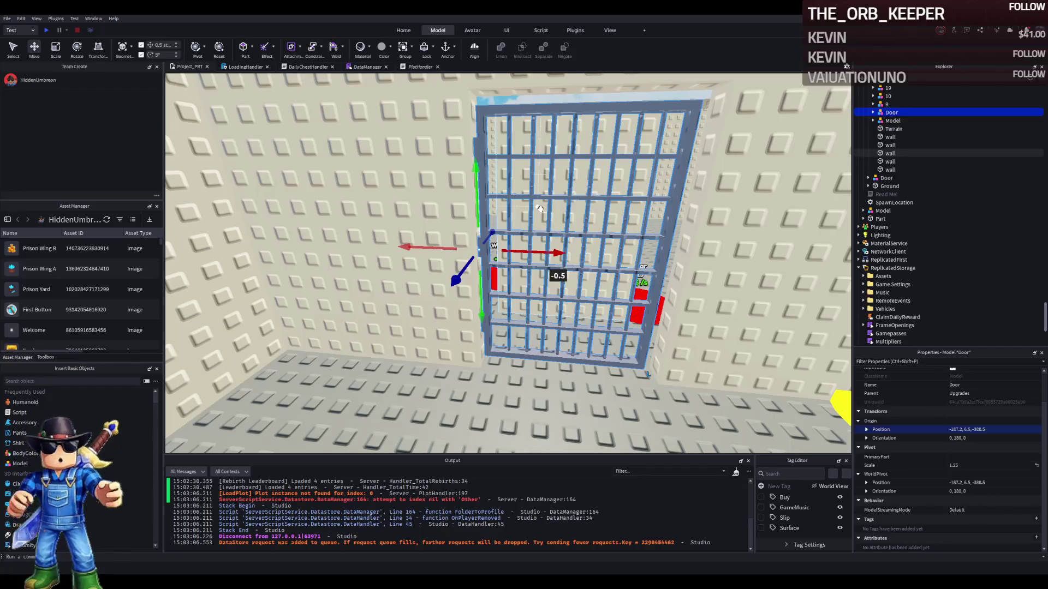
pyautogui.press('w')
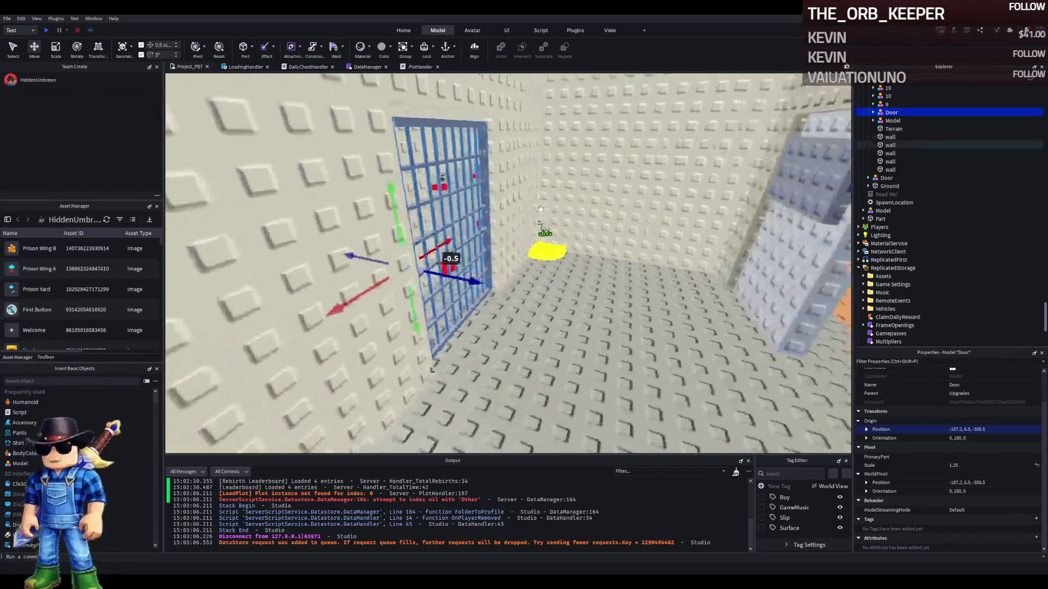
pyautogui.press('d')
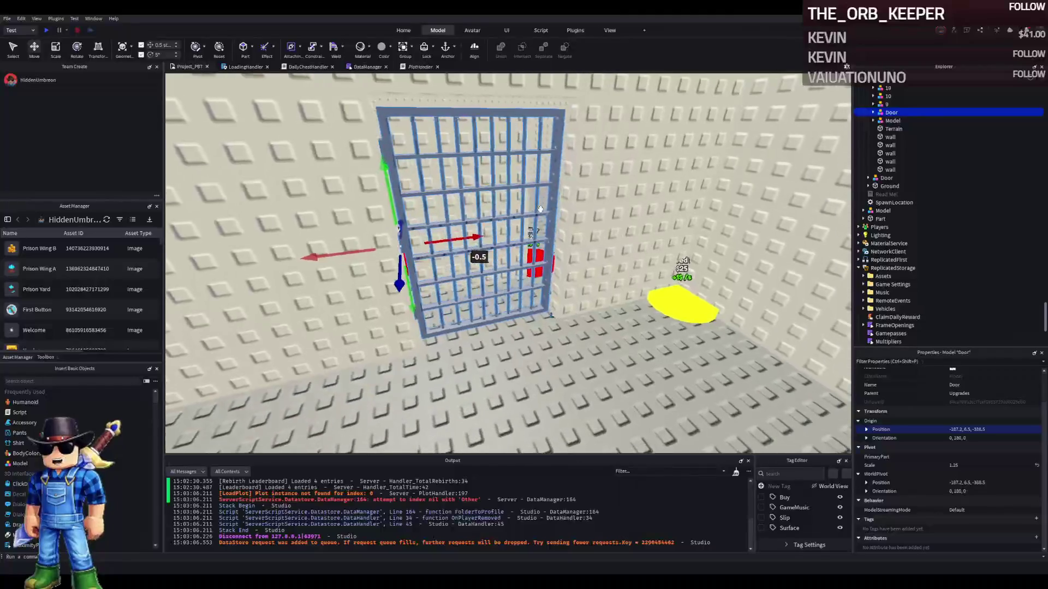
pyautogui.click(890, 137)
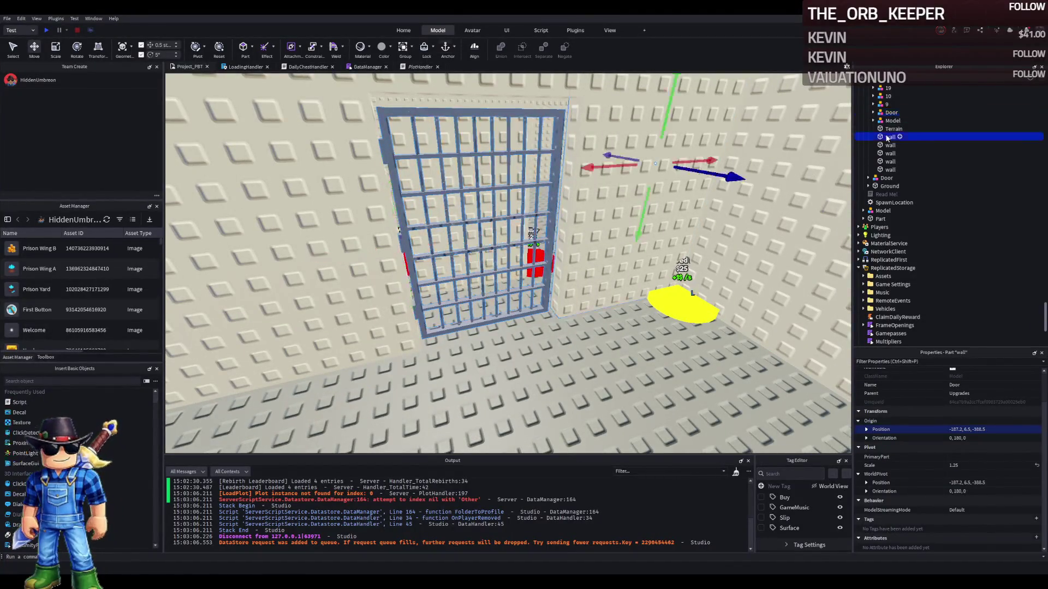
# Select the Model and five walls and move them into the Prison folder
pyautogui.keyDown('shift'); pyautogui.click(887, 169); pyautogui.keyUp('shift')
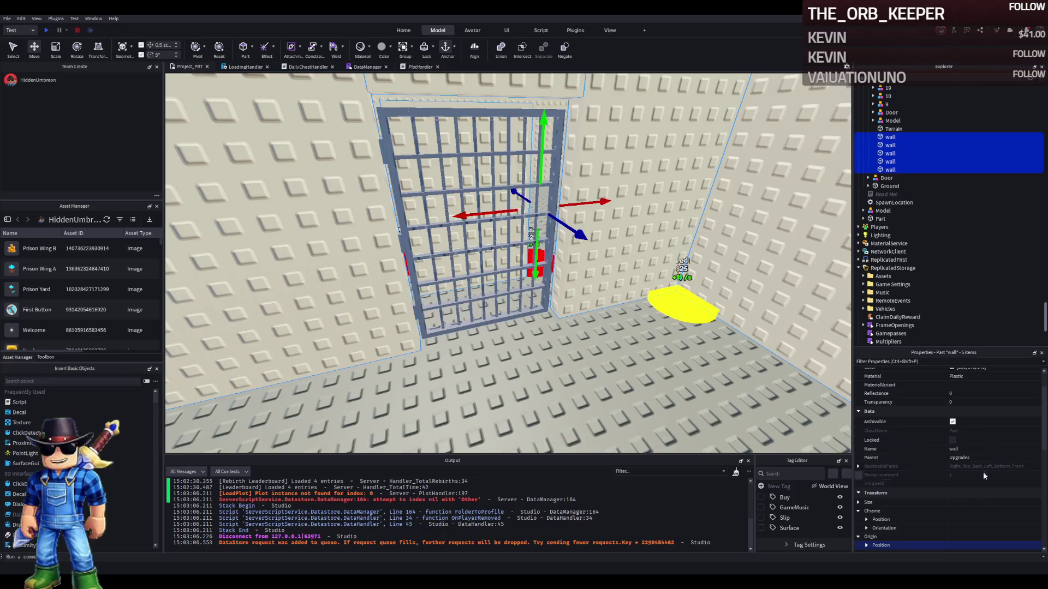
pyautogui.keyDown('ctrl'); pyautogui.click(897, 121); pyautogui.keyUp('ctrl')
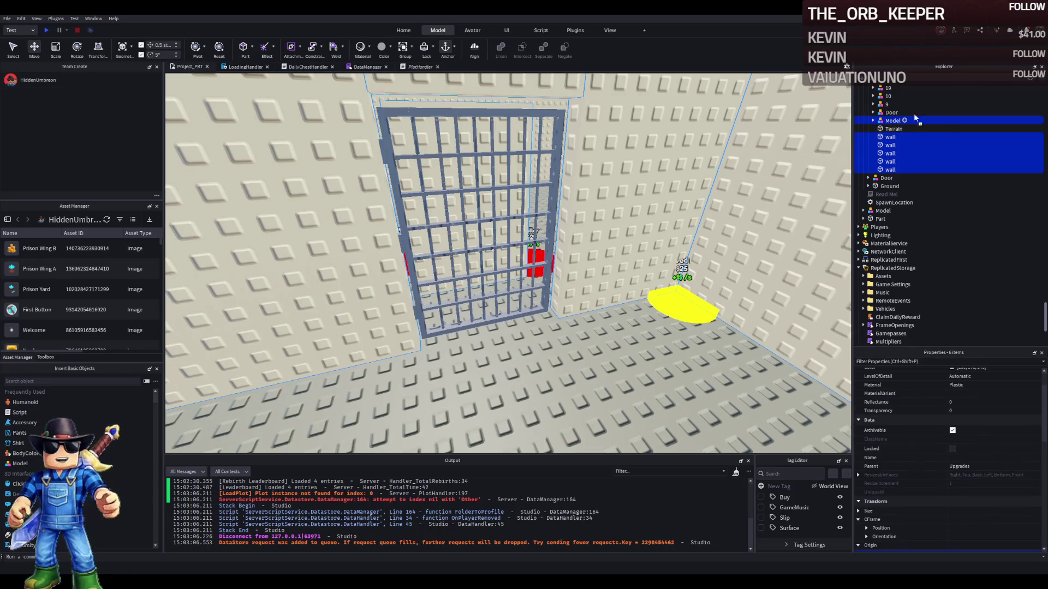
pyautogui.scroll(15, 904, 121)
pyautogui.scroll(10, 921, 170)
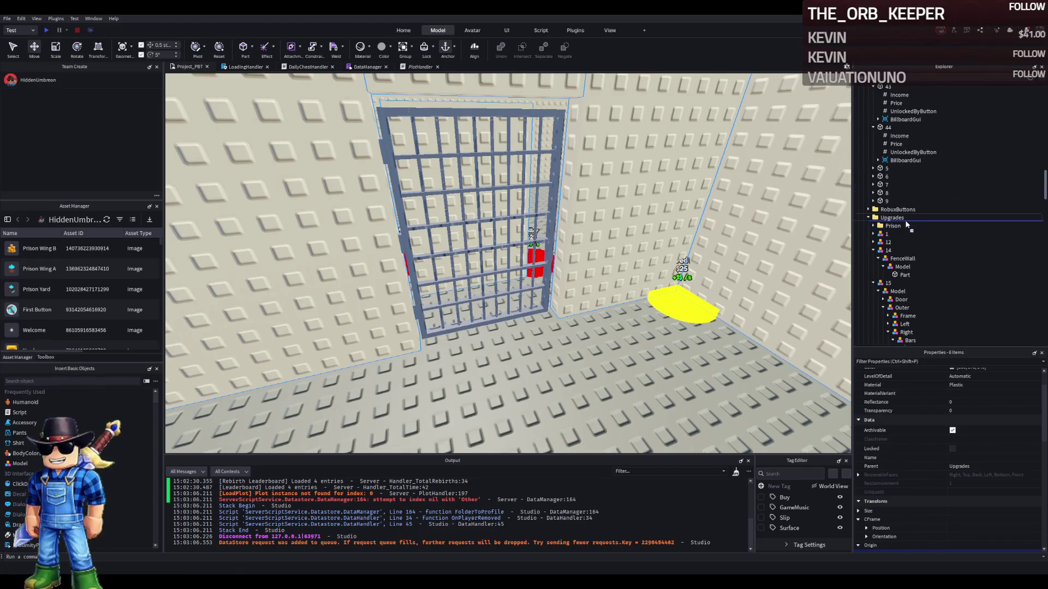
pyautogui.moveTo(901, 227); pyautogui.dragTo(900, 227)
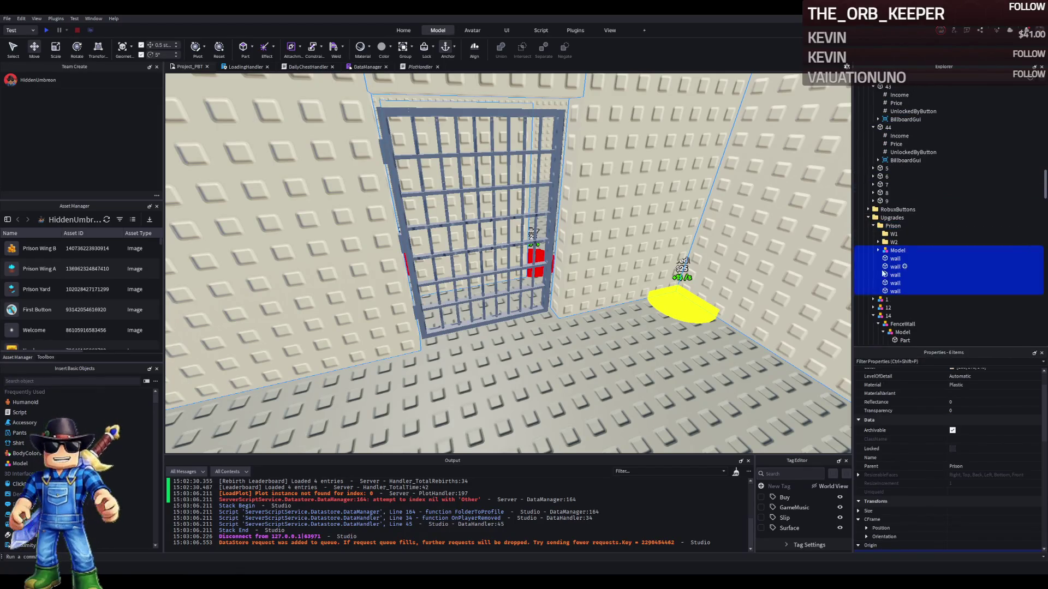
# Collapse plots 14 and 20, then move the Model and five walls into folder W1
pyautogui.click(874, 316)
pyautogui.scroll(-3, 879, 305)
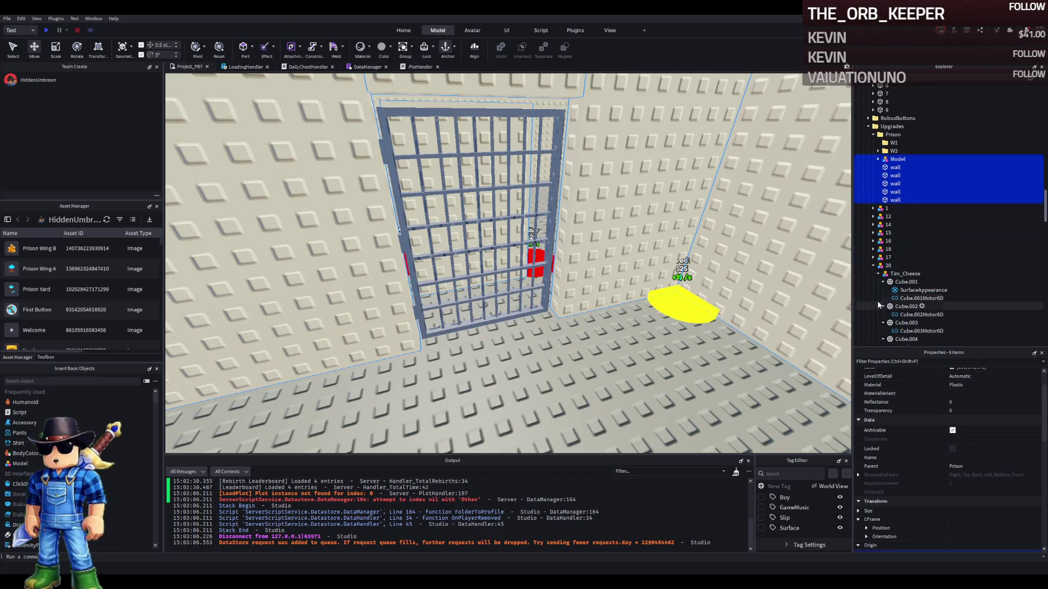
pyautogui.doubleClick(888, 265)
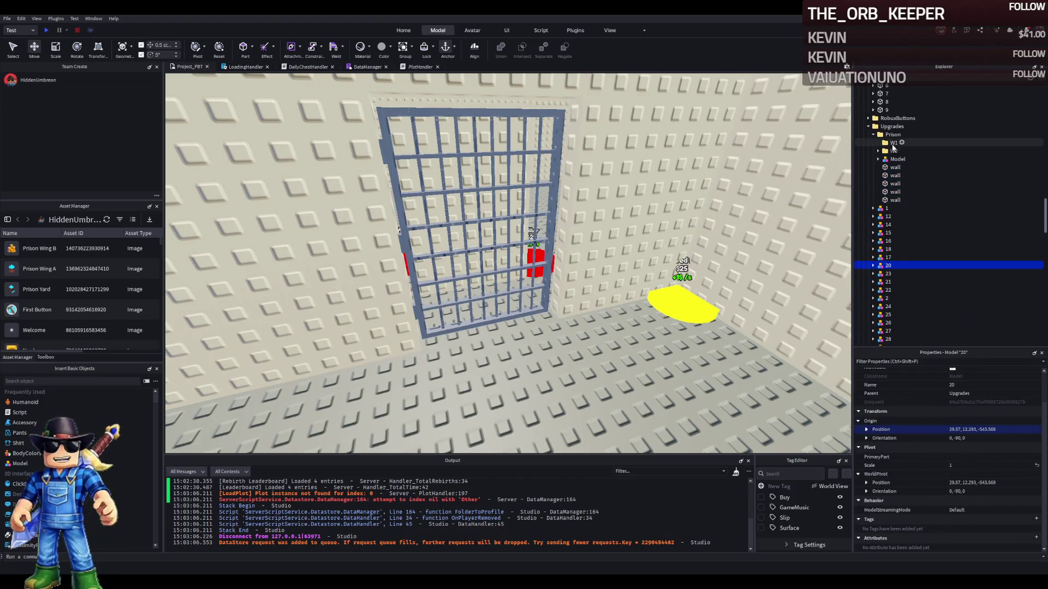
pyautogui.click(898, 158)
pyautogui.click(894, 200)
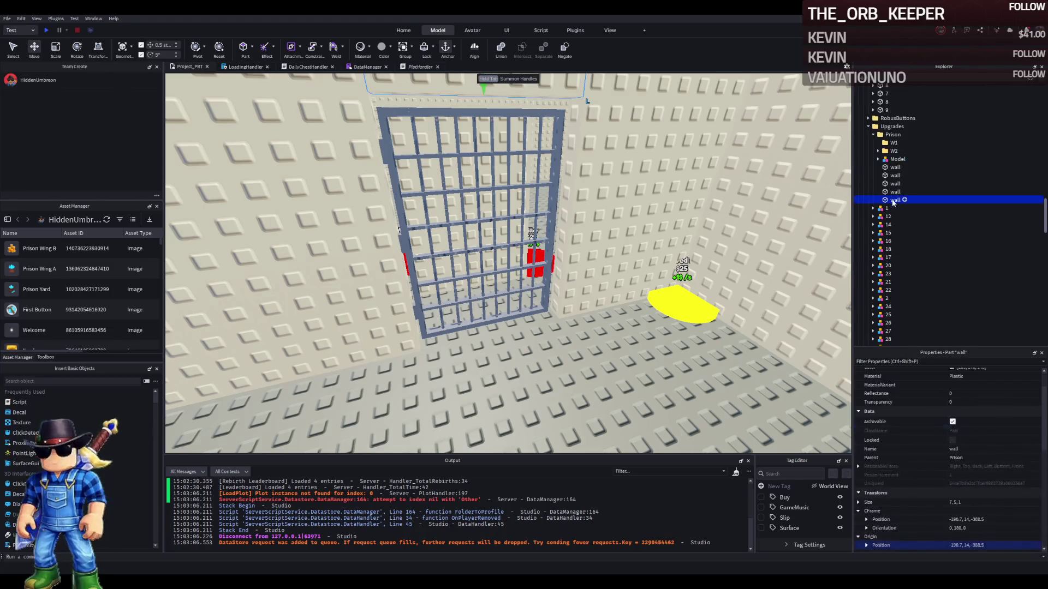
pyautogui.click(895, 159)
pyautogui.keyDown('shift'); pyautogui.click(894, 200); pyautogui.keyUp('shift')
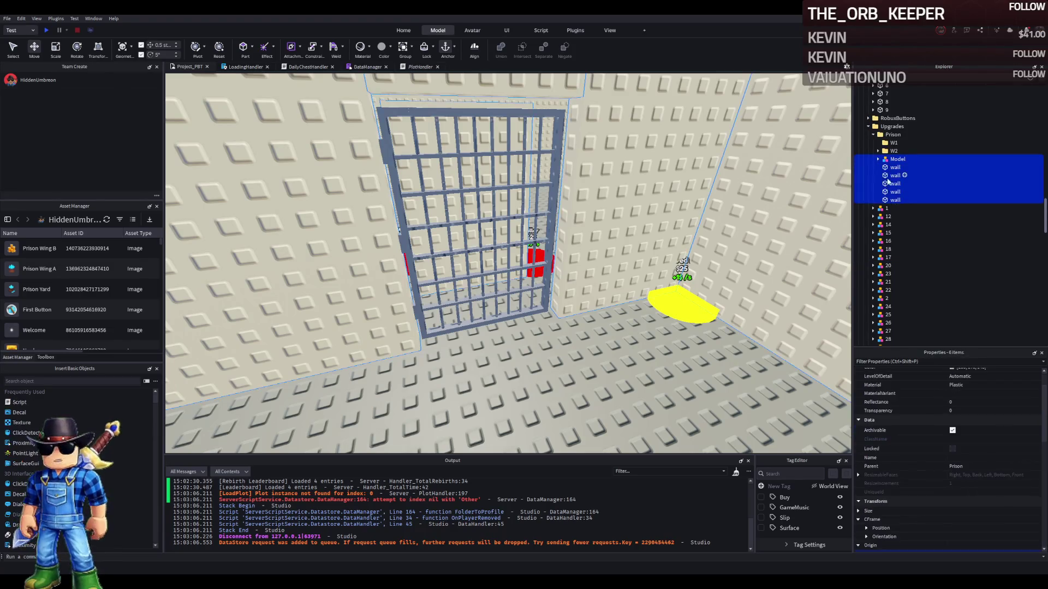
pyautogui.moveTo(890, 144); pyautogui.dragTo(891, 143)
pyautogui.click(890, 143)
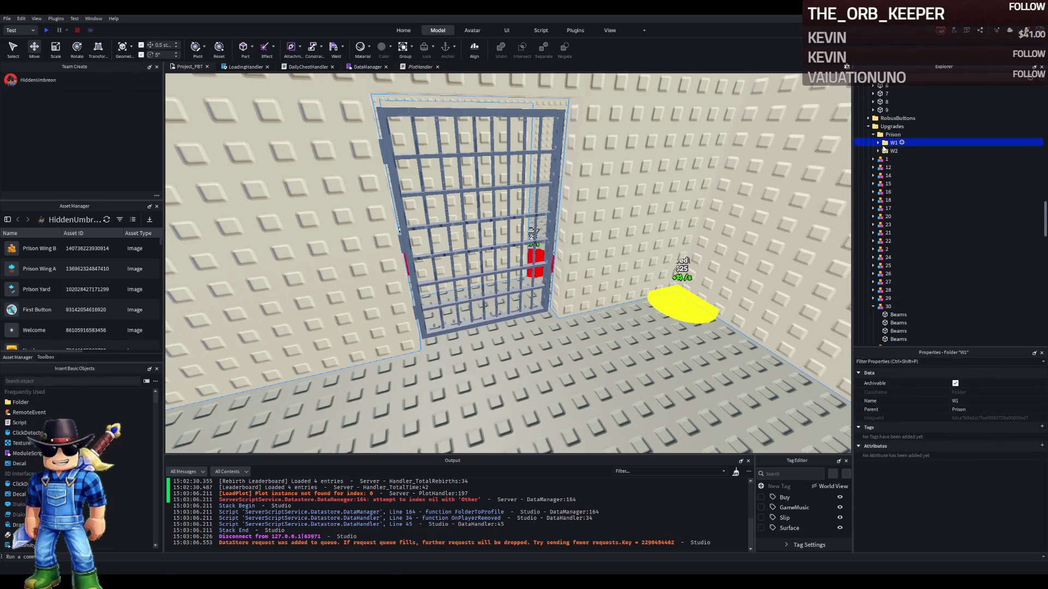
pyautogui.press('Down')
pyautogui.press('Down')
pyautogui.press('Down')
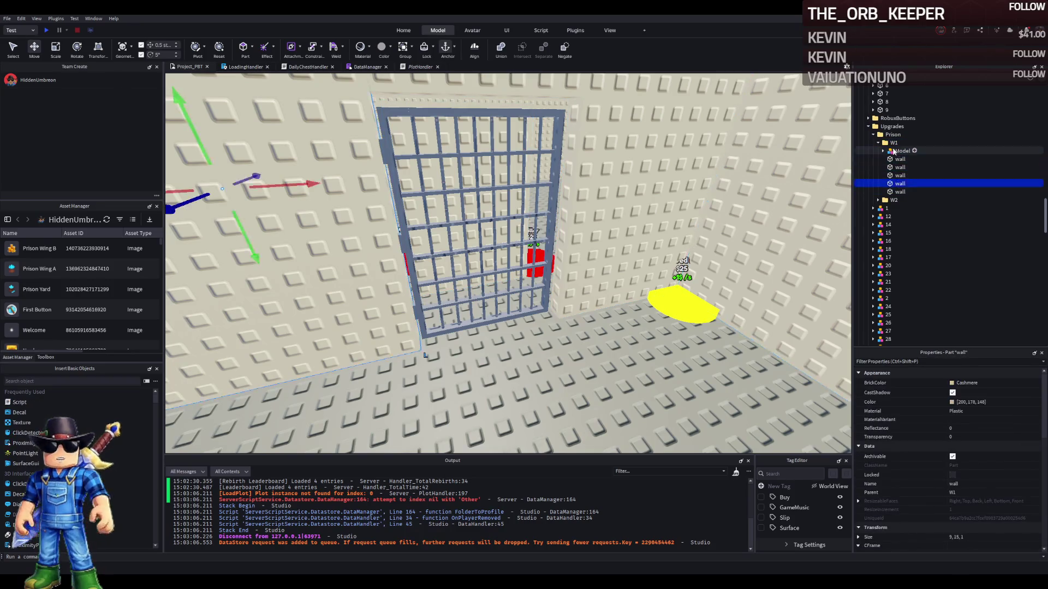
# Move the W1 folder into upgrade 1 and start a playtest with F5
pyautogui.click(878, 145)
pyautogui.moveTo(893, 142); pyautogui.dragTo(887, 159)
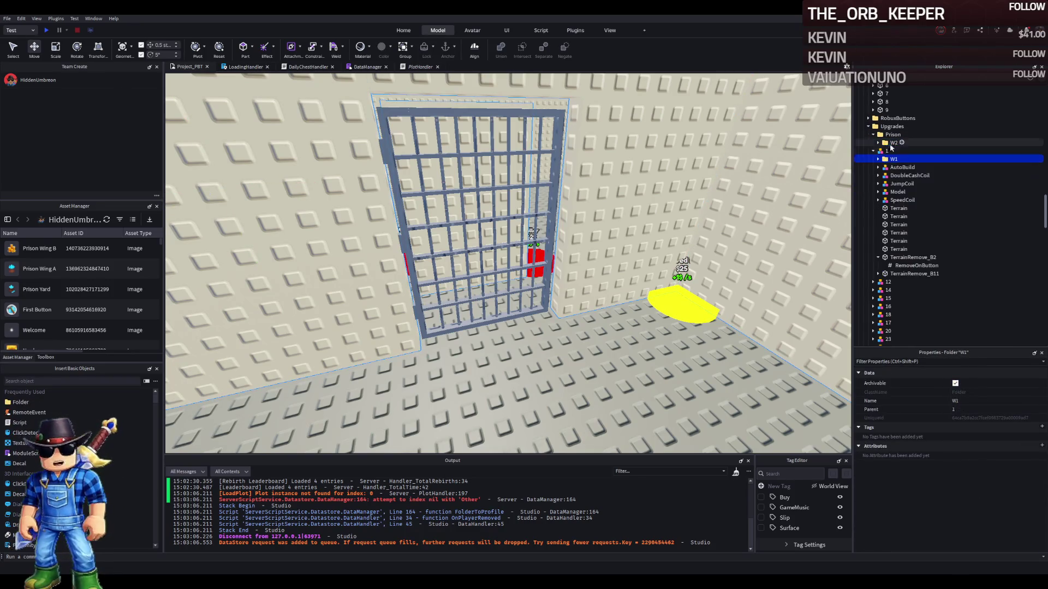
pyautogui.scroll(10, 890, 131)
pyautogui.click(900, 154)
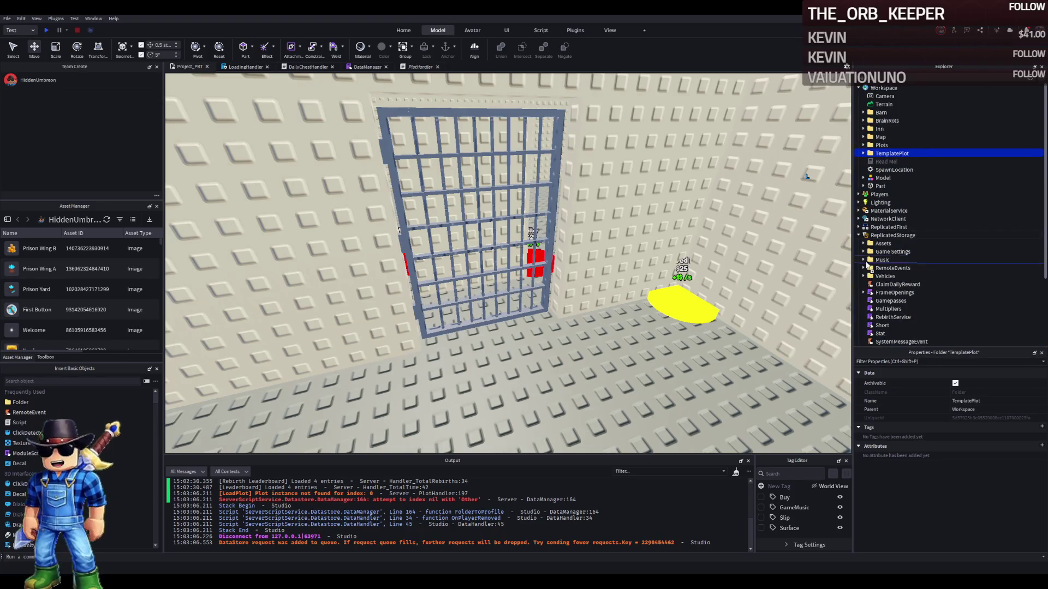
pyautogui.press('F5')
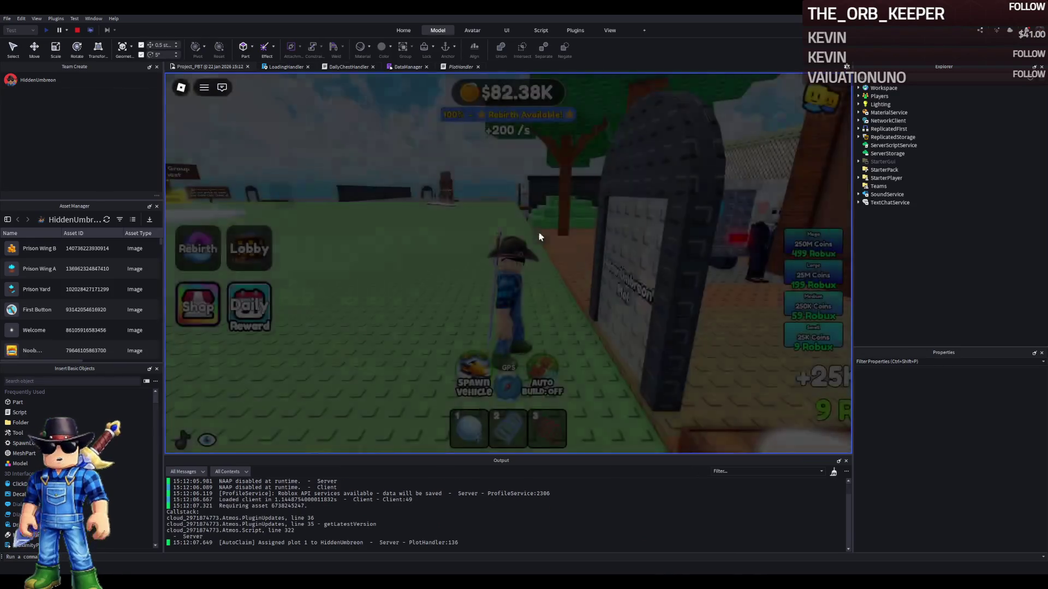
# Walk the character through the prison gate into the white and grey rooms, then stop
pyautogui.press('w')
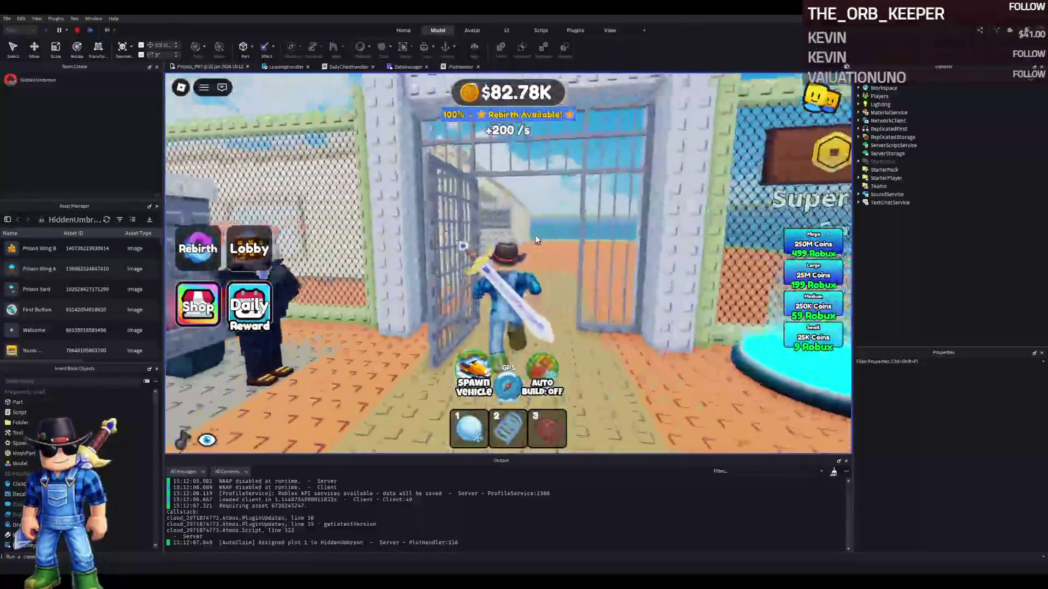
pyautogui.press('w')
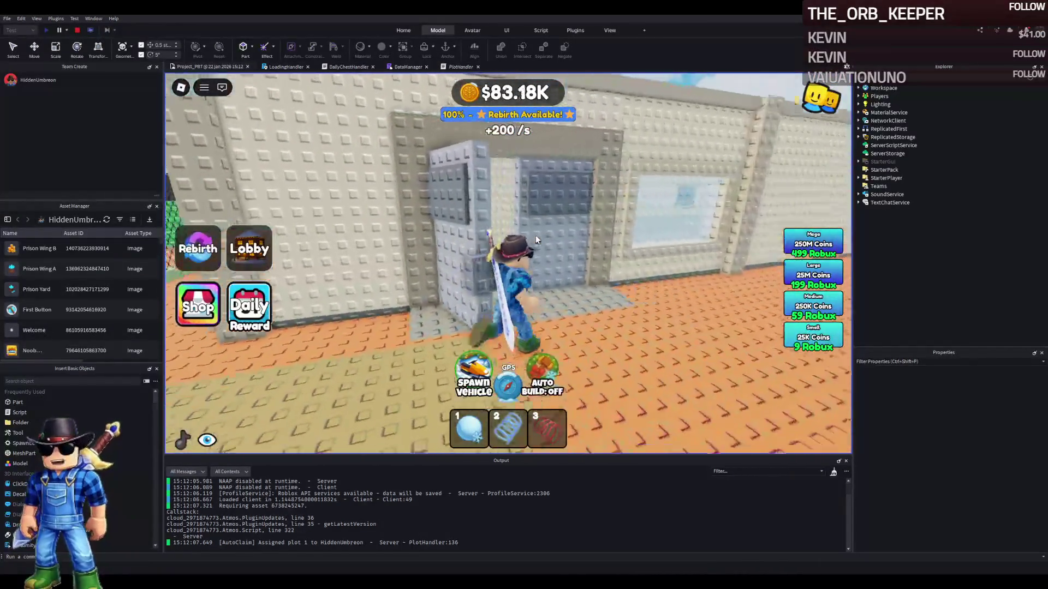
pyautogui.press('a')
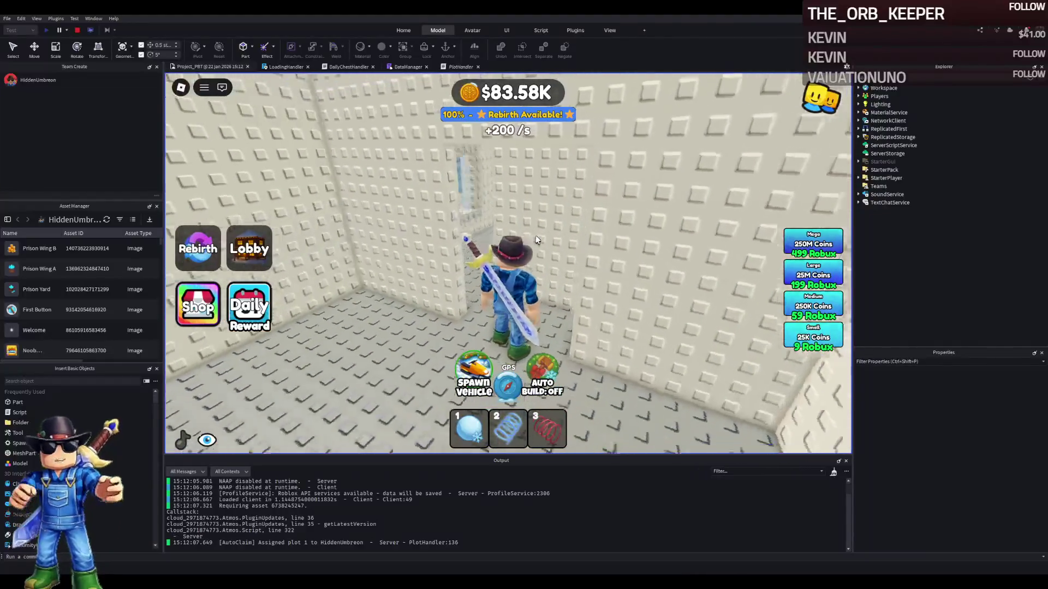
pyautogui.click(77, 31)
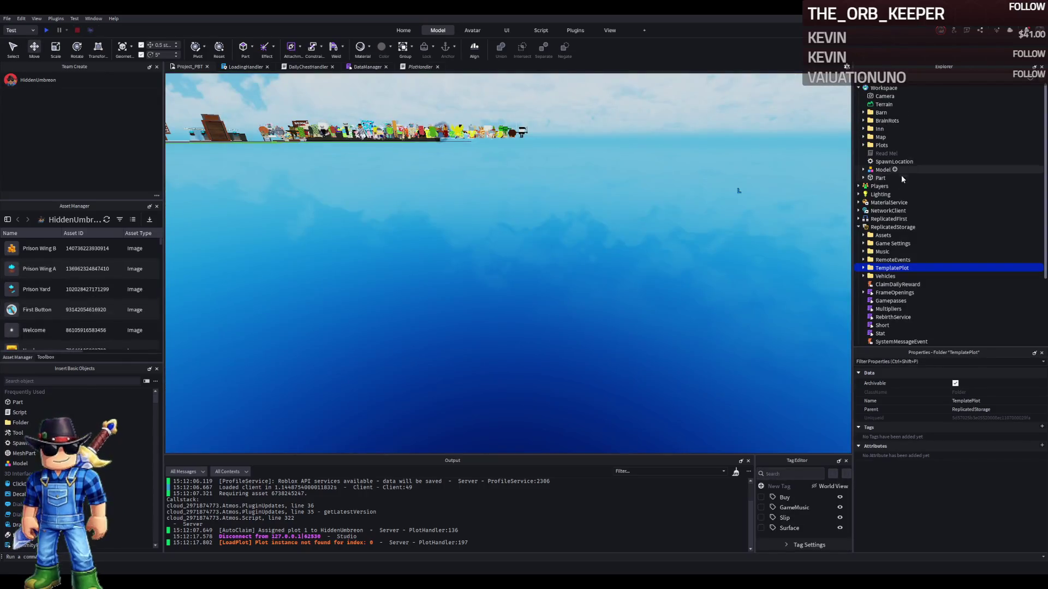
# Expand TemplatePlot down to Prison's W2 and W1 folders and focus on the W1 walls
pyautogui.click(870, 155)
pyautogui.click(863, 153)
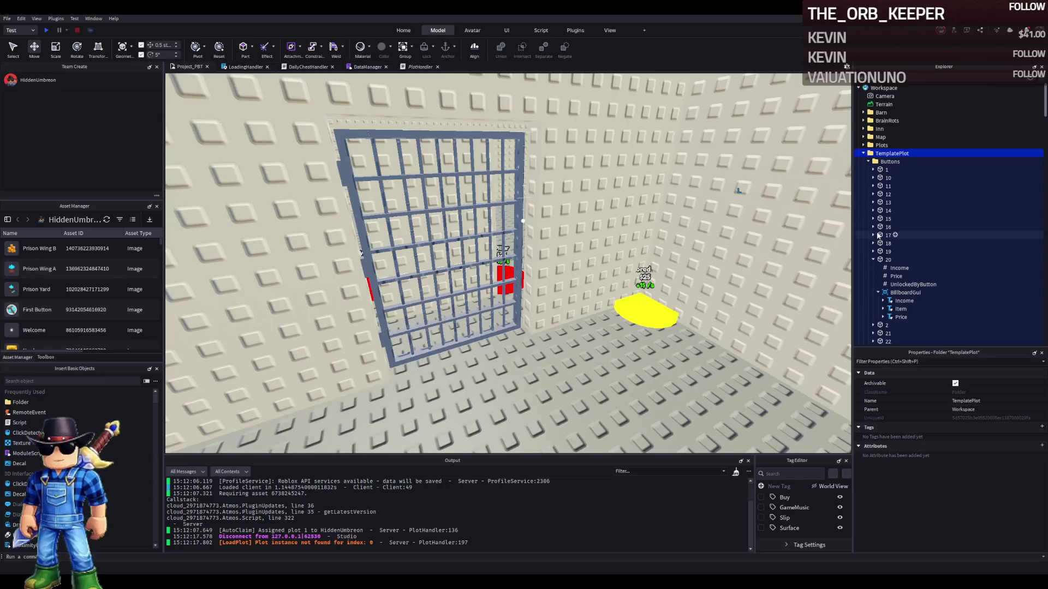
pyautogui.click(869, 162)
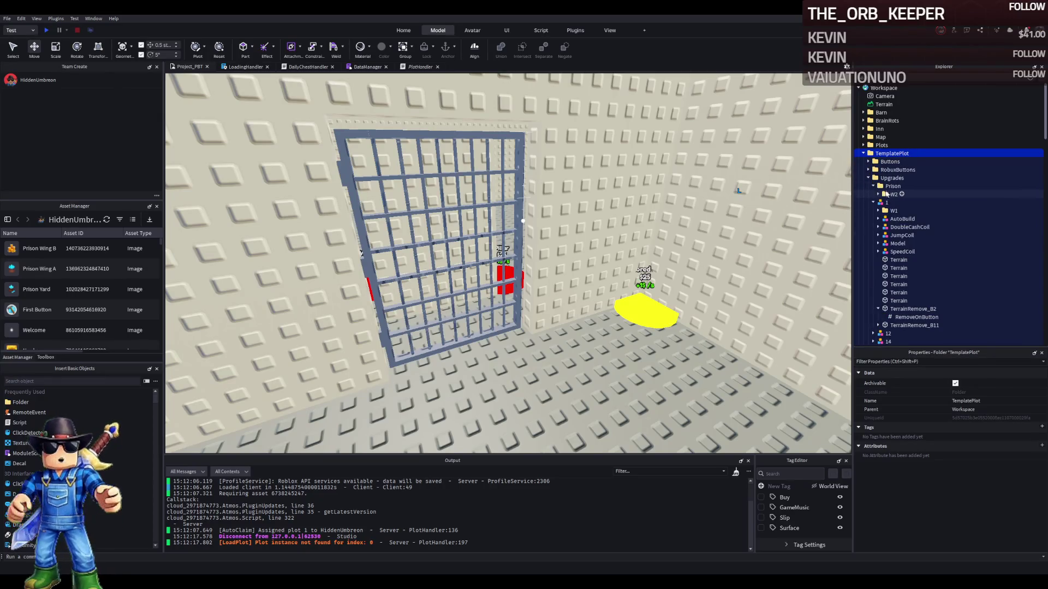
pyautogui.click(887, 187)
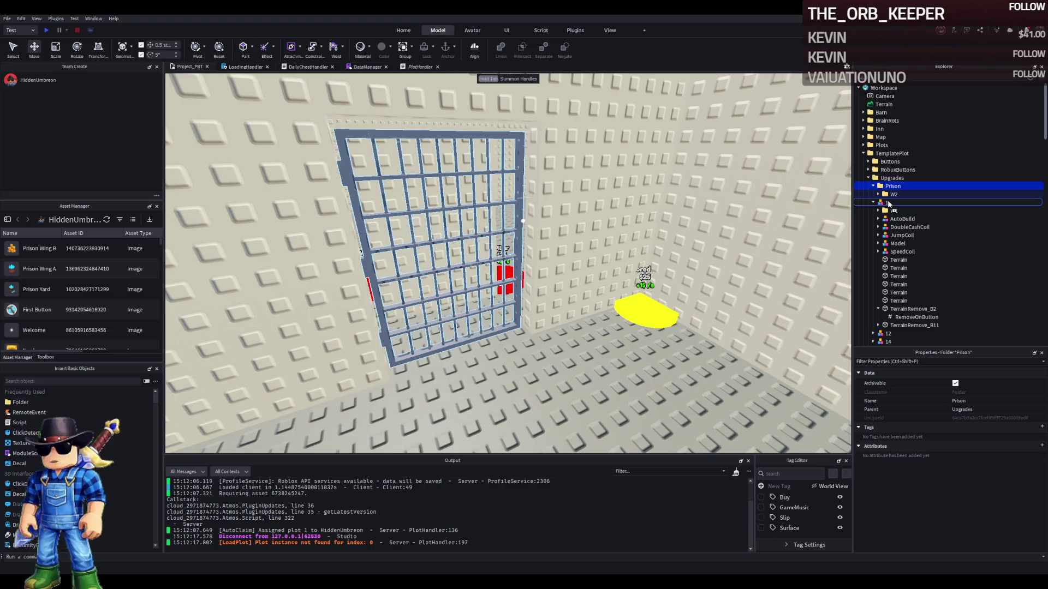
pyautogui.click(879, 194)
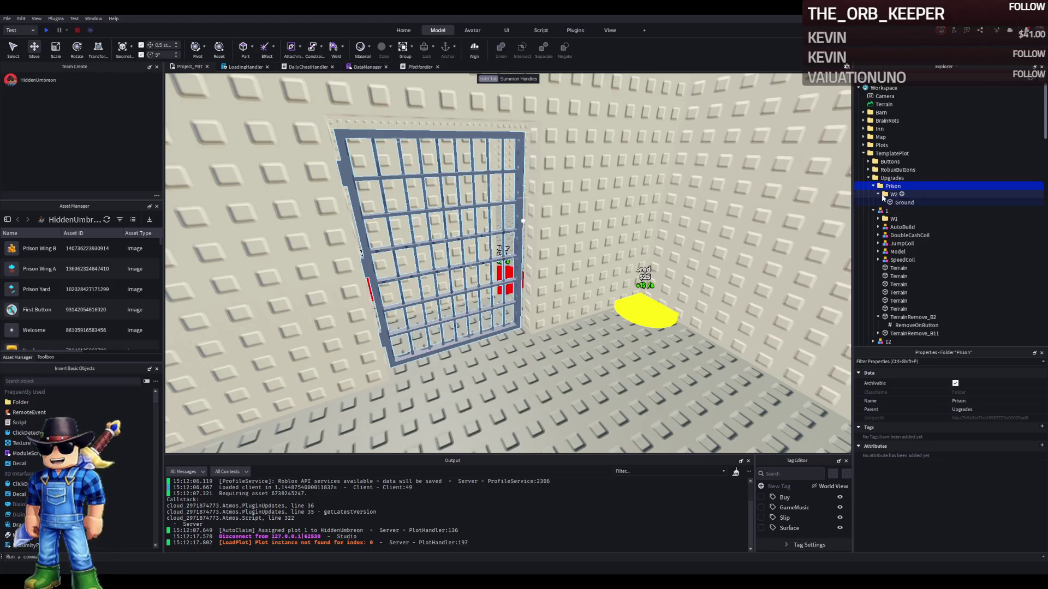
pyautogui.doubleClick(893, 211)
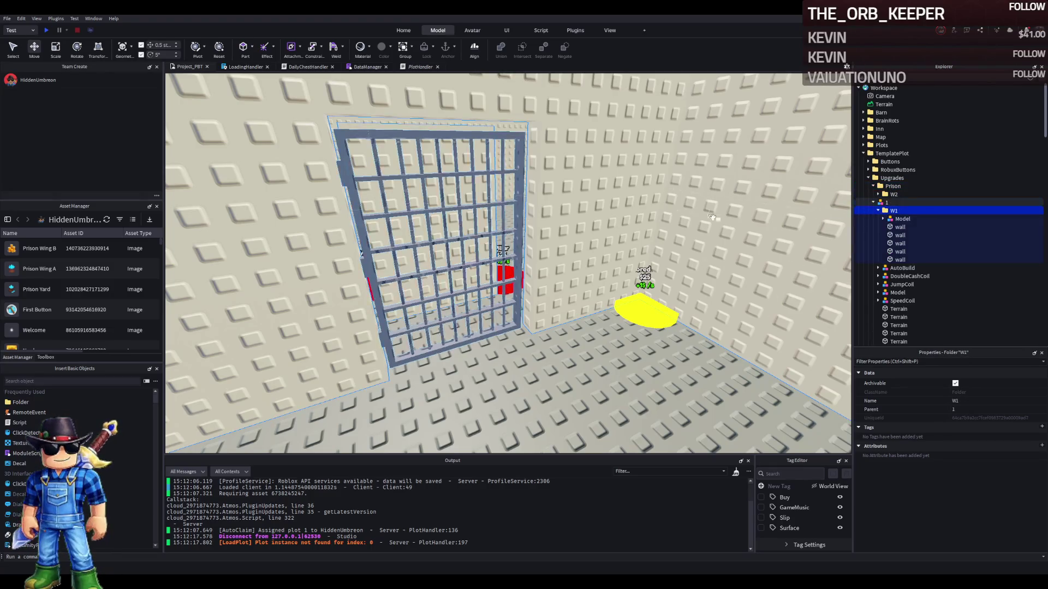
pyautogui.press('f')
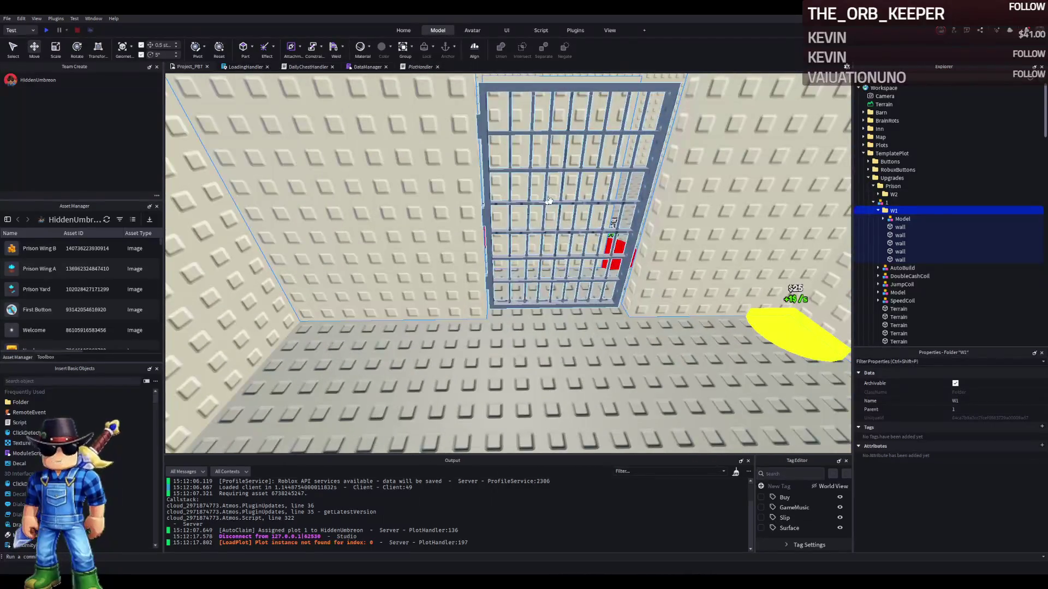
# Move the gate's Door model into W1 and the loose Model into Prison
pyautogui.click(550, 202)
pyautogui.click(688, 198)
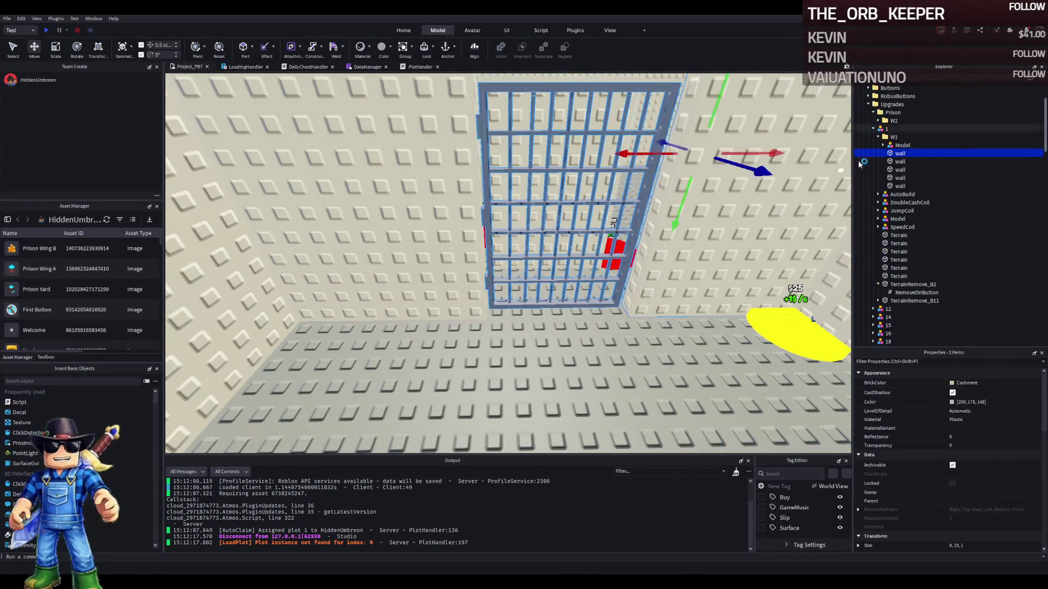
pyautogui.moveTo(896, 141); pyautogui.dragTo(897, 144)
pyautogui.click(901, 153)
pyautogui.press('f')
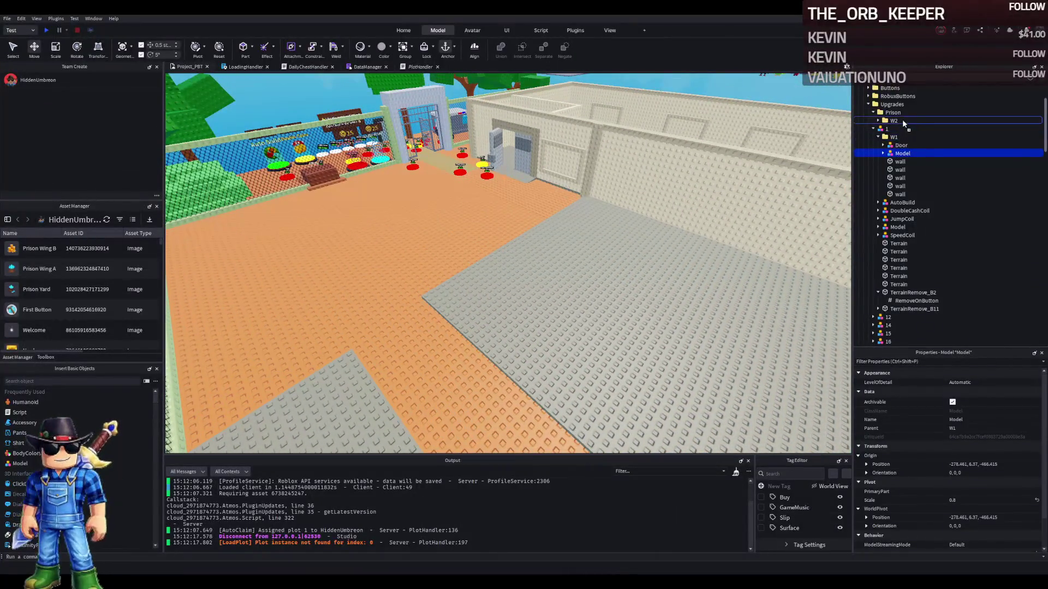
pyautogui.moveTo(900, 117); pyautogui.dragTo(901, 117)
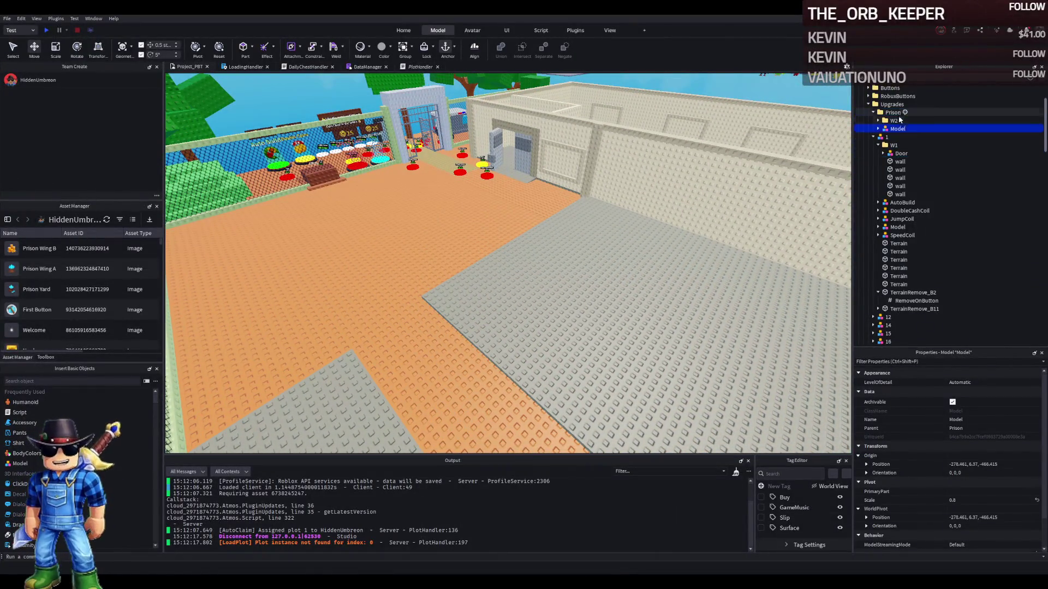
# Check the Door and walls inside upgrade 1's W1 folder, then start another playtest
pyautogui.hotkey('shift', 'F5')
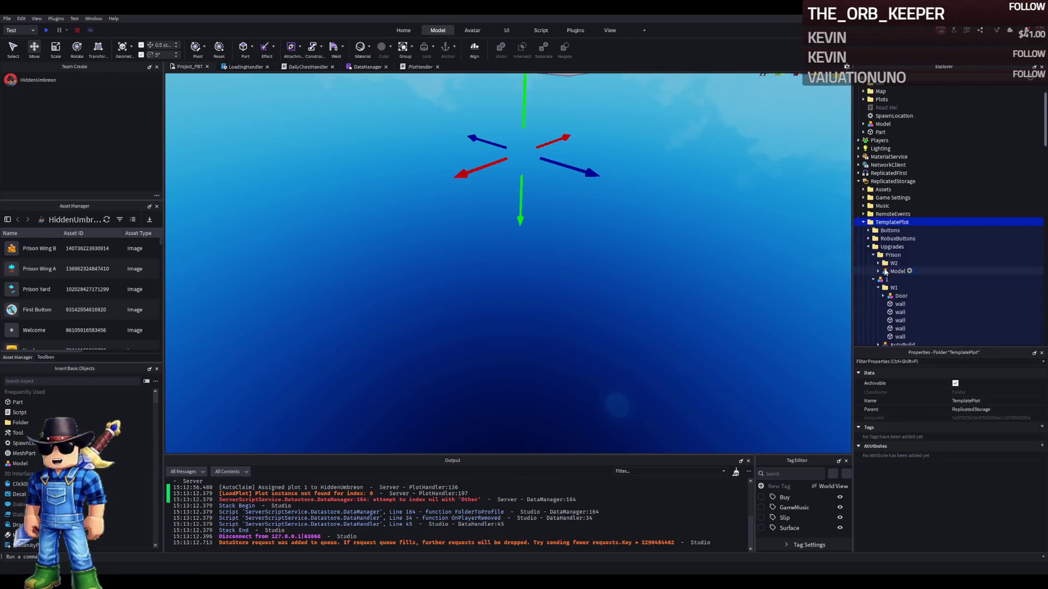
pyautogui.click(887, 279)
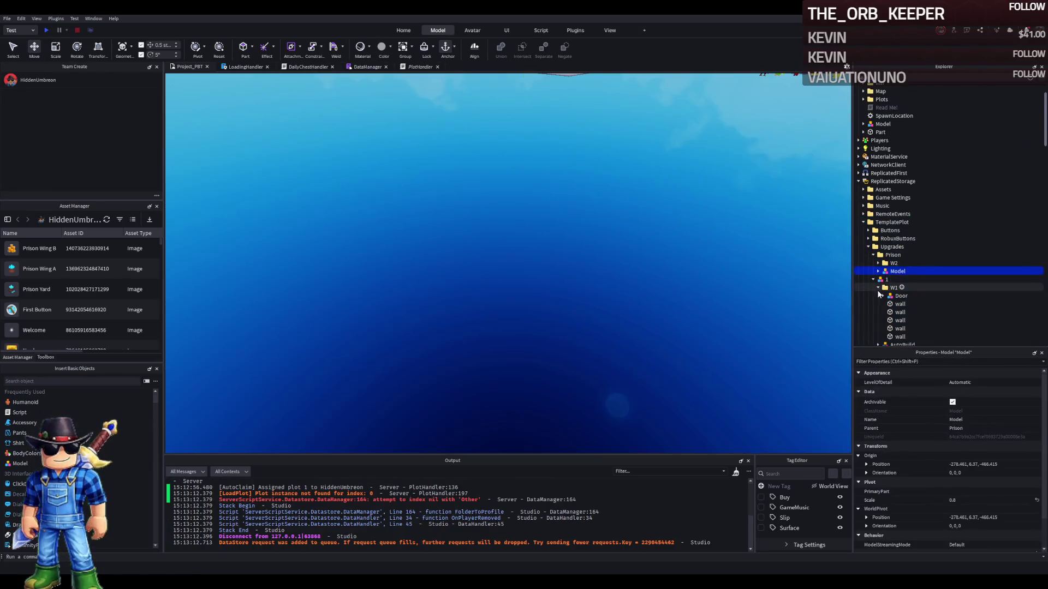
pyautogui.click(886, 289)
pyautogui.click(899, 295)
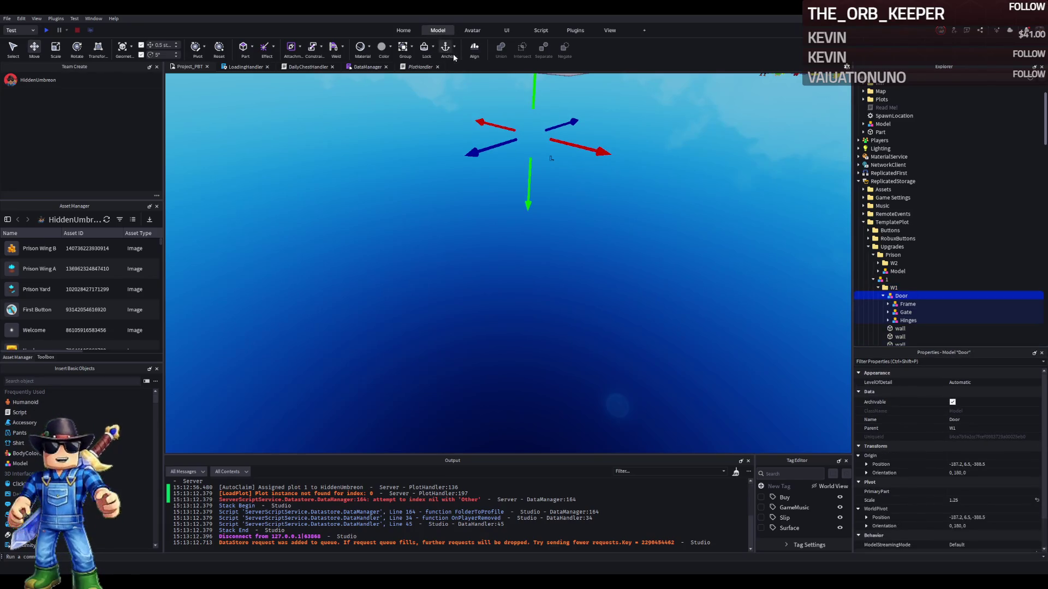
pyautogui.click(899, 304)
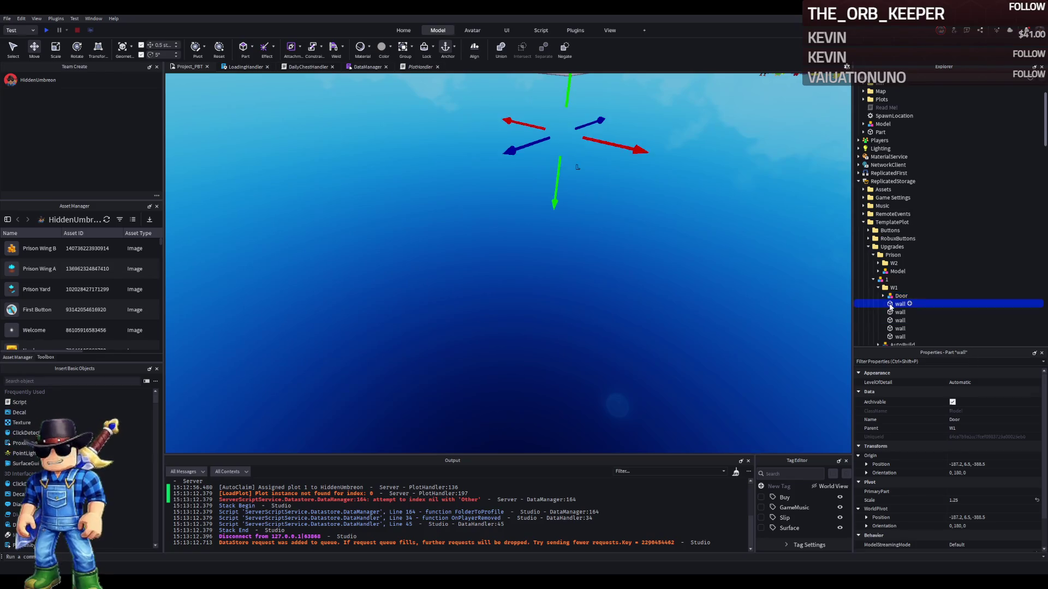
pyautogui.click(899, 312)
pyautogui.press('F5')
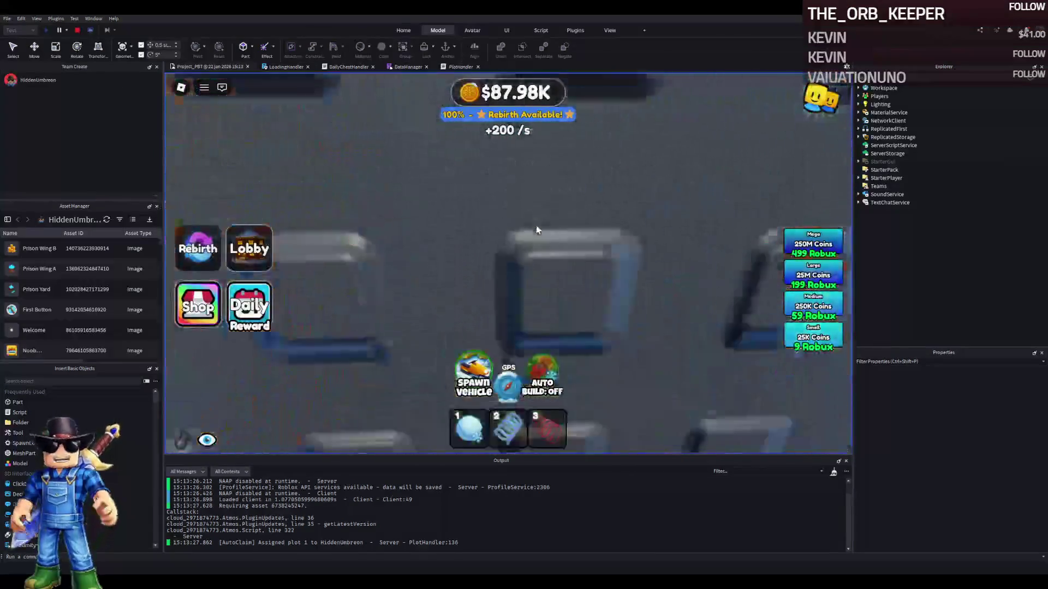
# Walk the avatar around and up to the barred cell door, then stop the playtest
pyautogui.press('w')
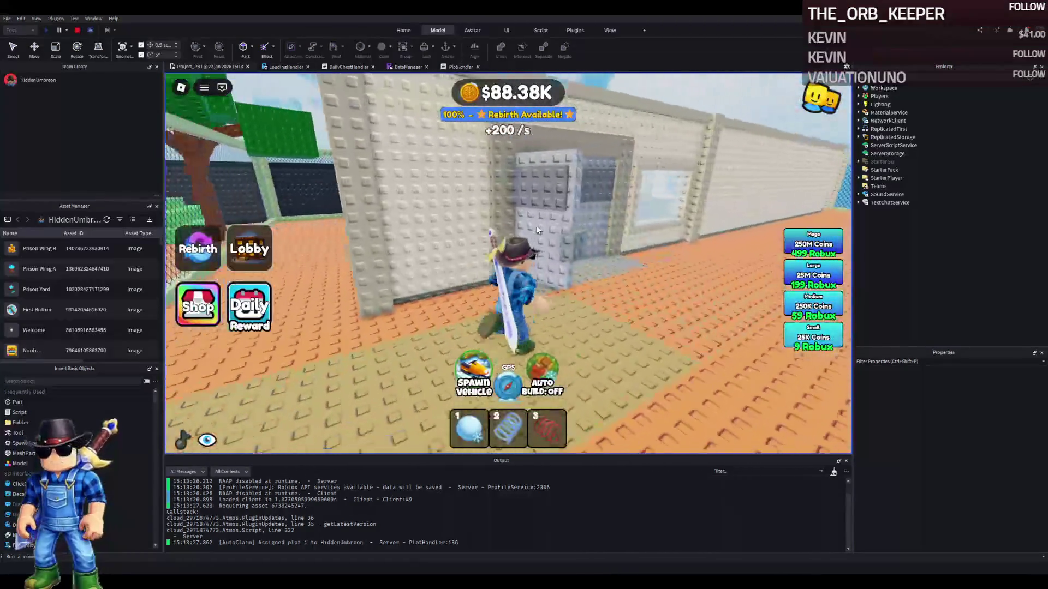
pyautogui.press('w')
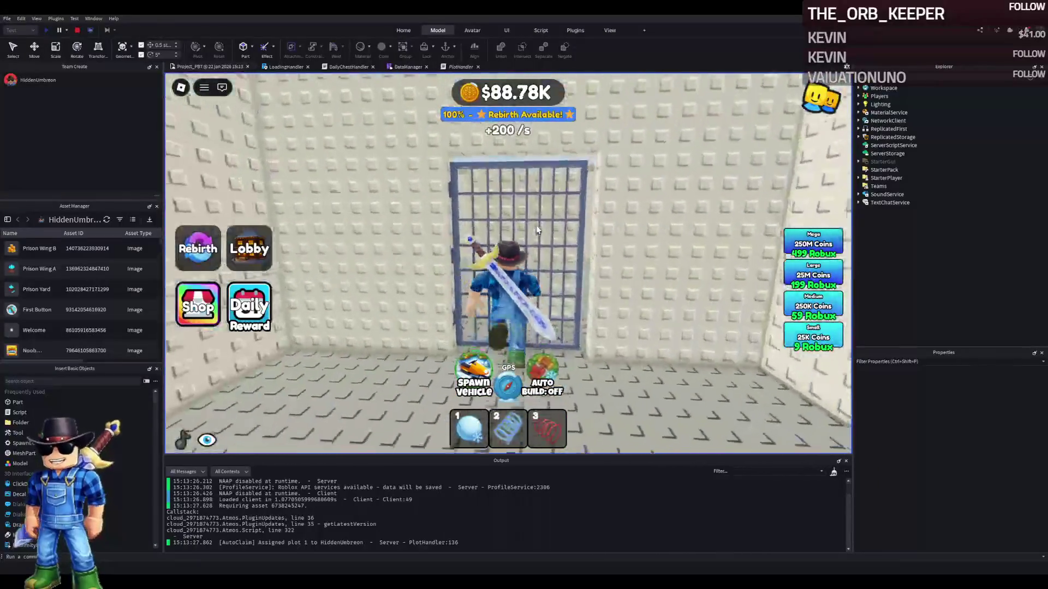
pyautogui.press('s')
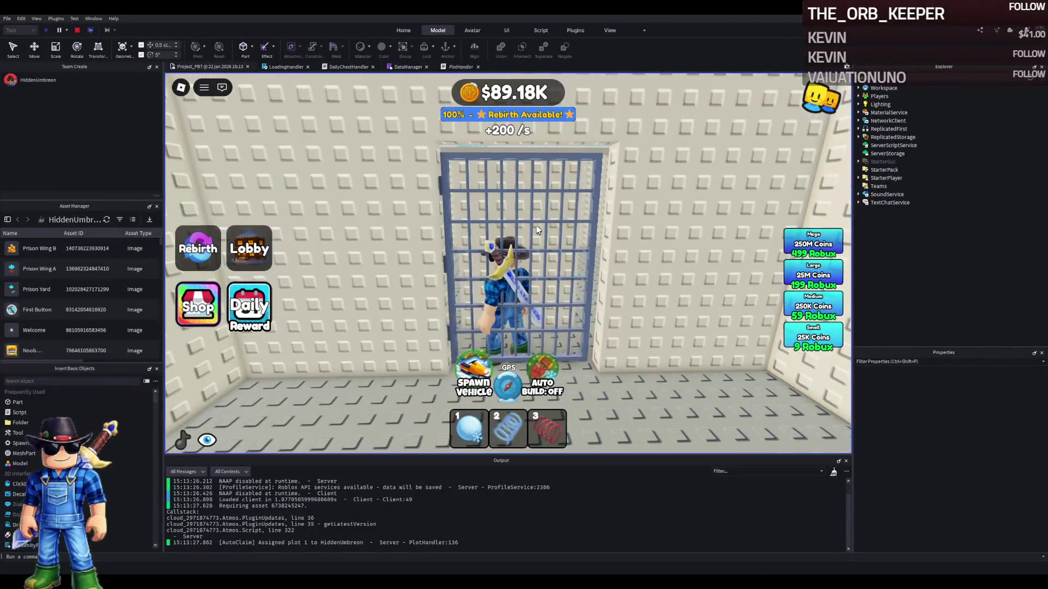
pyautogui.press('d')
pyautogui.press('w')
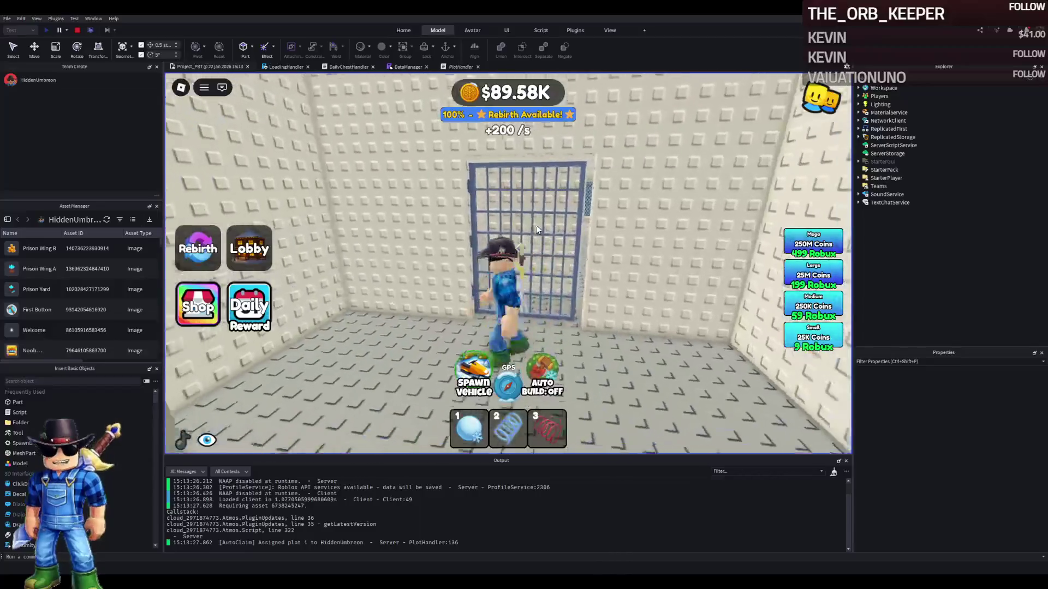
pyautogui.press('Left')
pyautogui.press('w')
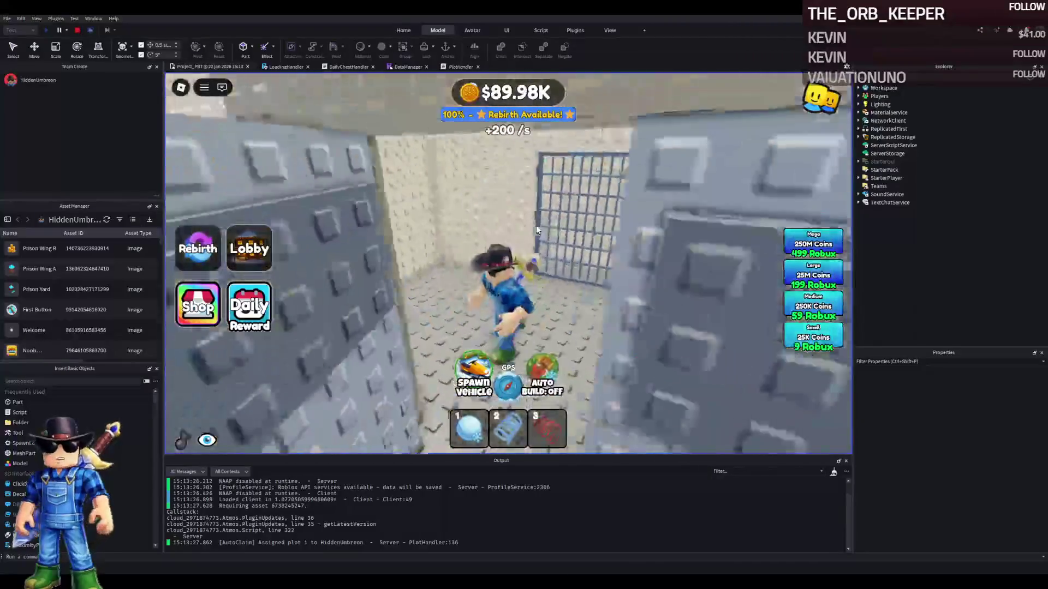
pyautogui.press('w')
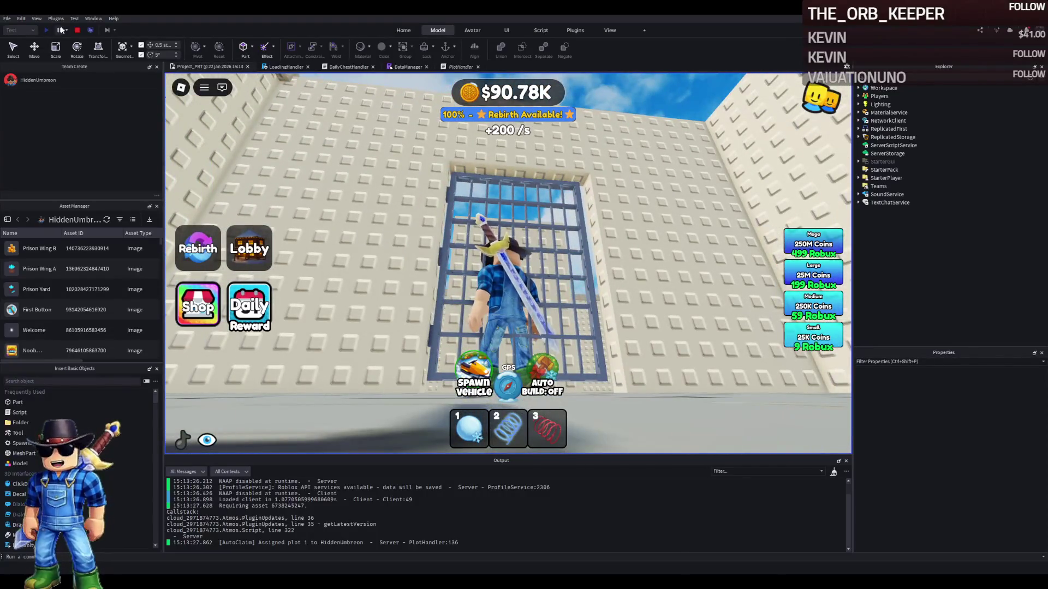
pyautogui.click(77, 30)
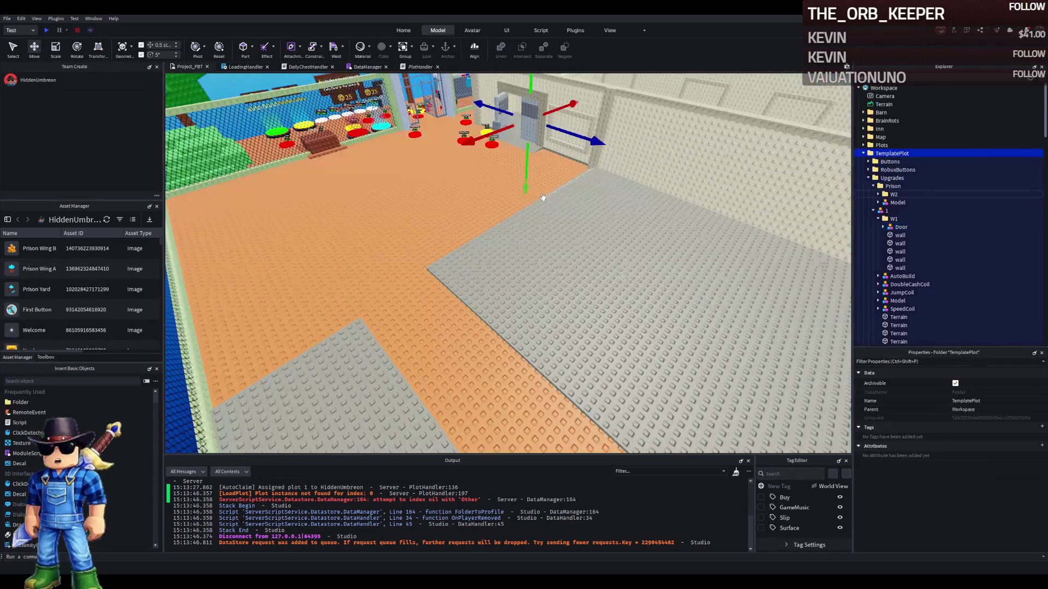
# Fly the view over the prison and select the barred gate's whole Door model
pyautogui.press('w')
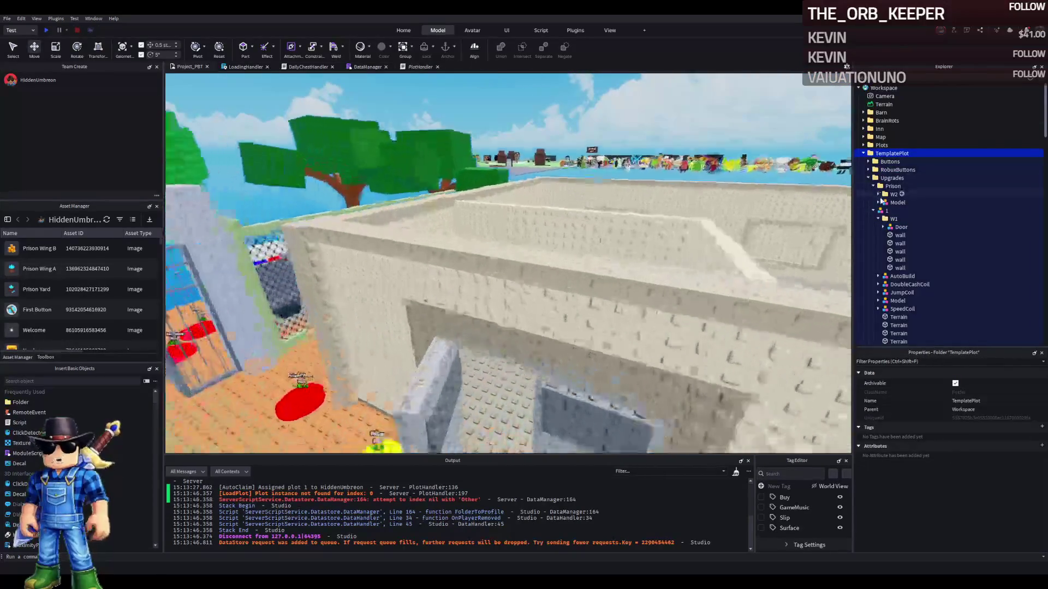
pyautogui.press('s')
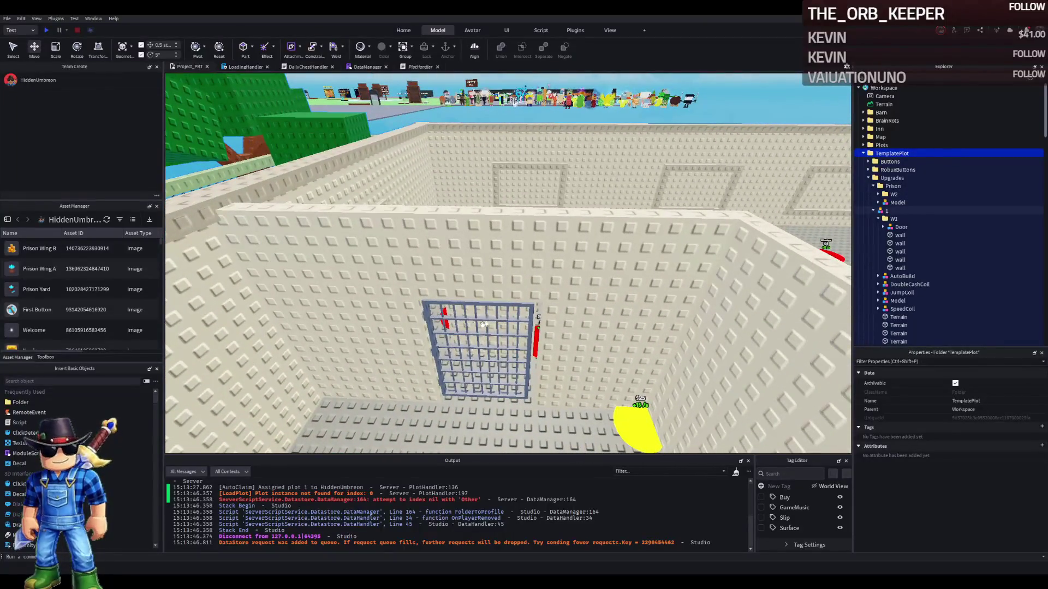
pyautogui.click(490, 324)
pyautogui.click(899, 227)
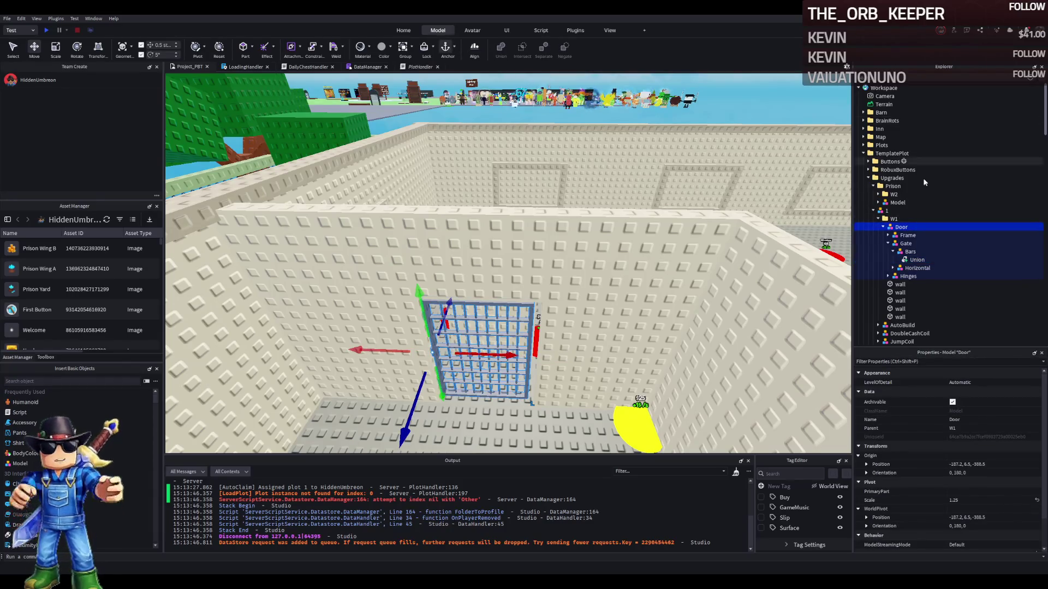
# Tidy the Explorer tree and move the W1 folder into Prison
pyautogui.click(879, 219)
pyautogui.click(878, 219)
pyautogui.click(878, 219)
pyautogui.click(878, 202)
pyautogui.click(878, 195)
pyautogui.click(878, 210)
pyautogui.click(878, 227)
pyautogui.click(894, 227)
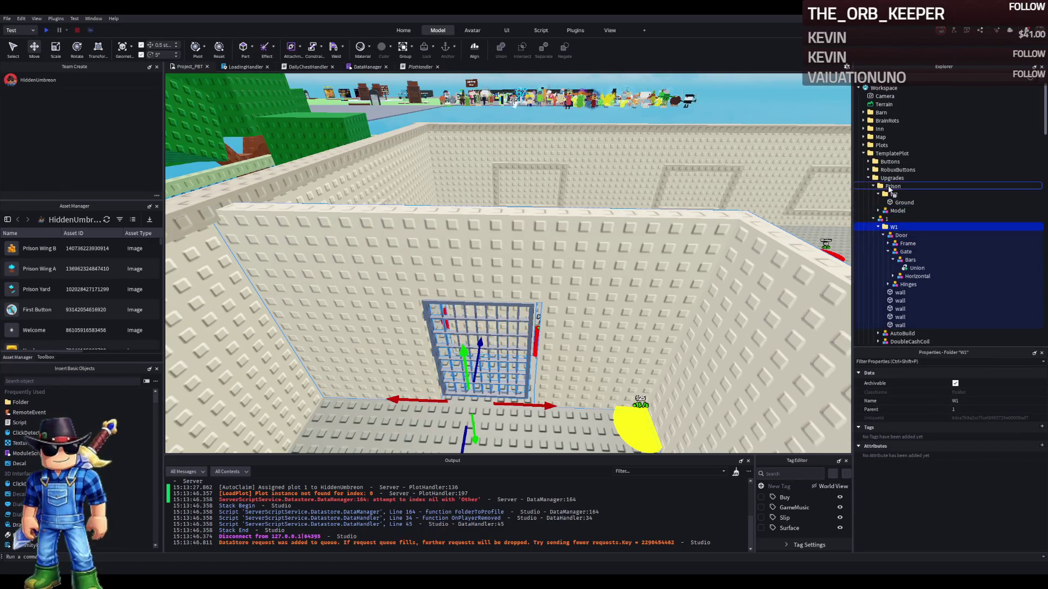
pyautogui.moveTo(890, 190); pyautogui.dragTo(889, 189)
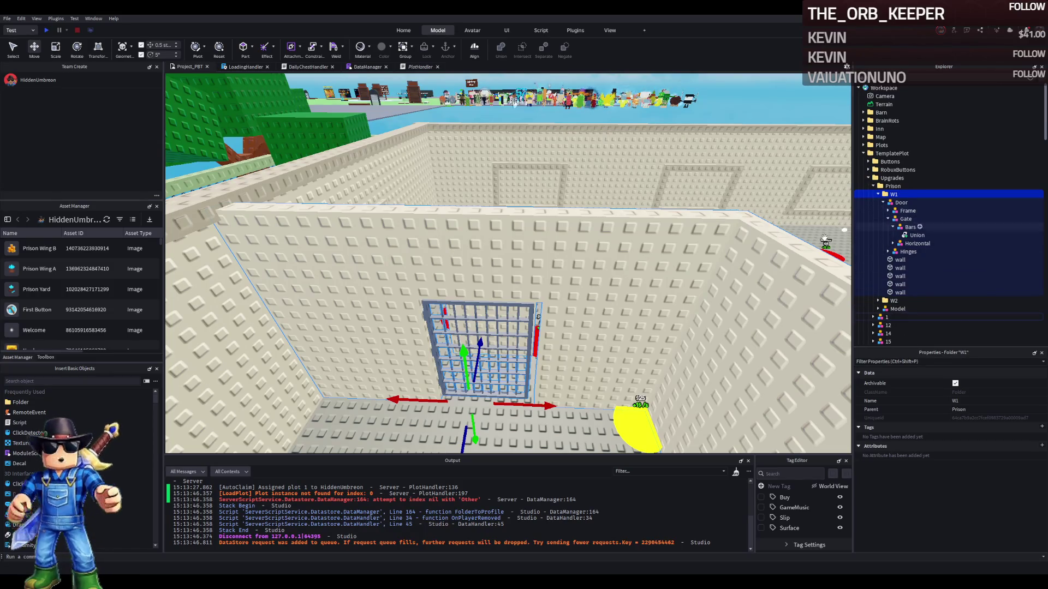
# Select the room's walls and recolour them from Cashmere to Sand yellow metallic
pyautogui.click(529, 339)
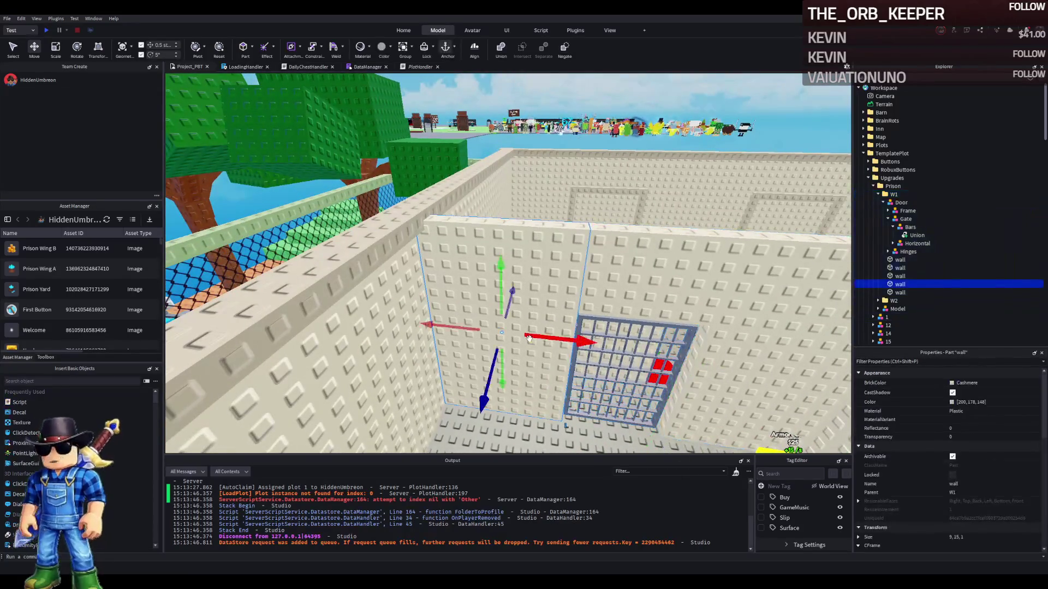
pyautogui.press('f')
pyautogui.scroll(-5, 530, 333)
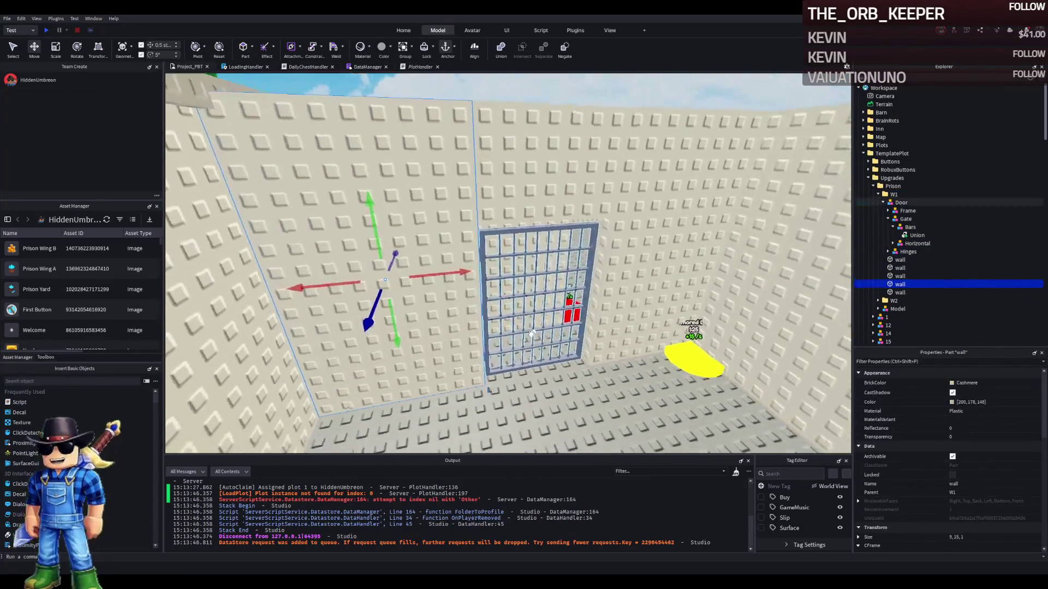
pyautogui.keyDown('ctrl'); pyautogui.click(546, 295); pyautogui.keyUp('ctrl')
pyautogui.keyDown('ctrl'); pyautogui.click(597, 252); pyautogui.keyUp('ctrl')
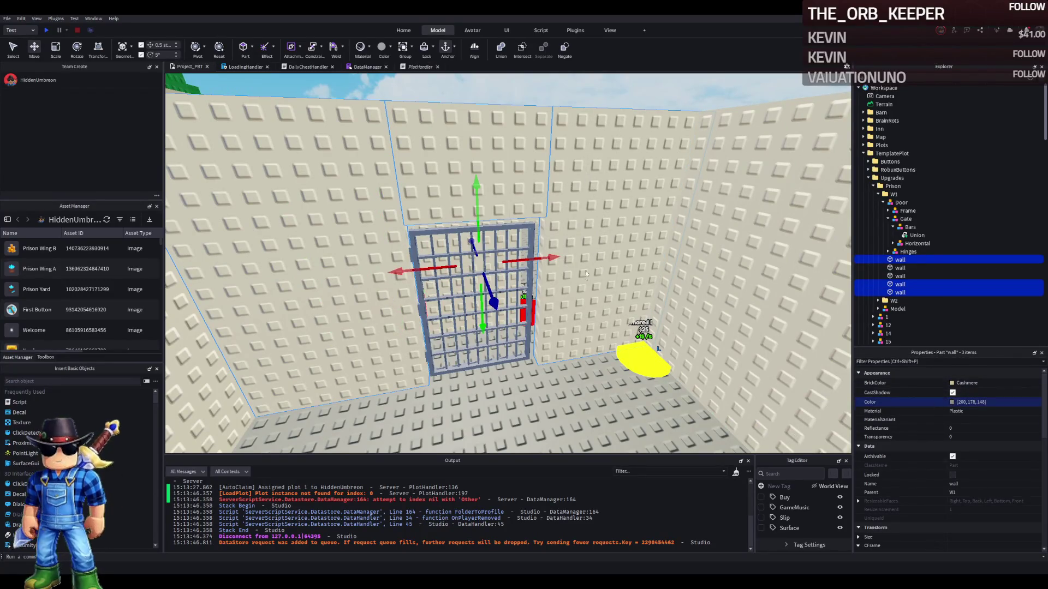
pyautogui.hotkey('ctrl', 'z')
pyautogui.hotkey('ctrl', 'z')
pyautogui.hotkey('ctrl', 'z')
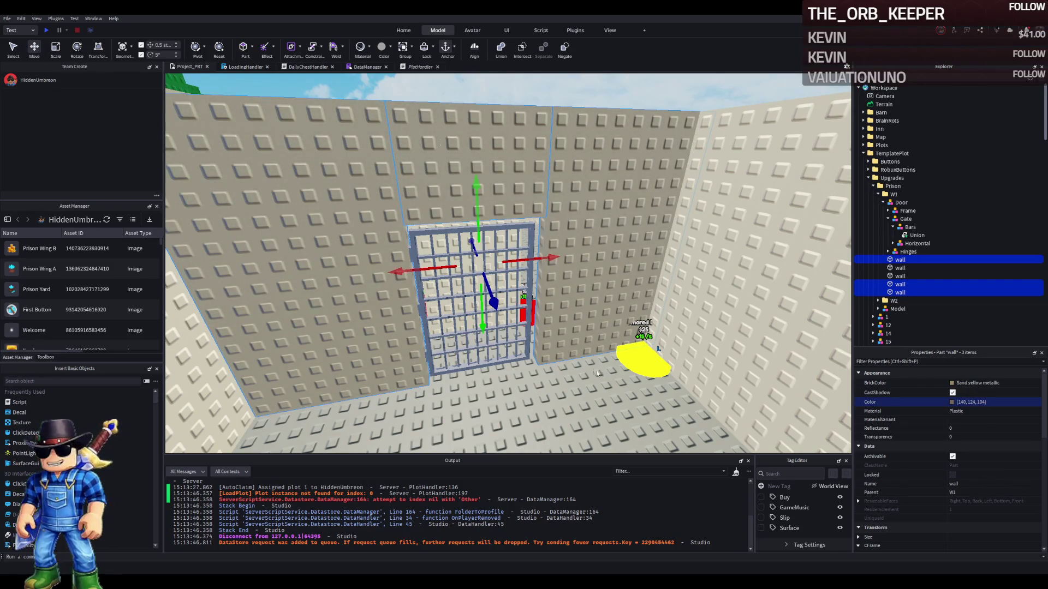
pyautogui.hotkey('ctrl', 'z')
pyautogui.hotkey('ctrl', 'z')
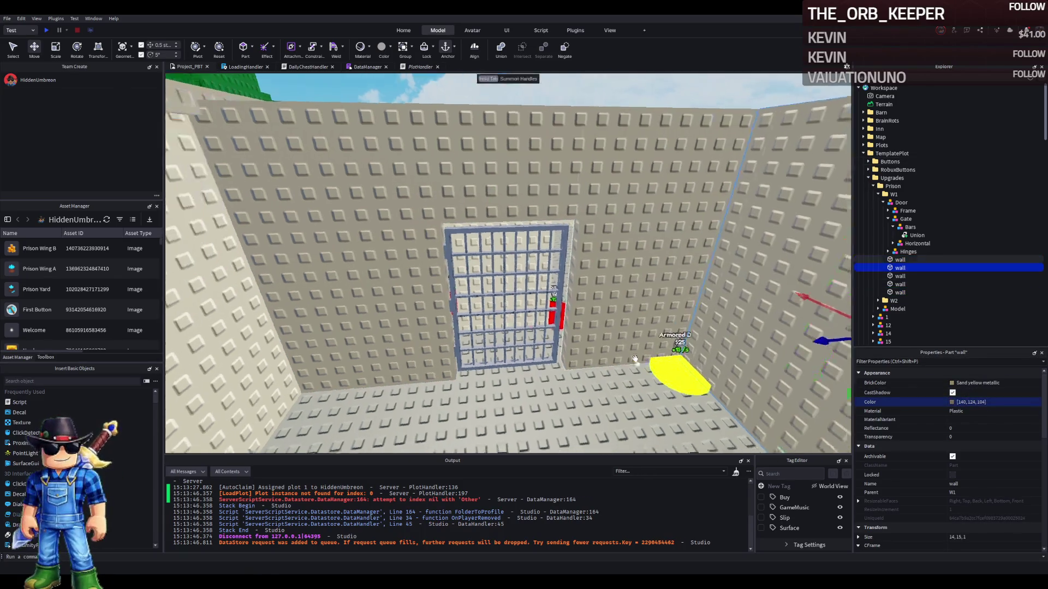
pyautogui.scroll(5, 635, 358)
pyautogui.scroll(-5, 634, 358)
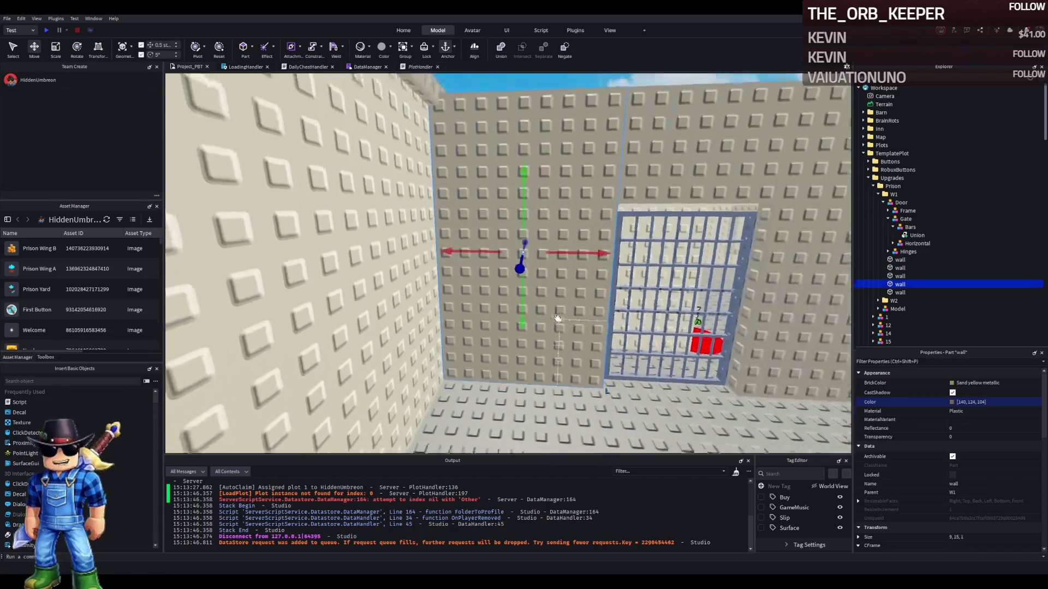
# Duplicate a W1 wall and slide the copy 17 studs along the room
pyautogui.click(556, 318)
pyautogui.hotkey('ctrl', 'd')
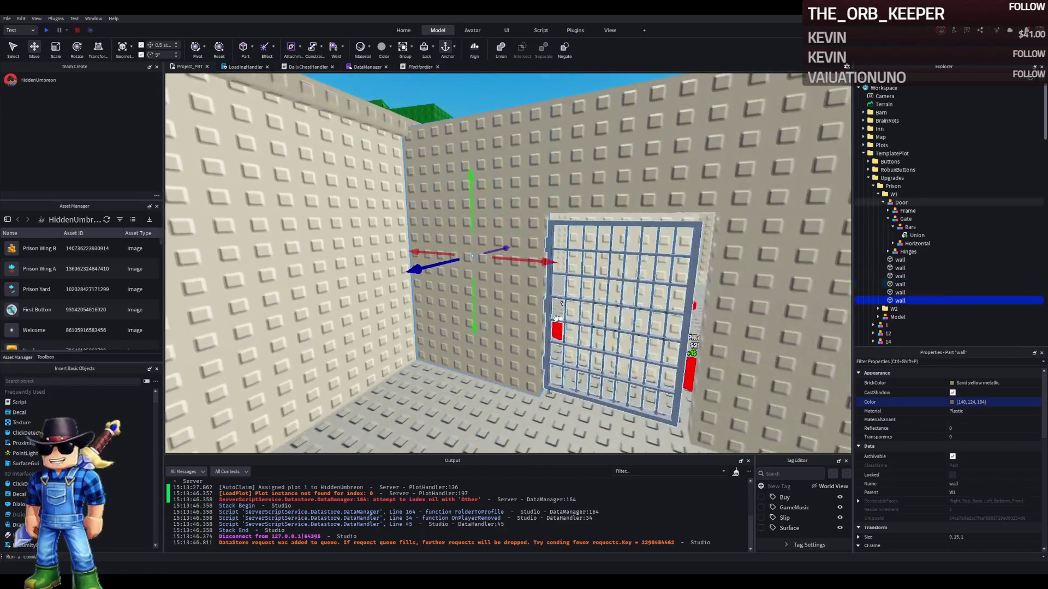
pyautogui.press('d')
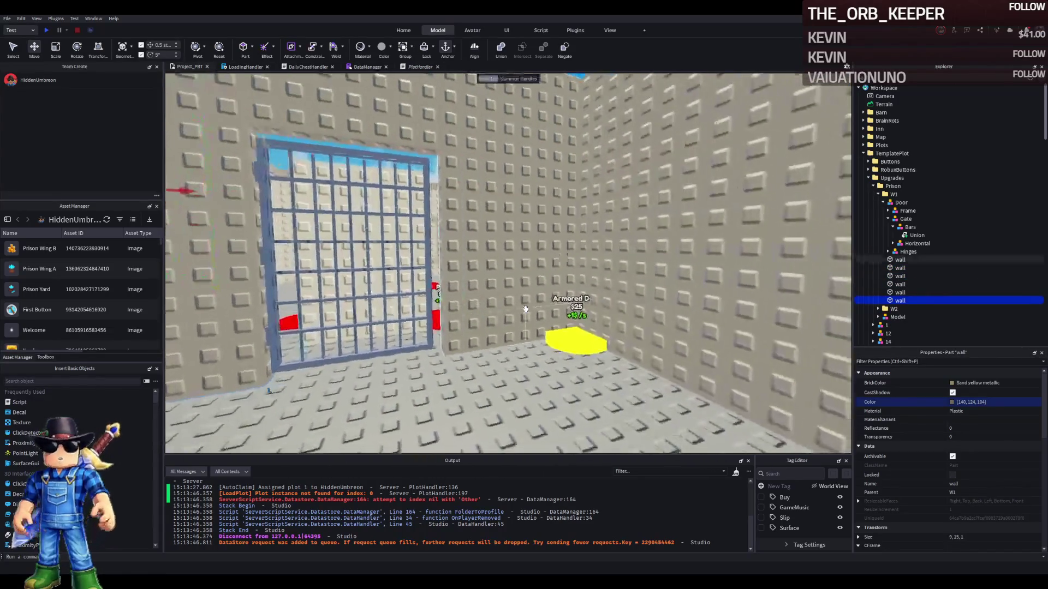
pyautogui.hotkey('ctrl', 'z')
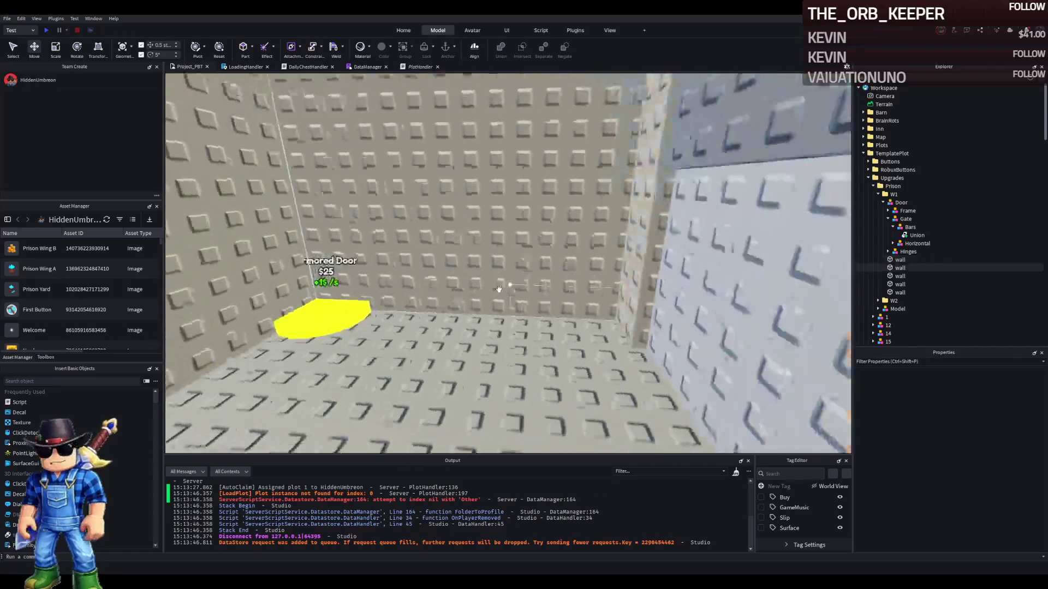
pyautogui.press('s')
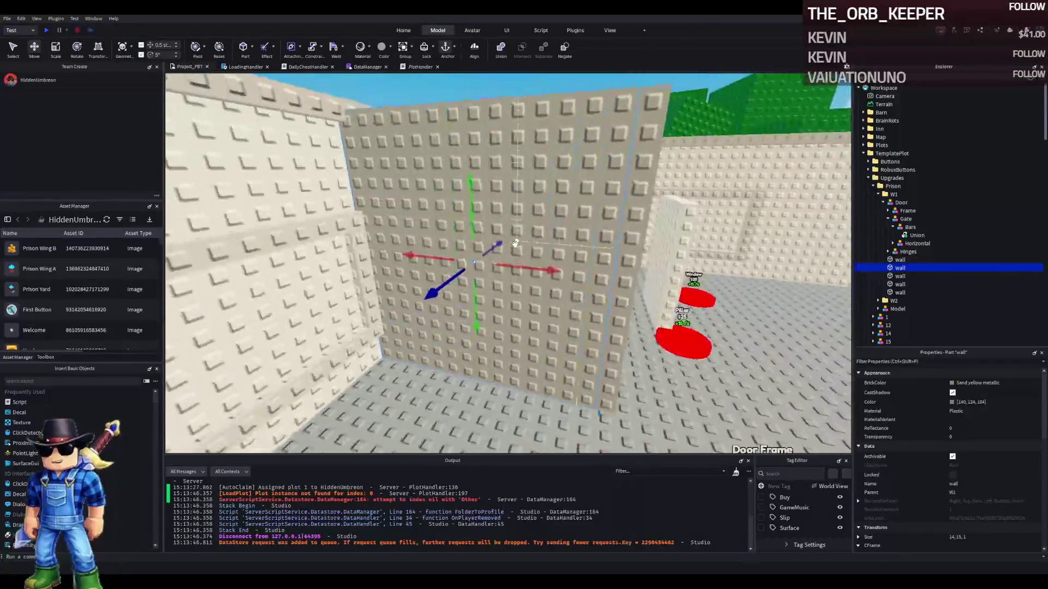
pyautogui.click(587, 235)
pyautogui.press('s')
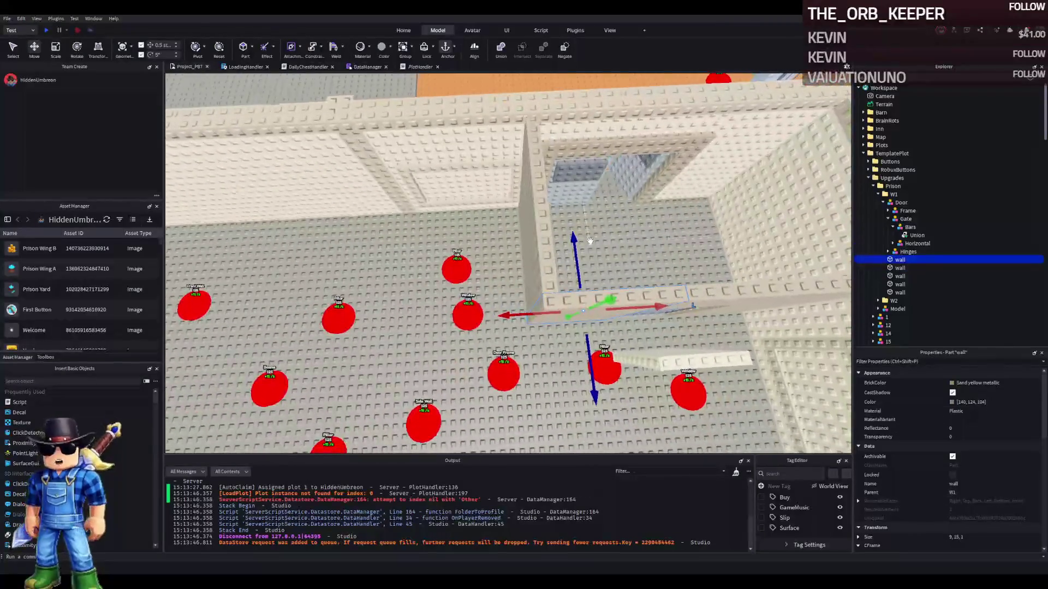
pyautogui.hotkey('ctrl', '3')
pyautogui.hotkey('ctrl', 'd')
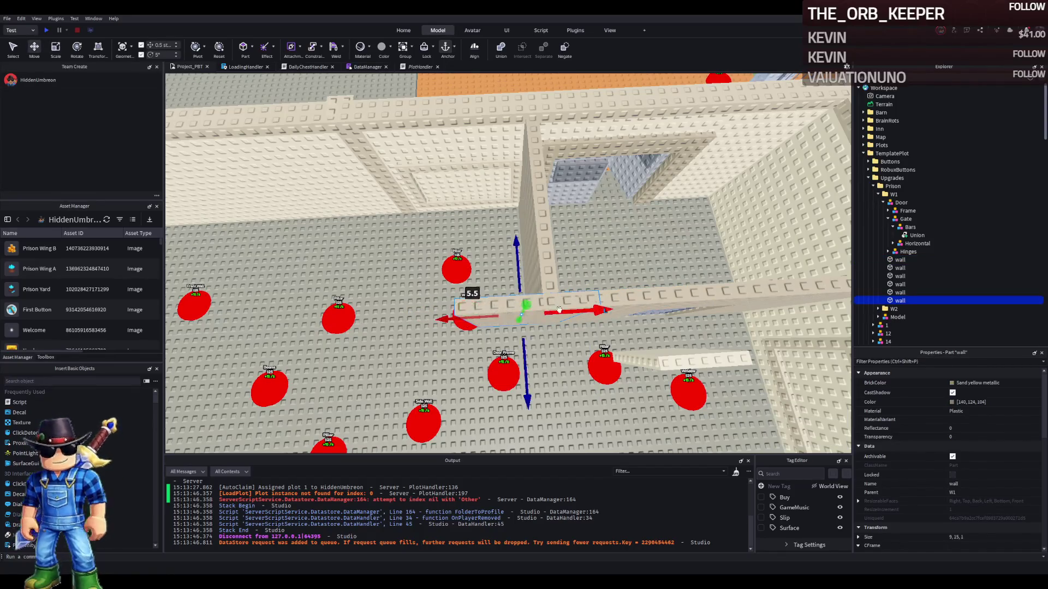
pyautogui.click(647, 235)
pyautogui.moveTo(646, 234)
pyautogui.mouseDown()
pyautogui.moveTo(622, 221)
pyautogui.moveTo(344, 303)
pyautogui.mouseUp()
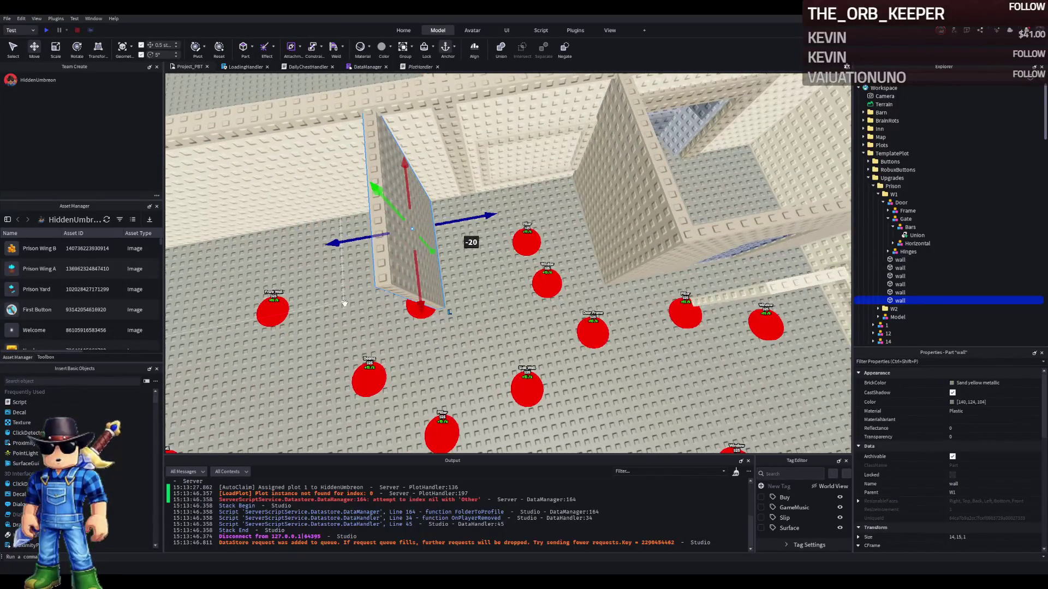
# Duplicate two more wall pieces and slide the copies 16.5 and 15.5 studs sideways
pyautogui.click(615, 203)
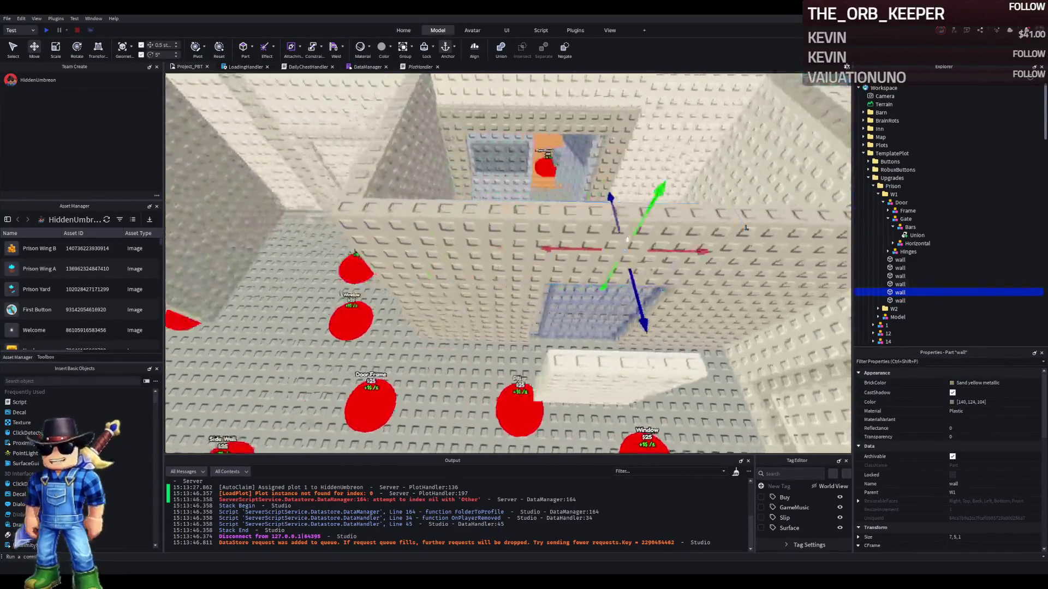
pyautogui.hotkey('ctrl', 'd')
pyautogui.moveTo(682, 245); pyautogui.dragTo(612, 255)
pyautogui.click(334, 250)
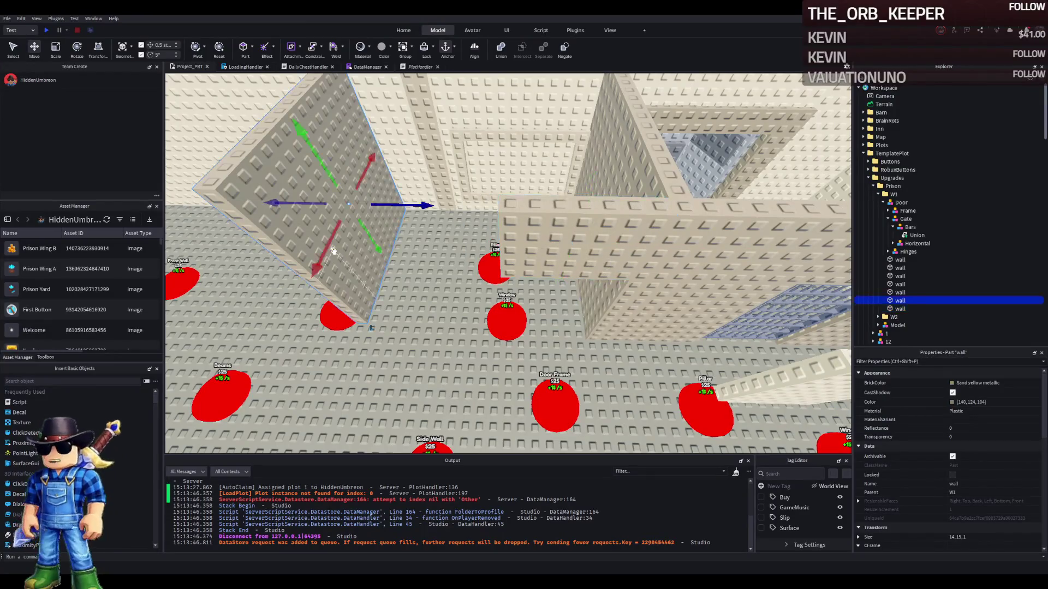
pyautogui.click(691, 299)
pyautogui.hotkey('ctrl', 'd')
pyautogui.moveTo(622, 297)
pyautogui.mouseDown()
pyautogui.moveTo(627, 289)
pyautogui.moveTo(458, 291)
pyautogui.mouseUp()
# Duplicate another W1 wall and scale the copy down to a 10 by 8 by 1 panel
pyautogui.press('w')
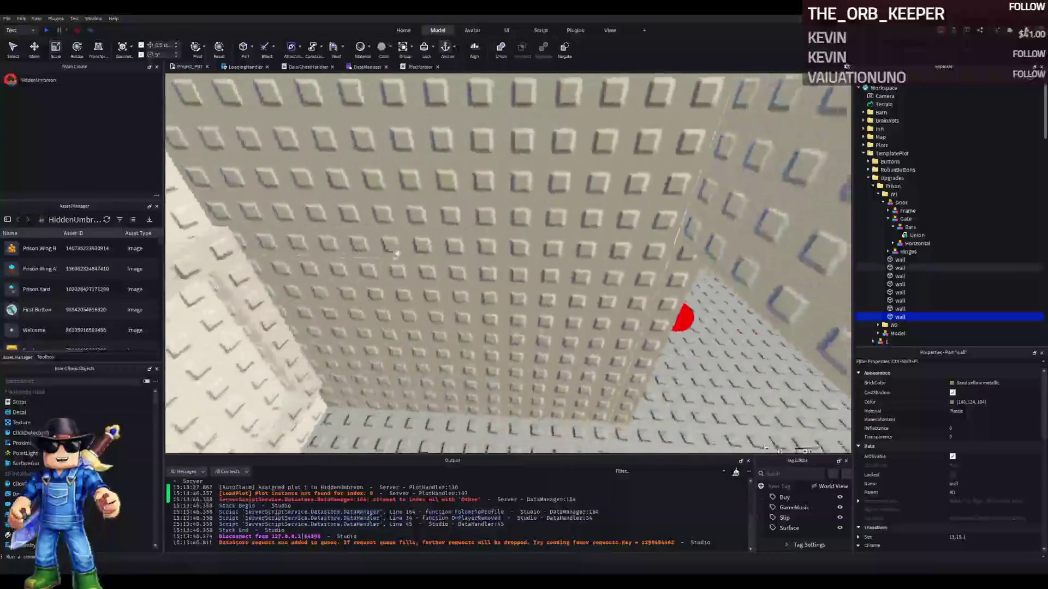
pyautogui.click(397, 253)
pyautogui.press('s')
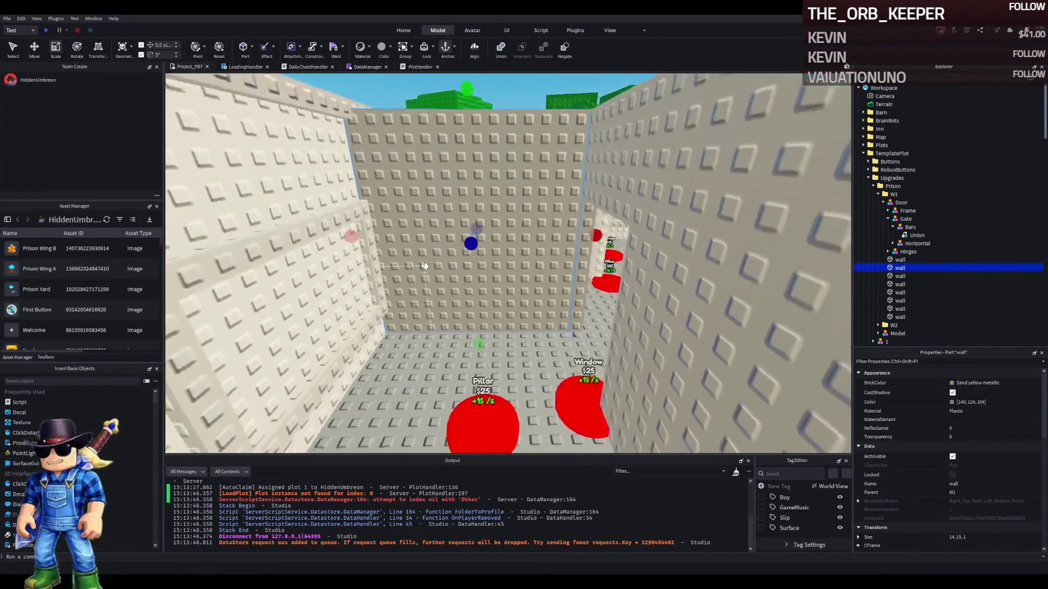
pyautogui.hotkey('ctrl', 'd')
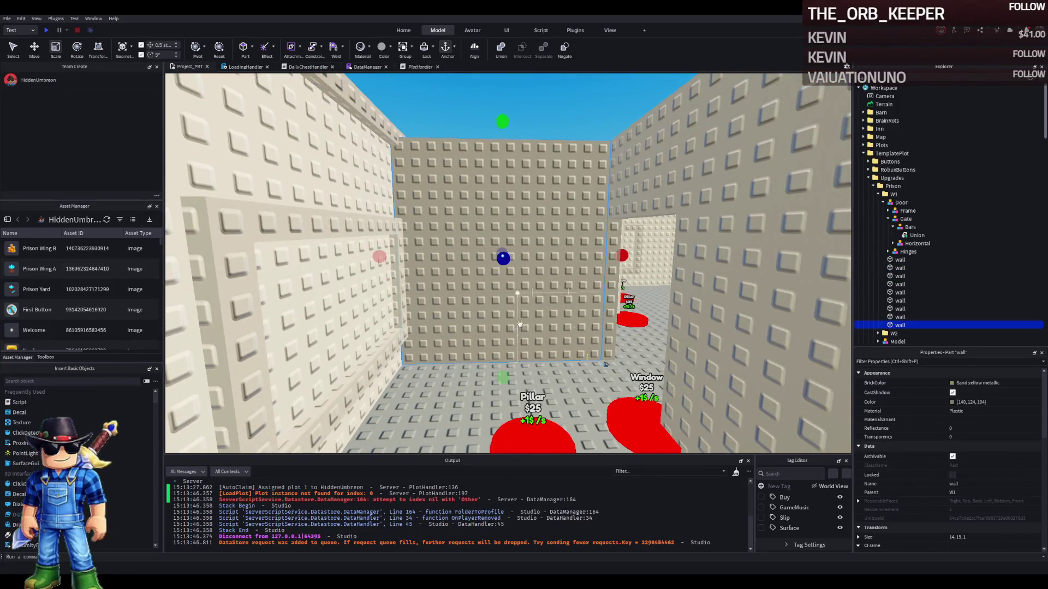
pyautogui.moveTo(502, 377); pyautogui.dragTo(502, 351)
pyautogui.moveTo(502, 119)
pyautogui.mouseDown()
pyautogui.moveTo(507, 192)
pyautogui.moveTo(507, 178)
pyautogui.mouseUp()
pyautogui.moveTo(502, 311); pyautogui.dragTo(501, 332)
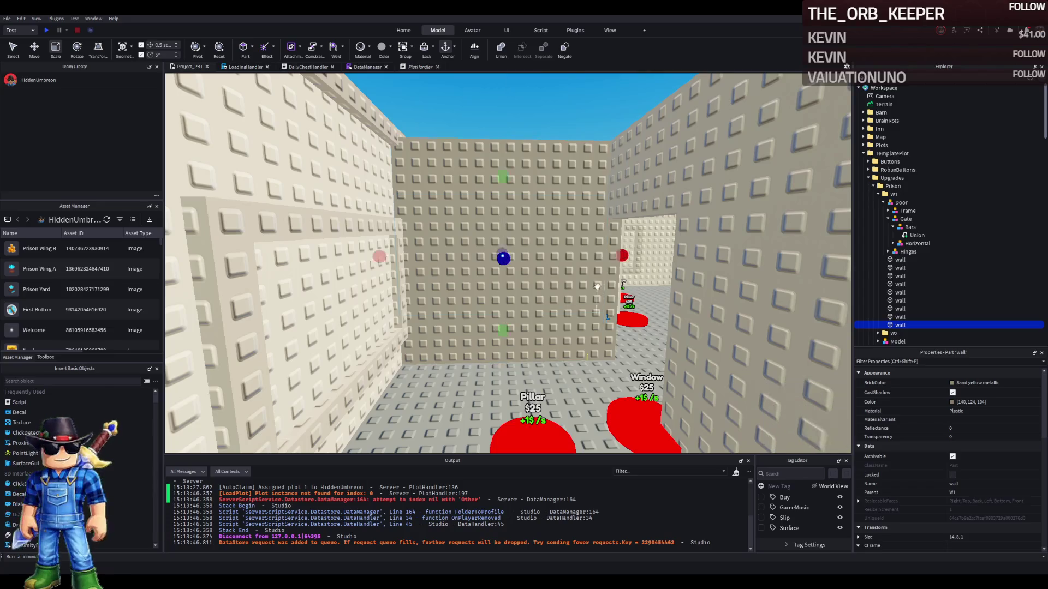
pyautogui.moveTo(622, 254)
pyautogui.mouseDown()
pyautogui.moveTo(582, 261)
pyautogui.moveTo(593, 257)
pyautogui.mouseUp()
pyautogui.moveTo(503, 177)
pyautogui.mouseDown()
pyautogui.moveTo(499, 146)
pyautogui.moveTo(503, 177)
pyautogui.mouseUp()
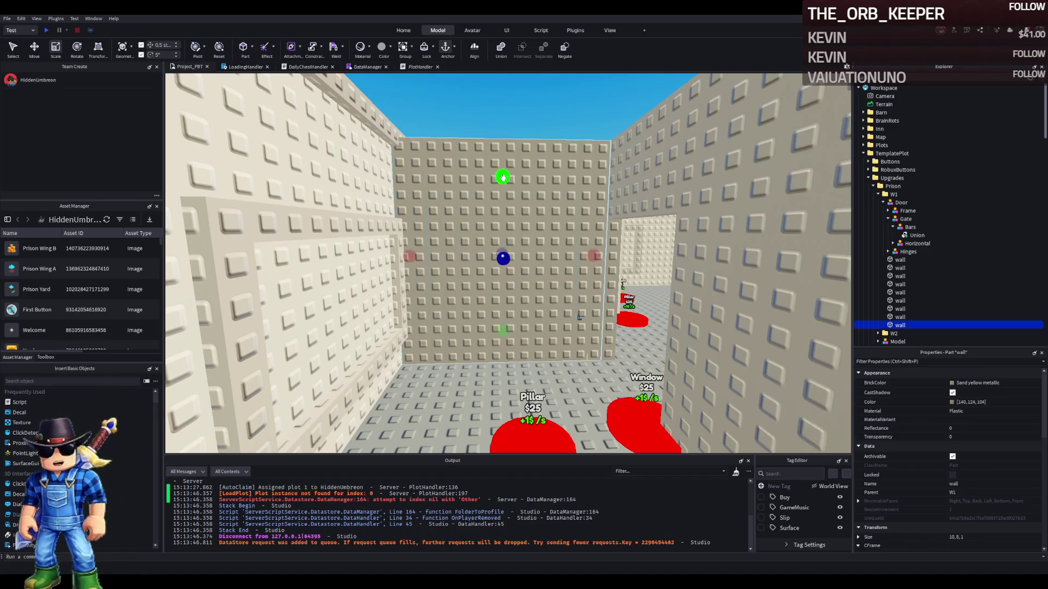
pyautogui.scroll(5, 503, 177)
# Make the new wall panel thinner and rename it 'Window'
pyautogui.scroll(-10, 529, 197)
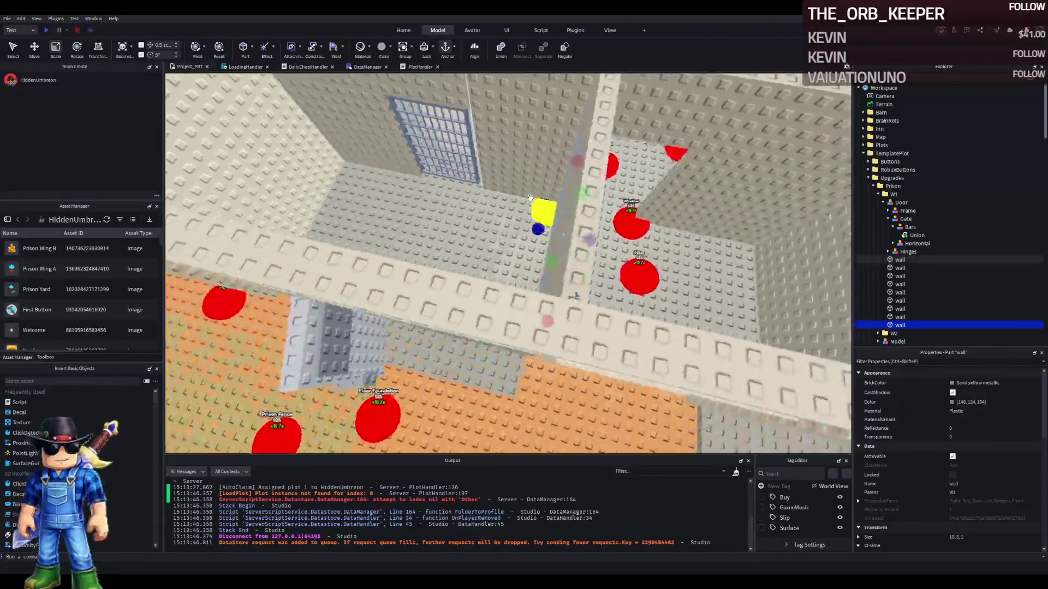
pyautogui.scroll(5, 529, 197)
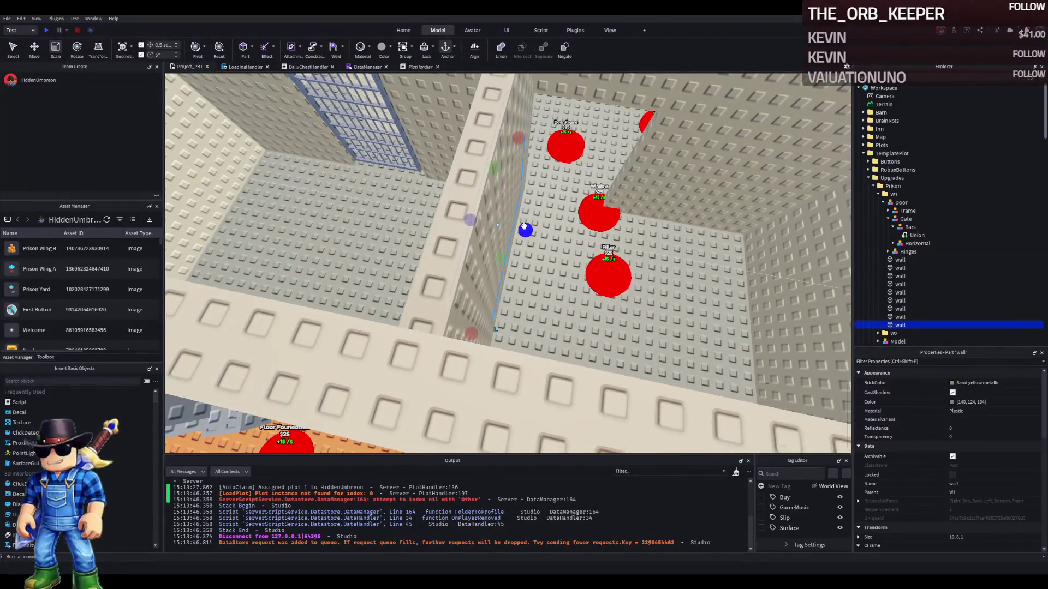
pyautogui.moveTo(523, 227); pyautogui.dragTo(520, 228)
pyautogui.write('Window')
pyautogui.press('Return')
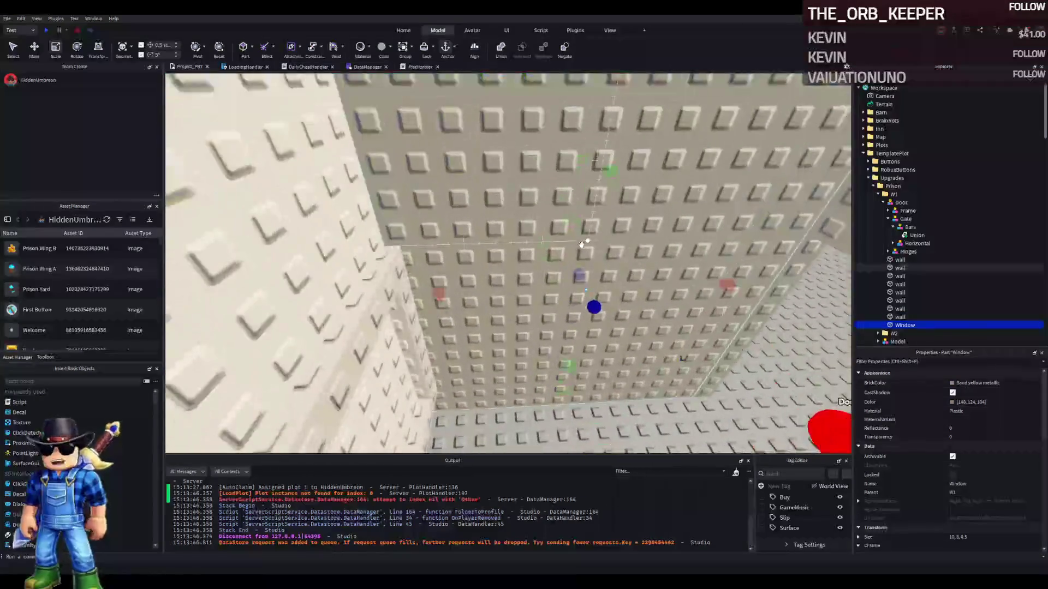
pyautogui.press('s')
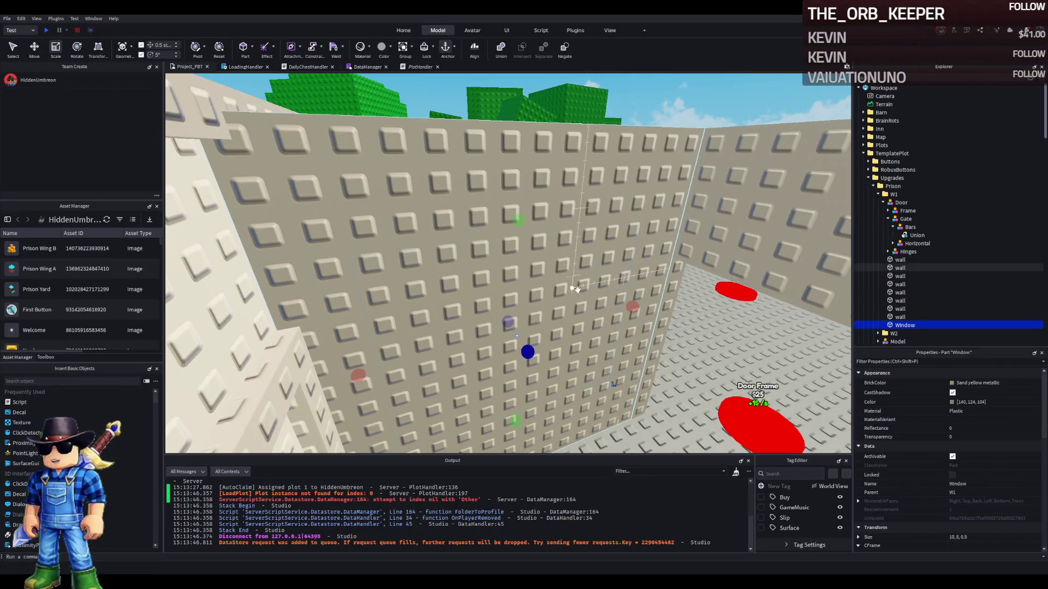
# Resize the lower wall section to 10 studs wide and 10.5 studs tall
pyautogui.click(459, 312)
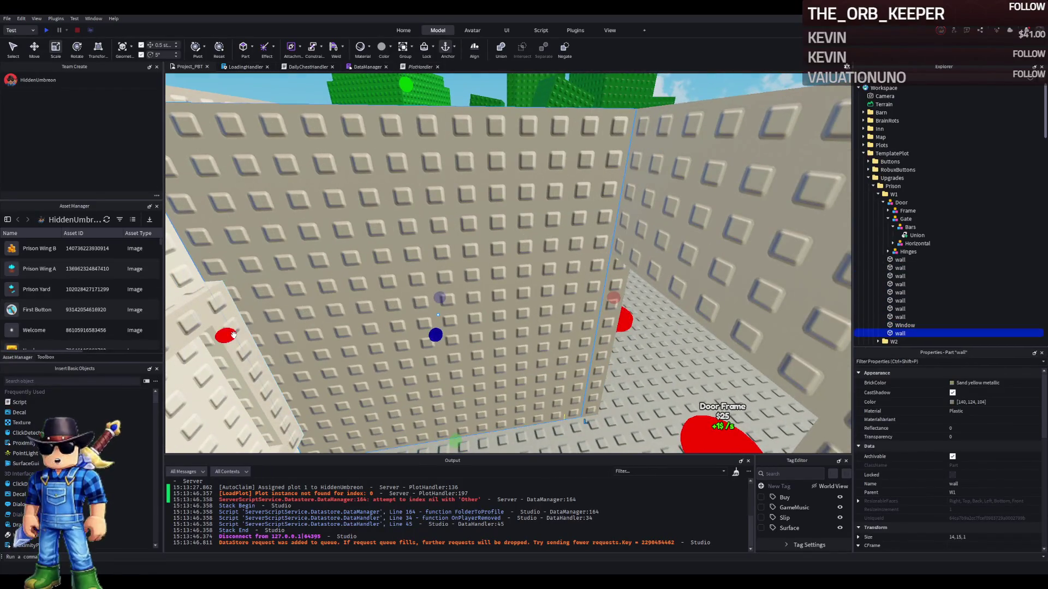
pyautogui.click(481, 262)
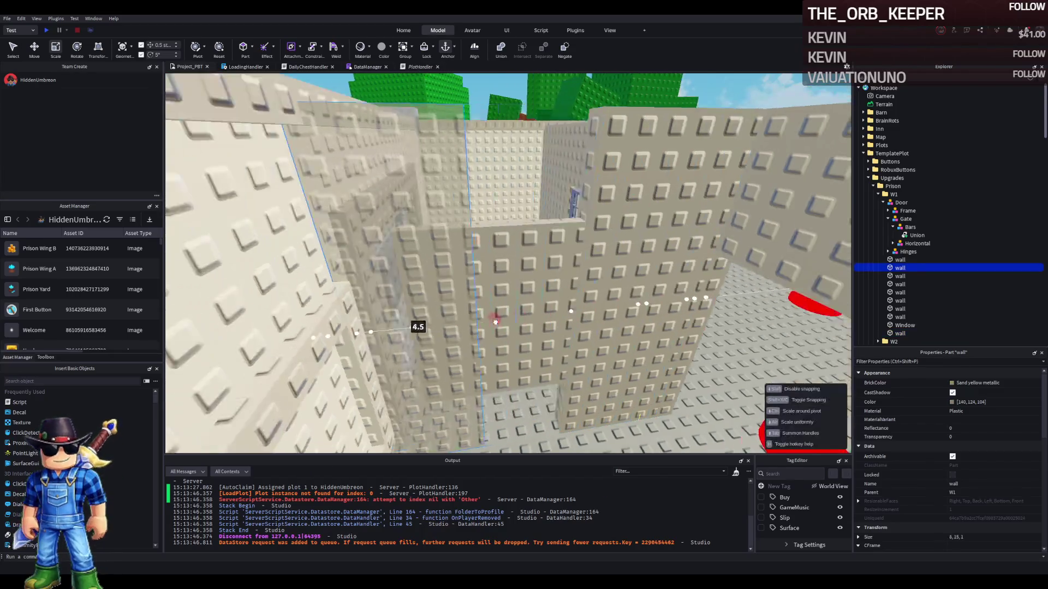
pyautogui.click(568, 291)
pyautogui.click(579, 305)
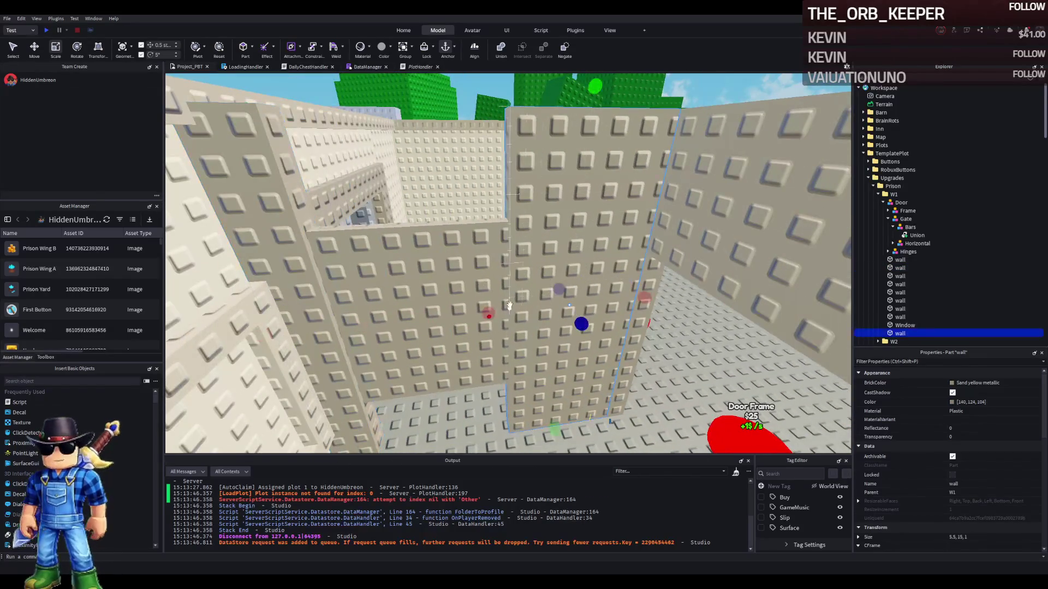
pyautogui.press('e')
pyautogui.press('w')
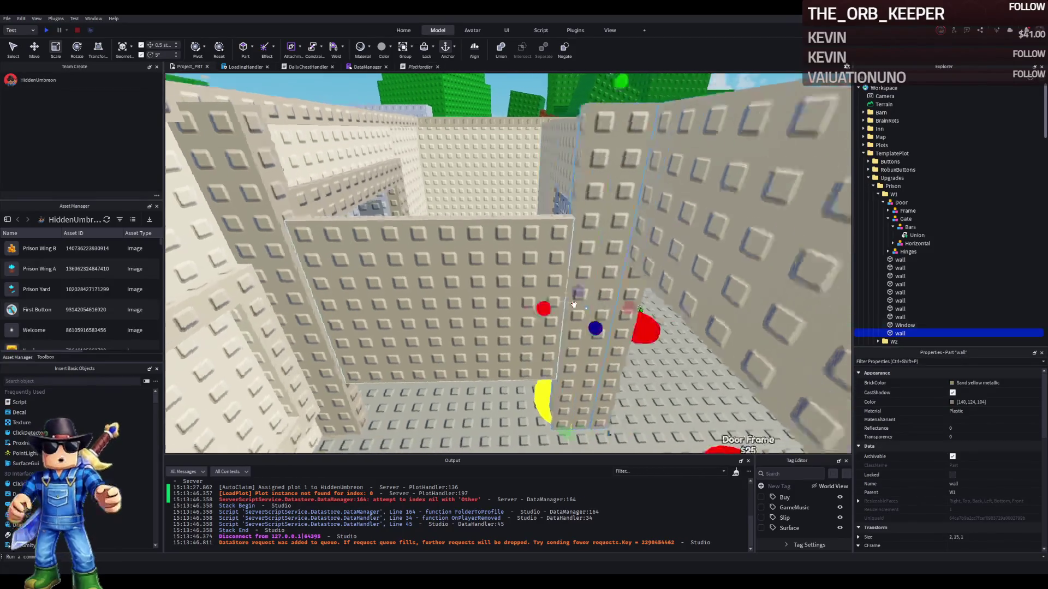
pyautogui.press('s')
pyautogui.press('q')
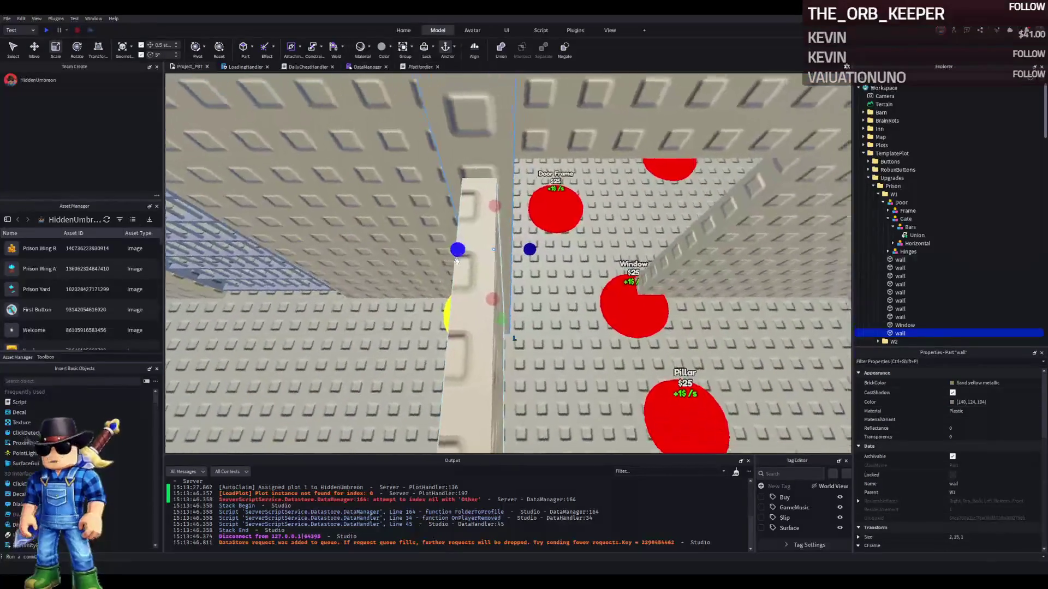
pyautogui.press('w')
pyautogui.press('q')
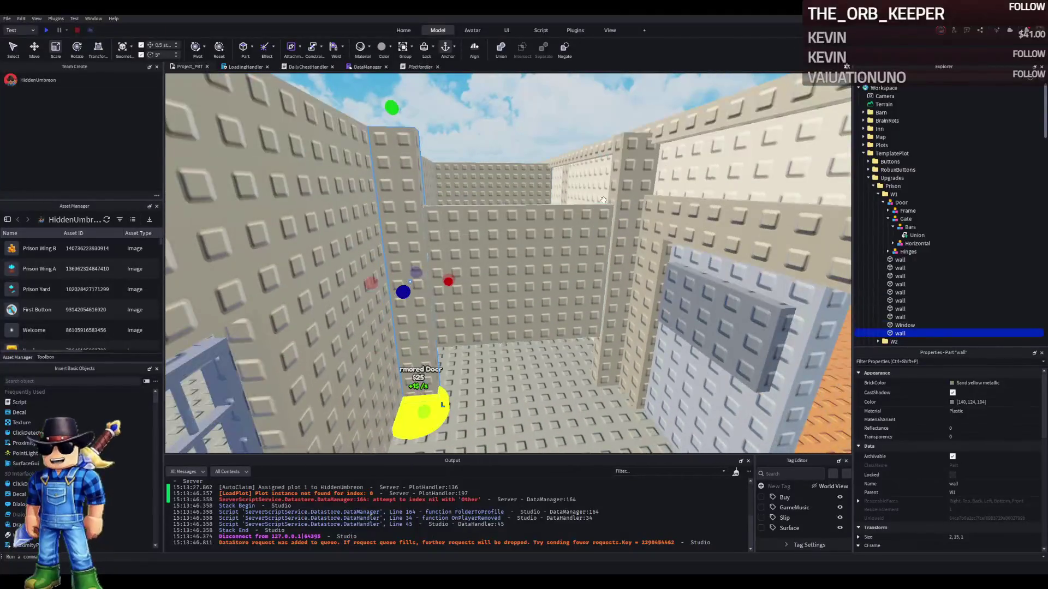
pyautogui.click(449, 278)
pyautogui.moveTo(585, 269); pyautogui.dragTo(621, 271)
pyautogui.moveTo(367, 283); pyautogui.dragTo(410, 282)
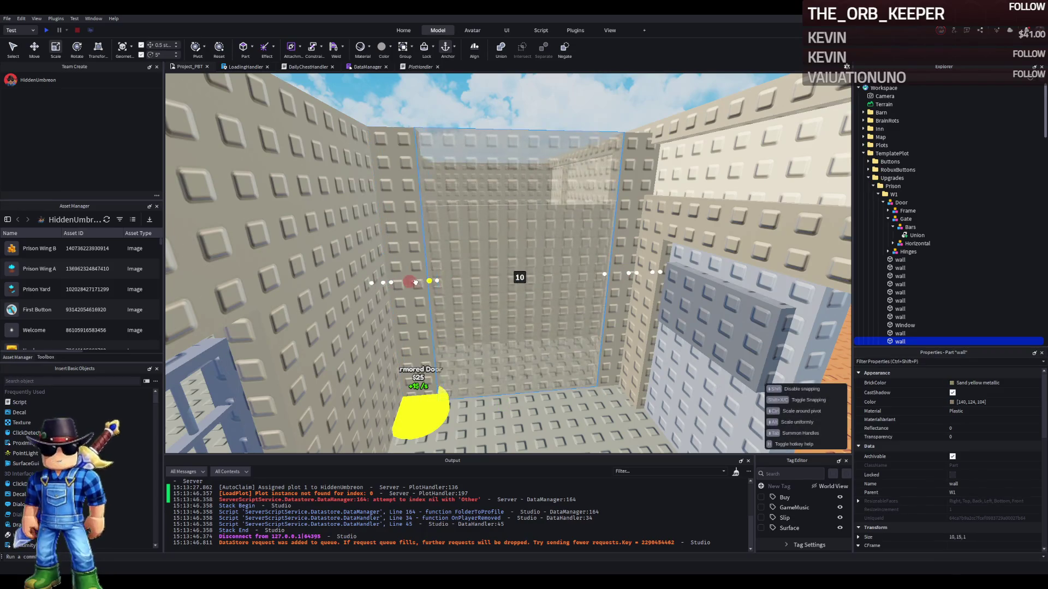
pyautogui.moveTo(508, 405); pyautogui.dragTo(501, 243)
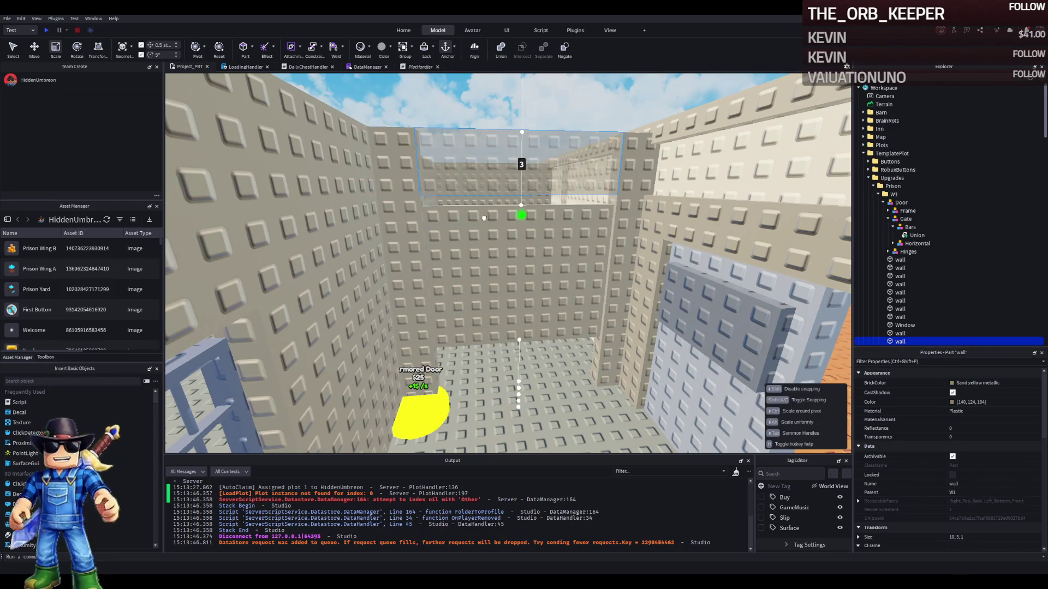
# Shift that wall half a stud vertically and lower the Window part by 0.5
pyautogui.scroll(-3, 483, 220)
pyautogui.hotkey('ctrl', '2')
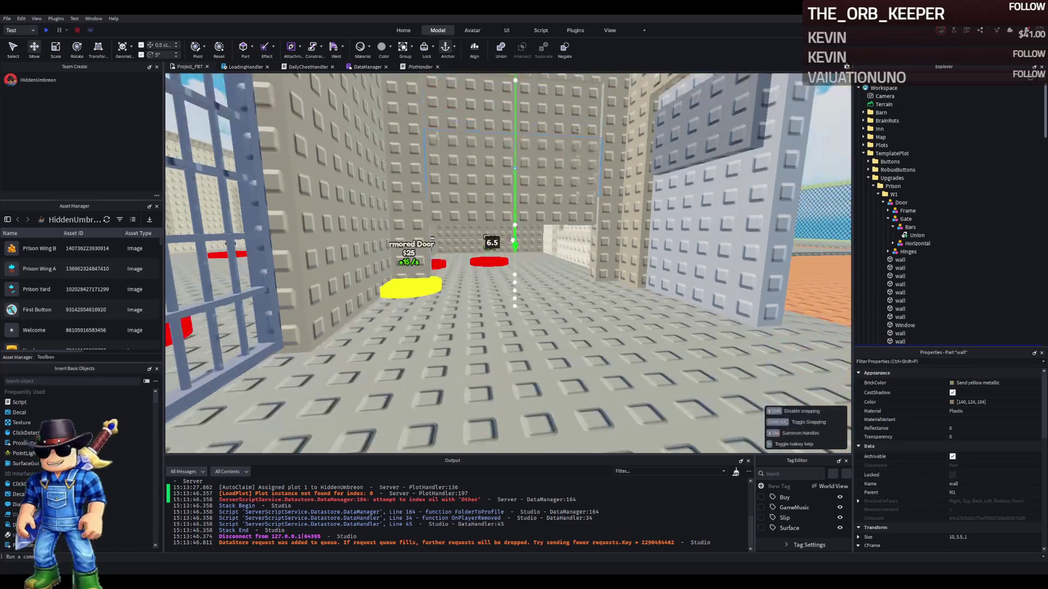
pyautogui.moveTo(495, 326); pyautogui.dragTo(547, 298)
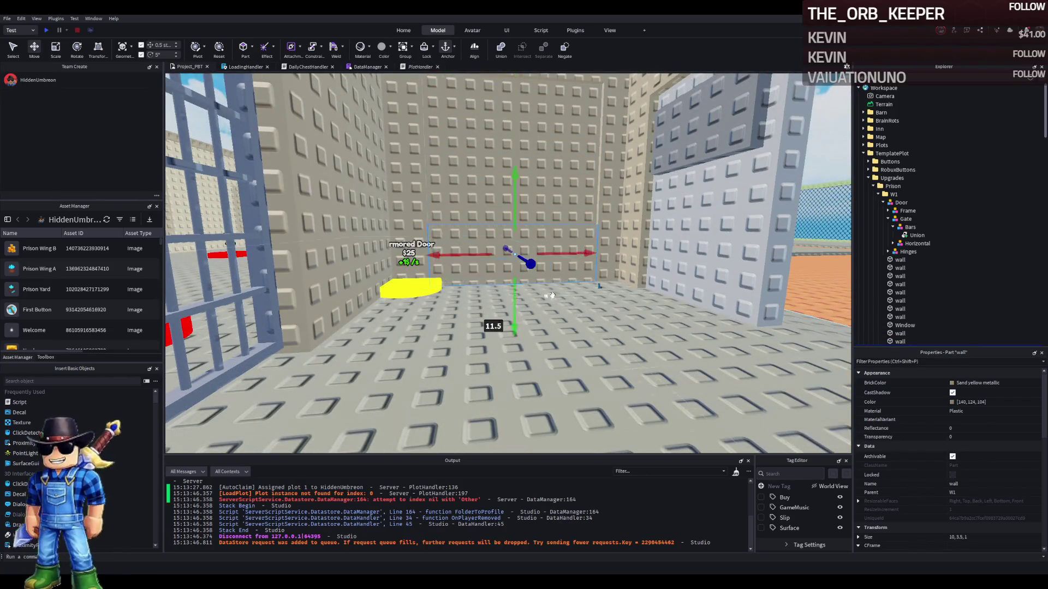
pyautogui.scroll(3, 557, 291)
pyautogui.hotkey('ctrl', '3')
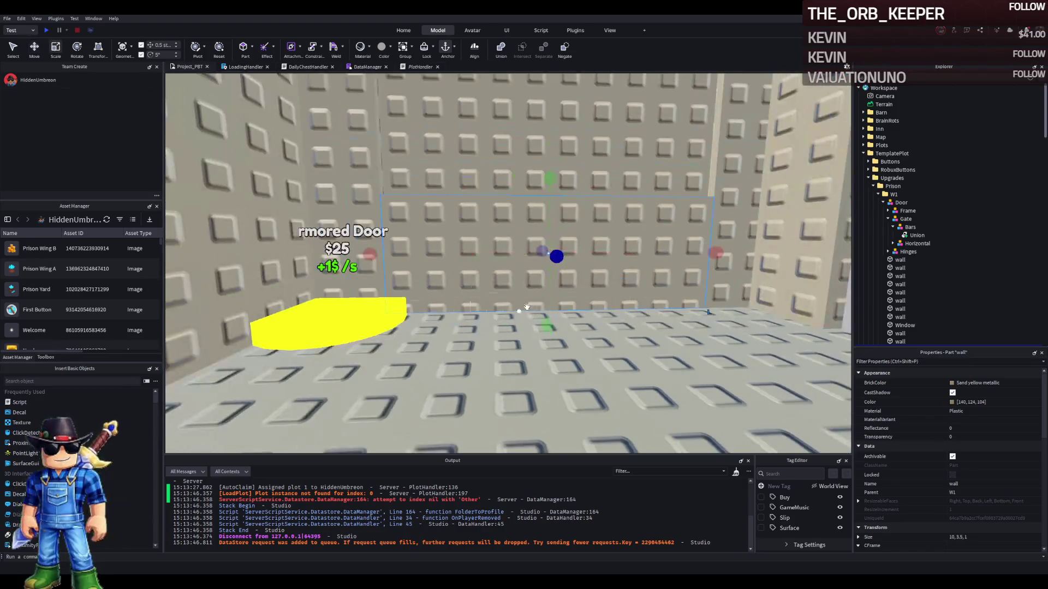
pyautogui.hotkey('ctrl', '2')
pyautogui.moveTo(547, 327); pyautogui.dragTo(543, 310)
pyautogui.click(569, 222)
pyautogui.moveTo(554, 232); pyautogui.dragTo(524, 246)
pyautogui.scroll(-5, 542, 250)
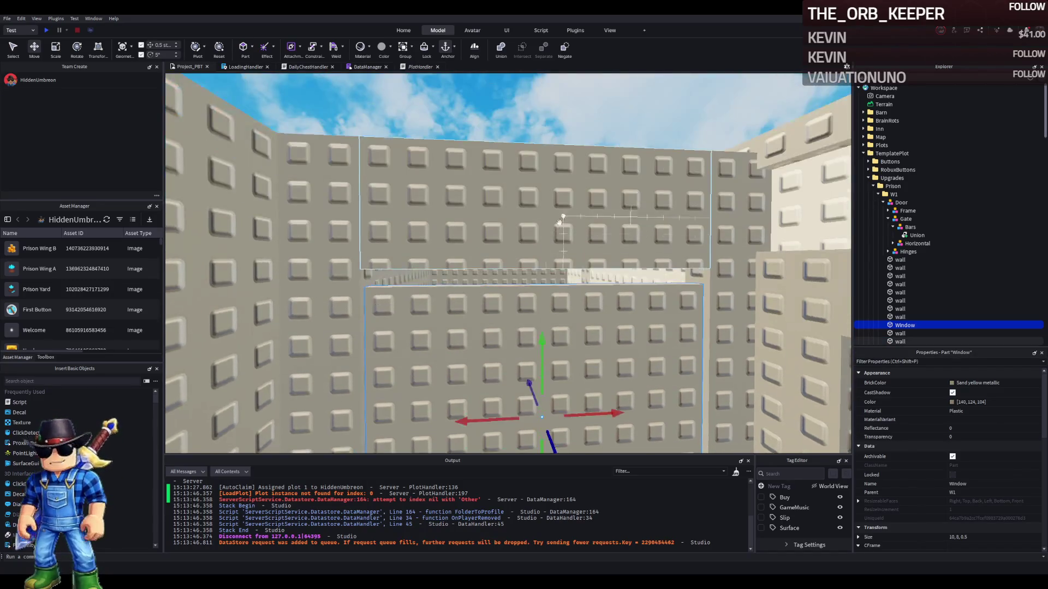
# Resize the wall above the window opening to 10 by 4 by 1
pyautogui.click(559, 223)
pyautogui.hotkey('ctrl', '3')
pyautogui.moveTo(542, 285); pyautogui.dragTo(535, 301)
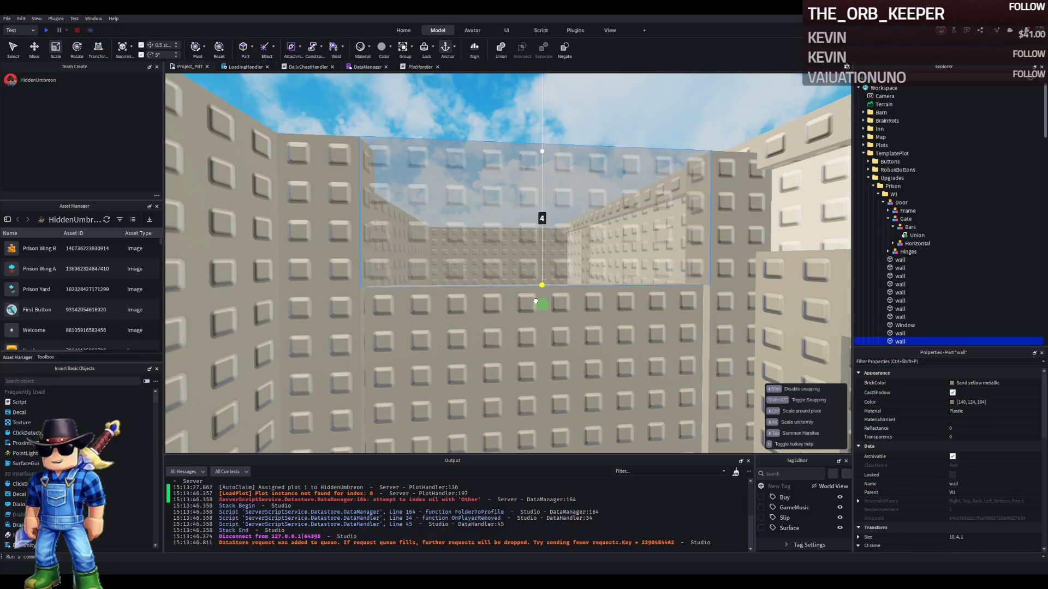
pyautogui.scroll(-5, 574, 173)
pyautogui.click(561, 175)
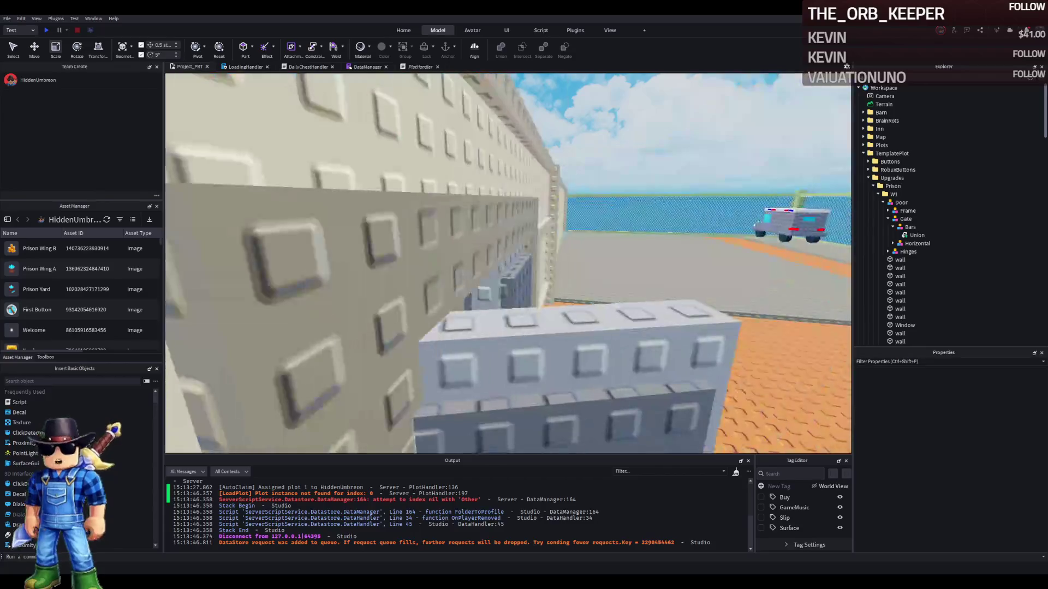
pyautogui.press('w')
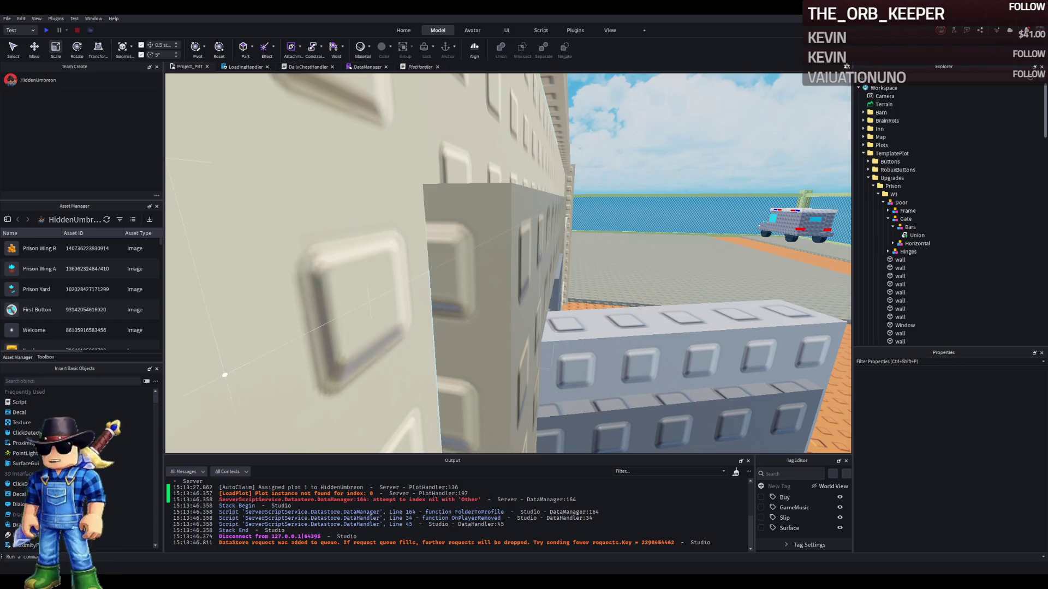
pyautogui.scroll(5, 305, 343)
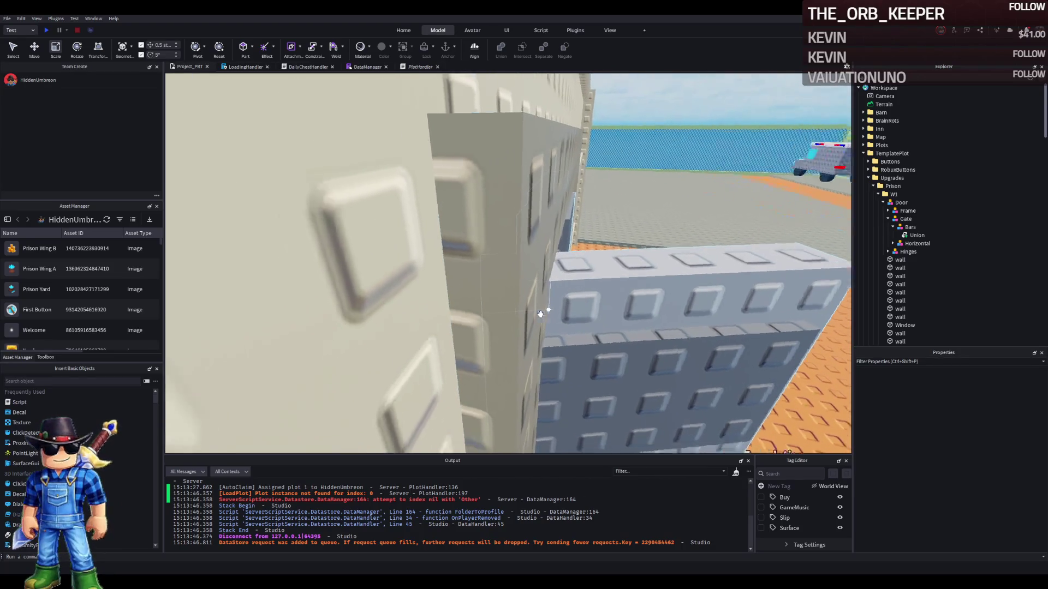
pyautogui.scroll(10, 525, 318)
pyautogui.scroll(10, 539, 315)
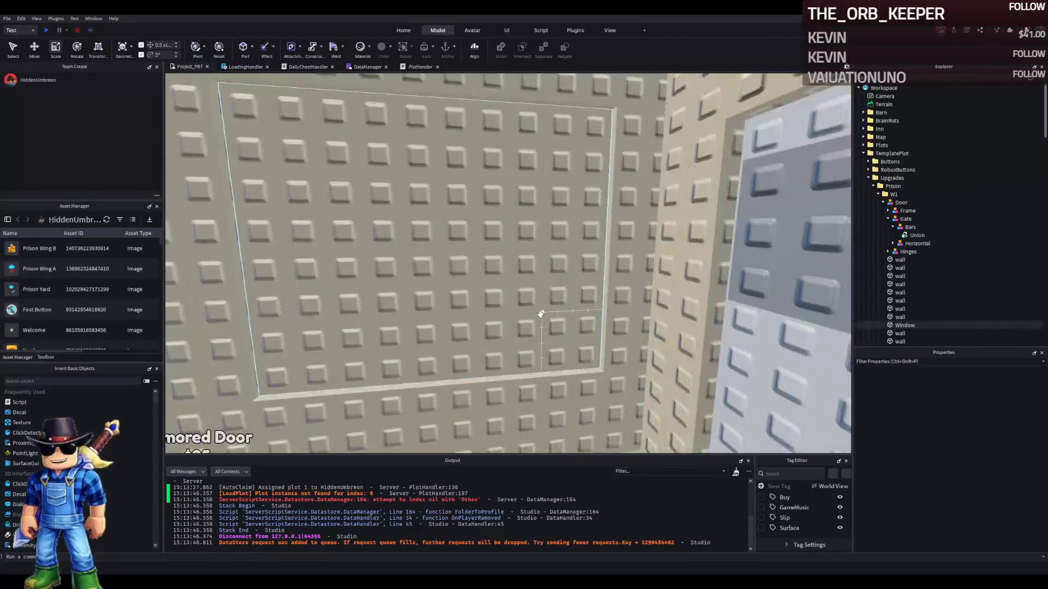
pyautogui.scroll(10, 542, 312)
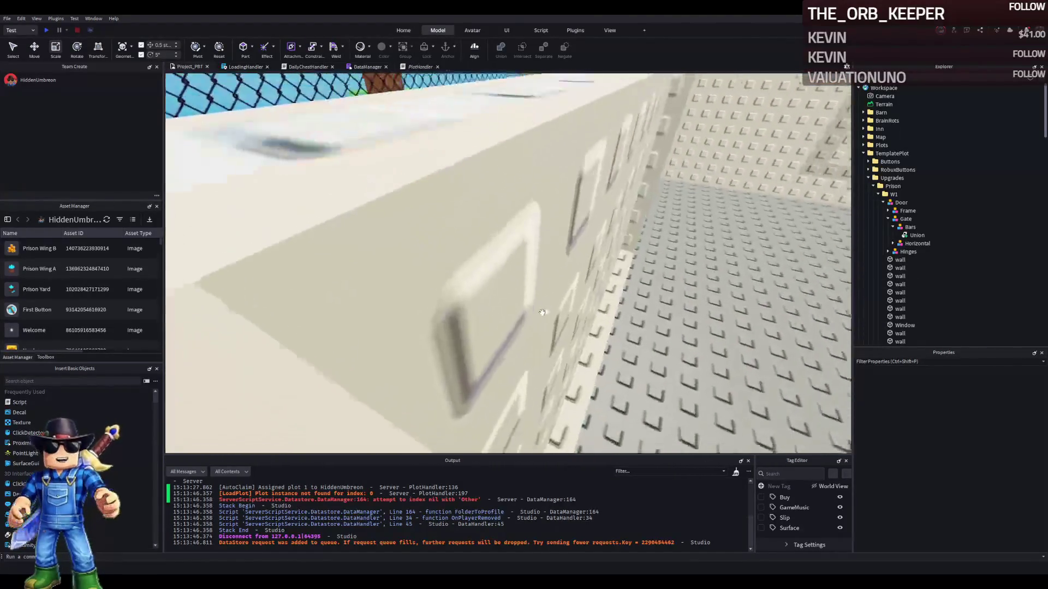
pyautogui.scroll(10, 536, 279)
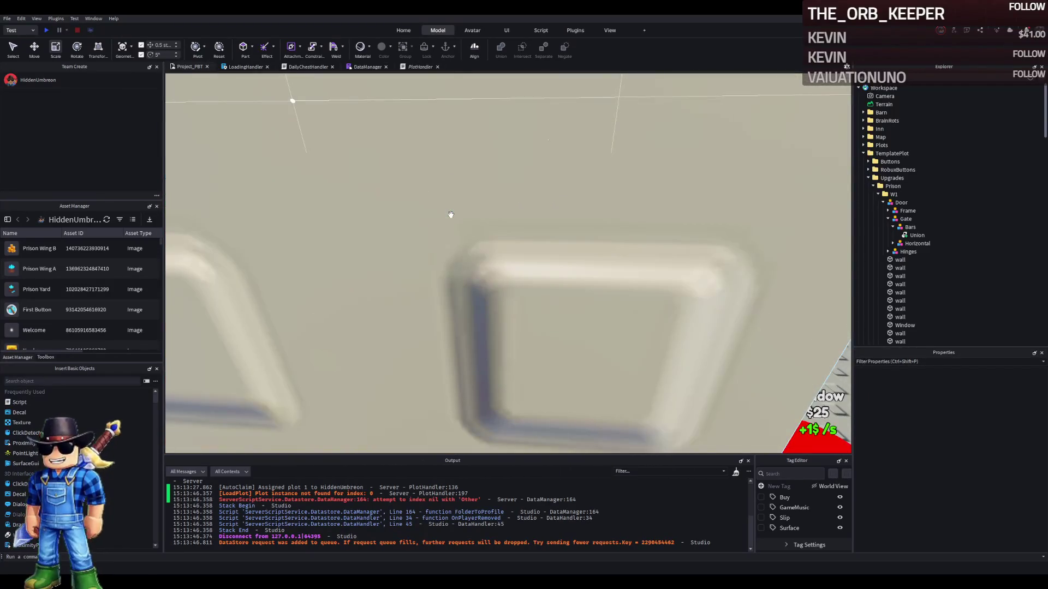
pyautogui.scroll(-5, 450, 214)
pyautogui.click(517, 239)
pyautogui.press('f')
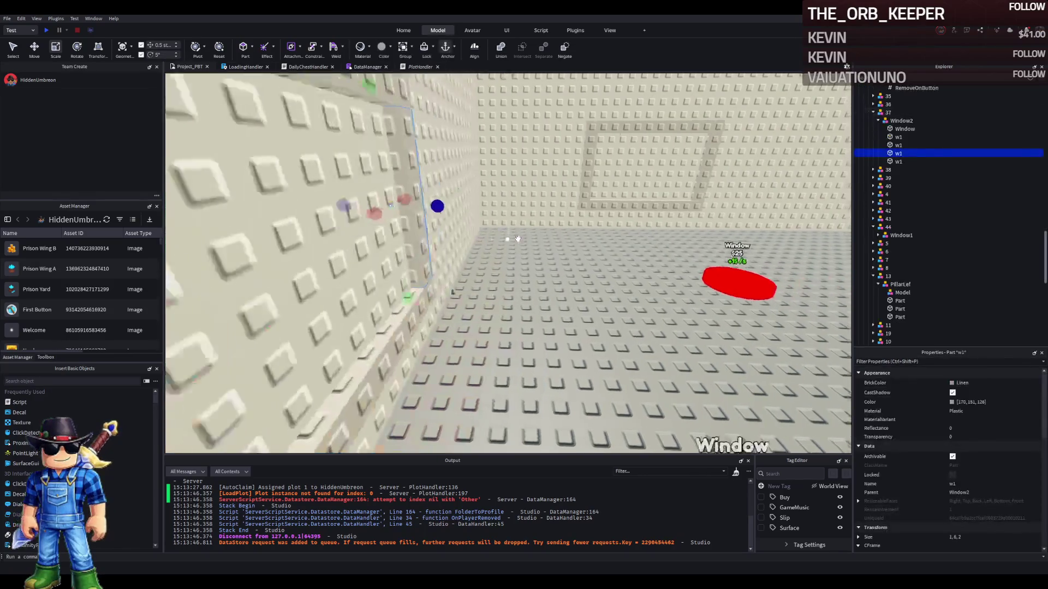
# Color the Window Light blue (180, 210, 228) and set its transparency to 0.5
pyautogui.click(1004, 401)
pyautogui.press('f')
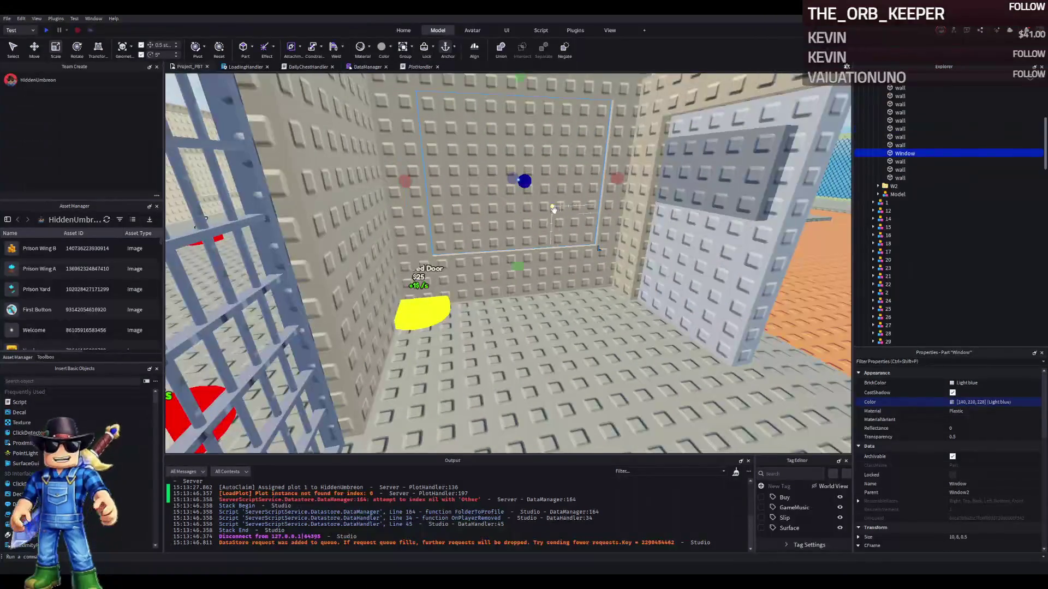
pyautogui.click(957, 437)
pyautogui.write('.5')
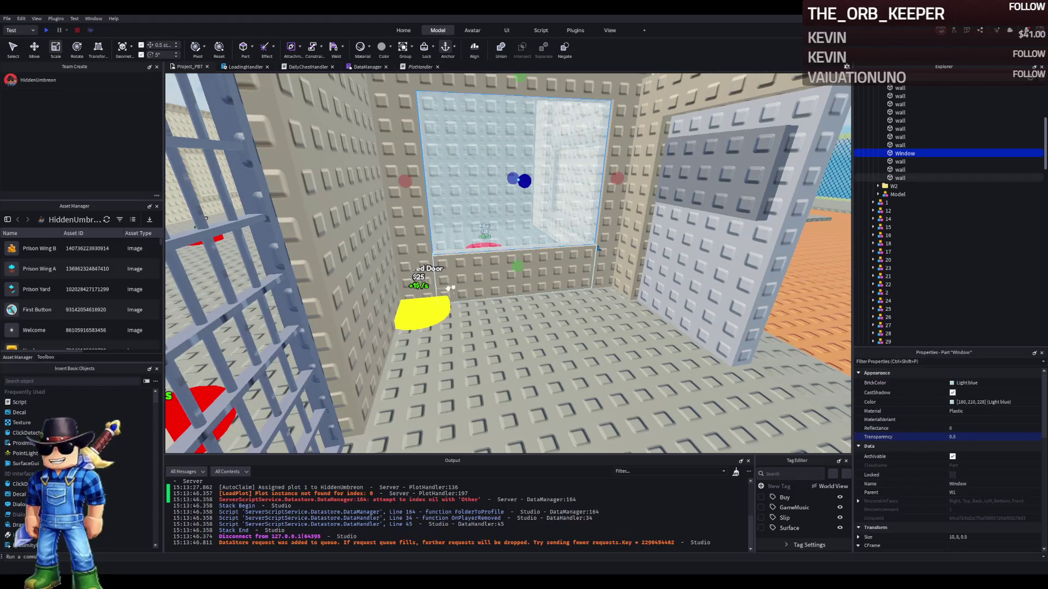
pyautogui.press('w')
pyautogui.press('d')
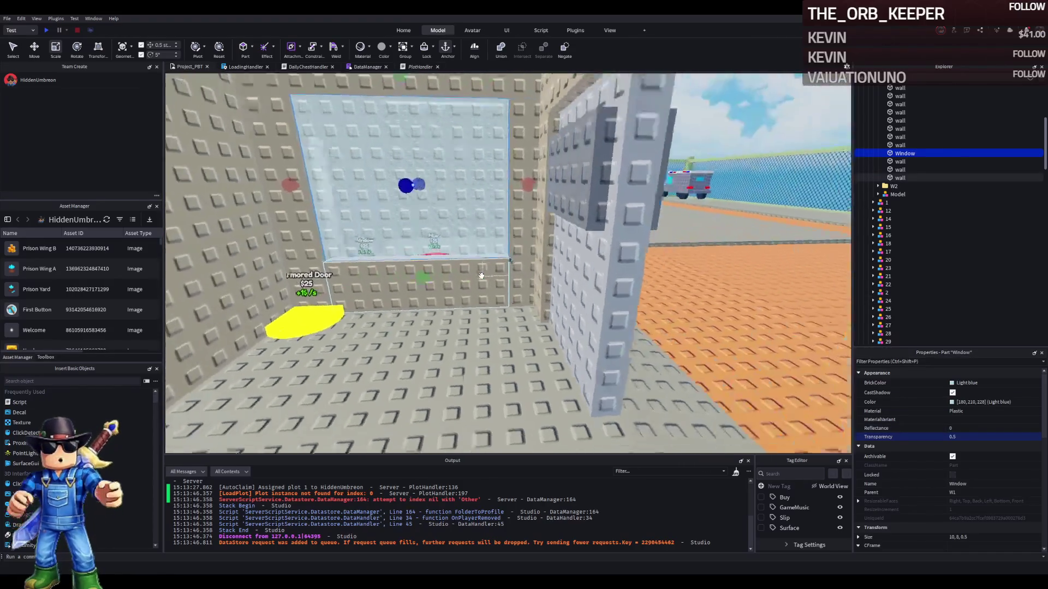
pyautogui.press('w')
pyautogui.click(494, 295)
pyautogui.press('w')
pyautogui.press('w')
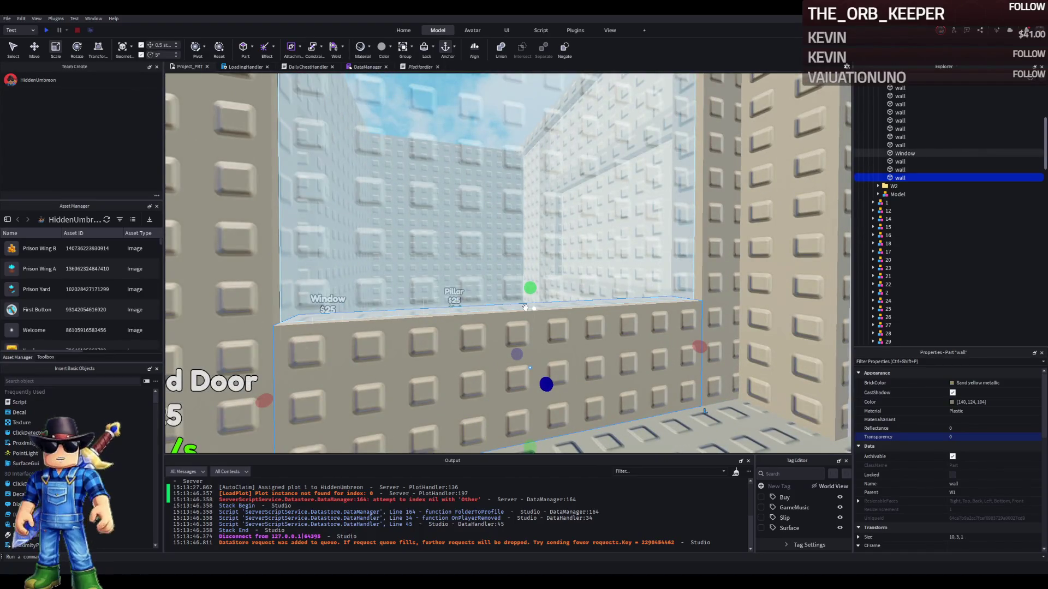
# Narrow the wall under the window to 7 studs and widen the side wall to 3.5
pyautogui.press('s')
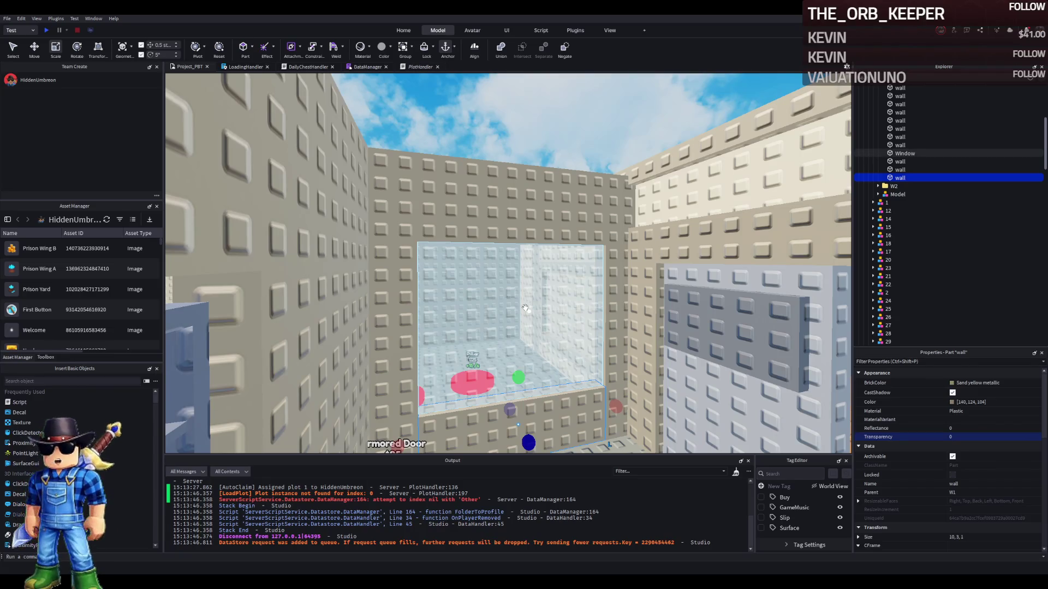
pyautogui.press('f')
pyautogui.press('e')
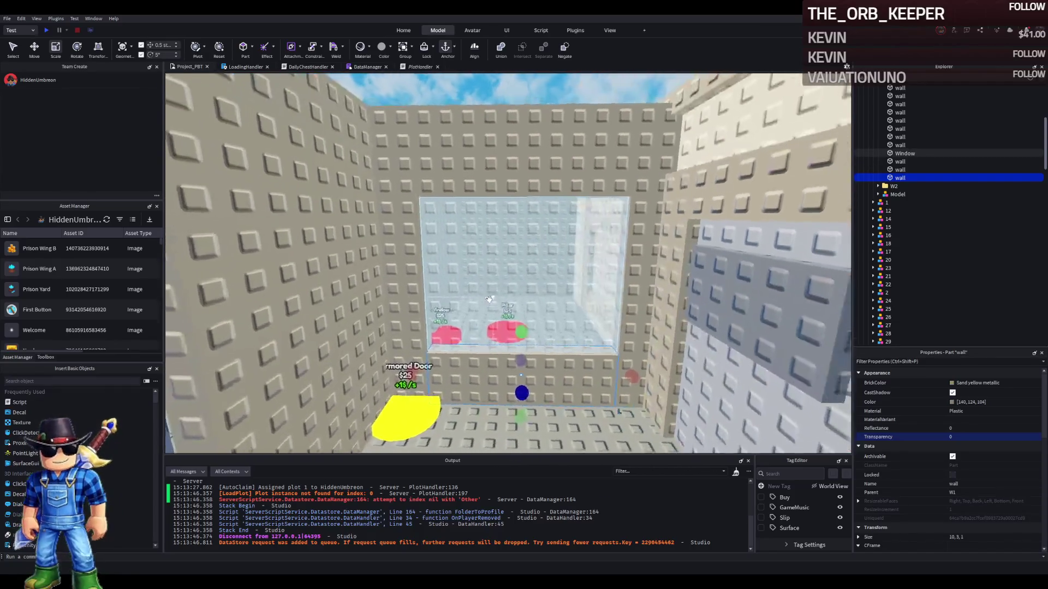
pyautogui.moveTo(614, 349); pyautogui.dragTo(562, 350)
pyautogui.click(564, 281)
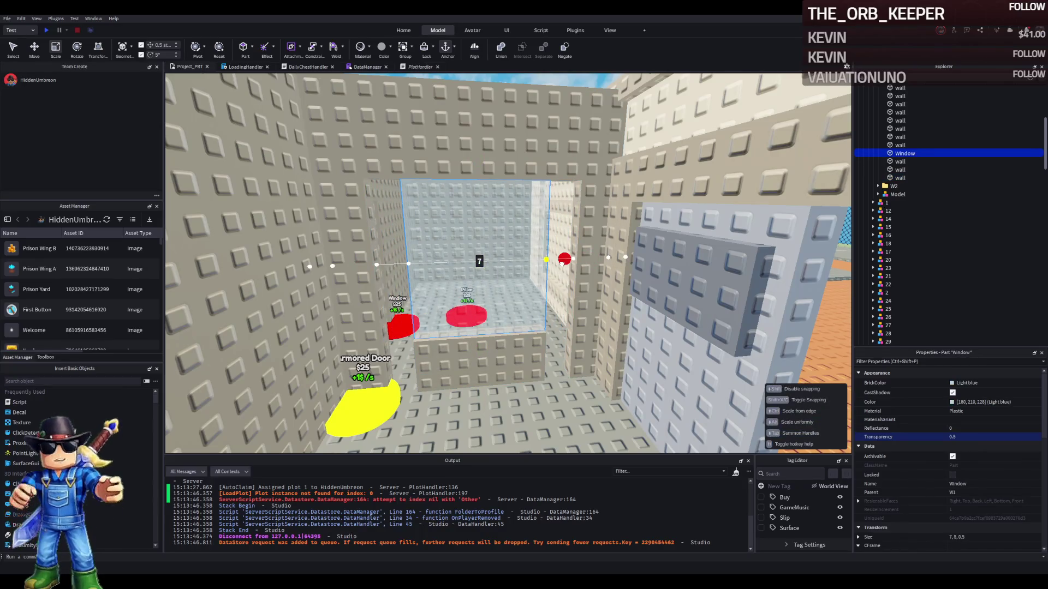
pyautogui.click(565, 284)
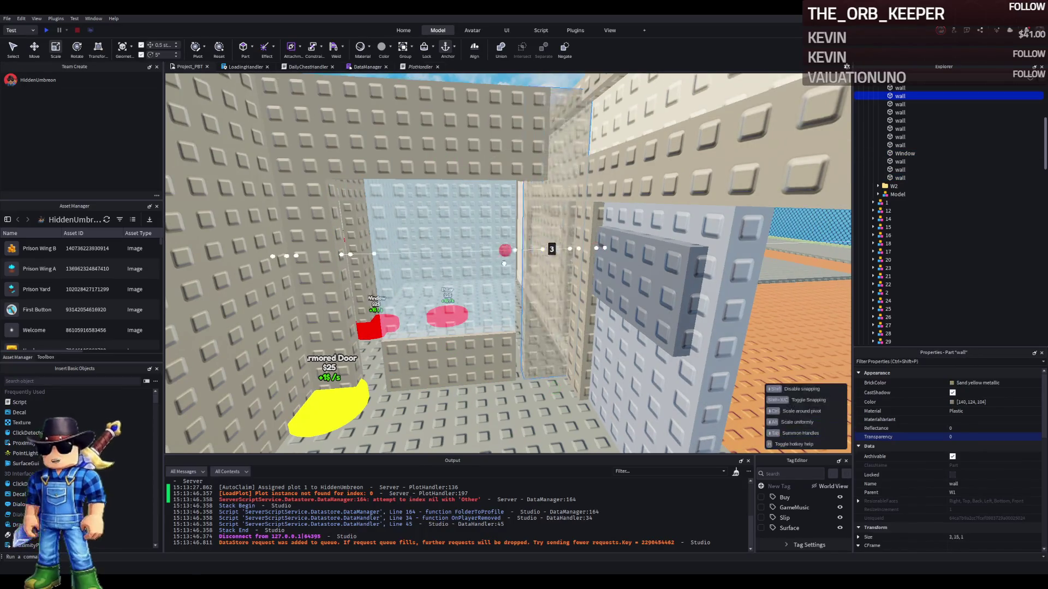
pyautogui.moveTo(504, 263); pyautogui.dragTo(501, 260)
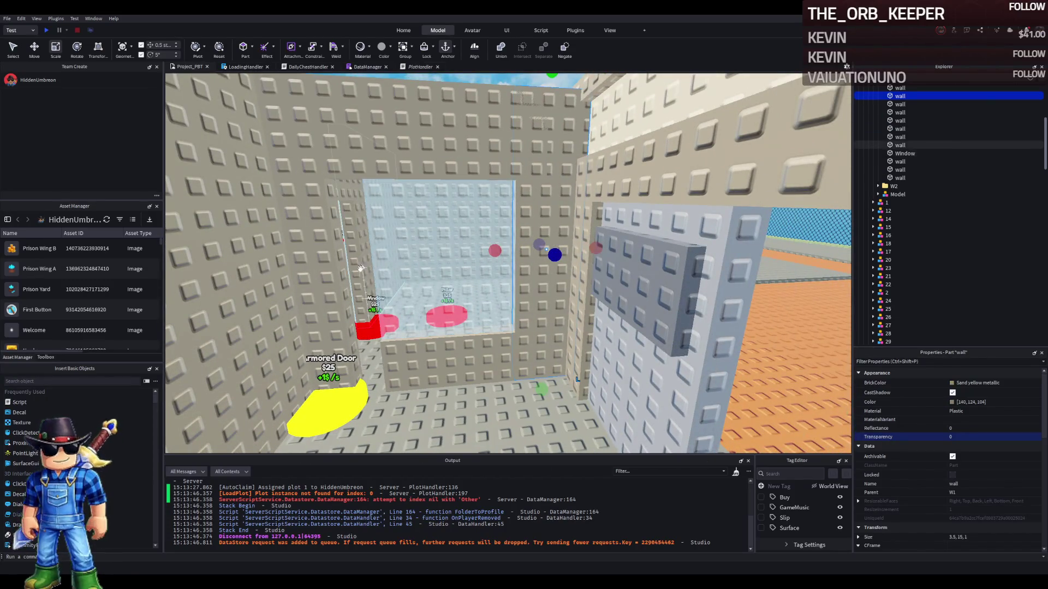
pyautogui.moveTo(502, 249); pyautogui.dragTo(502, 249)
# Raise the glass Window's bottom edge, shortening it to 6 studs tall
pyautogui.click(406, 261)
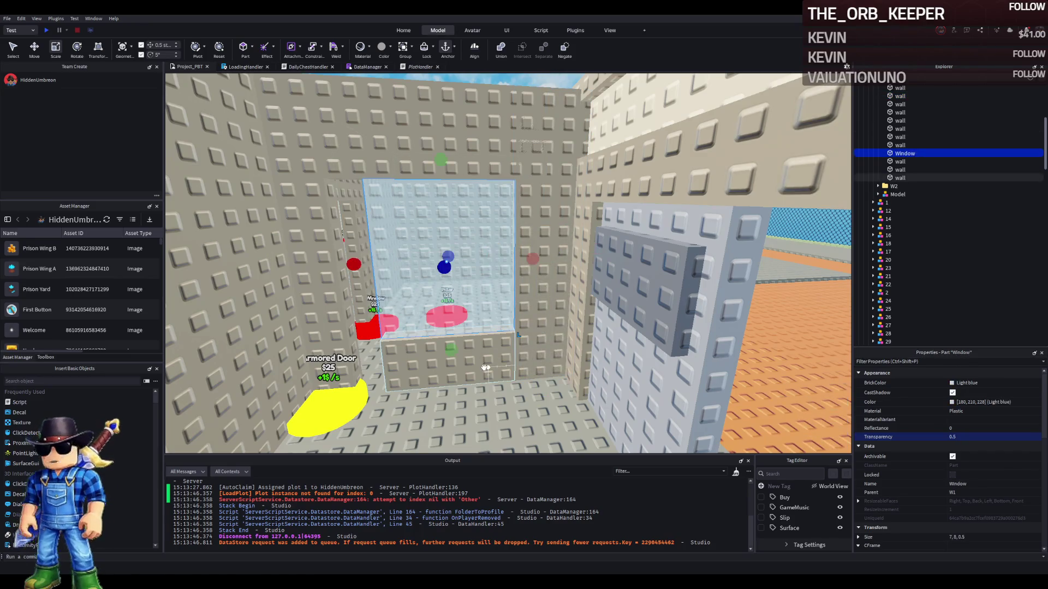
pyautogui.moveTo(529, 260); pyautogui.dragTo(529, 262)
pyautogui.click(337, 309)
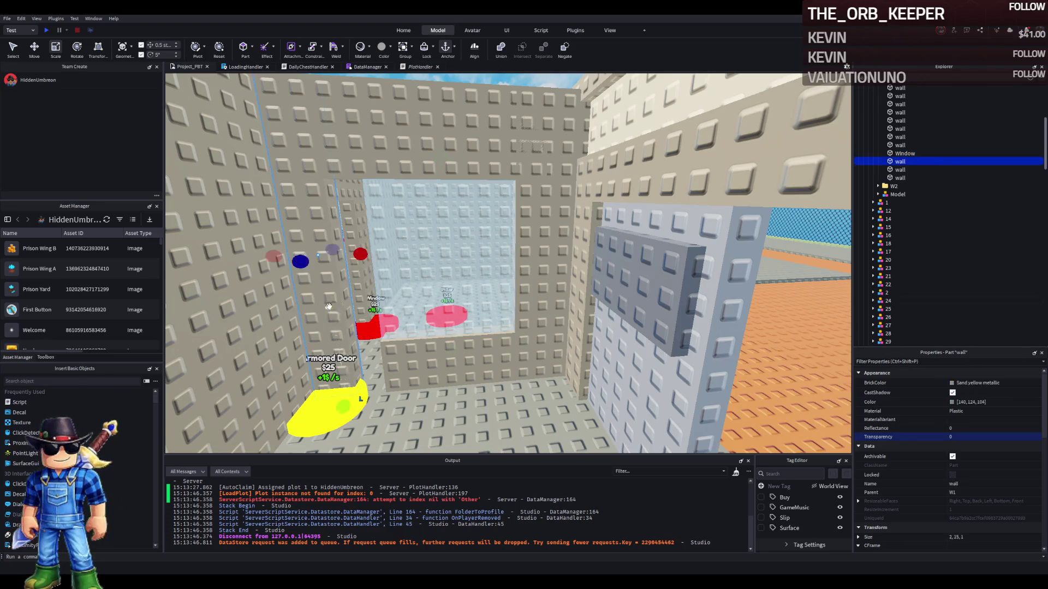
pyautogui.scroll(2, 413, 264)
pyautogui.keyDown('ctrl'); pyautogui.click(442, 254); pyautogui.keyUp('ctrl')
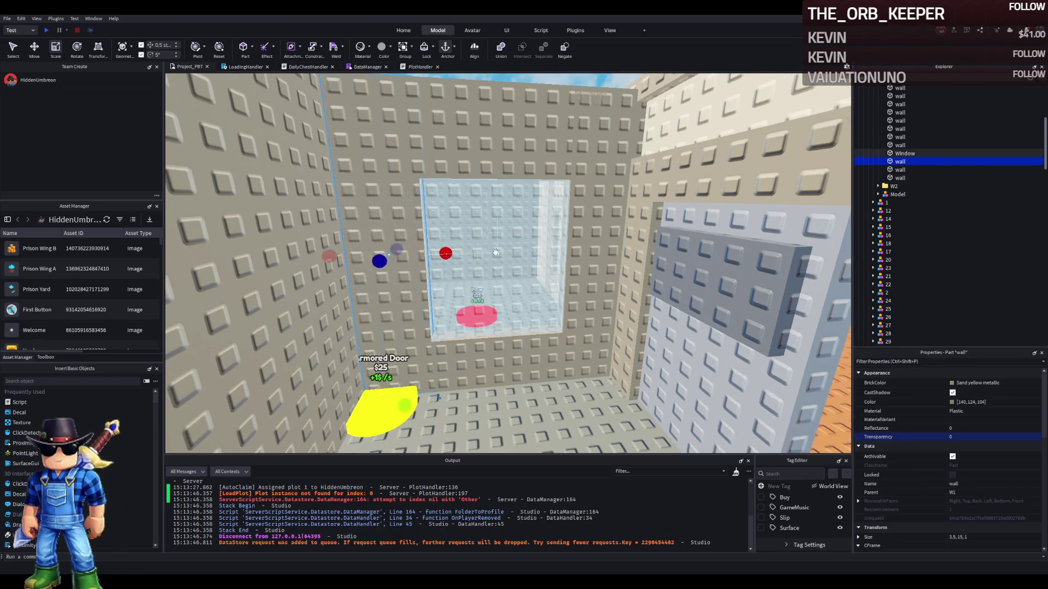
pyautogui.scroll(2, 486, 216)
pyautogui.press('d')
pyautogui.click(503, 241)
pyautogui.moveTo(482, 351); pyautogui.dragTo(489, 320)
# Make the wall below the window 3.5 studs tall
pyautogui.press('q')
pyautogui.click(494, 343)
pyautogui.press('f')
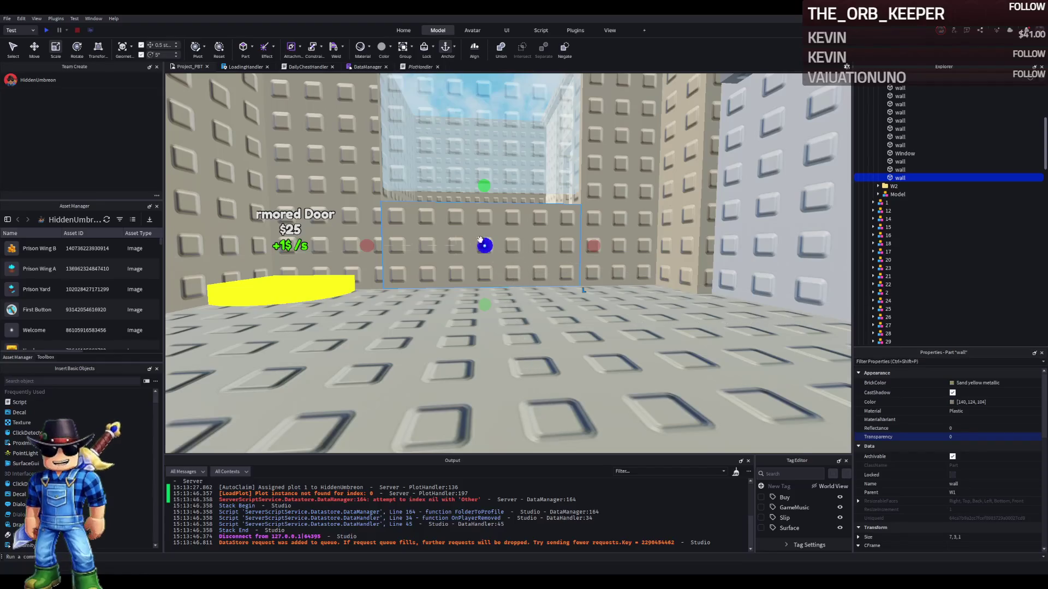
pyautogui.press('e')
pyautogui.moveTo(485, 278)
pyautogui.mouseDown()
pyautogui.moveTo(483, 263)
pyautogui.moveTo(483, 280)
pyautogui.mouseUp()
pyautogui.click(484, 263)
pyautogui.hotkey('ctrl', '2')
# Stretch the wall above the window from 4 to 6 studs tall
pyautogui.press('e')
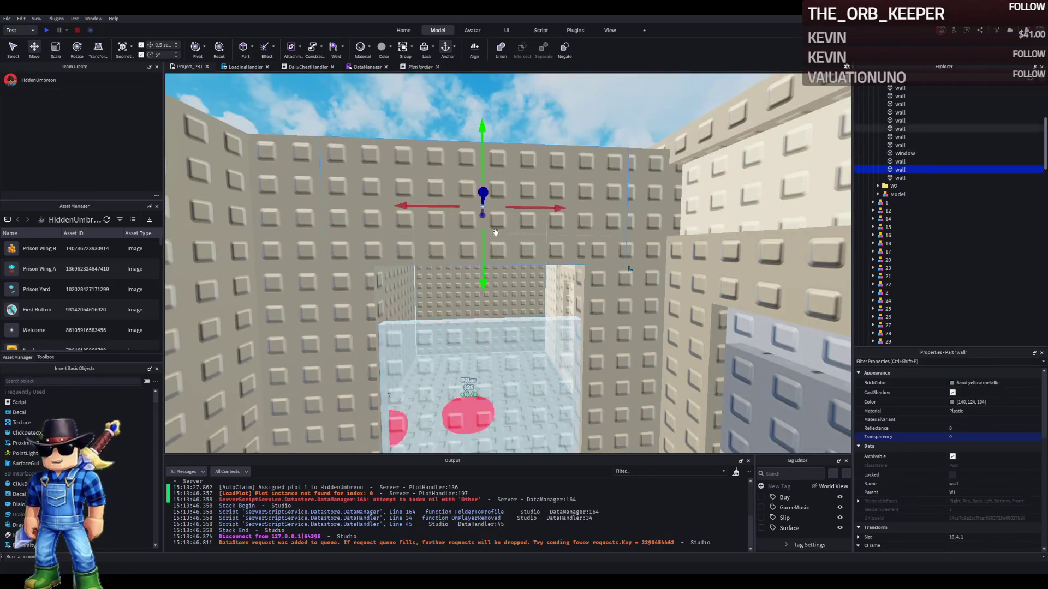
pyautogui.click(487, 167)
pyautogui.hotkey('ctrl', '3')
pyautogui.moveTo(486, 168)
pyautogui.mouseDown()
pyautogui.moveTo(482, 44)
pyautogui.moveTo(483, 103)
pyautogui.mouseUp()
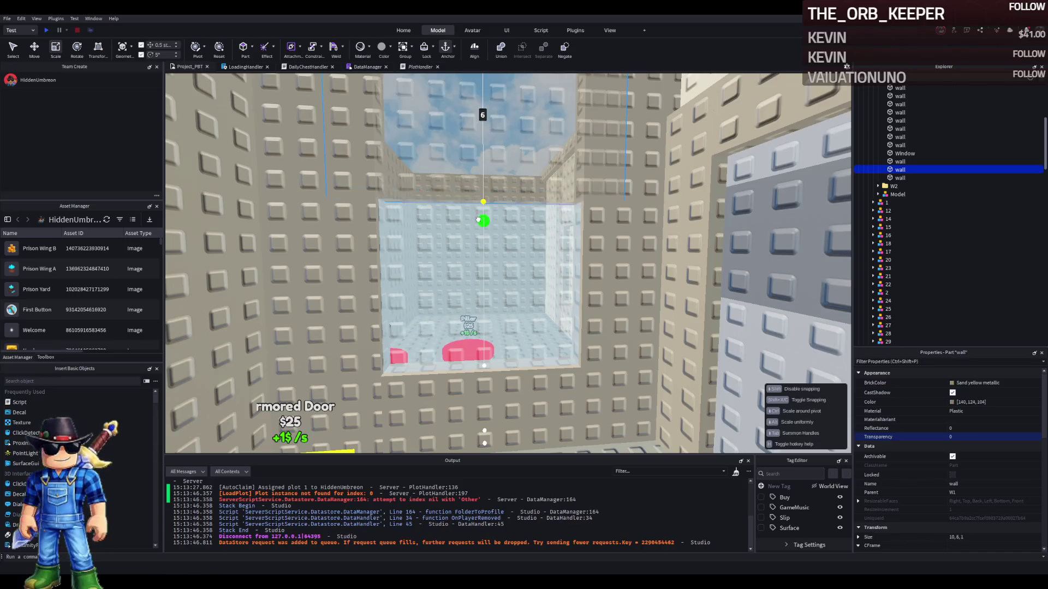
pyautogui.press('f')
# Lengthen the wall pieces beside the window to about 8.5 studs
pyautogui.click(367, 244)
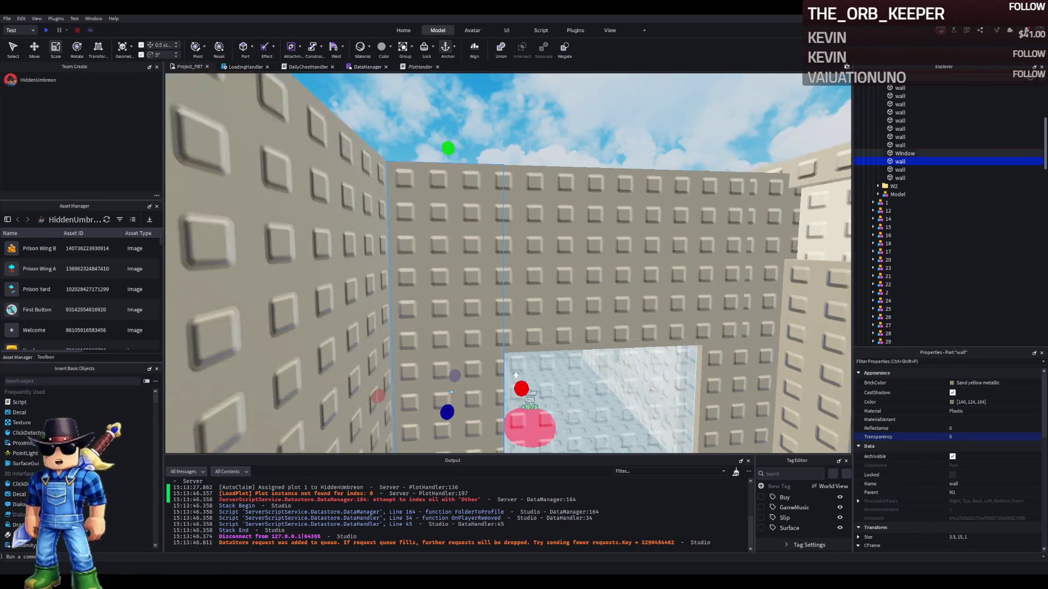
pyautogui.click(515, 388)
pyautogui.press('f')
pyautogui.moveTo(374, 250)
pyautogui.mouseDown()
pyautogui.moveTo(381, 262)
pyautogui.moveTo(419, 260)
pyautogui.mouseUp()
pyautogui.press('f')
pyautogui.moveTo(533, 263); pyautogui.dragTo(494, 259)
# Adjust the side walls' widths, narrowing one from 3.5 to 3 studs
pyautogui.click(528, 246)
pyautogui.press('f')
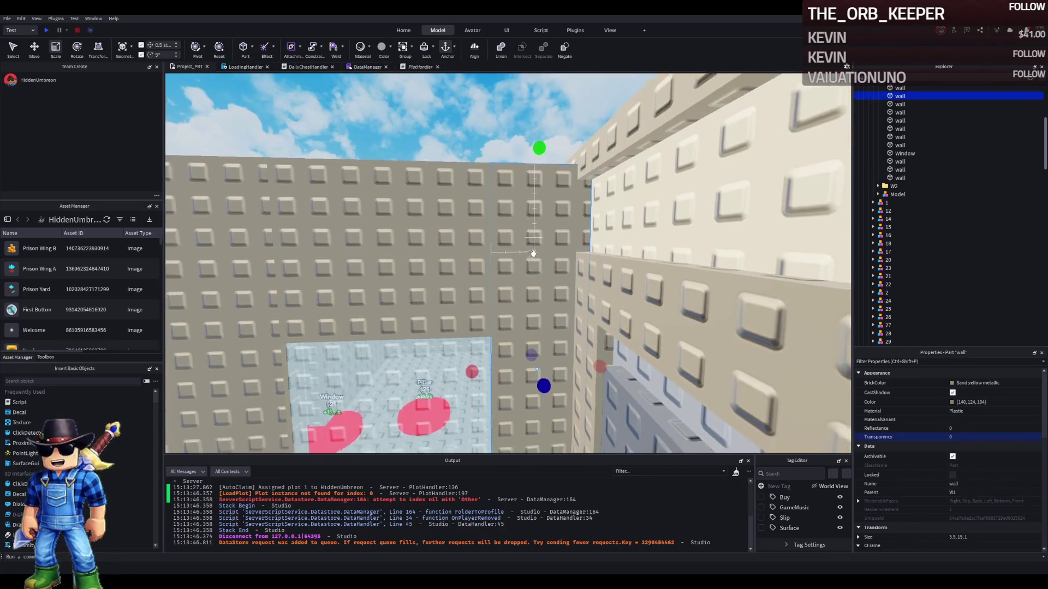
pyautogui.moveTo(588, 366); pyautogui.dragTo(477, 372)
pyautogui.click(530, 302)
pyautogui.moveTo(530, 302); pyautogui.dragTo(480, 301)
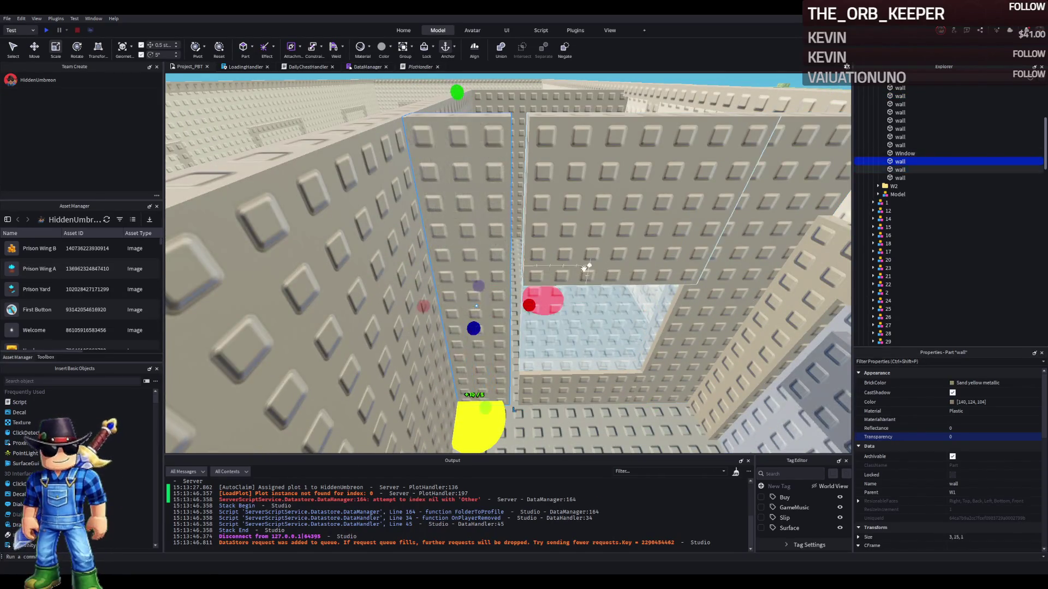
# Shift the Window and three surrounding walls slightly sideways together
pyautogui.keyDown('ctrl'); pyautogui.click(622, 256); pyautogui.keyUp('ctrl')
pyautogui.keyDown('ctrl'); pyautogui.click(541, 328); pyautogui.keyUp('ctrl')
pyautogui.keyDown('ctrl'); pyautogui.click(617, 382); pyautogui.keyUp('ctrl')
pyautogui.hotkey('ctrl', '2')
pyautogui.moveTo(524, 302)
pyautogui.mouseDown()
pyautogui.moveTo(492, 303)
pyautogui.moveTo(517, 314)
pyautogui.mouseUp()
# Move the glass Window 0.5 studs sideways
pyautogui.click(567, 376)
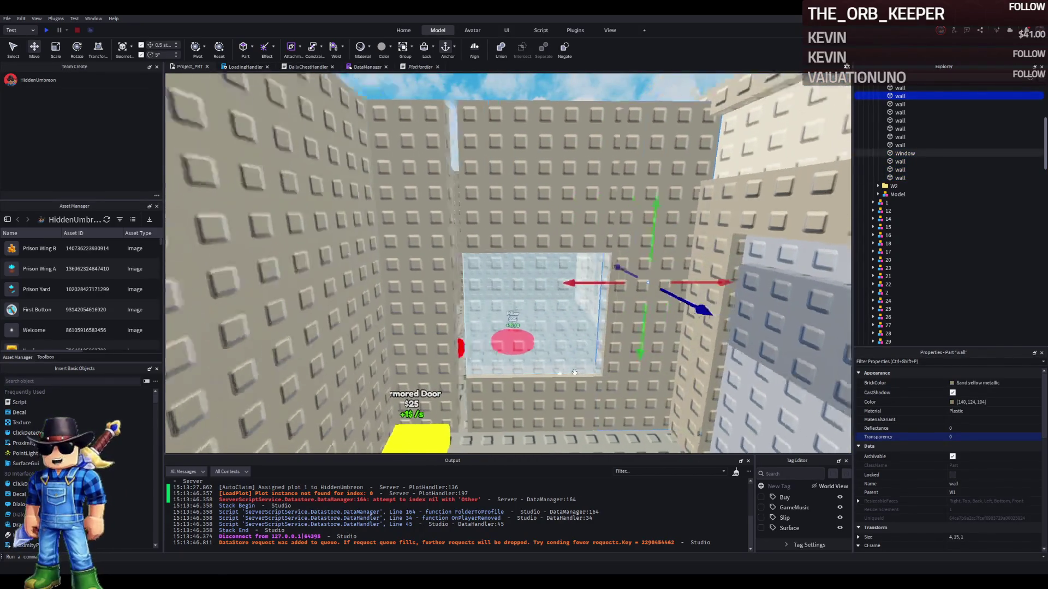
pyautogui.click(577, 378)
pyautogui.scroll(2, 578, 377)
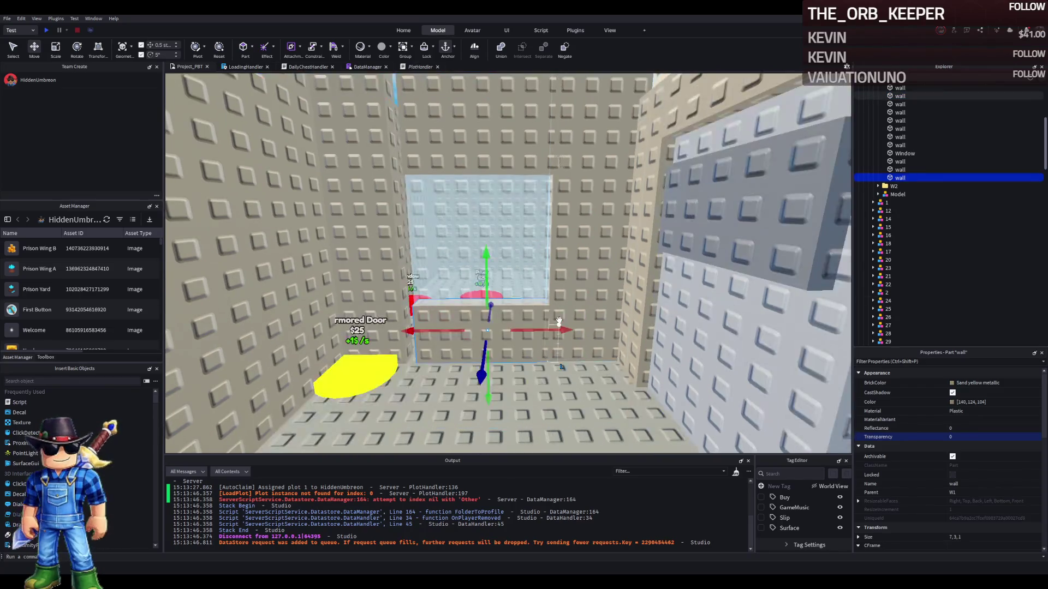
pyautogui.scroll(2, 533, 290)
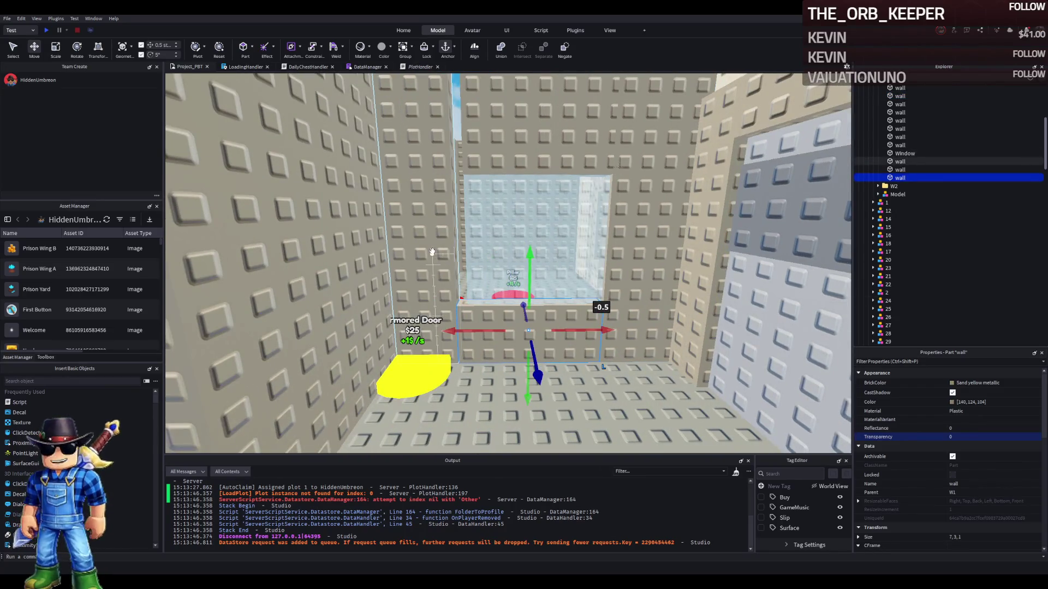
pyautogui.click(562, 219)
pyautogui.moveTo(592, 239); pyautogui.dragTo(576, 242)
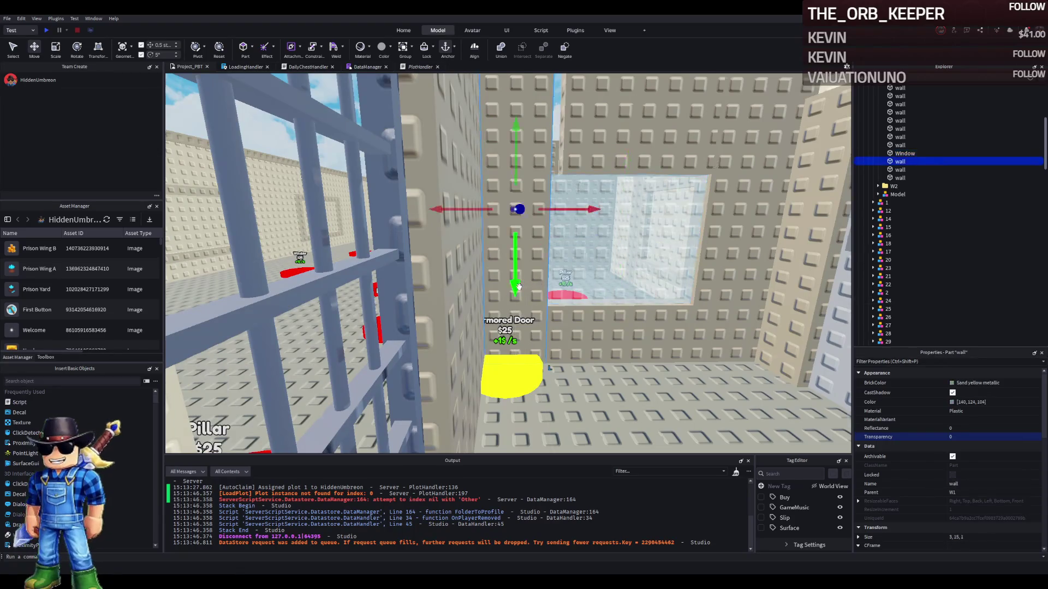
# Resize the wall left of the window to 3.5 wide
pyautogui.click(583, 257)
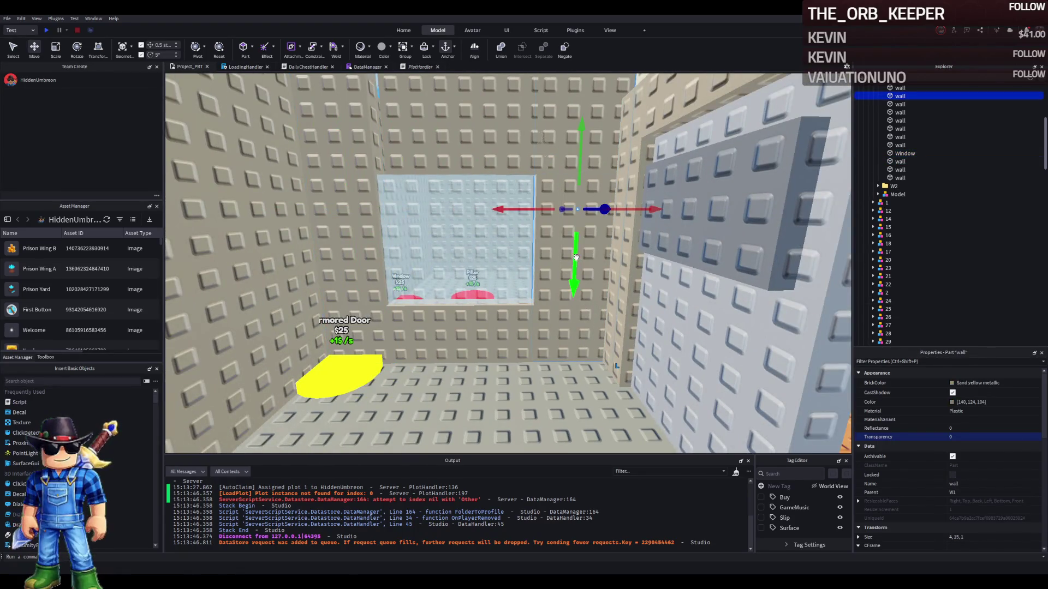
pyautogui.press('a')
pyautogui.click(428, 232)
pyautogui.hotkey('ctrl', '3')
pyautogui.moveTo(433, 211); pyautogui.dragTo(473, 209)
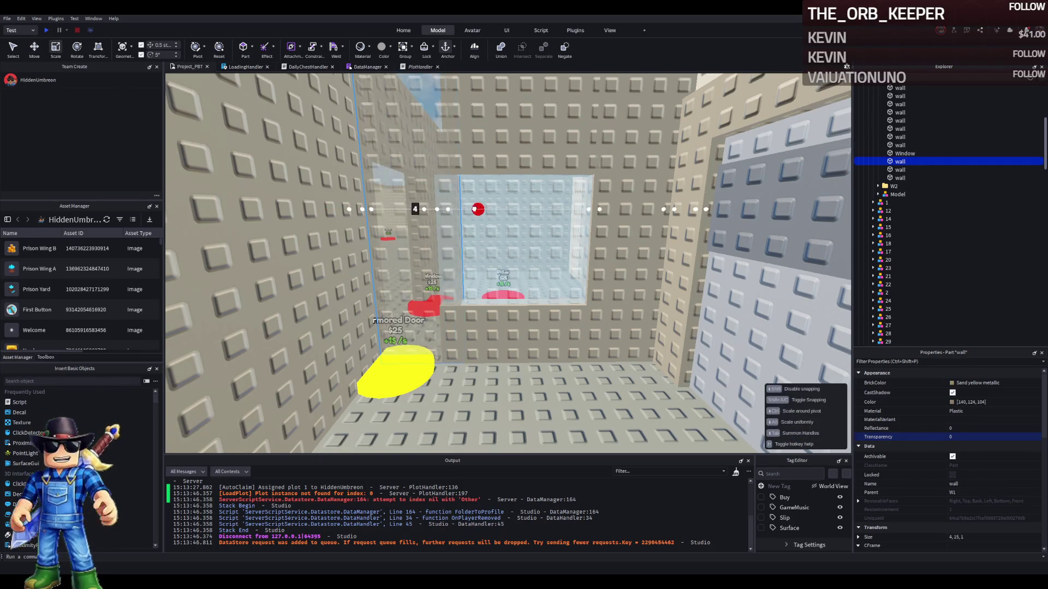
# Narrow the Window from 7 to 6.5 wide and shorten the lower wall to 6
pyautogui.click(470, 229)
pyautogui.moveTo(425, 235); pyautogui.dragTo(446, 237)
pyautogui.click(507, 333)
pyautogui.moveTo(437, 331); pyautogui.dragTo(447, 334)
# Resize the wall above the window to 6.5 wide
pyautogui.press('e')
pyautogui.click(494, 226)
pyautogui.moveTo(423, 178); pyautogui.dragTo(439, 180)
pyautogui.moveTo(623, 182); pyautogui.dragTo(610, 182)
# Deepen the ledge beneath the window from 1 to 2 studs
pyautogui.click(559, 235)
pyautogui.press('w')
pyautogui.press('w')
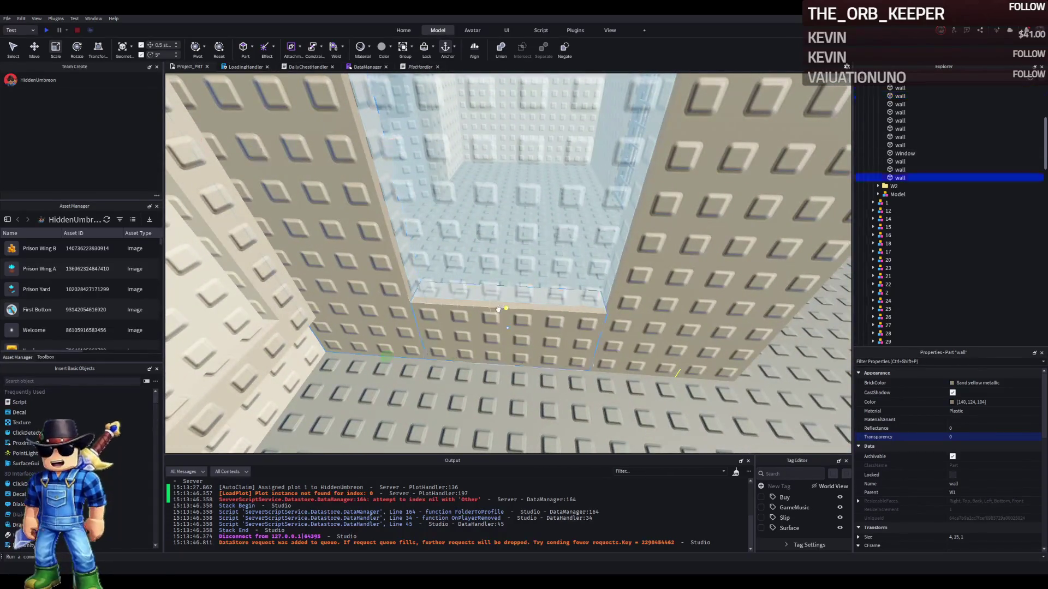
pyautogui.click(560, 234)
pyautogui.press('f')
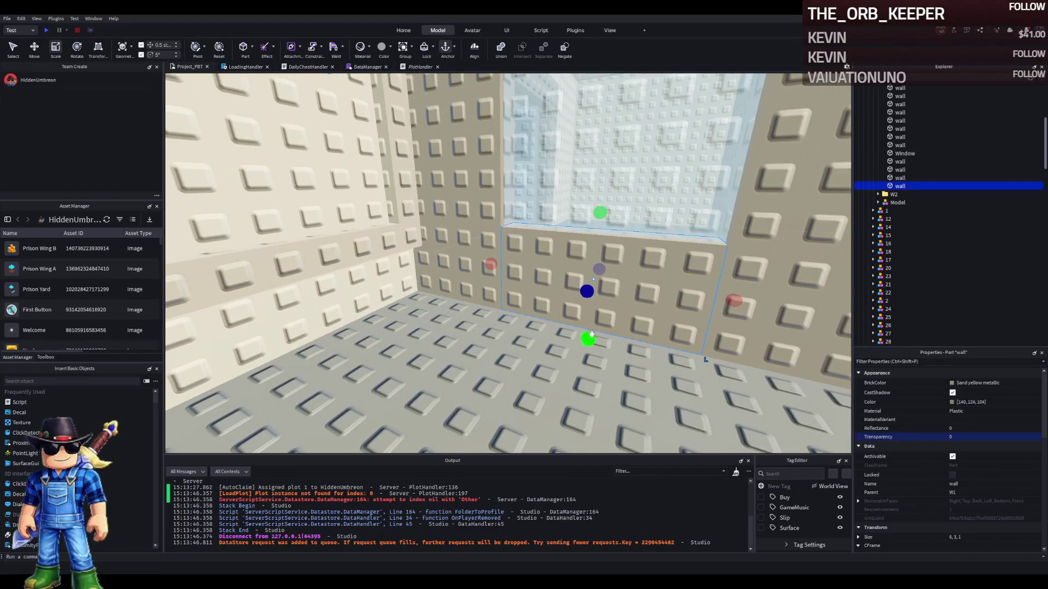
pyautogui.press('a')
pyautogui.moveTo(622, 283); pyautogui.dragTo(610, 286)
pyautogui.press('a')
# Lower the 6×3 wall above the ledge to 2 studs high and begin recolouring the ledge
pyautogui.click(599, 355)
pyautogui.scroll(3, 584, 338)
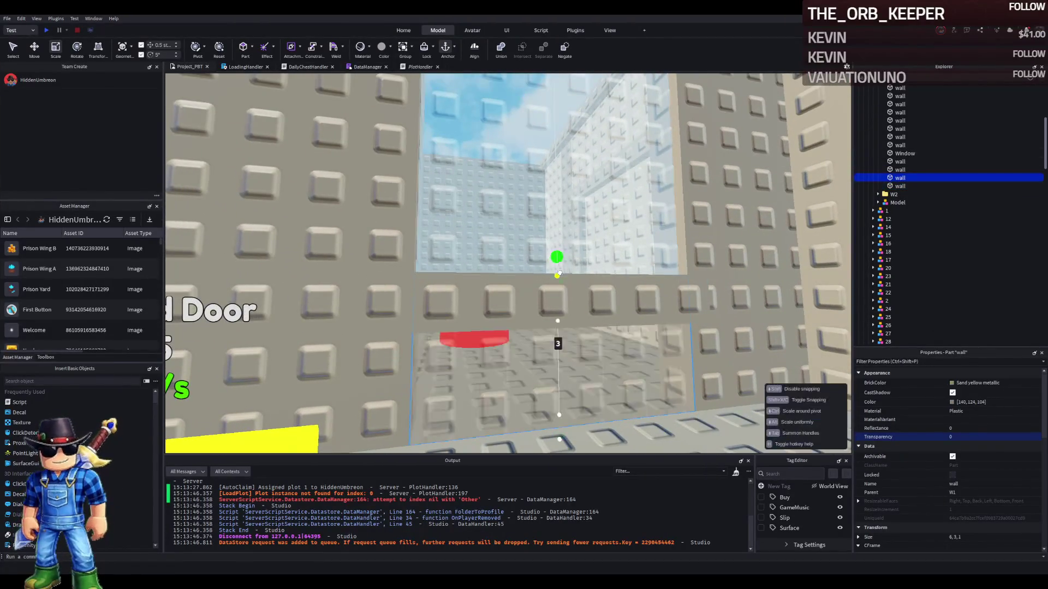
pyautogui.moveTo(559, 272); pyautogui.dragTo(562, 302)
pyautogui.press('s')
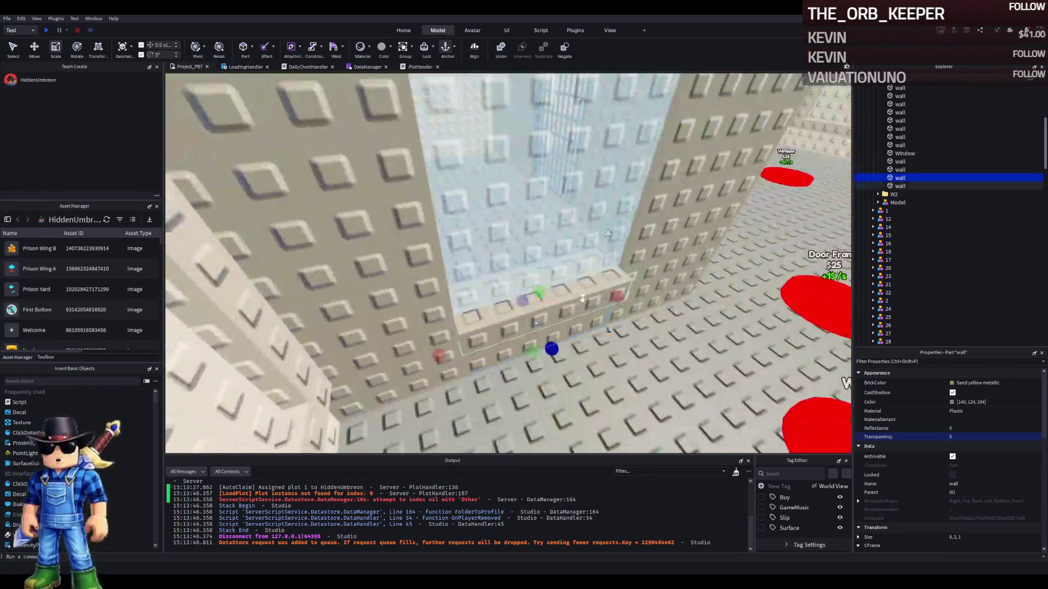
pyautogui.click(591, 302)
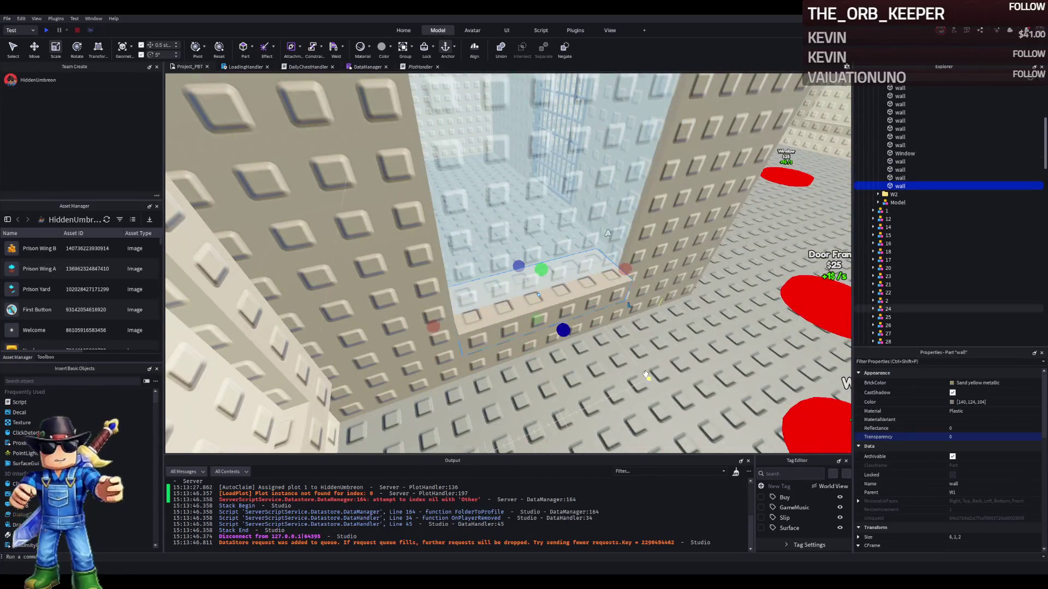
pyautogui.click(952, 403)
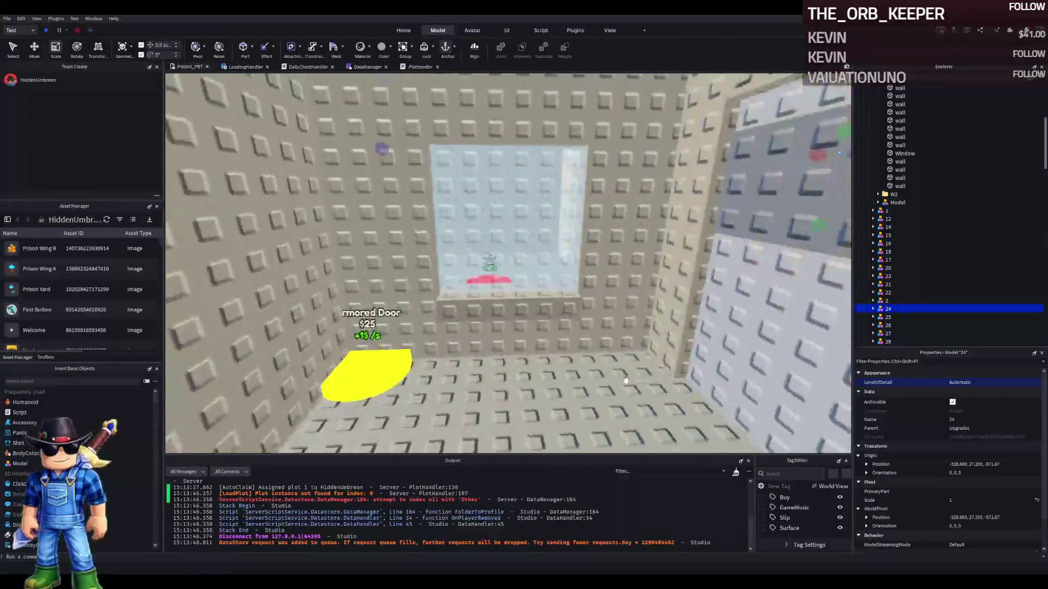
# Duplicate the 6, 1, 2 ledge and rotate the copy upright across the window
pyautogui.click(568, 345)
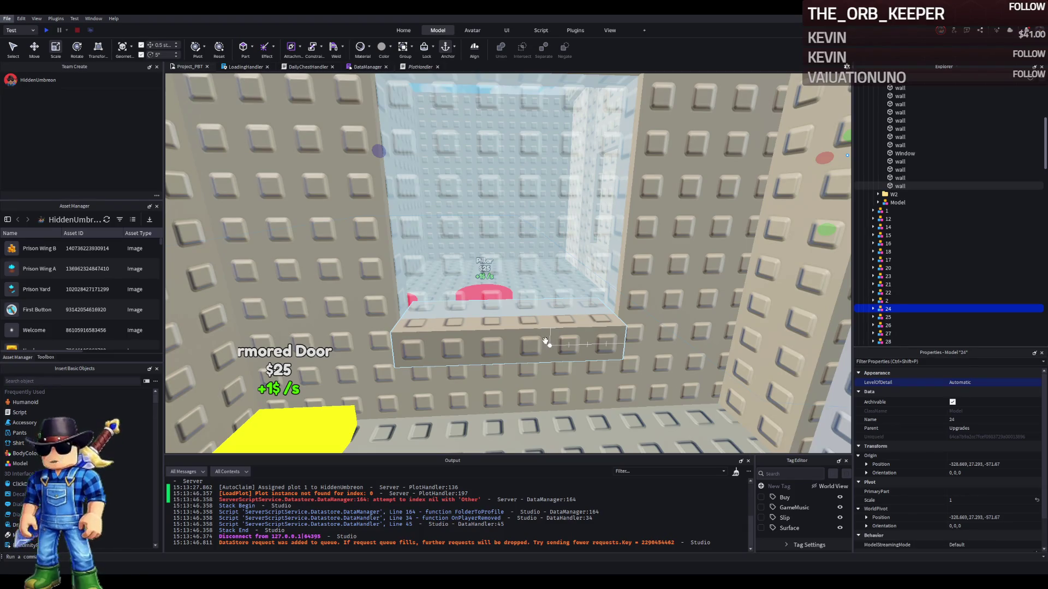
pyautogui.click(549, 343)
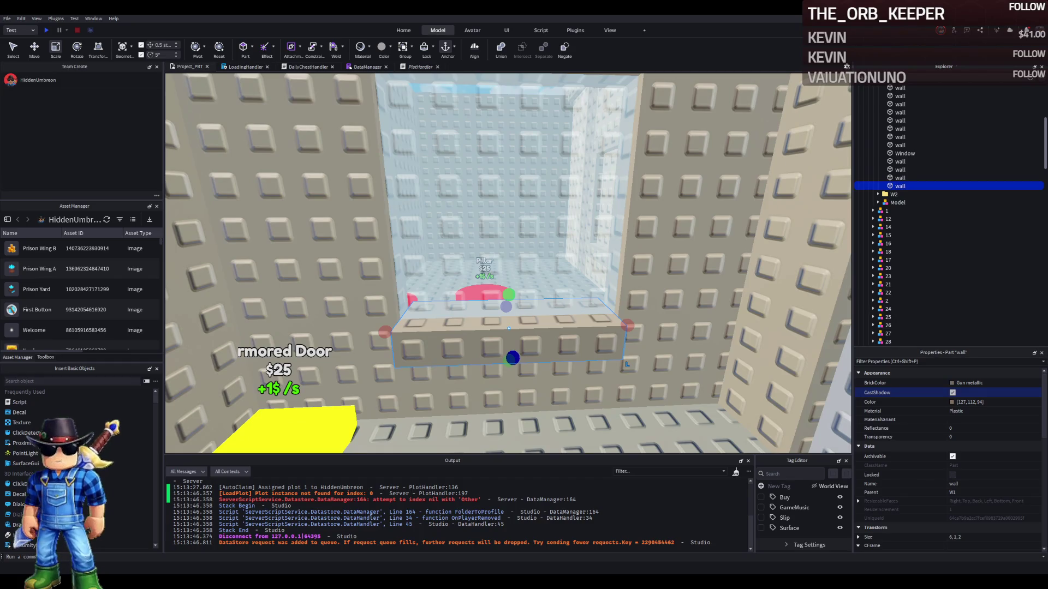
pyautogui.scroll(-3, 233, 354)
pyautogui.scroll(5, 587, 306)
pyautogui.press('Left')
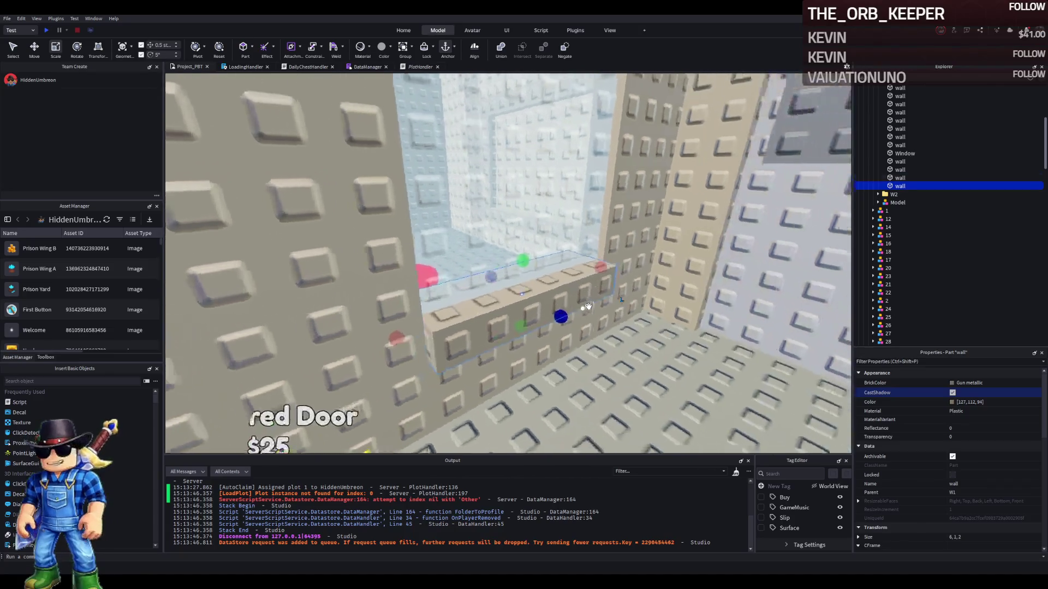
pyautogui.hotkey('ctrl', 'd')
pyautogui.press('Left')
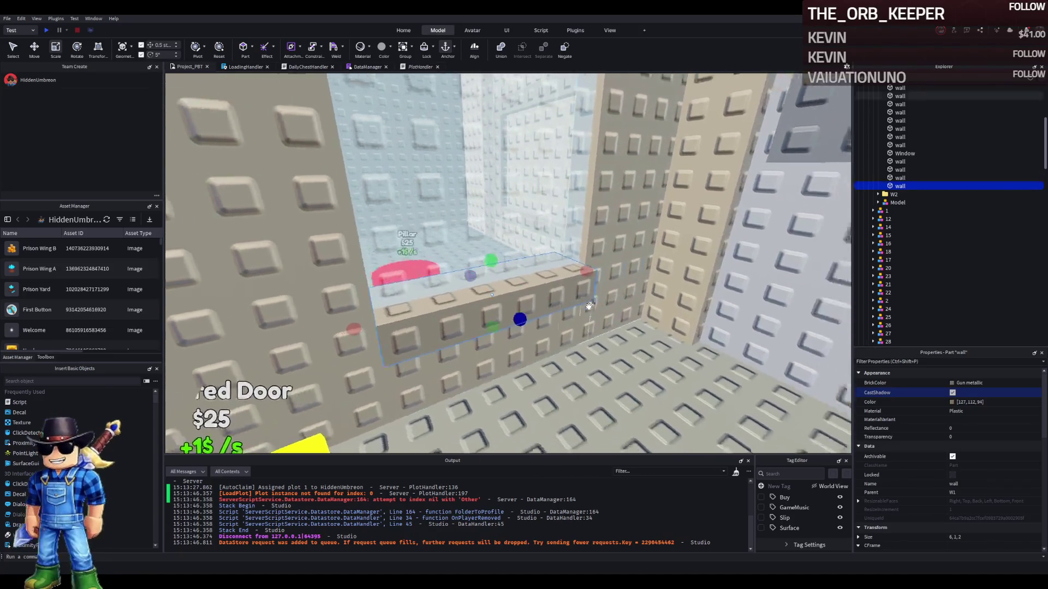
pyautogui.hotkey('ctrl', 't')
pyautogui.hotkey('ctrl', '2')
pyautogui.press('Left')
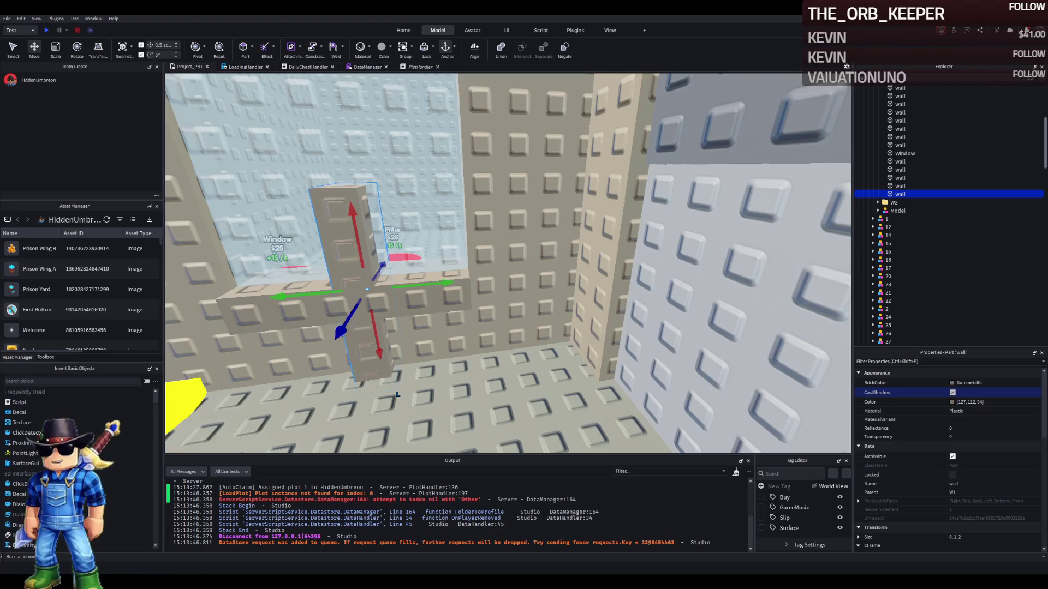
# Slide the upright piece 2.5 studs along the wall and stretch it to 6.5 tall
pyautogui.moveTo(445, 283); pyautogui.dragTo(553, 261)
pyautogui.press('d')
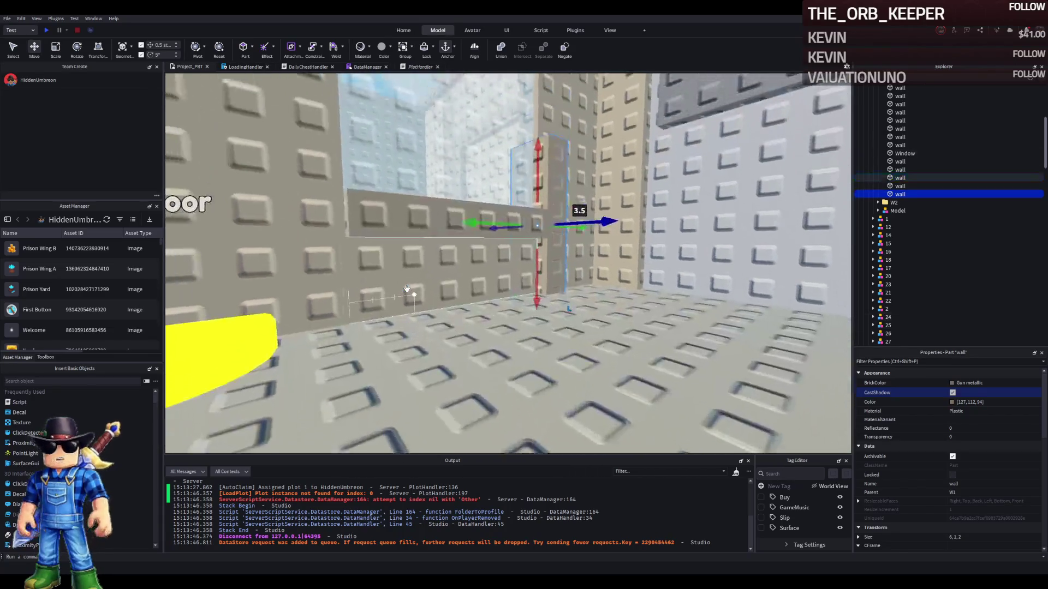
pyautogui.scroll(2, 407, 289)
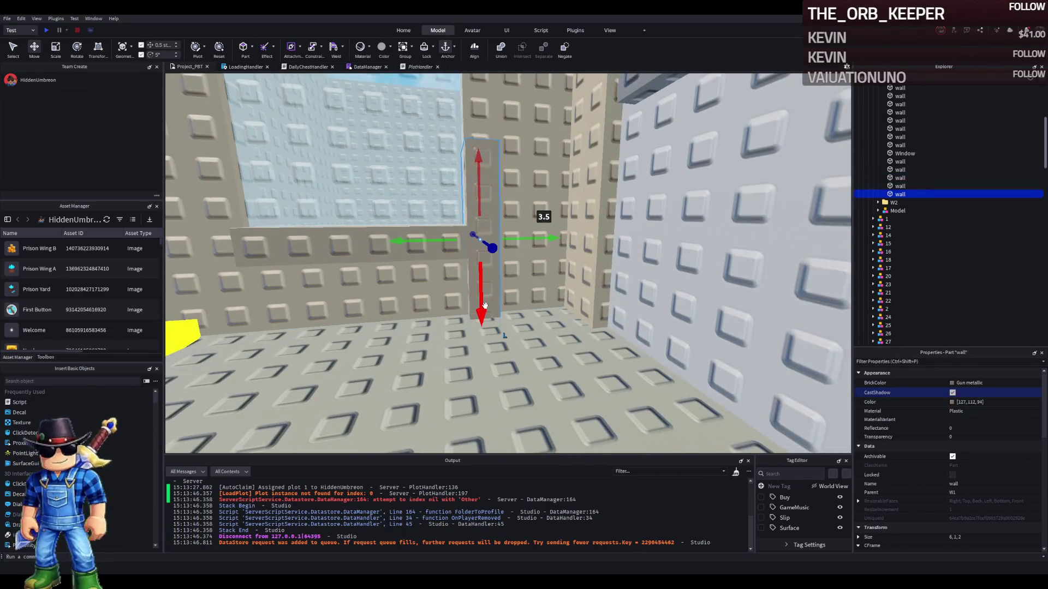
pyautogui.moveTo(481, 306); pyautogui.dragTo(490, 229)
pyautogui.scroll(-3, 491, 229)
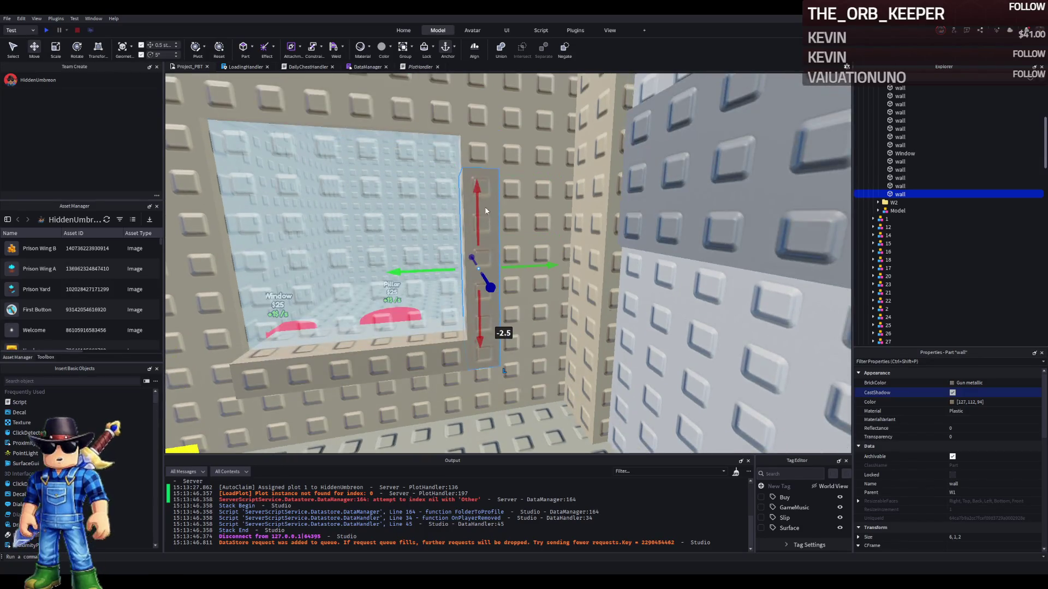
pyautogui.hotkey('ctrl', '3')
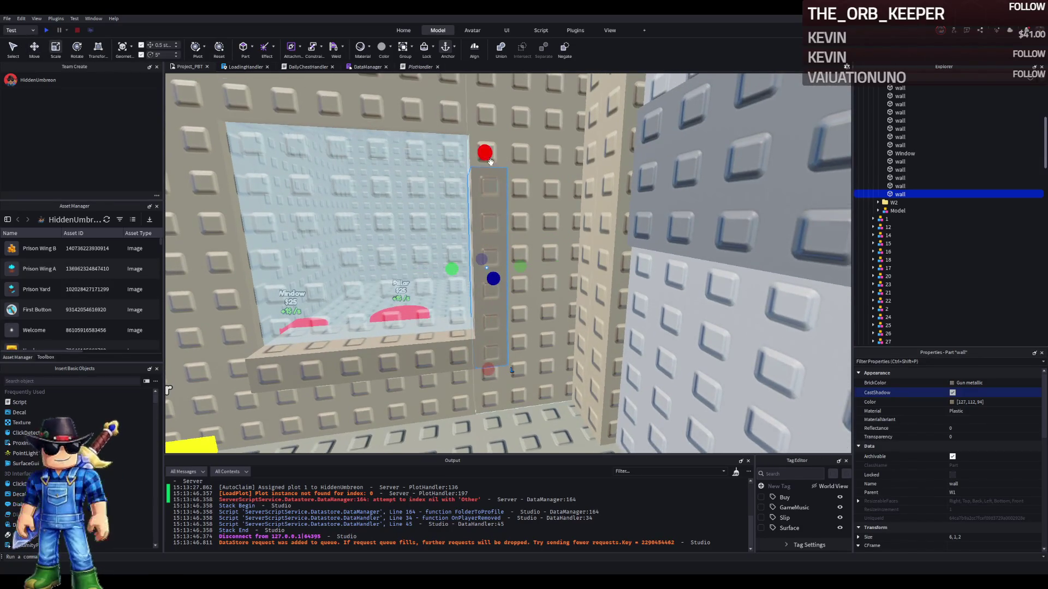
pyautogui.moveTo(490, 161); pyautogui.dragTo(490, 131)
# Duplicate the upright post and place the copy on the window's other side
pyautogui.hotkey('ctrl', '2')
pyautogui.hotkey('ctrl', 'd')
pyautogui.moveTo(505, 316)
pyautogui.mouseDown()
pyautogui.moveTo(275, 262)
pyautogui.moveTo(281, 271)
pyautogui.mouseUp()
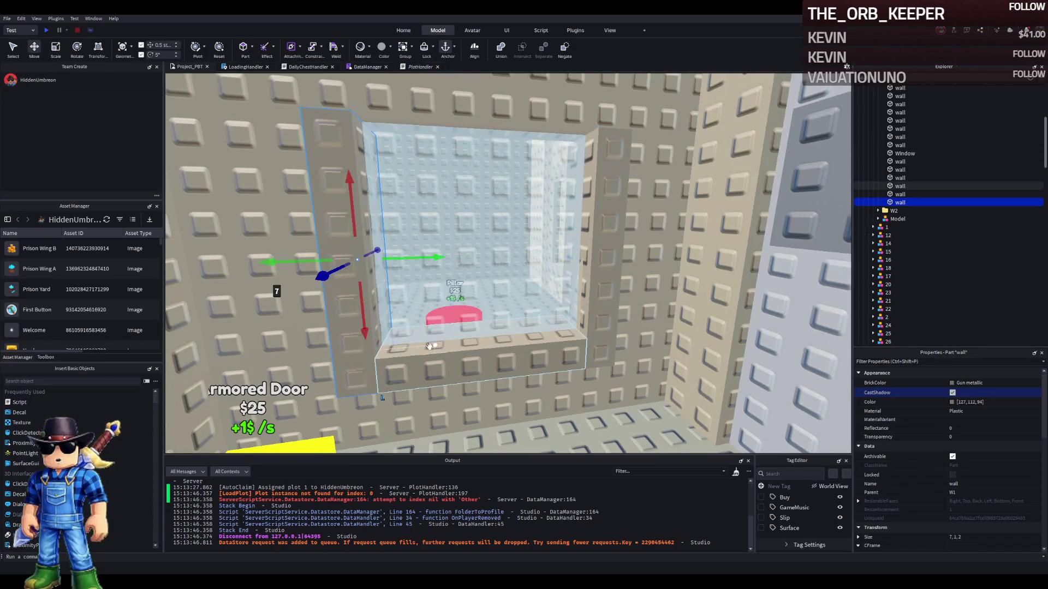
# Copy the ledge, raise it 6 studs to the window top, and widen it to 8
pyautogui.click(461, 398)
pyautogui.hotkey('ctrl', 'd')
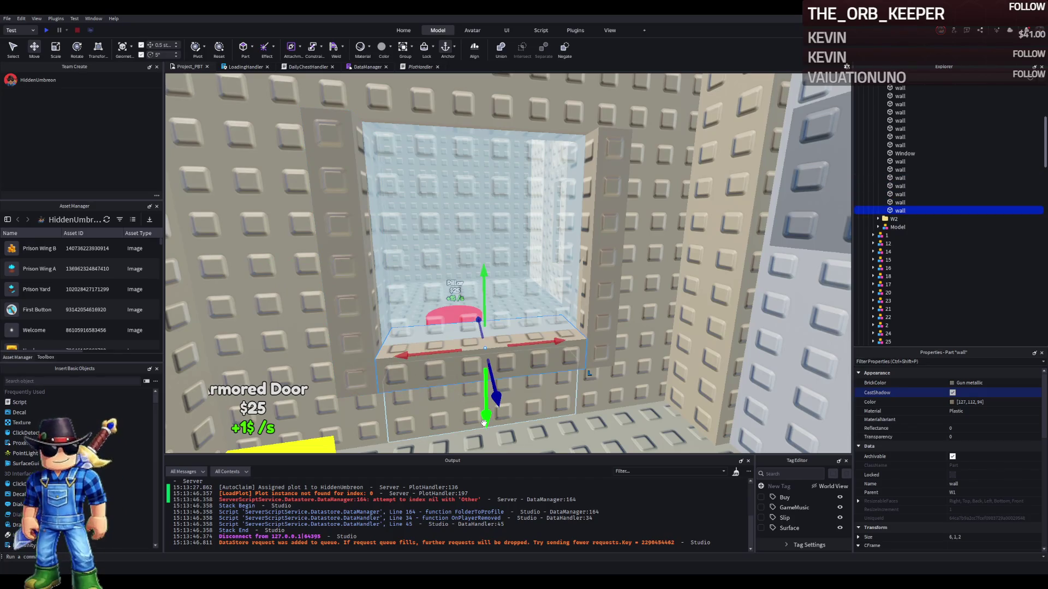
pyautogui.press('w')
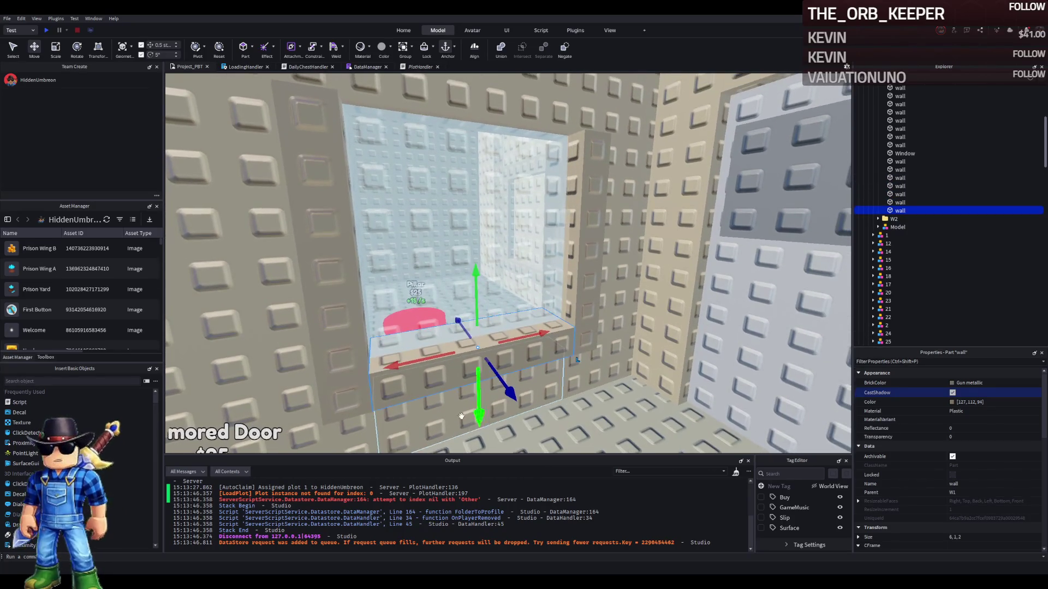
pyautogui.moveTo(475, 283); pyautogui.dragTo(474, 156)
pyautogui.hotkey('ctrl', '3')
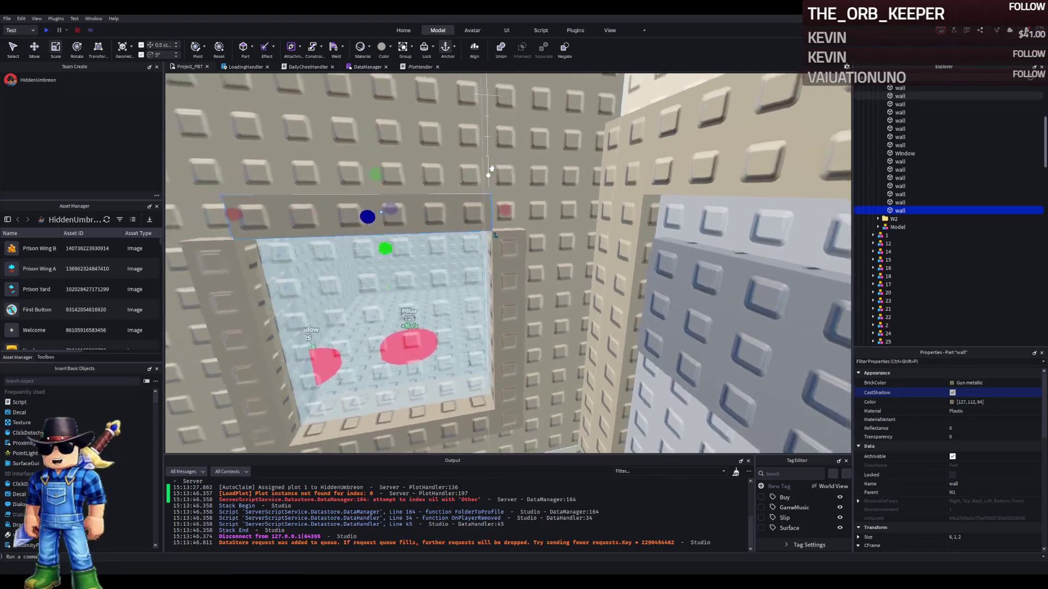
pyautogui.moveTo(519, 206); pyautogui.dragTo(554, 200)
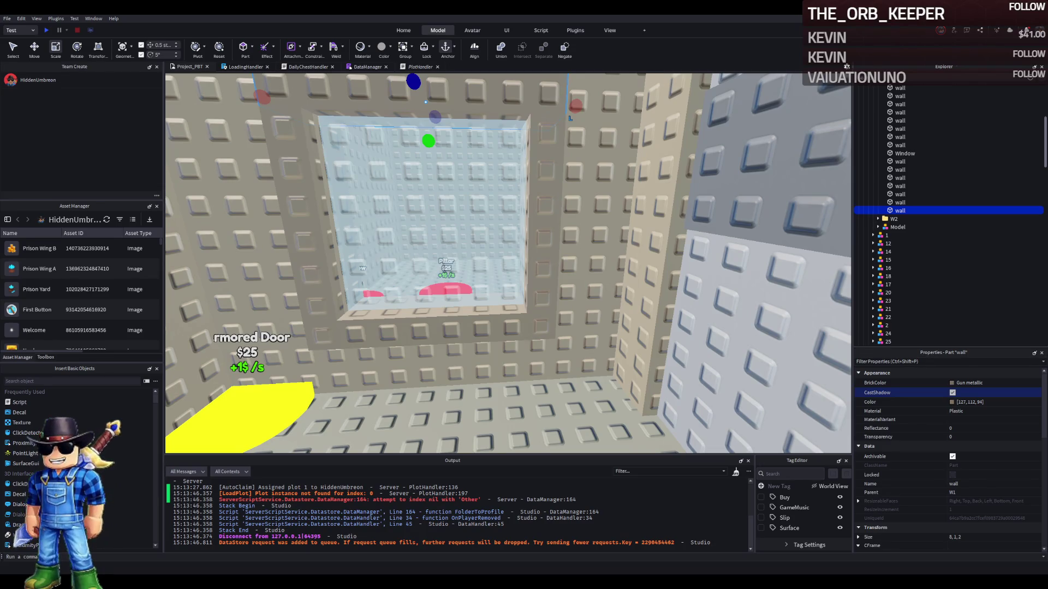
pyautogui.click(496, 236)
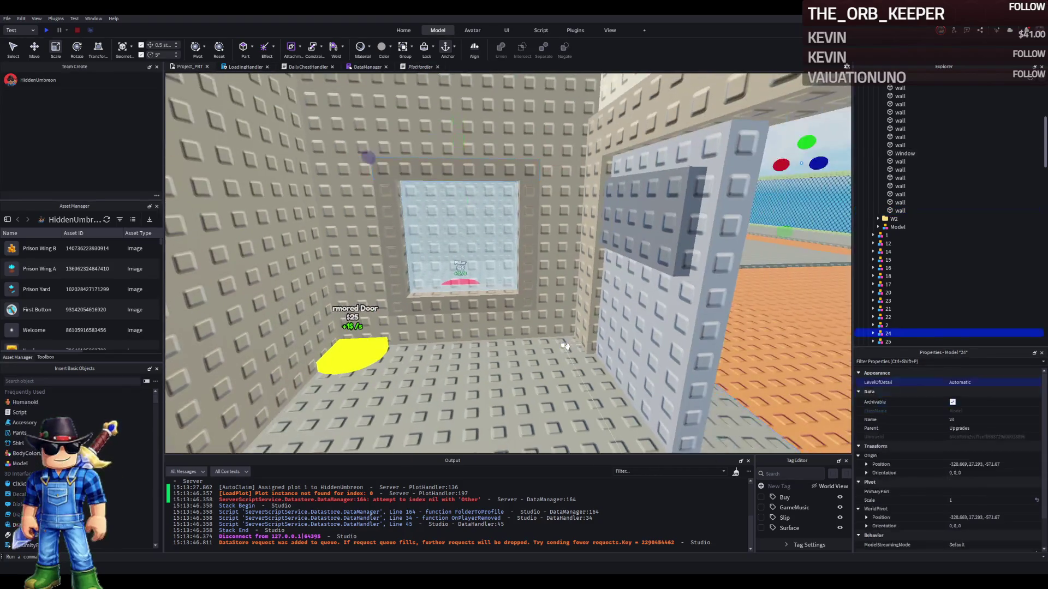
pyautogui.press('w')
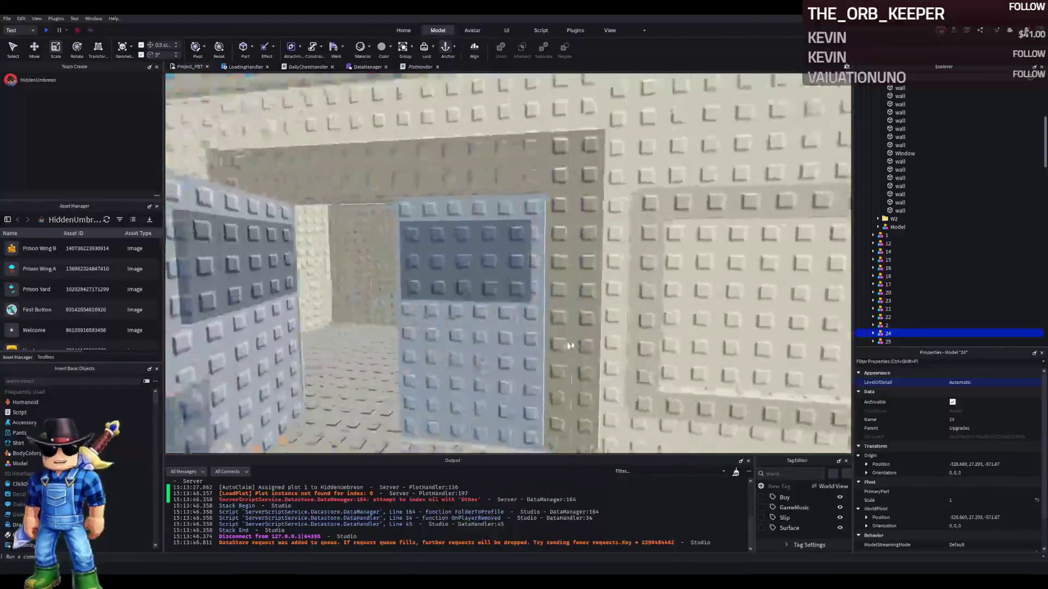
pyautogui.press('d')
pyautogui.scroll(-5, 568, 346)
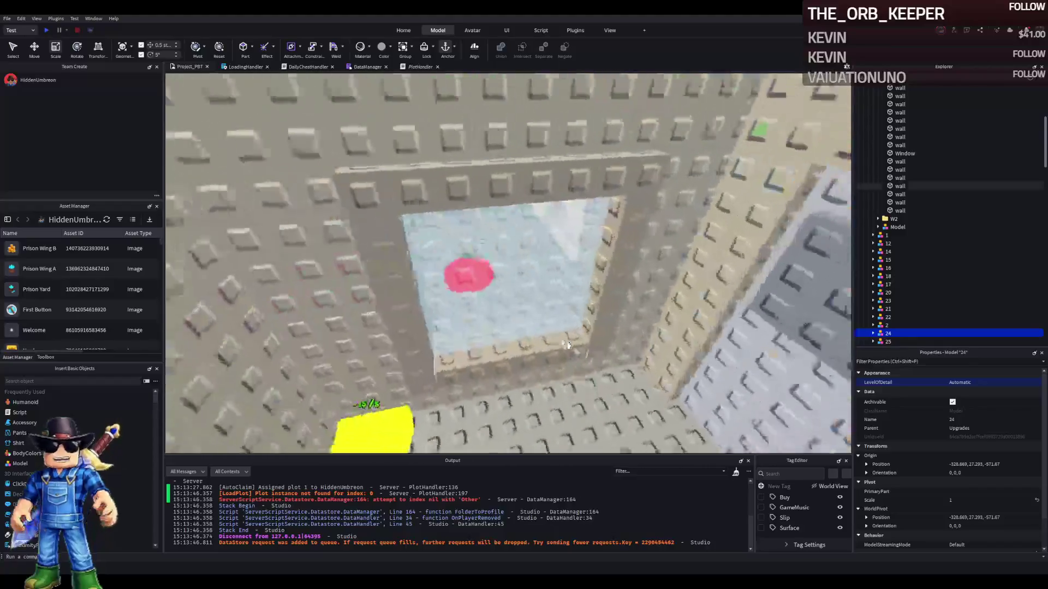
pyautogui.scroll(5, 568, 345)
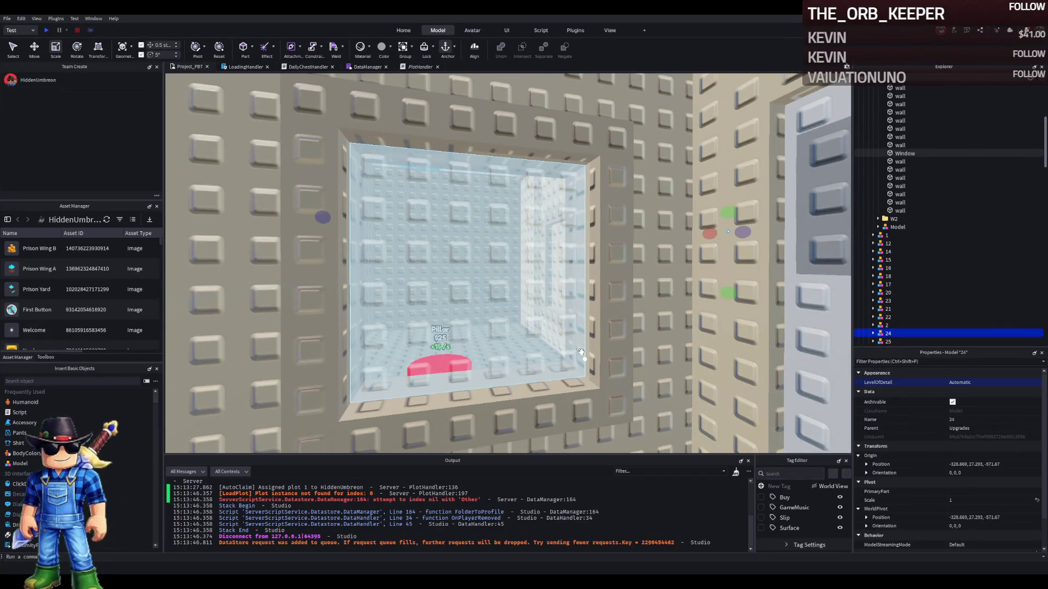
pyautogui.scroll(-3, 581, 352)
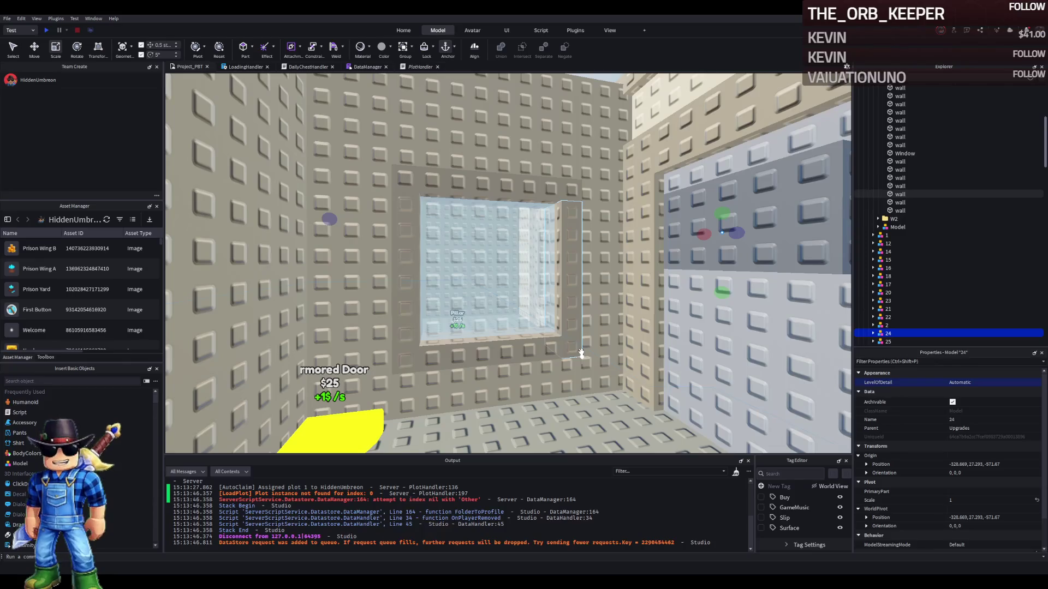
pyautogui.click(510, 301)
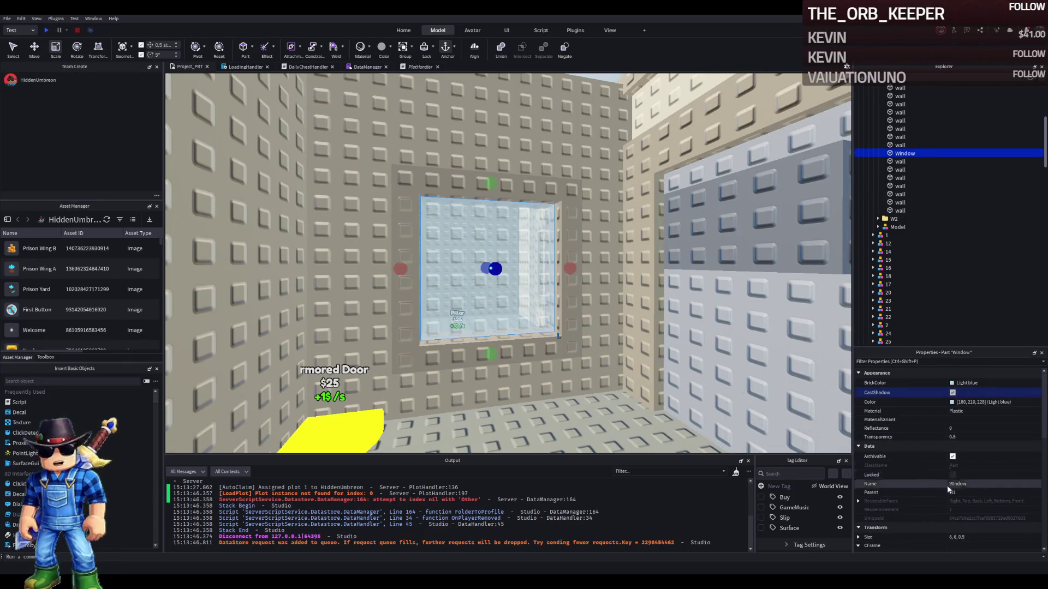
pyautogui.scroll(5, 483, 290)
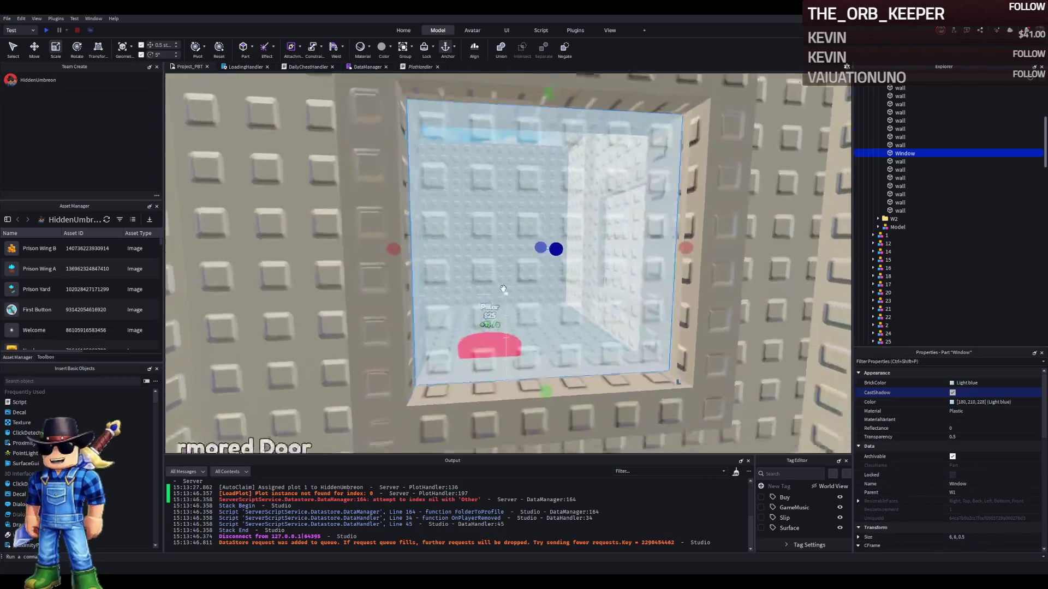
pyautogui.scroll(2, 503, 289)
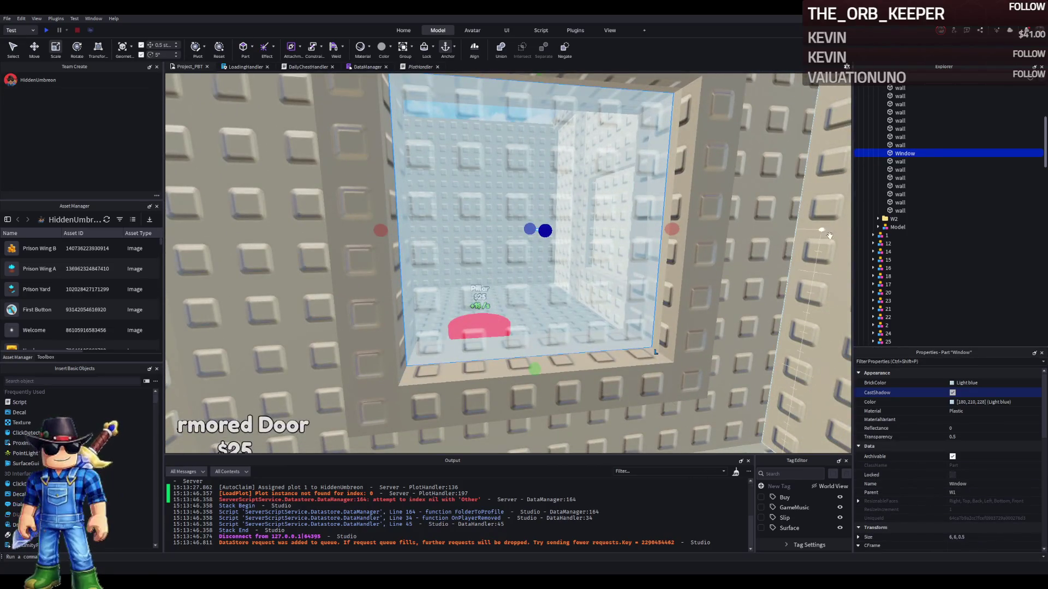
pyautogui.click(704, 229)
# Change the part's Shape to Cylinder in Properties
pyautogui.scroll(-1, 928, 453)
pyautogui.scroll(-3, 974, 463)
pyautogui.click(980, 463)
pyautogui.click(982, 466)
pyautogui.click(972, 484)
pyautogui.scroll(2, 731, 333)
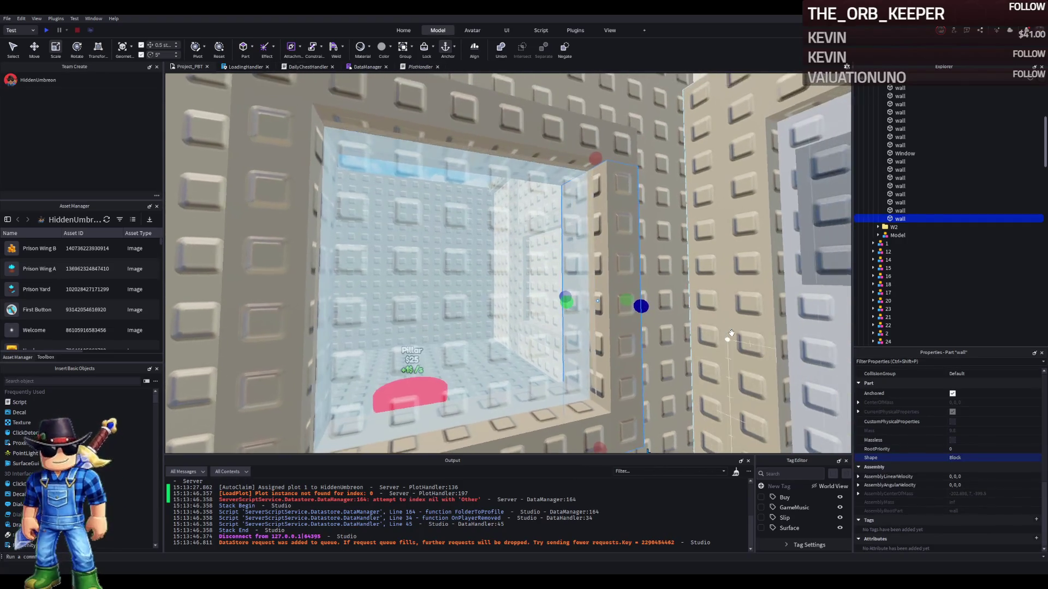
pyautogui.click(994, 458)
pyautogui.click(989, 486)
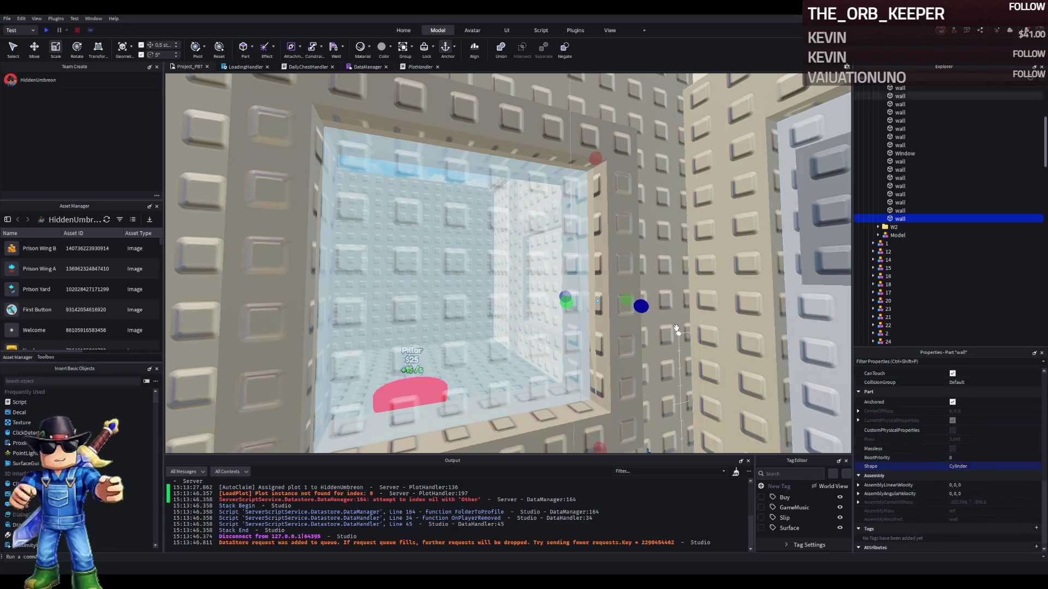
# Nudge the cylinder 1 stud into the window and stretch it to 7 studs
pyautogui.hotkey('ctrl', '2')
pyautogui.moveTo(658, 295)
pyautogui.mouseDown()
pyautogui.moveTo(677, 302)
pyautogui.moveTo(685, 243)
pyautogui.moveTo(697, 276)
pyautogui.mouseUp()
pyautogui.hotkey('ctrl', 'z')
pyautogui.moveTo(549, 272)
pyautogui.mouseDown()
pyautogui.moveTo(503, 276)
pyautogui.moveTo(423, 215)
pyautogui.moveTo(510, 295)
pyautogui.mouseUp()
pyautogui.hotkey('ctrl', '3')
pyautogui.moveTo(512, 396)
pyautogui.mouseDown()
pyautogui.moveTo(510, 426)
pyautogui.moveTo(517, 398)
pyautogui.mouseUp()
# Thin the cylinder to 0.5 studs and shorten its length to 4 studs
pyautogui.hotkey('ctrl', '2')
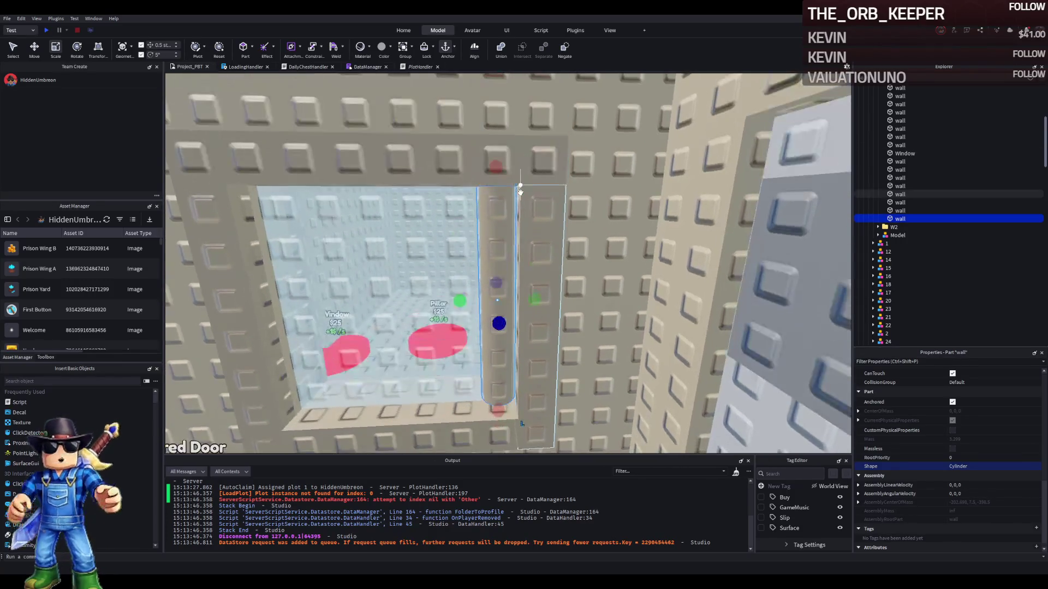
pyautogui.hotkey('ctrl', '3')
pyautogui.moveTo(533, 300); pyautogui.dragTo(525, 304)
pyautogui.moveTo(498, 227); pyautogui.dragTo(495, 173)
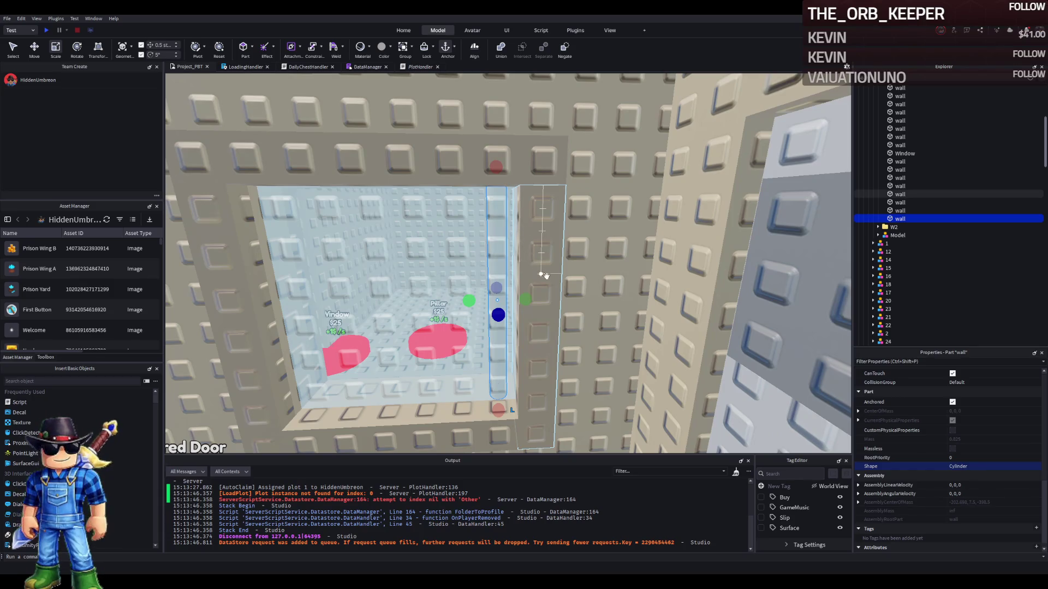
# Shift the bar 0.5 studs sideways and duplicate it
pyautogui.press('q')
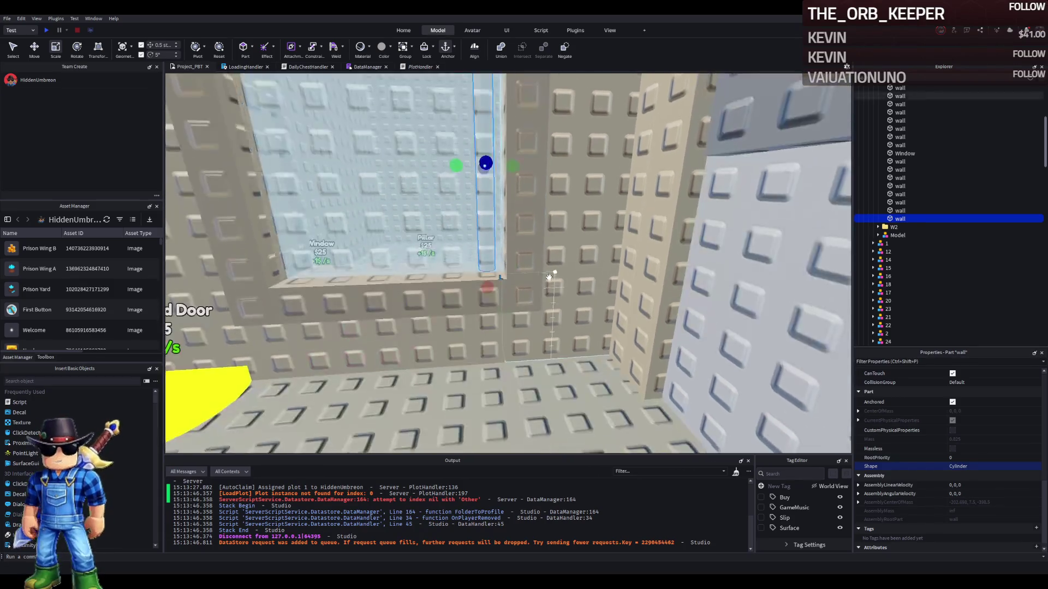
pyautogui.hotkey('ctrl', '2')
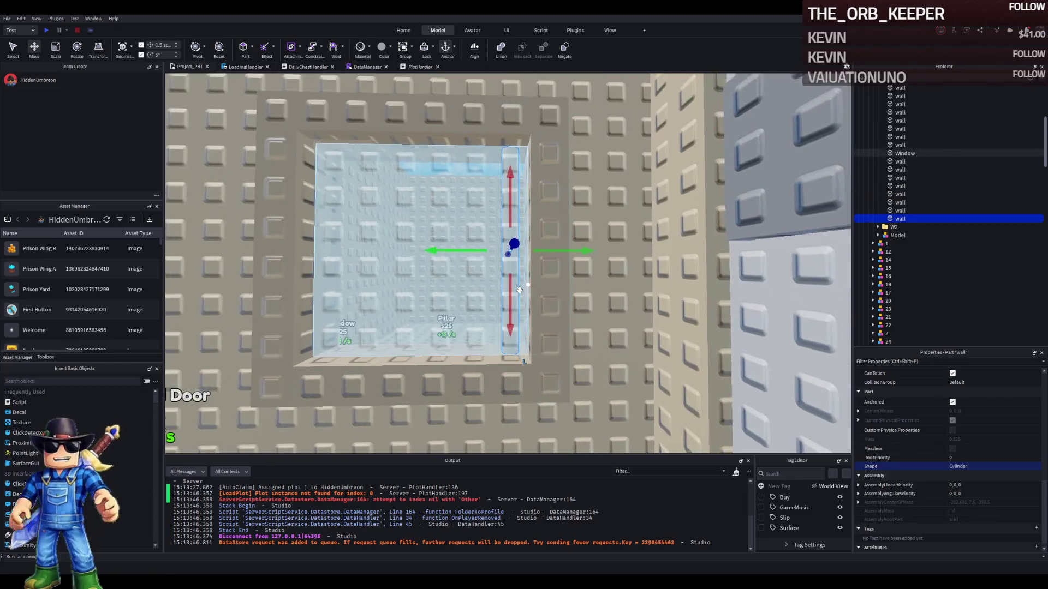
pyautogui.press('e')
pyautogui.moveTo(558, 326)
pyautogui.mouseDown()
pyautogui.moveTo(566, 332)
pyautogui.moveTo(516, 329)
pyautogui.mouseUp()
pyautogui.hotkey('ctrl', 'd')
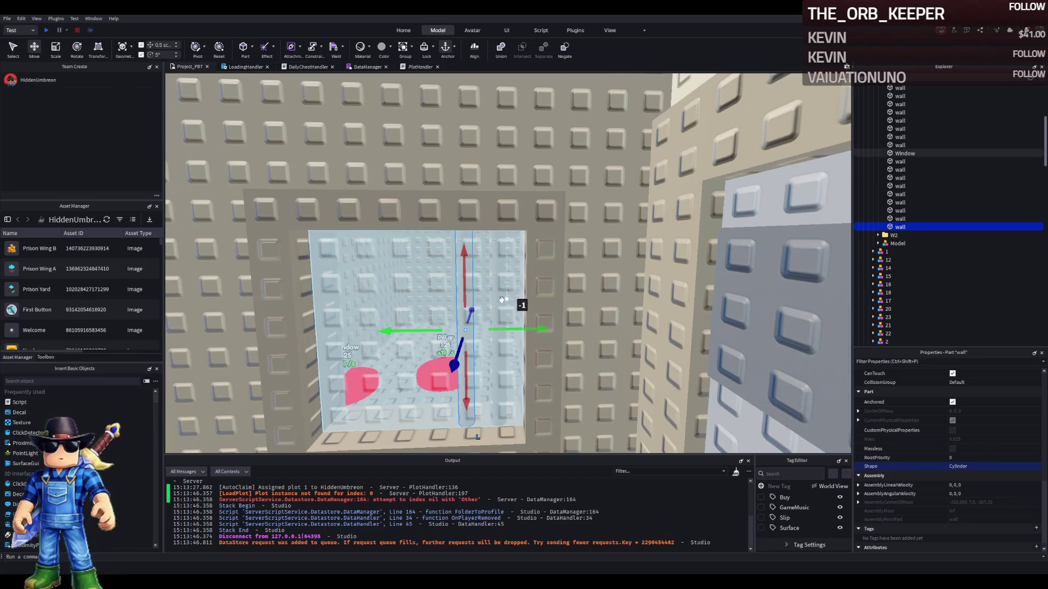
# Raise the glass window to the opening's top and colour the first two bars Dark stone grey
pyautogui.click(431, 348)
pyautogui.moveTo(430, 348); pyautogui.dragTo(463, 280)
pyautogui.click(463, 280)
pyautogui.keyDown('ctrl'); pyautogui.click(497, 327); pyautogui.keyUp('ctrl')
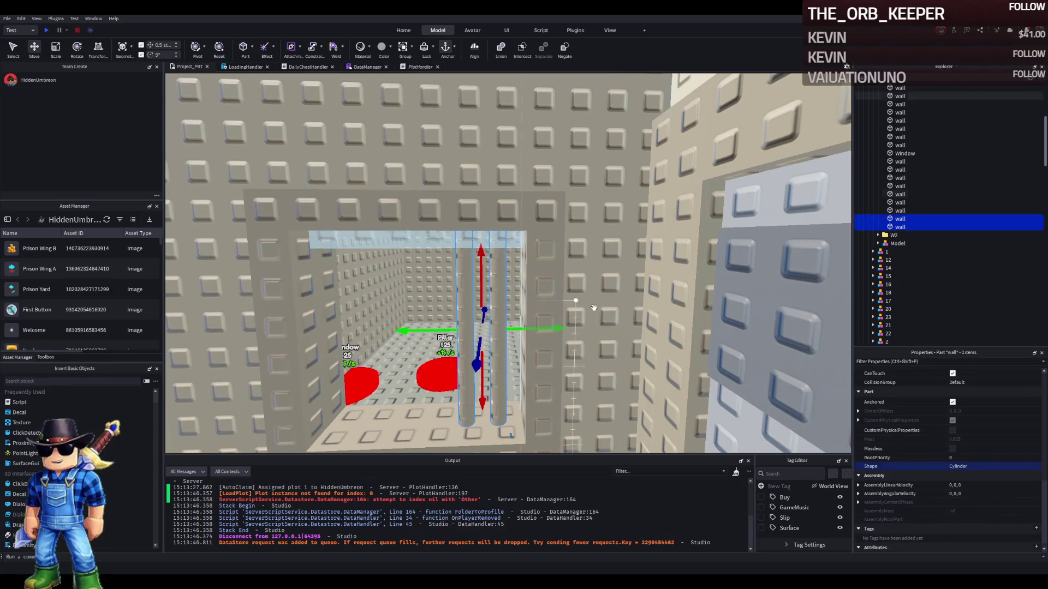
pyautogui.scroll(5, 964, 379)
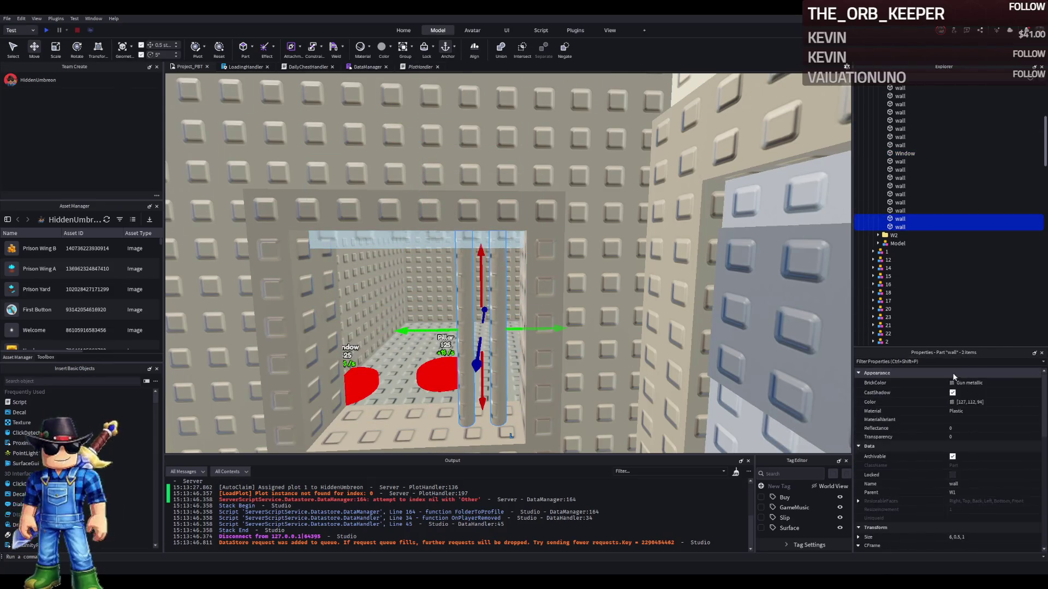
pyautogui.hotkey('ctrl', 'z')
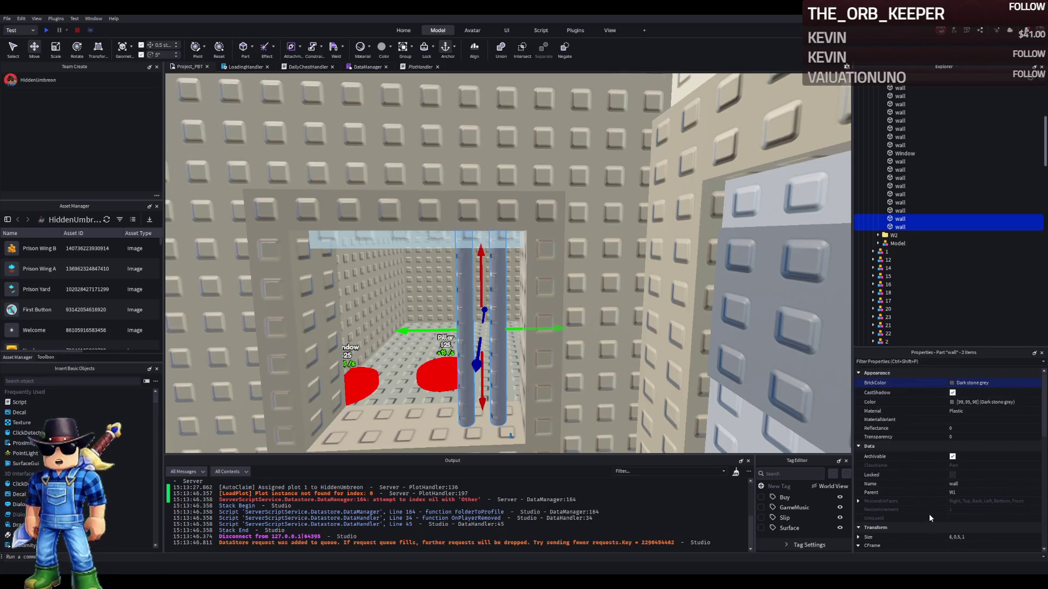
pyautogui.scroll(2, 594, 308)
pyautogui.scroll(2, 595, 308)
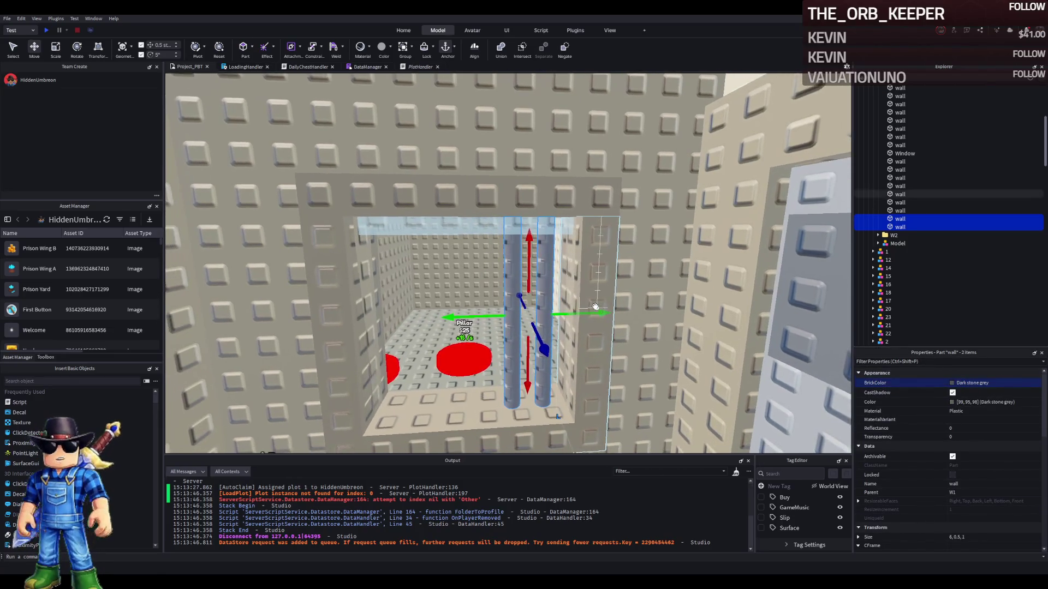
# Duplicate the pair of bars and slide the copies 2 studs sideways
pyautogui.hotkey('ctrl', 'd')
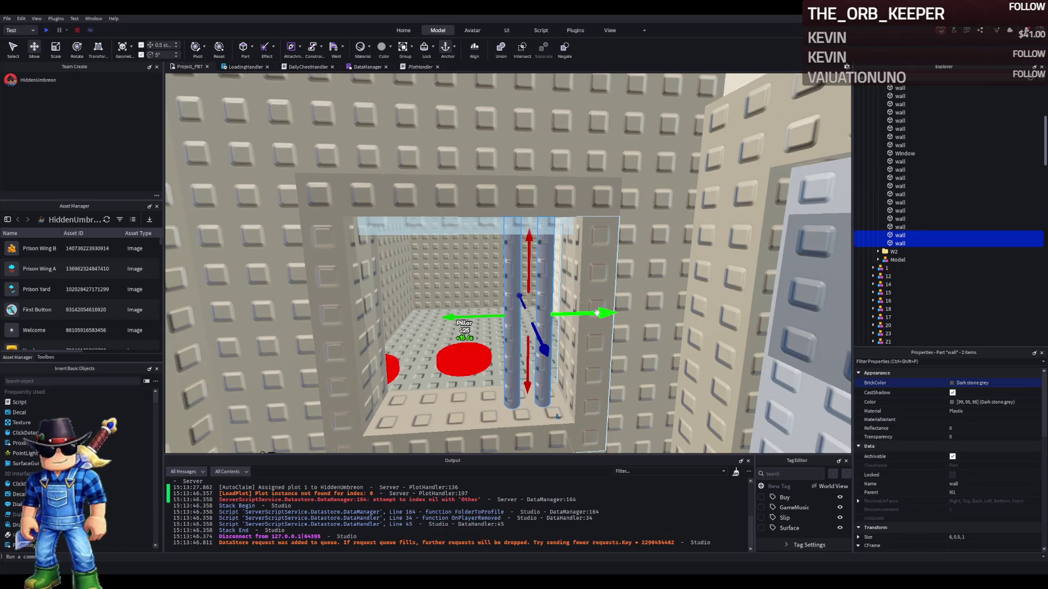
pyautogui.hotkey('ctrl', 'z')
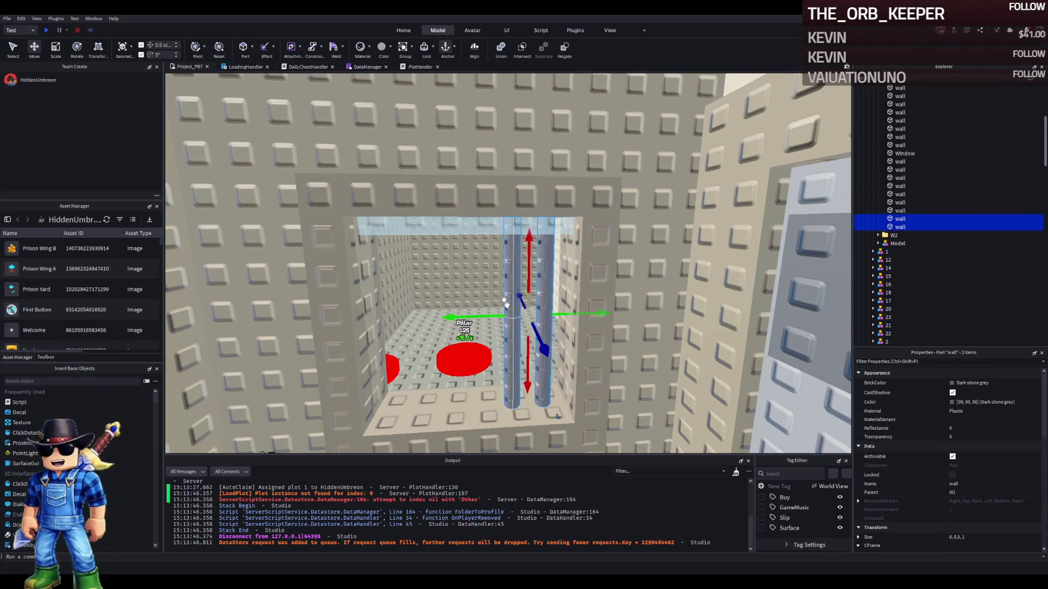
pyautogui.click(545, 308)
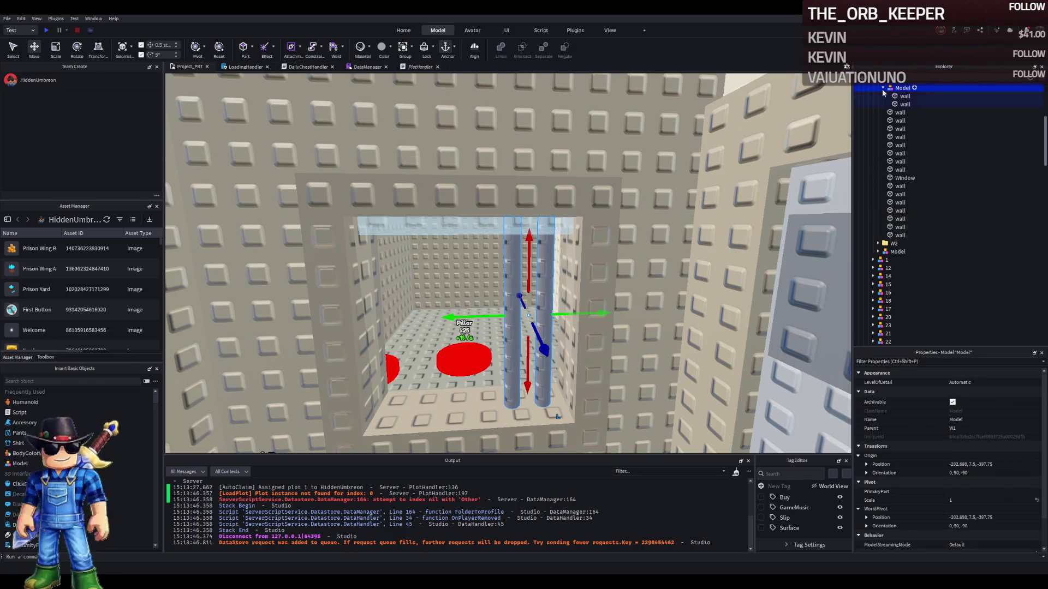
pyautogui.keyDown('ctrl'); pyautogui.click(901, 103); pyautogui.keyUp('ctrl')
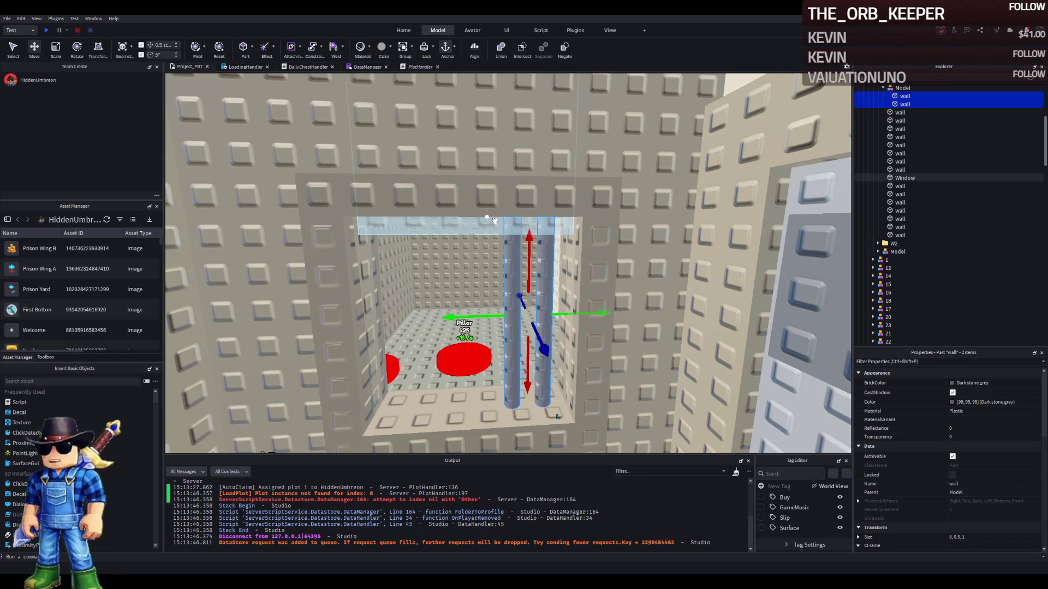
pyautogui.press('w')
pyautogui.press('d')
pyautogui.press('w')
pyautogui.press('a')
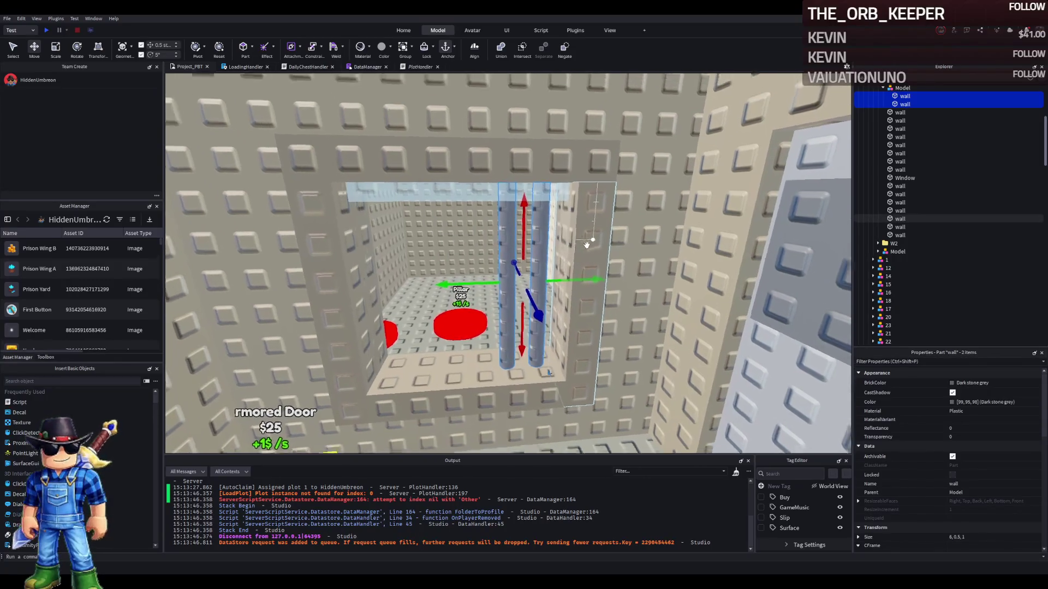
pyautogui.hotkey('ctrl', 'd')
pyautogui.moveTo(587, 281); pyautogui.dragTo(530, 282)
# Add another pair of bar copies, offset a further 2 studs
pyautogui.press('a')
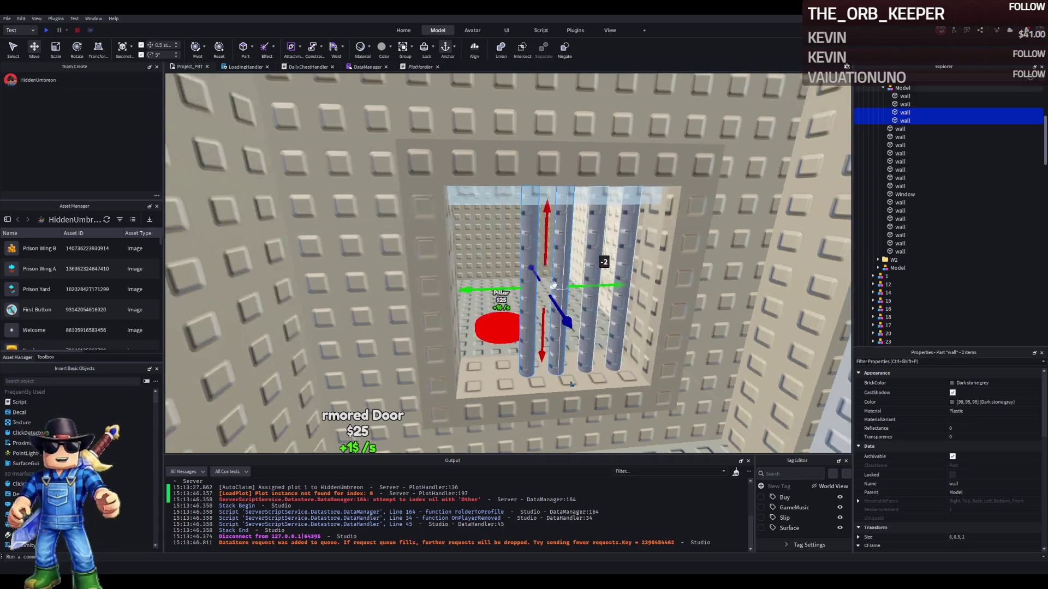
pyautogui.hotkey('ctrl', 'd')
pyautogui.moveTo(610, 285); pyautogui.dragTo(552, 287)
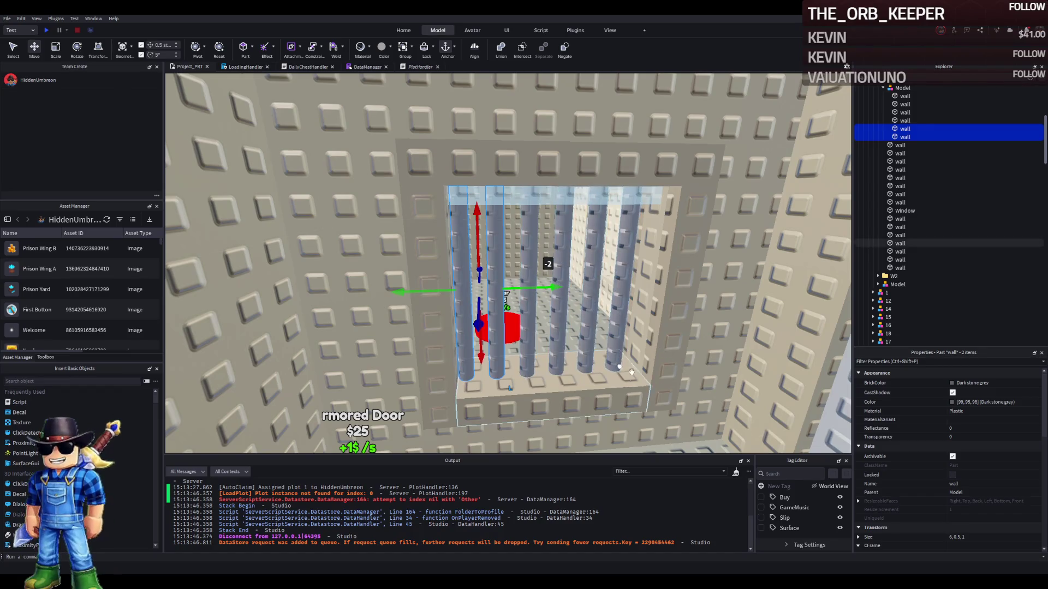
pyautogui.press('d')
pyautogui.press('a')
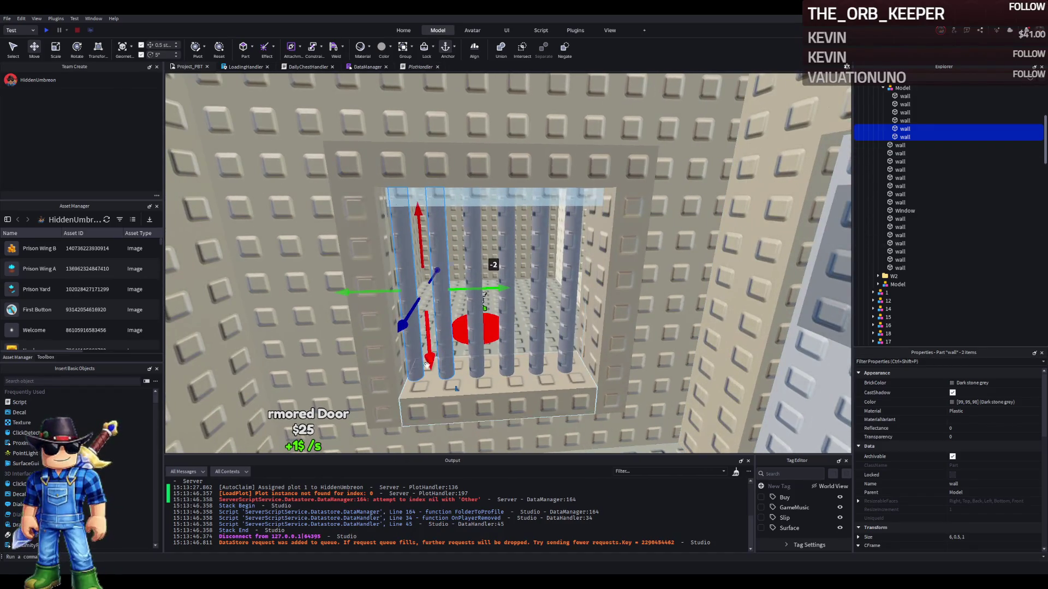
# Delete the leftmost bar from the window
pyautogui.press('q')
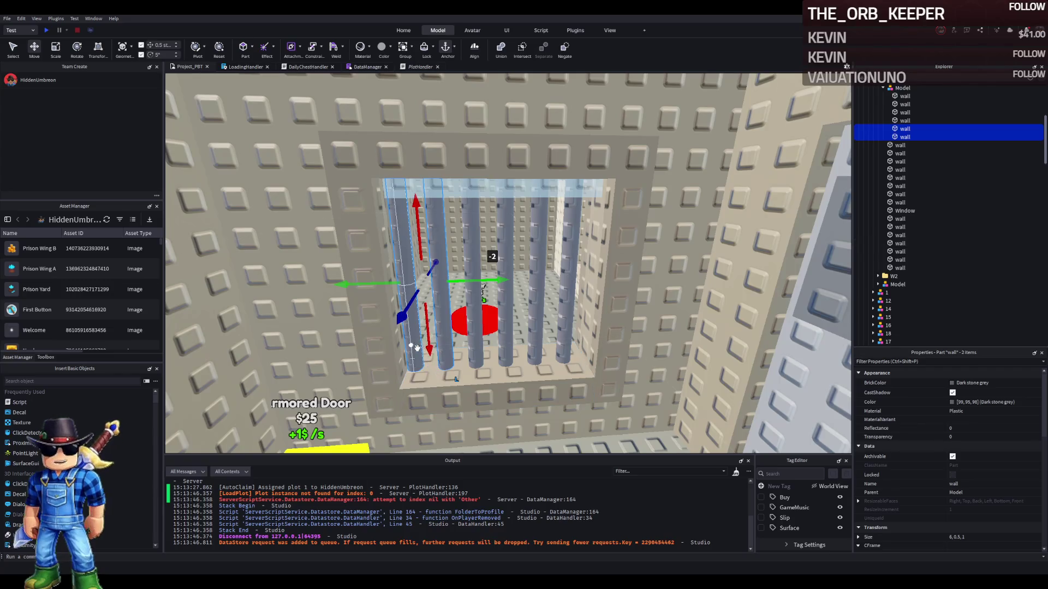
pyautogui.click(415, 350)
pyautogui.press('Delete')
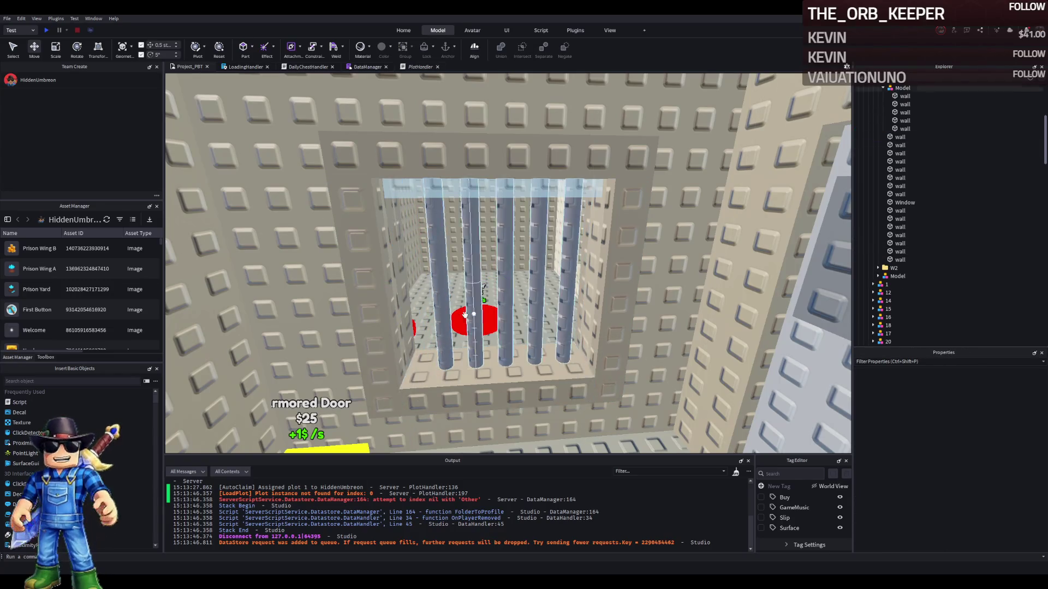
pyautogui.click(569, 311)
pyautogui.press('f')
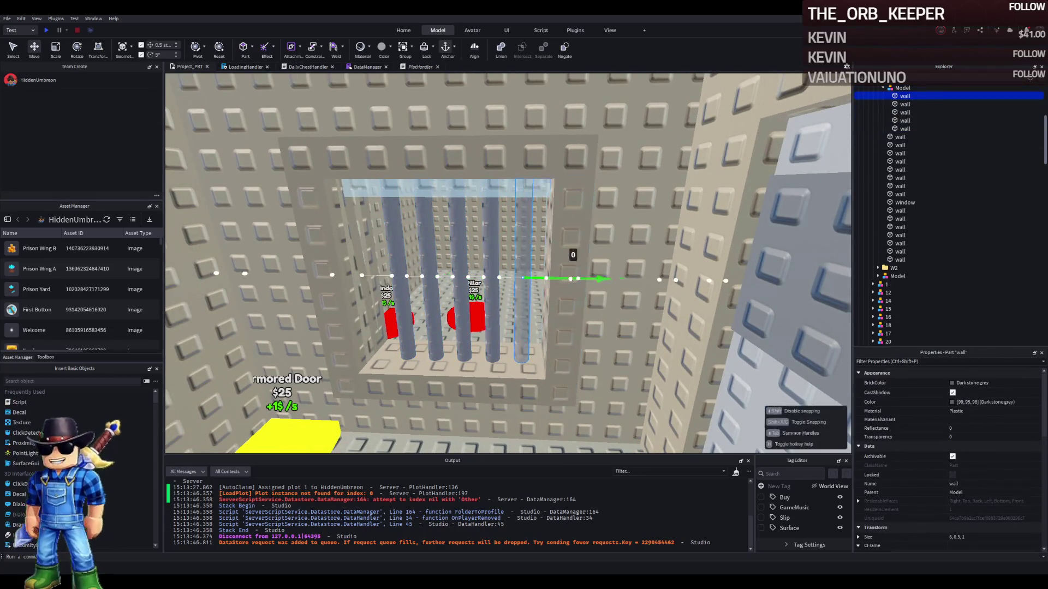
# Try sliding the new leftmost bar one stud left, then undo the moves
pyautogui.press('a')
pyautogui.click(529, 304)
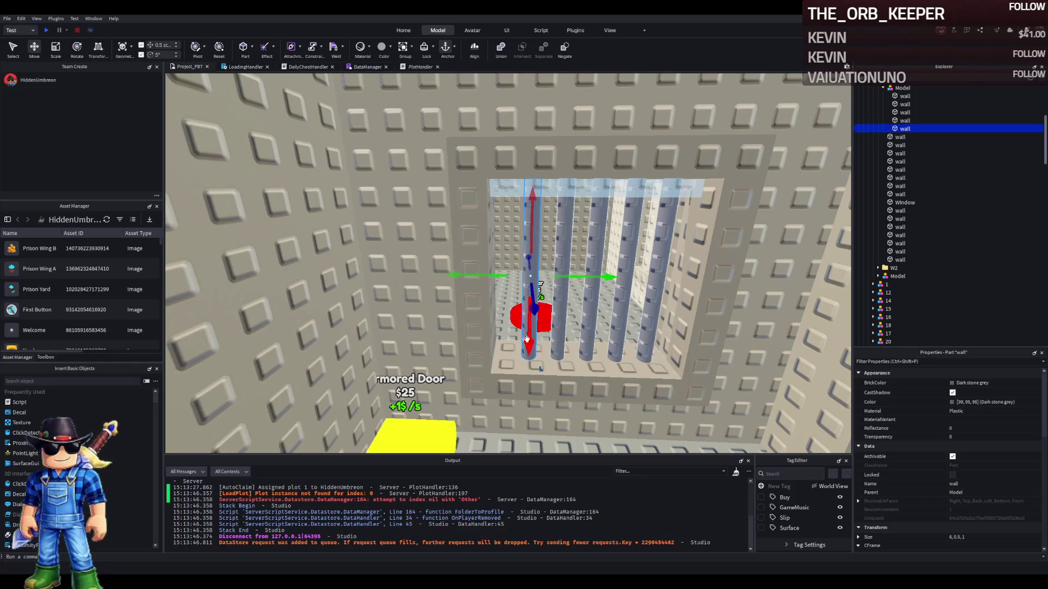
pyautogui.moveTo(611, 275); pyautogui.dragTo(587, 278)
pyautogui.click(566, 264)
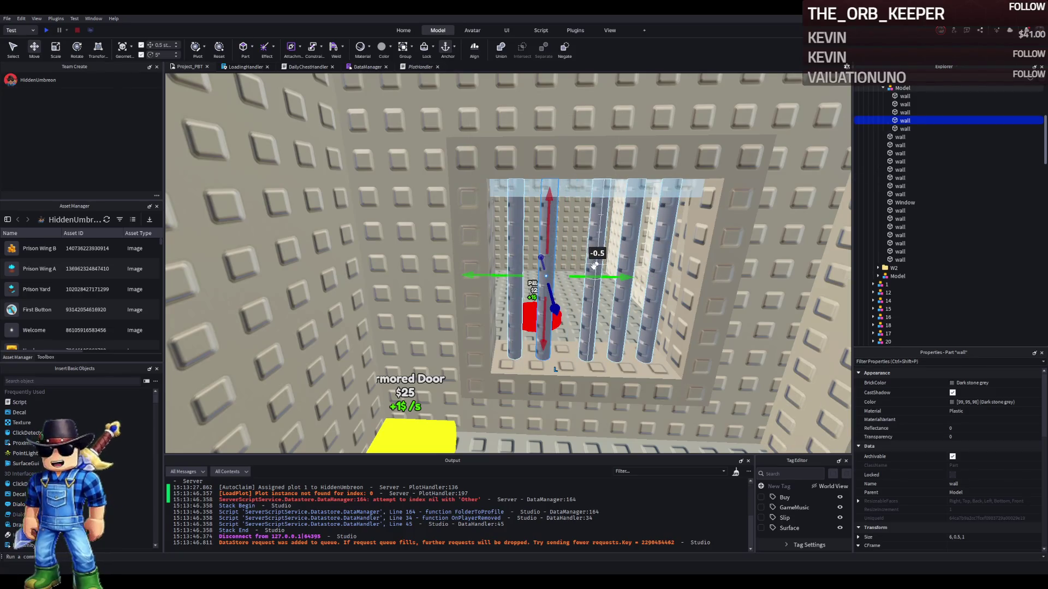
pyautogui.hotkey('ctrl', 'z')
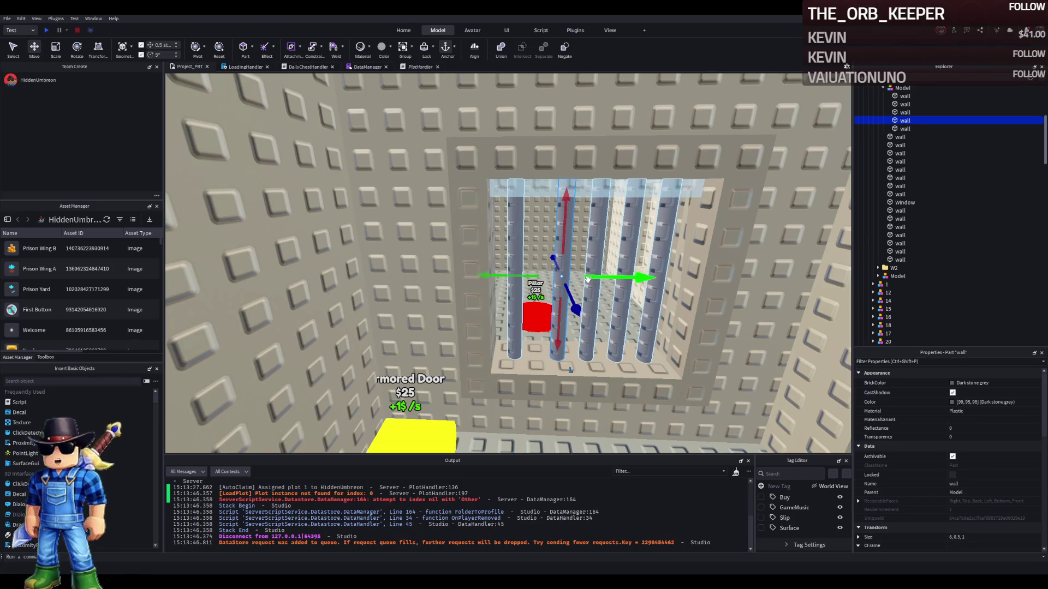
pyautogui.hotkey('ctrl', 'z')
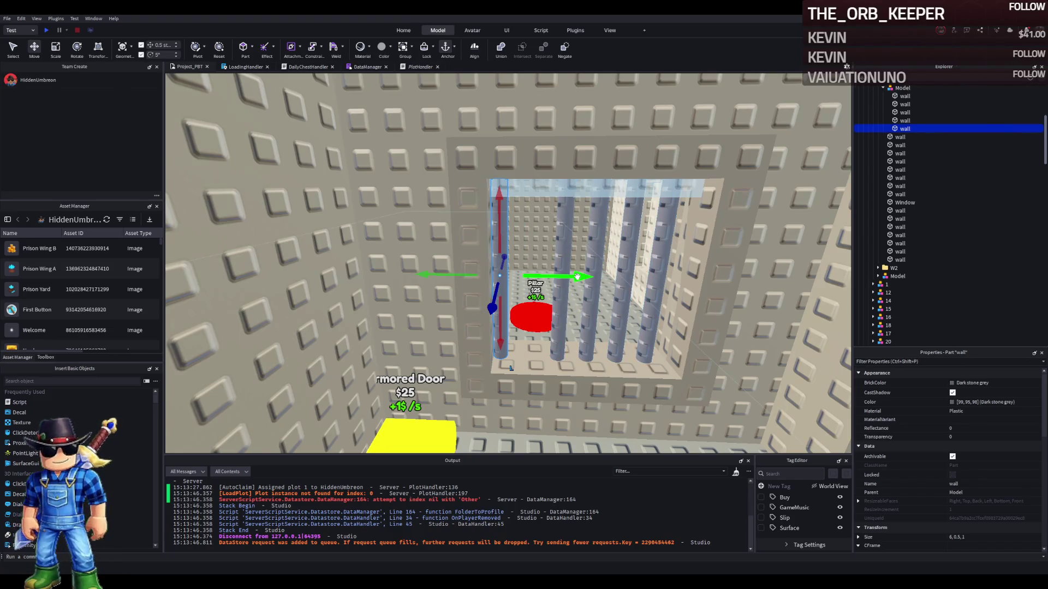
# Shift the rightmost and middle bars, nudging one a stud left, so spacing is even
pyautogui.press('d')
pyautogui.click(552, 277)
pyautogui.moveTo(587, 278)
pyautogui.mouseDown()
pyautogui.moveTo(611, 276)
pyautogui.moveTo(551, 279)
pyautogui.mouseUp()
pyautogui.click(518, 306)
pyautogui.keyDown('ctrl'); pyautogui.click(487, 305); pyautogui.keyUp('ctrl')
pyautogui.keyDown('ctrl'); pyautogui.click(461, 330); pyautogui.keyUp('ctrl')
pyautogui.click(520, 246)
pyautogui.click(510, 245)
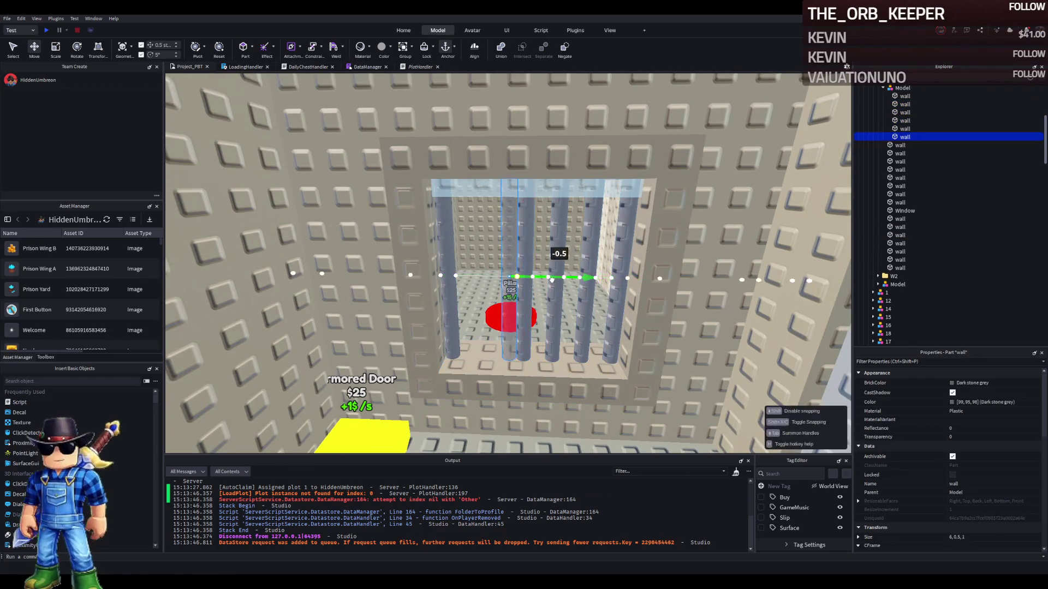
pyautogui.press('a')
pyautogui.click(562, 257)
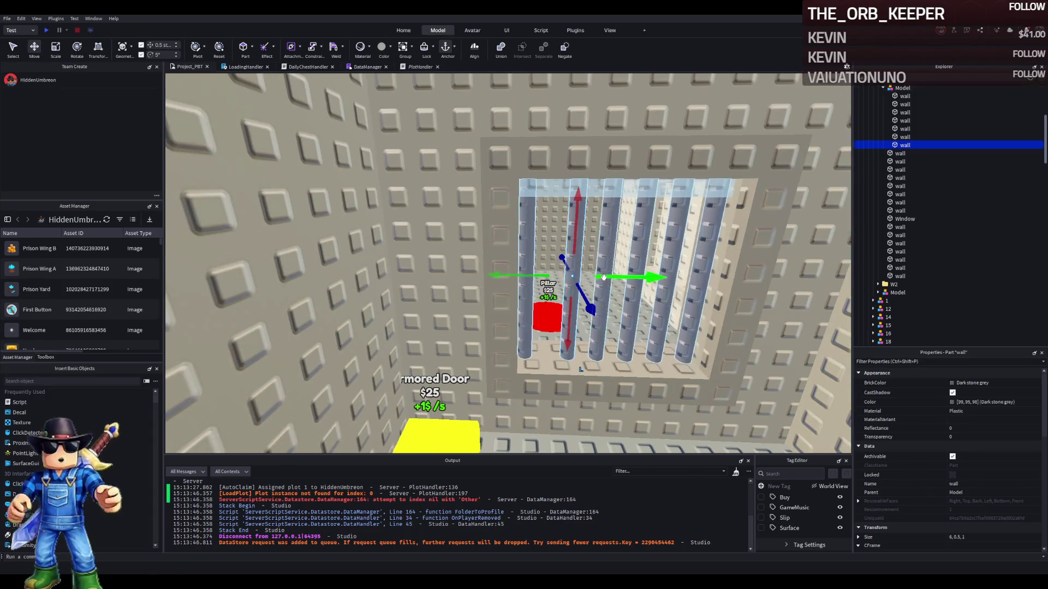
pyautogui.moveTo(585, 278); pyautogui.dragTo(577, 313)
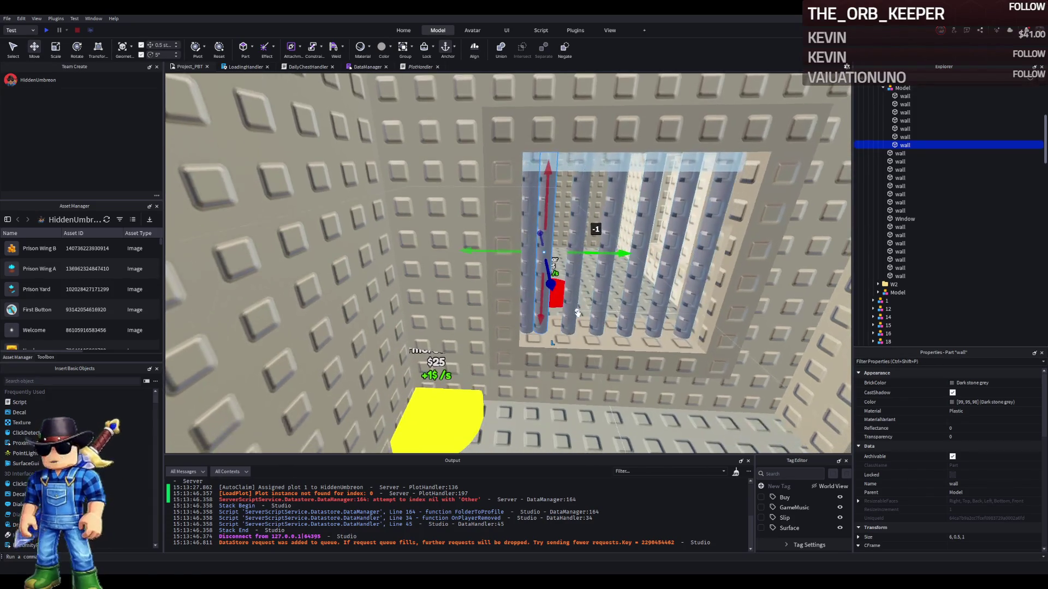
pyautogui.press('a')
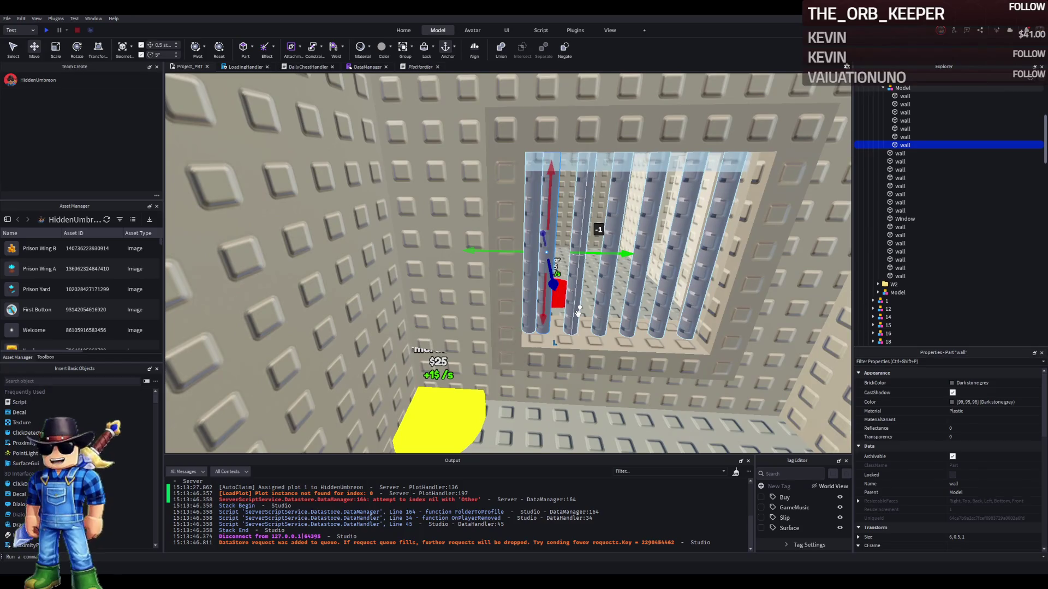
pyautogui.press('s')
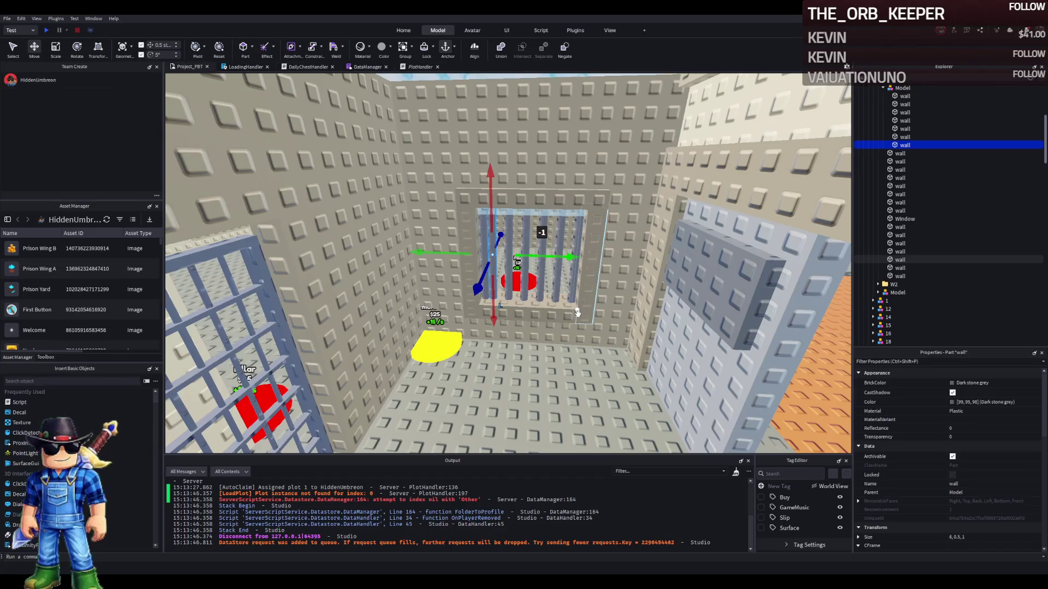
# Delete the leftmost bar and slide the next bar half a stud right
pyautogui.scroll(-2, 577, 313)
pyautogui.scroll(5, 592, 317)
pyautogui.scroll(3, 521, 264)
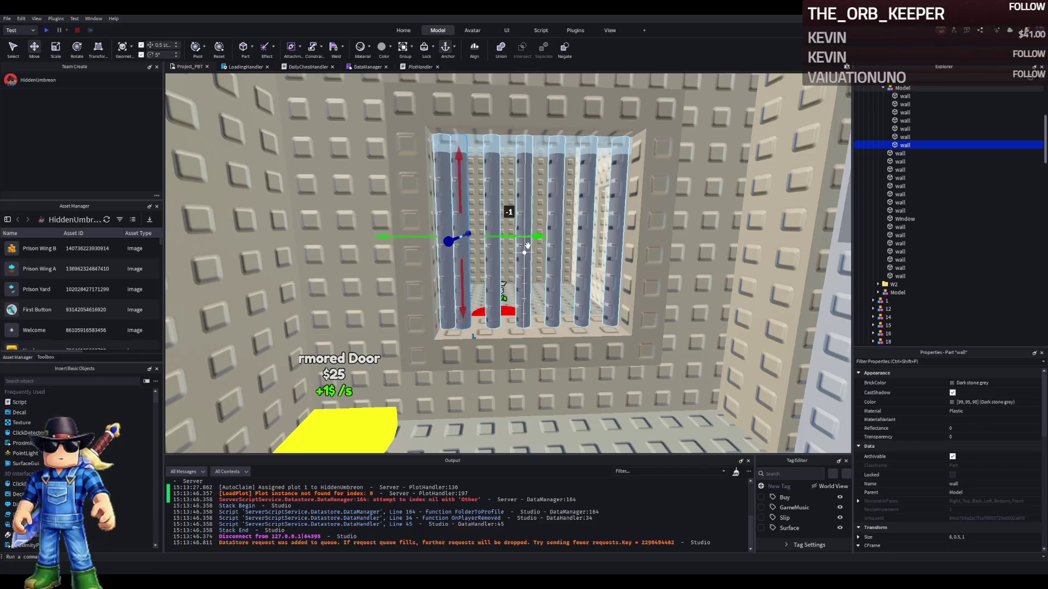
pyautogui.press('Delete')
pyautogui.click(443, 267)
pyautogui.moveTo(539, 236); pyautogui.dragTo(574, 245)
# Move the whole bar group sideways, nudging 0.25 to centre it in the window
pyautogui.press('d')
pyautogui.click(537, 266)
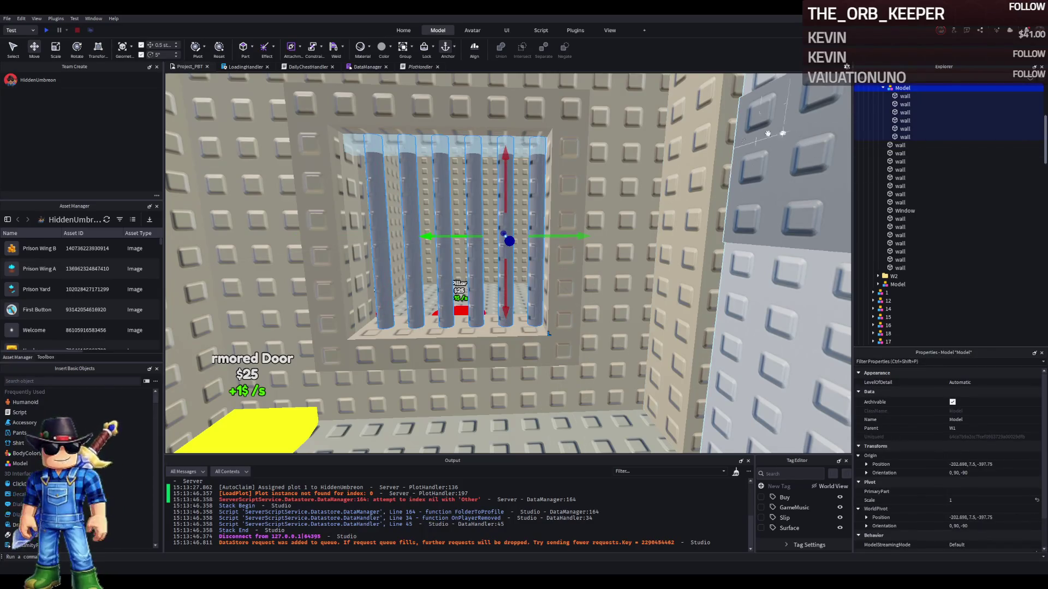
pyautogui.moveTo(573, 236); pyautogui.dragTo(555, 238)
pyautogui.press('a')
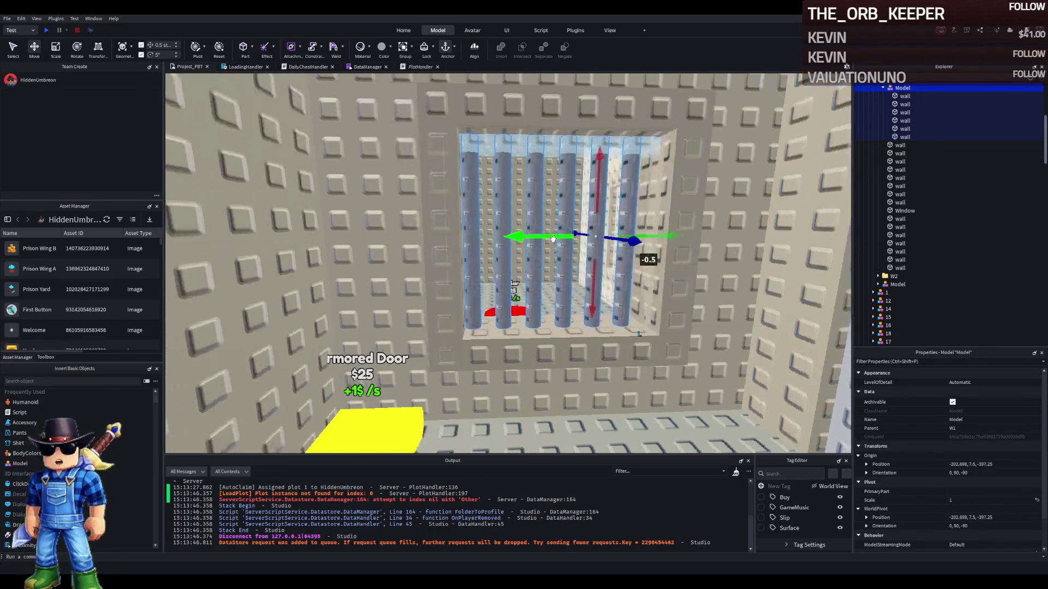
pyautogui.press('a')
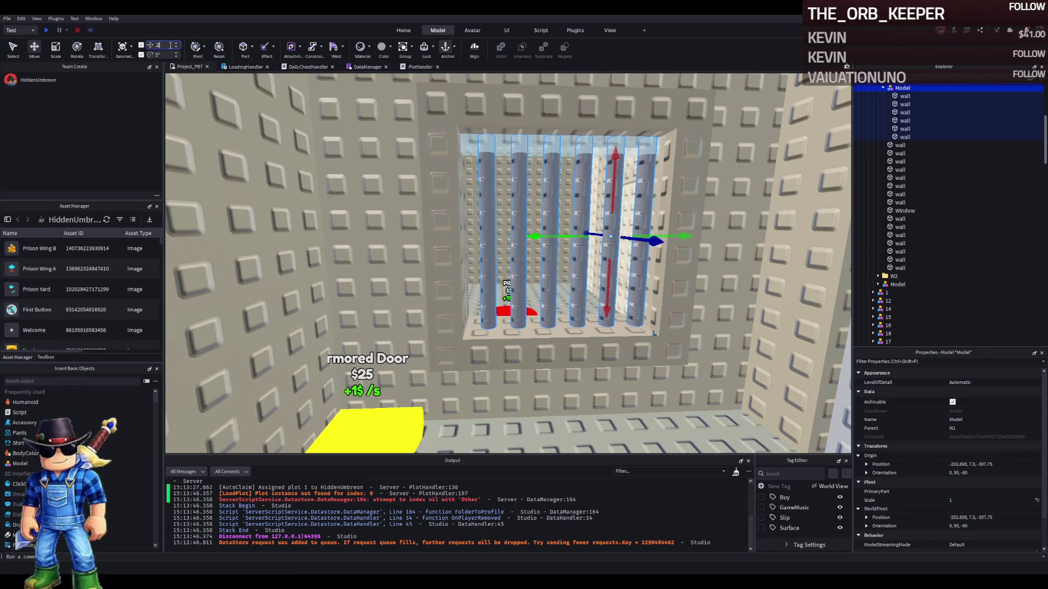
pyautogui.moveTo(538, 236); pyautogui.dragTo(518, 238)
# Bring the view back to the barred window and select its glass pane
pyautogui.press('s')
pyautogui.click(552, 376)
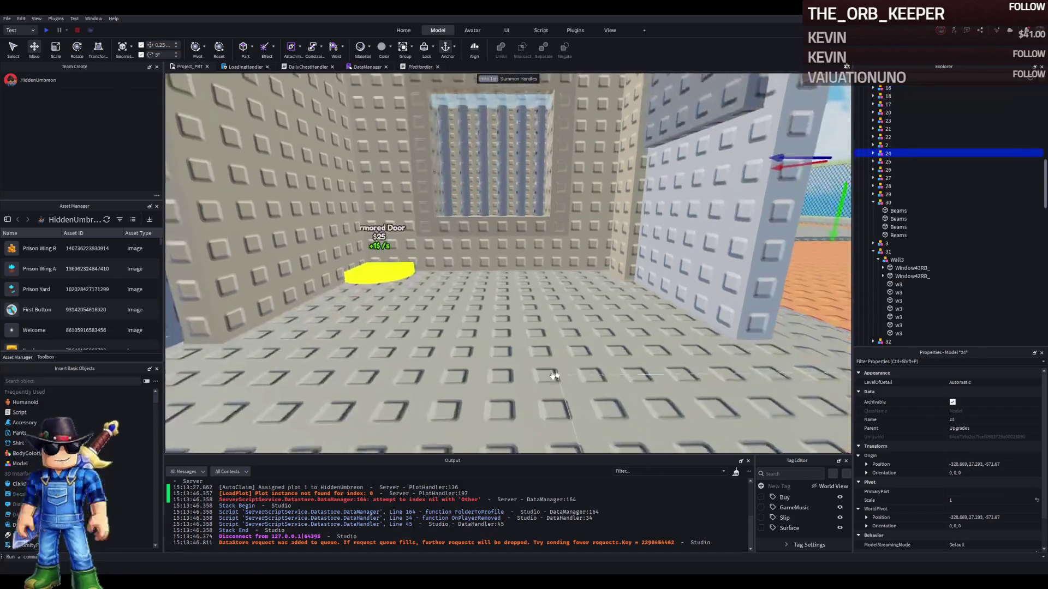
pyautogui.press('w')
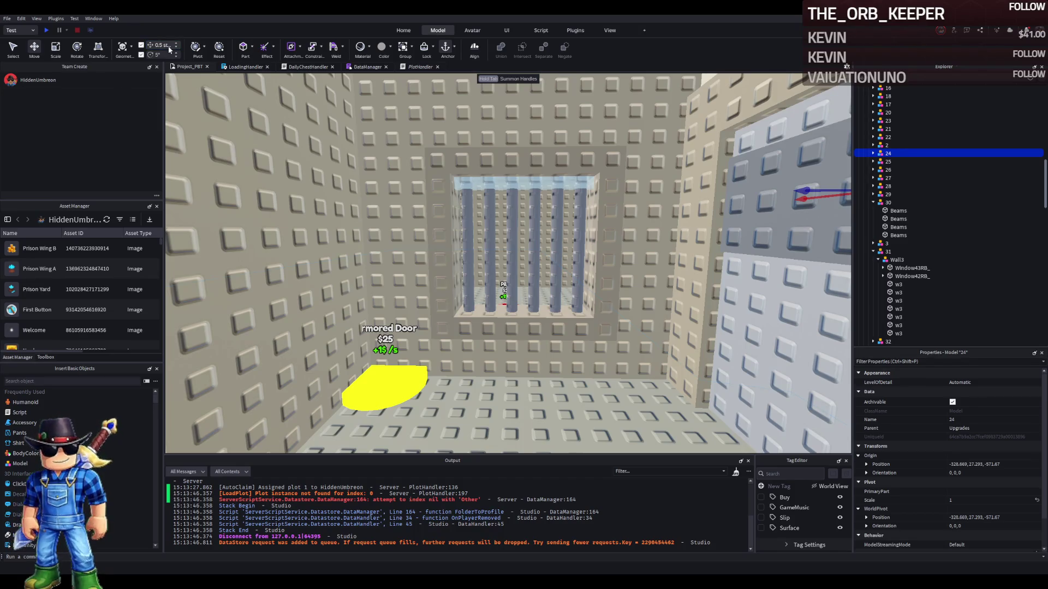
pyautogui.click(519, 185)
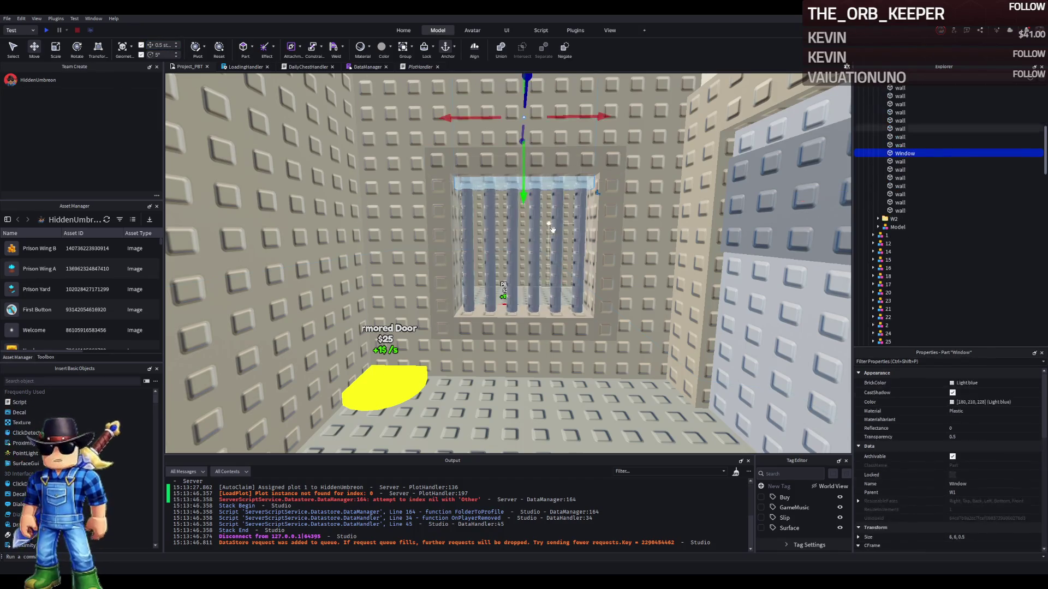
# Raise the glass pane out of the opening and move a wall piece beside the window
pyautogui.moveTo(521, 193)
pyautogui.mouseDown()
pyautogui.moveTo(498, 194)
pyautogui.moveTo(491, 79)
pyautogui.mouseUp()
pyautogui.click(587, 198)
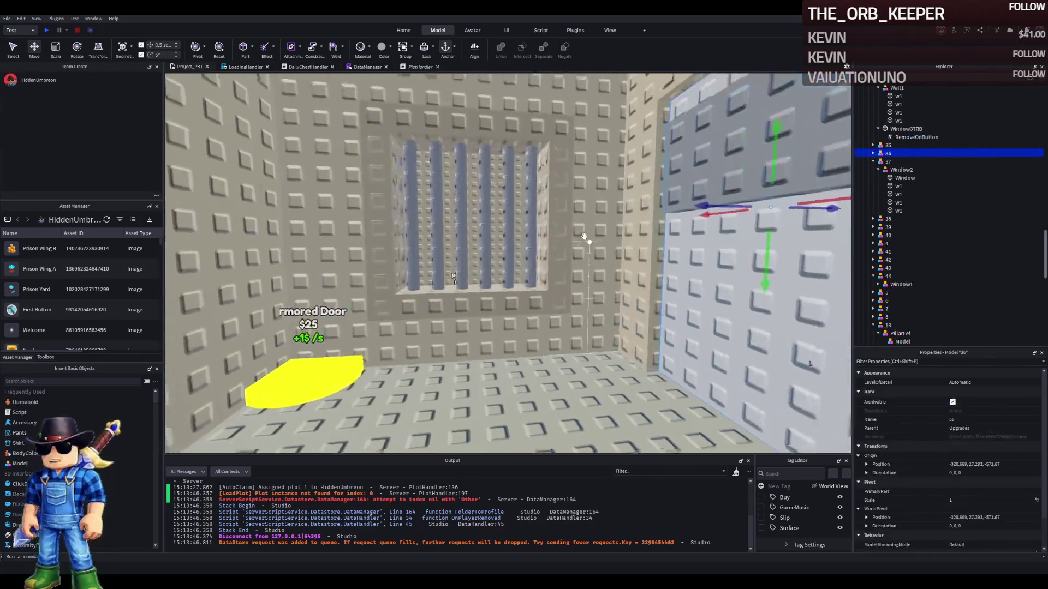
pyautogui.press('f')
pyautogui.scroll(-5, 583, 236)
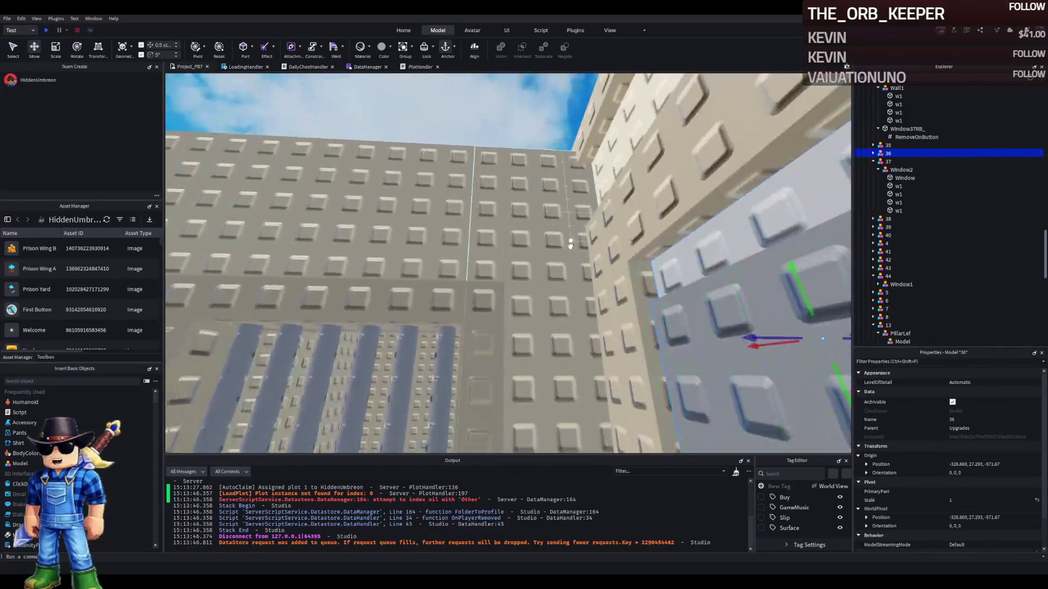
pyautogui.scroll(-3, 520, 264)
pyautogui.click(519, 264)
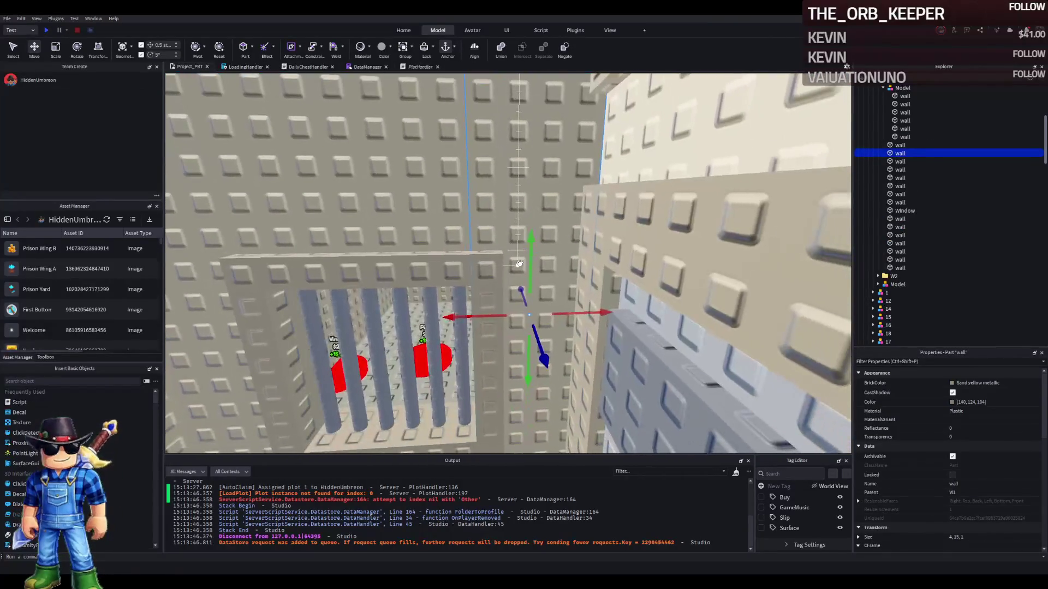
pyautogui.moveTo(484, 316); pyautogui.dragTo(468, 315)
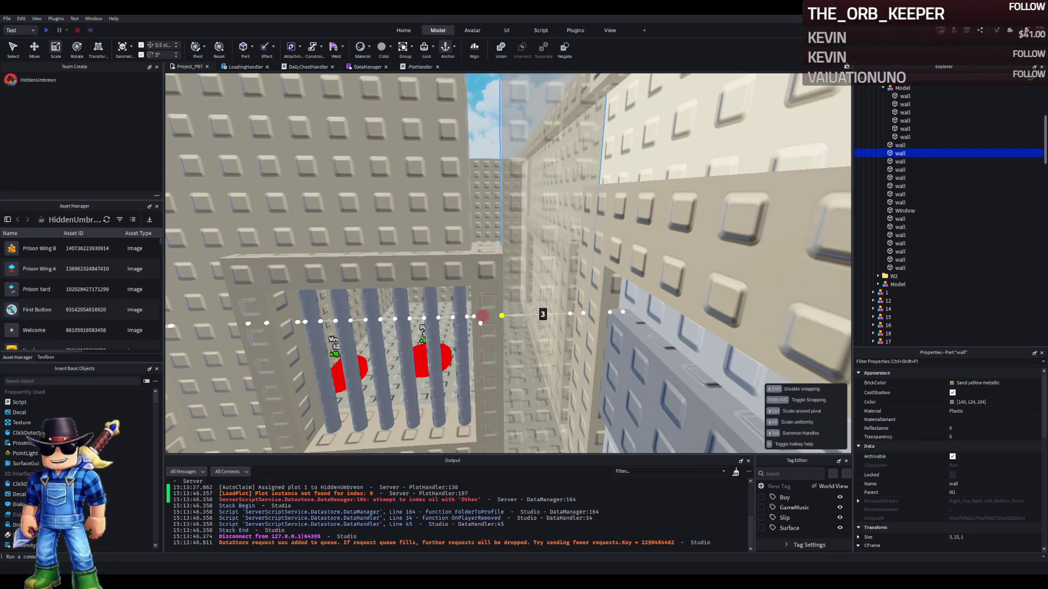
# Resize the wall pieces around the window opening, bringing one to 8, 2, 1
pyautogui.hotkey('ctrl', '3')
pyautogui.click(428, 219)
pyautogui.scroll(5, 489, 189)
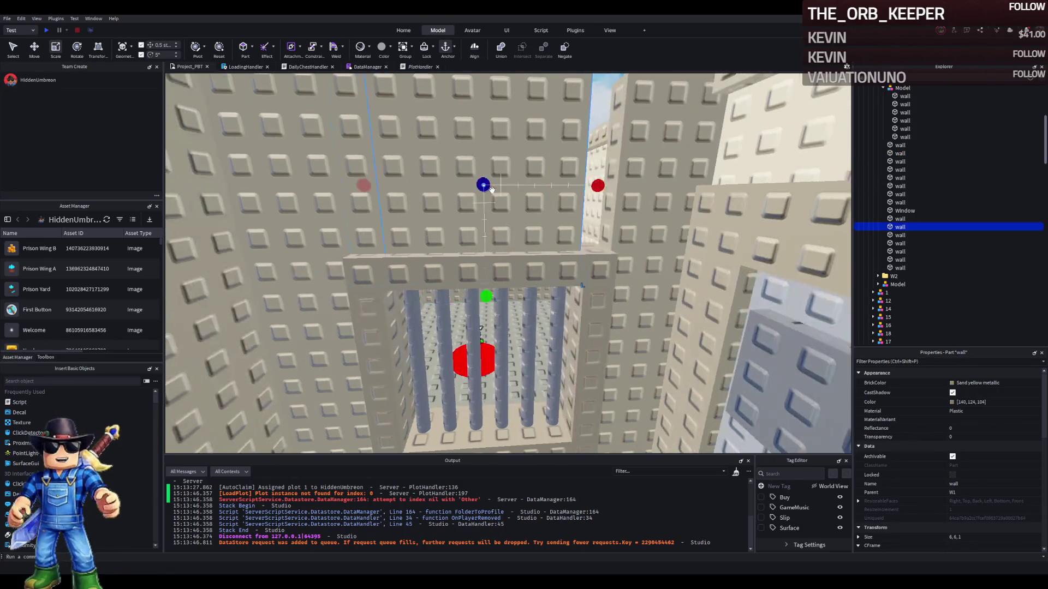
pyautogui.click(494, 262)
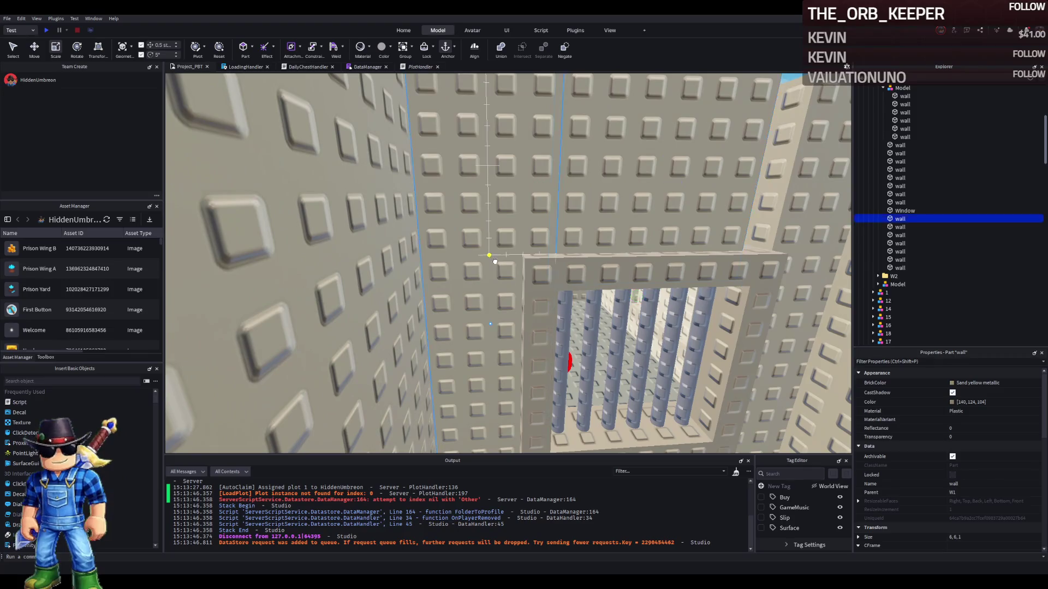
pyautogui.moveTo(494, 262); pyautogui.dragTo(524, 257)
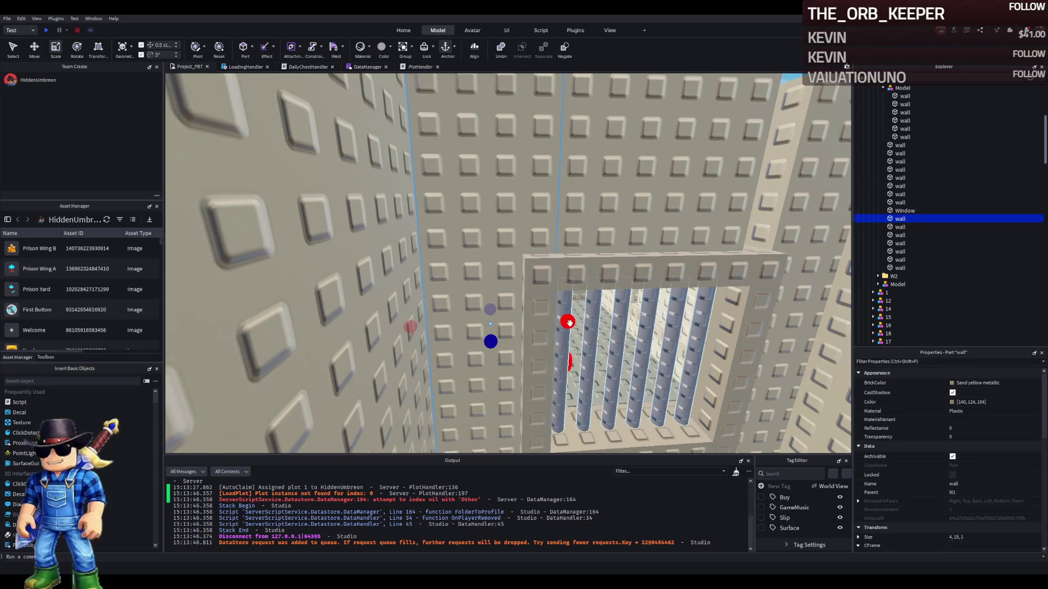
pyautogui.click(596, 213)
pyautogui.press('f')
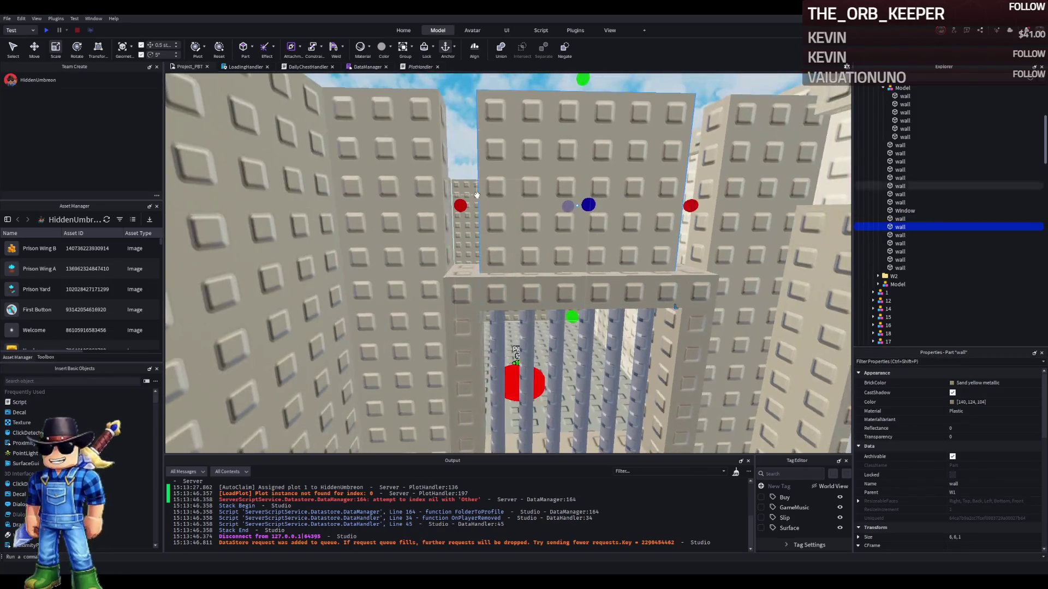
pyautogui.click(444, 212)
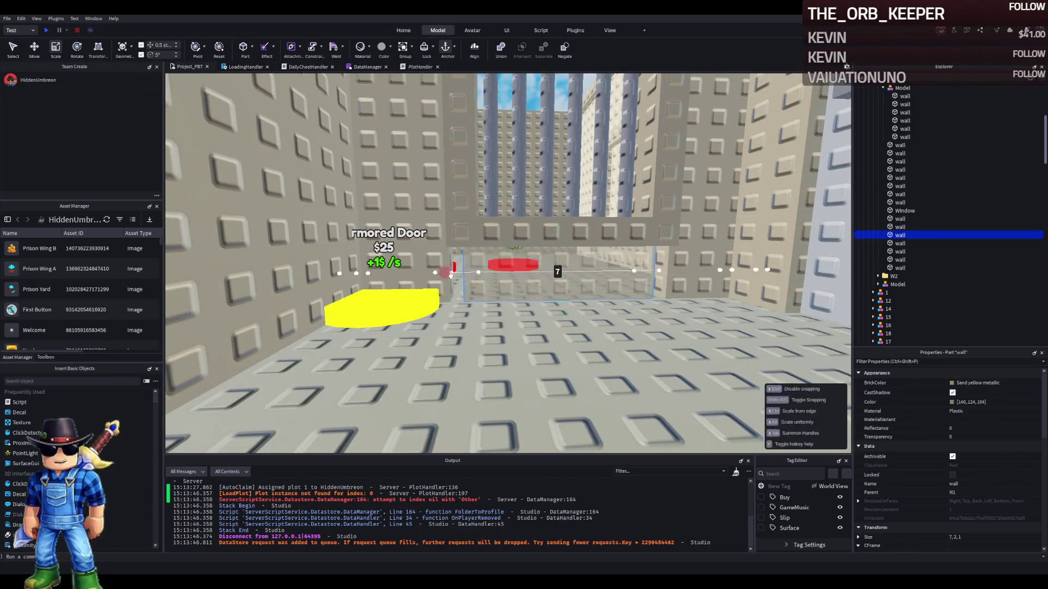
pyautogui.scroll(5, 491, 284)
pyautogui.scroll(-2, 519, 297)
pyautogui.scroll(5, 520, 299)
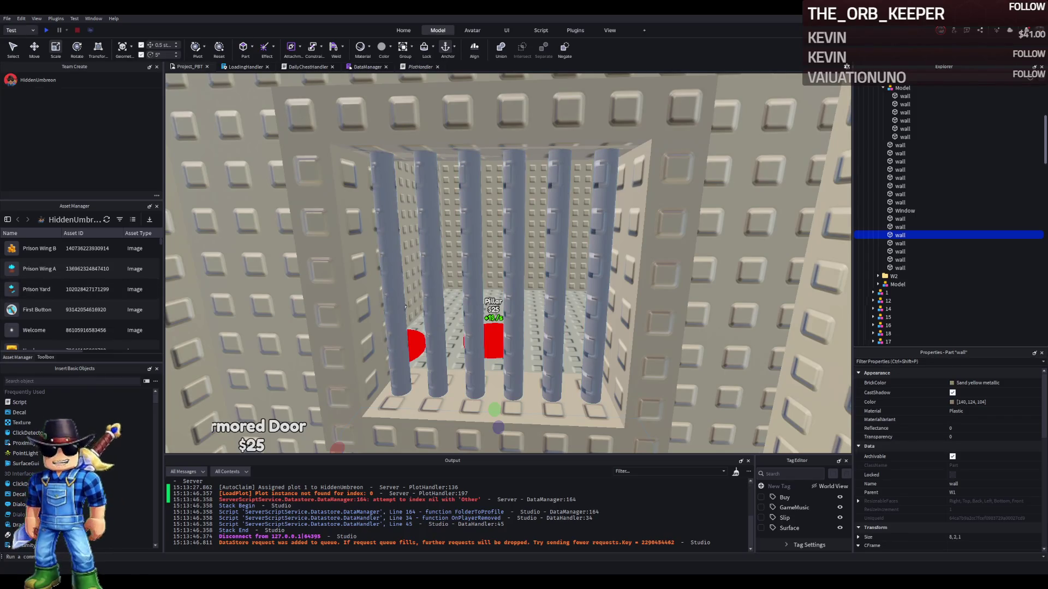
# Select all six window bars together
pyautogui.click(413, 330)
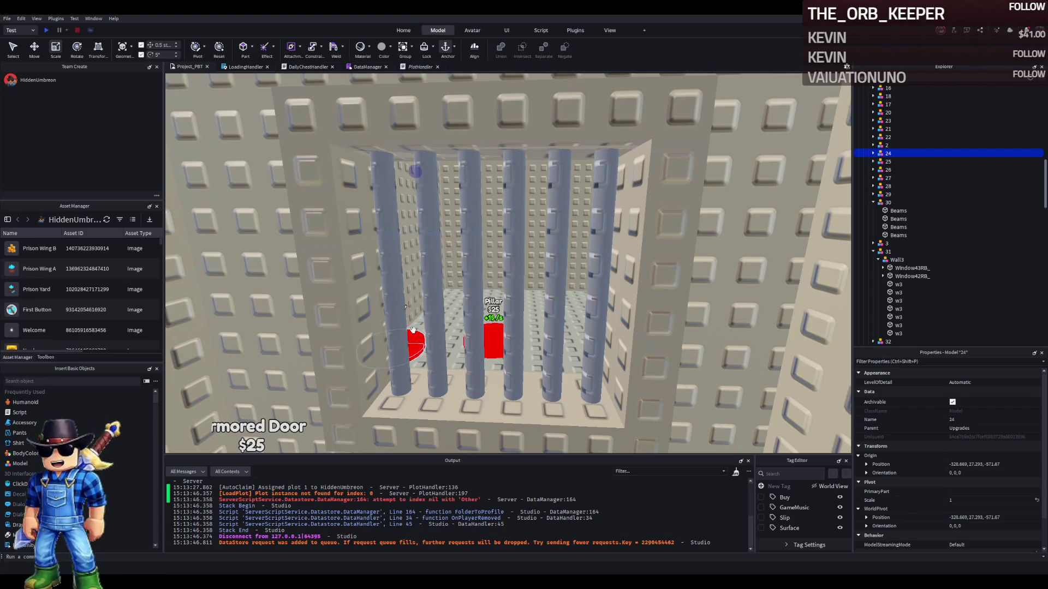
pyautogui.press('w')
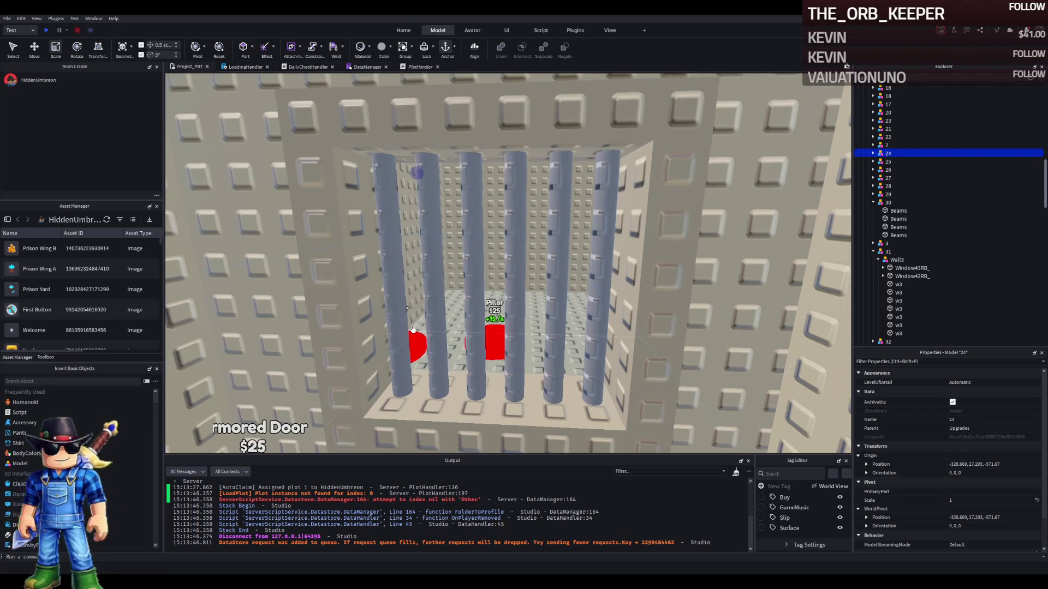
pyautogui.press('q')
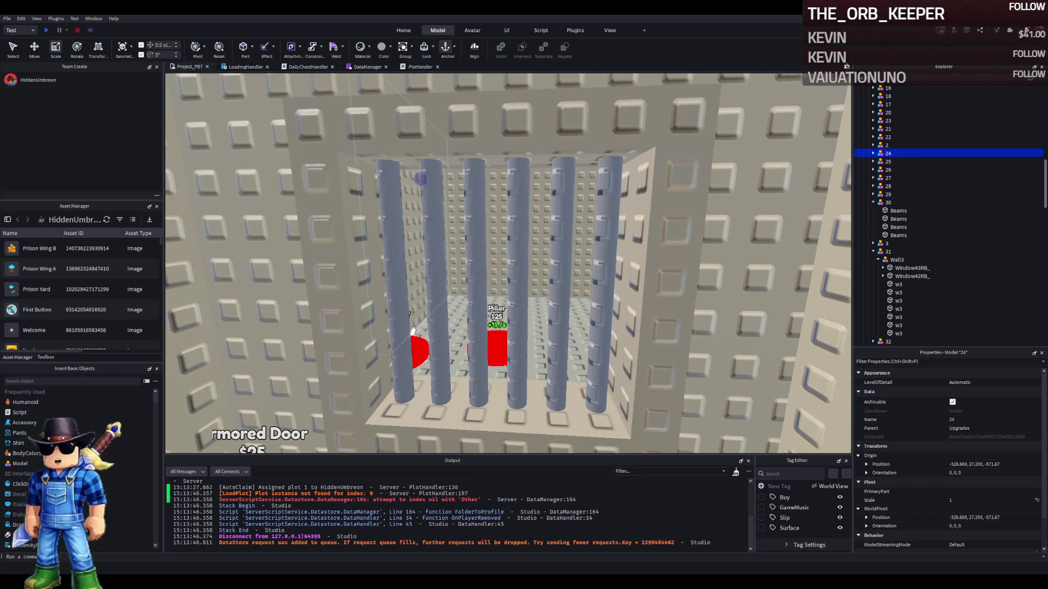
pyautogui.scroll(-5, 480, 285)
pyautogui.scroll(10, 479, 285)
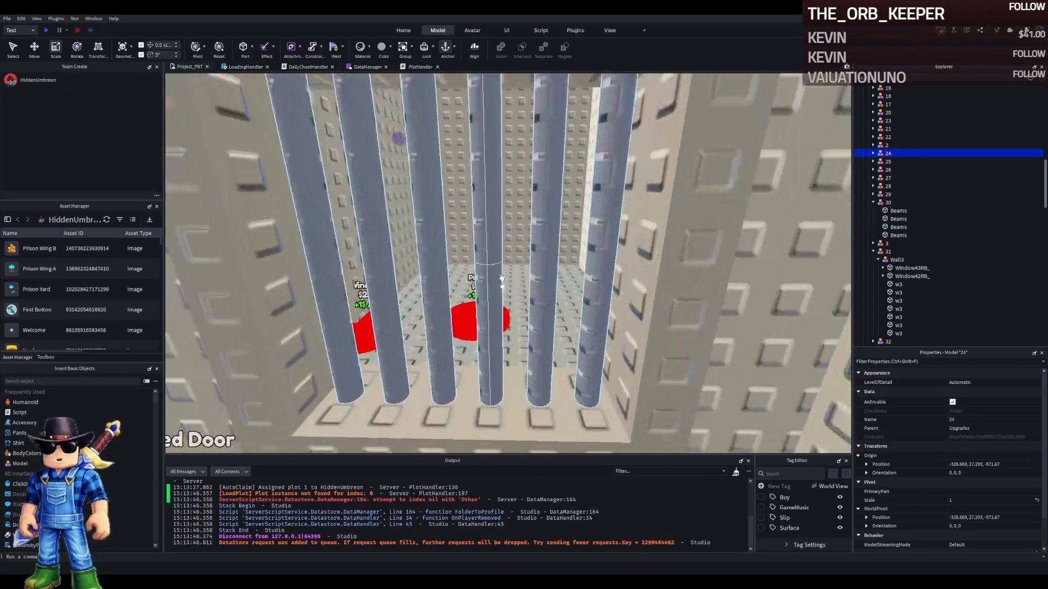
pyautogui.click(491, 284)
pyautogui.click(887, 137)
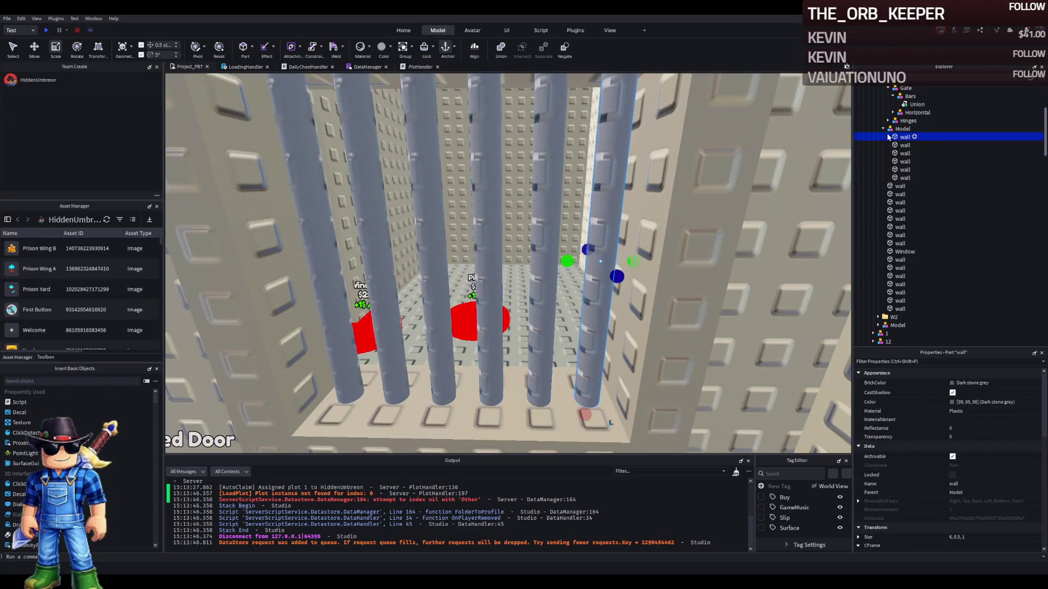
pyautogui.keyDown('shift'); pyautogui.click(904, 178); pyautogui.keyUp('shift')
# Try black, Smoky grey and Medium stone grey, settling on Color 67,67,68
pyautogui.click(962, 383)
pyautogui.click(944, 533)
pyautogui.hotkey('ctrl', 'z')
pyautogui.hotkey('ctrl', 'z')
pyautogui.hotkey('ctrl', 'z')
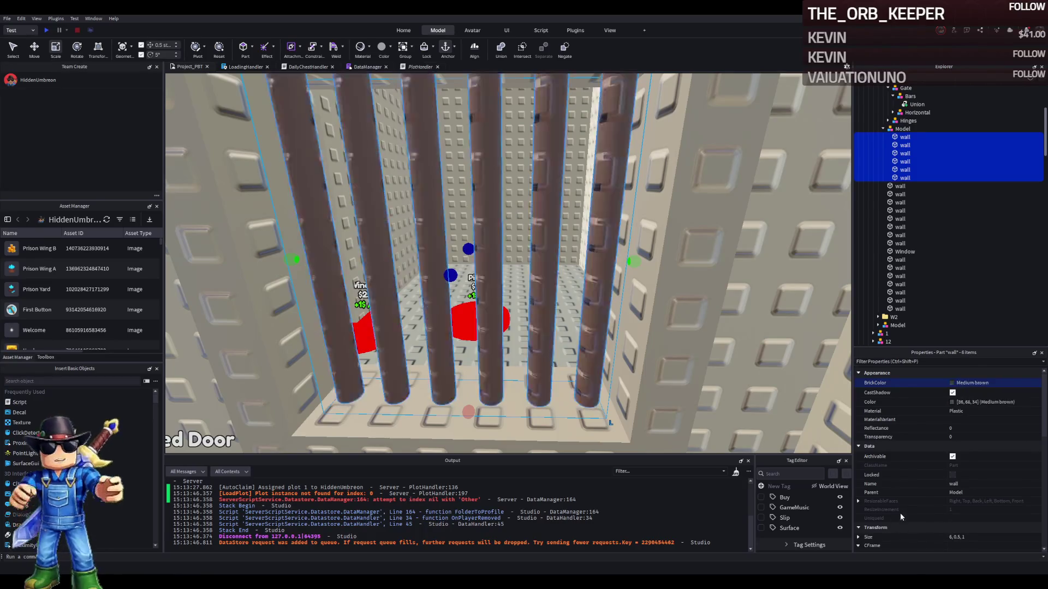
pyautogui.hotkey('ctrl', 'z')
pyautogui.hotkey('ctrl', 'z')
pyautogui.hotkey('ctrl', 'z')
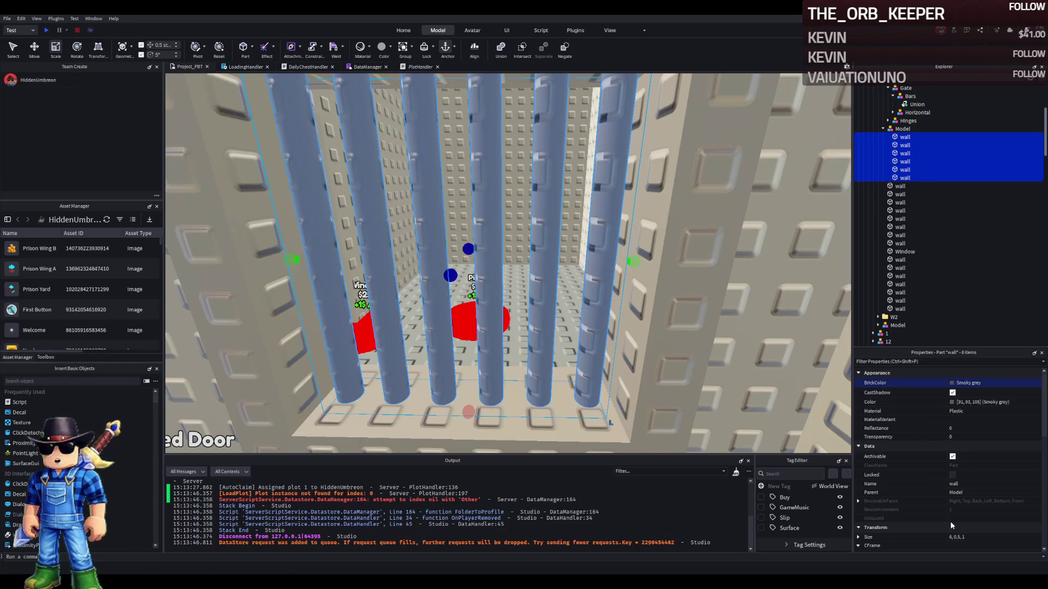
pyautogui.hotkey('ctrl', 'z')
pyautogui.click(952, 404)
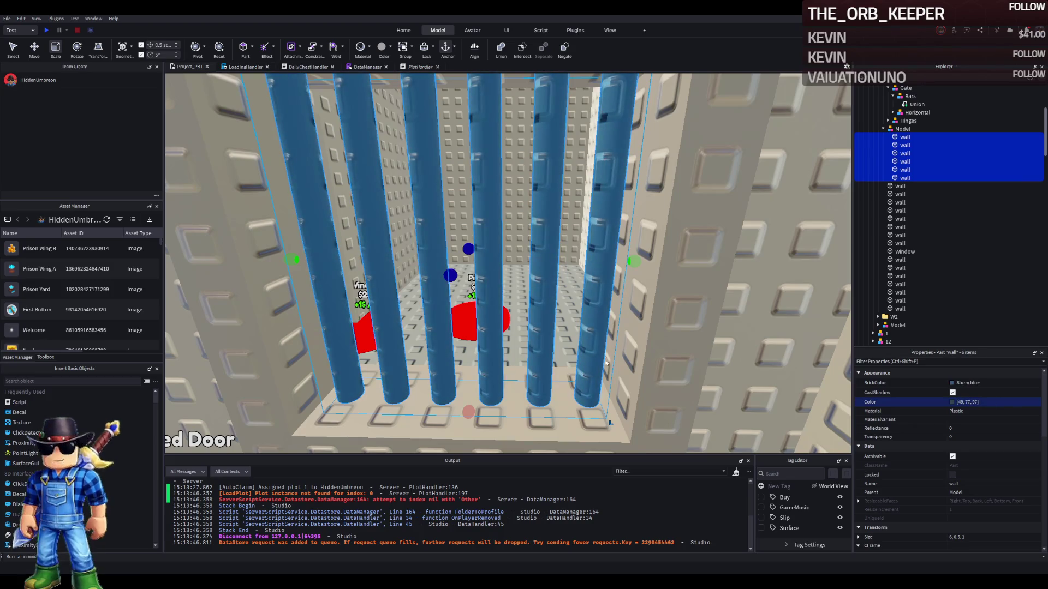
pyautogui.click(964, 384)
pyautogui.hotkey('ctrl', 'z')
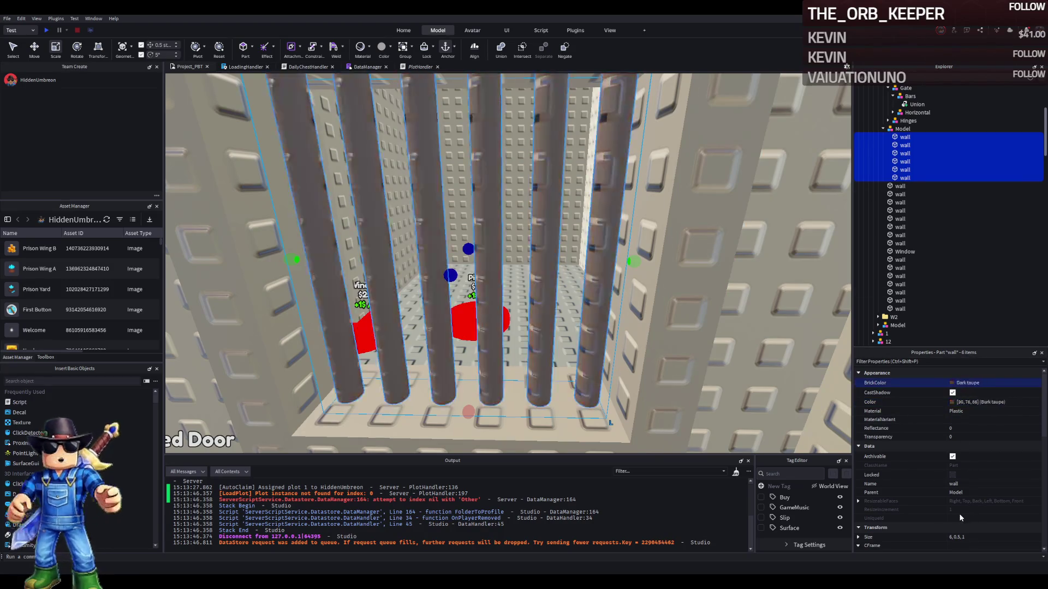
pyautogui.click(953, 404)
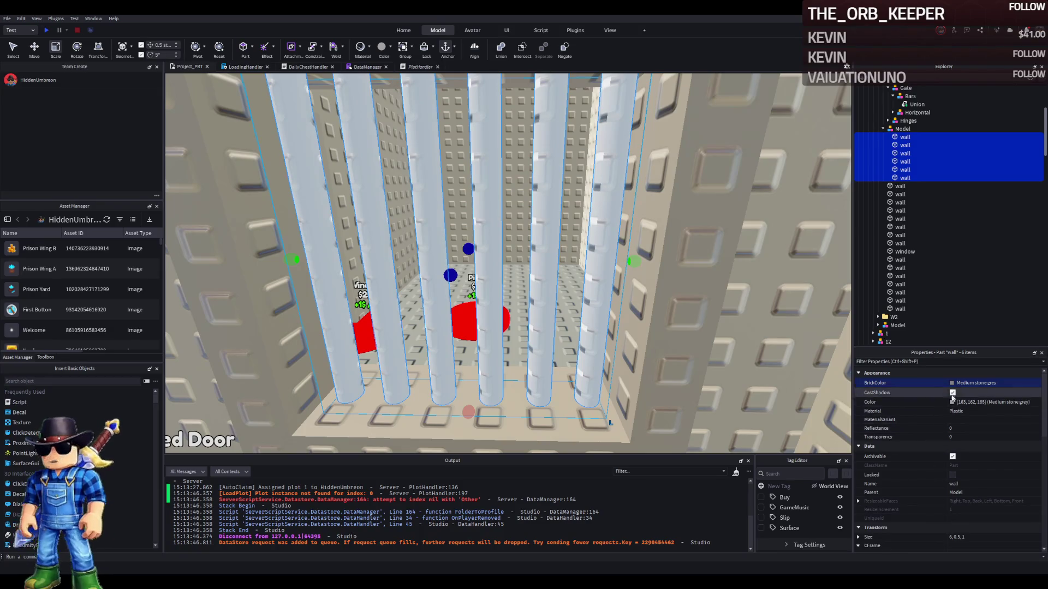
pyautogui.hotkey('ctrl', 'z')
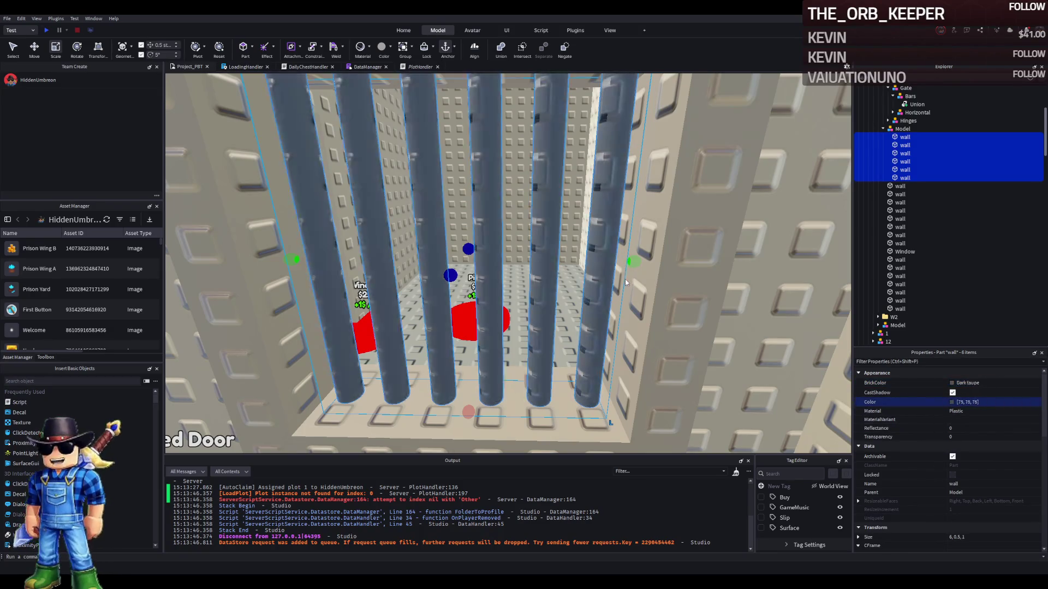
pyautogui.scroll(-10, 597, 373)
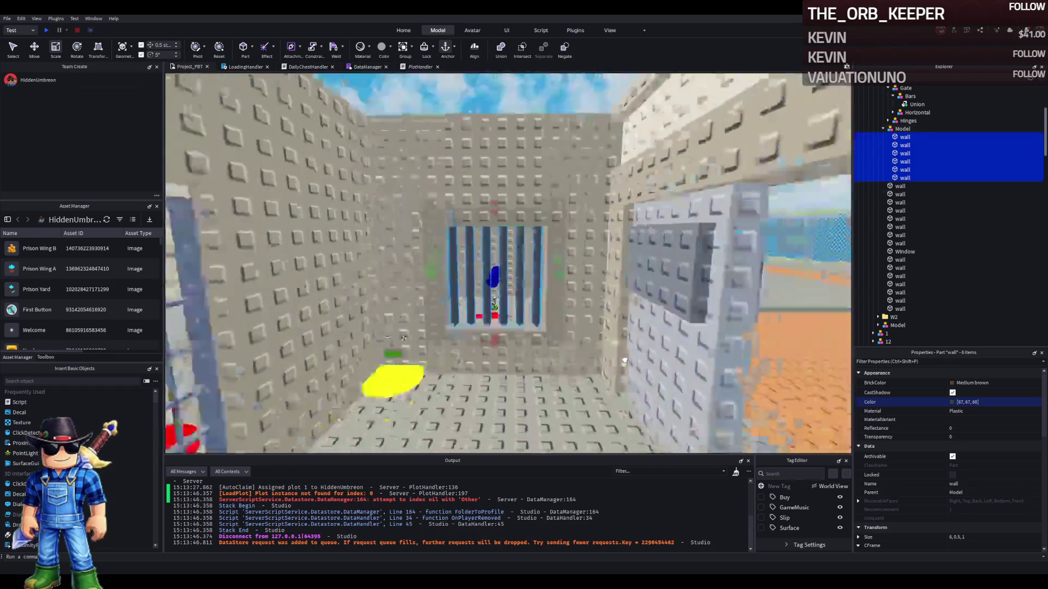
pyautogui.click(705, 319)
pyautogui.scroll(5, 705, 319)
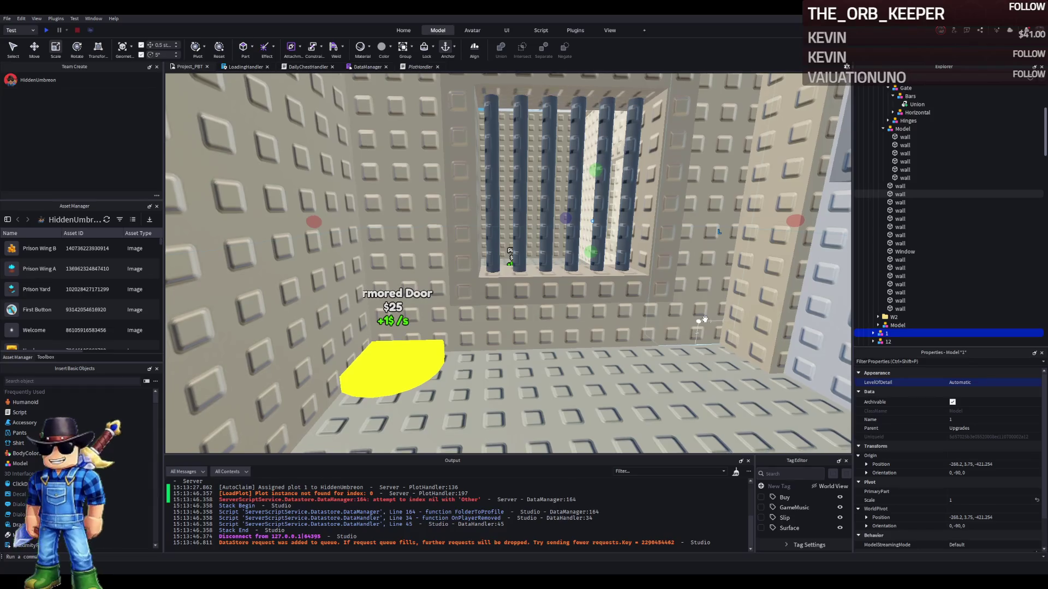
pyautogui.press('a')
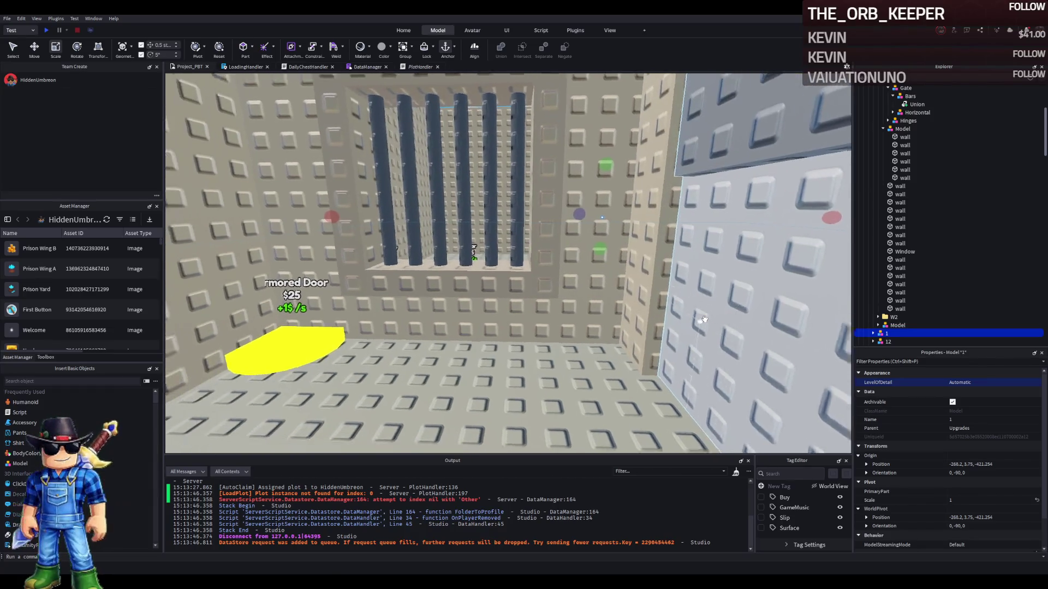
pyautogui.press('a')
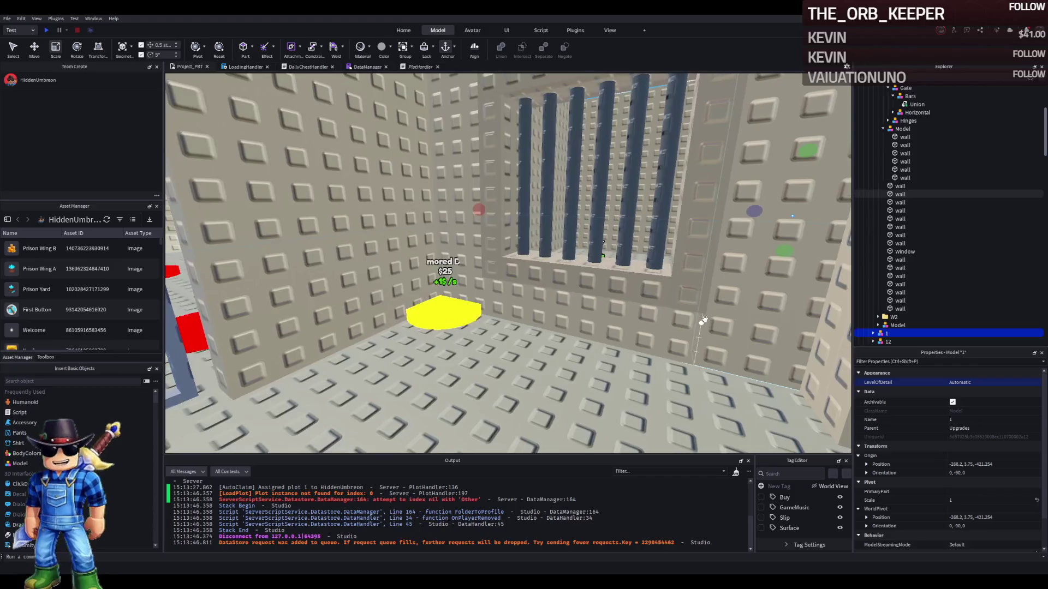
pyautogui.press('a')
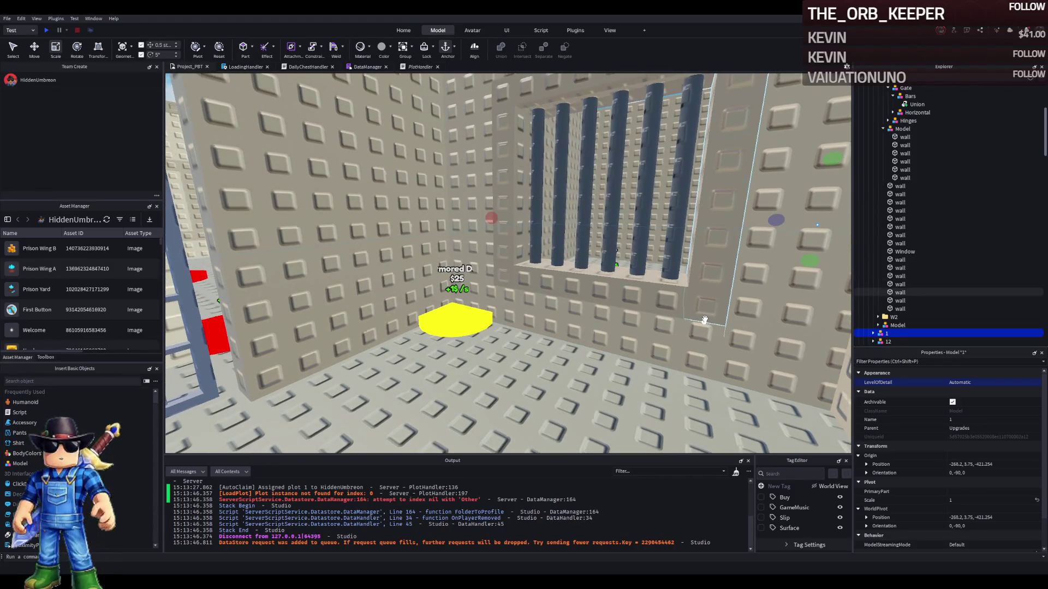
pyautogui.press('a')
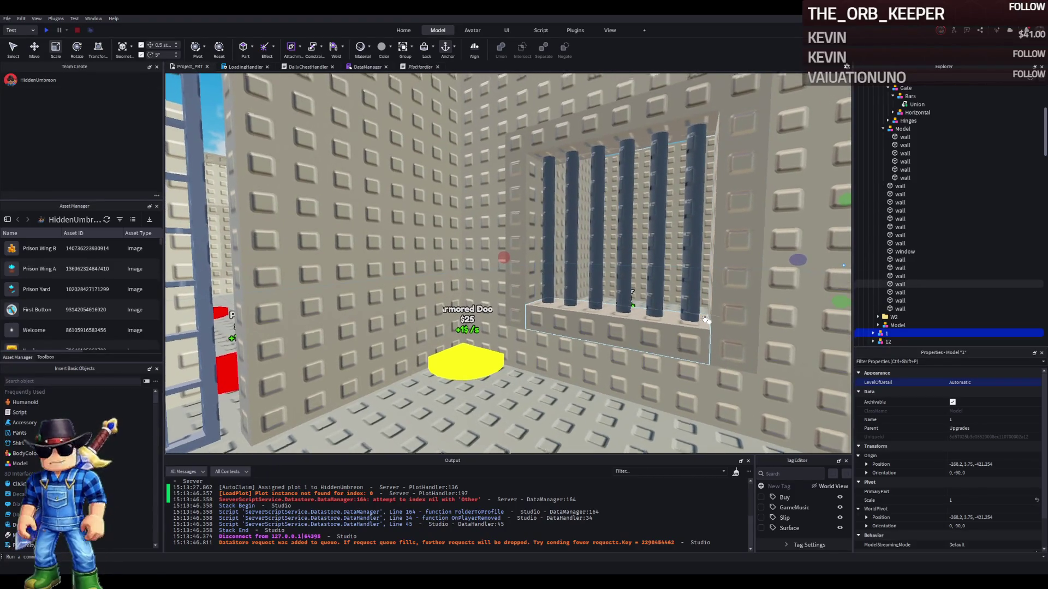
pyautogui.press('a')
pyautogui.press('e')
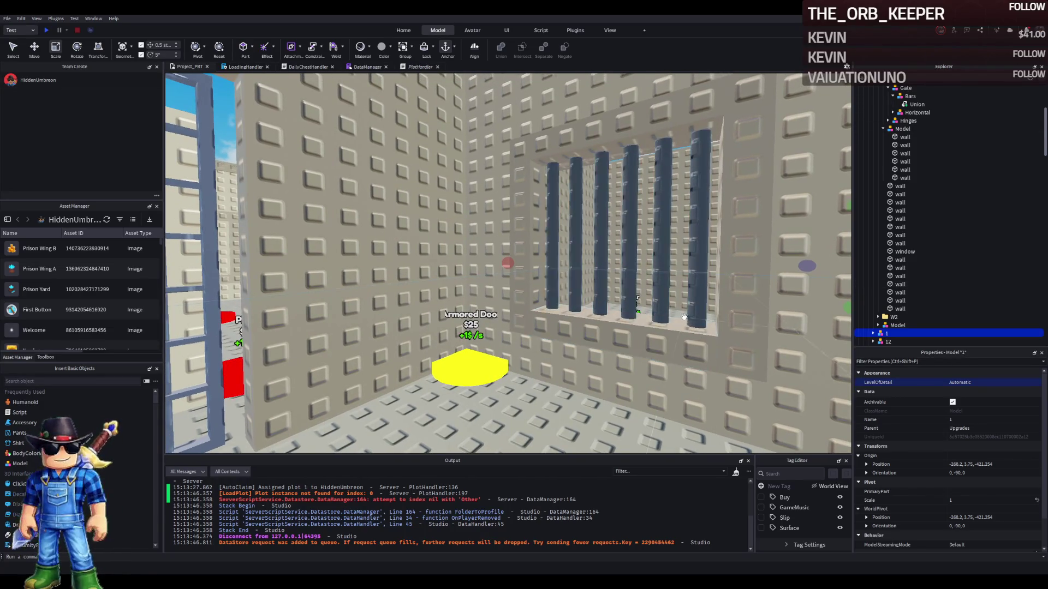
pyautogui.press('a')
pyautogui.press('s')
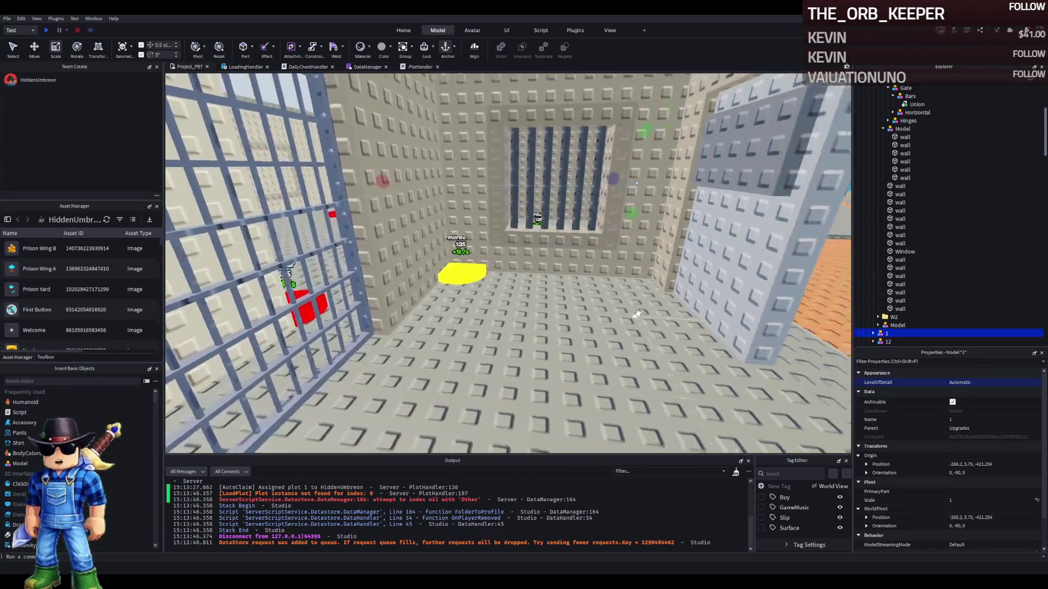
pyautogui.press('w')
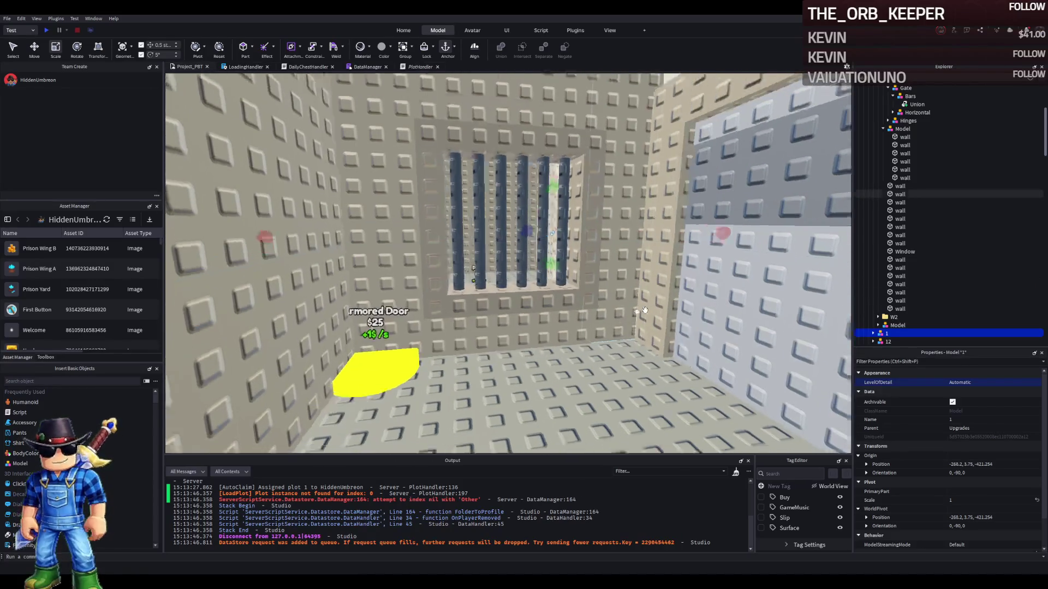
pyautogui.press('w')
pyautogui.press('s')
pyautogui.press('d')
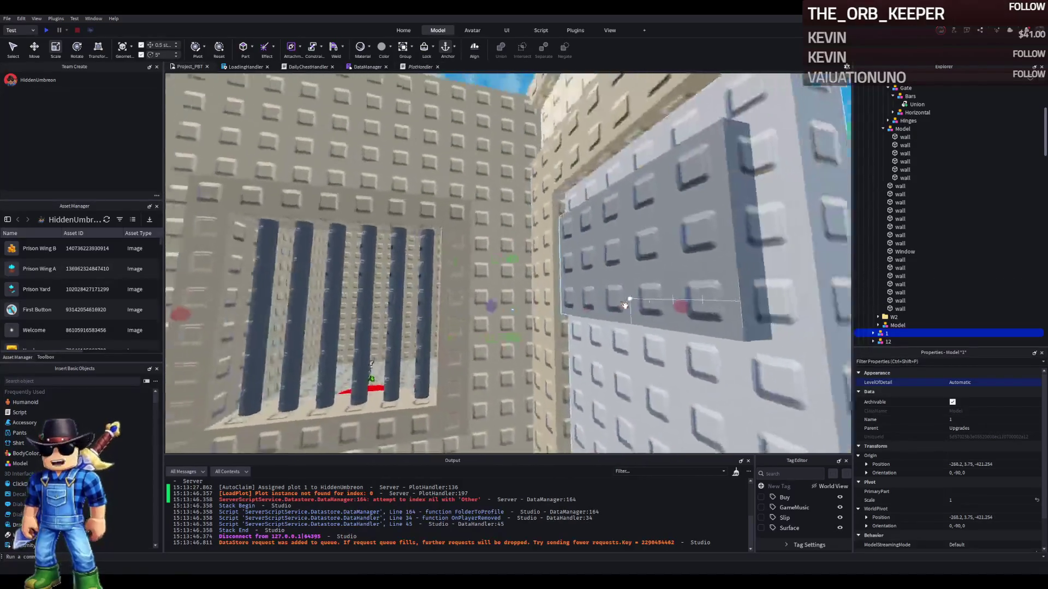
pyautogui.press('a')
pyautogui.press('w')
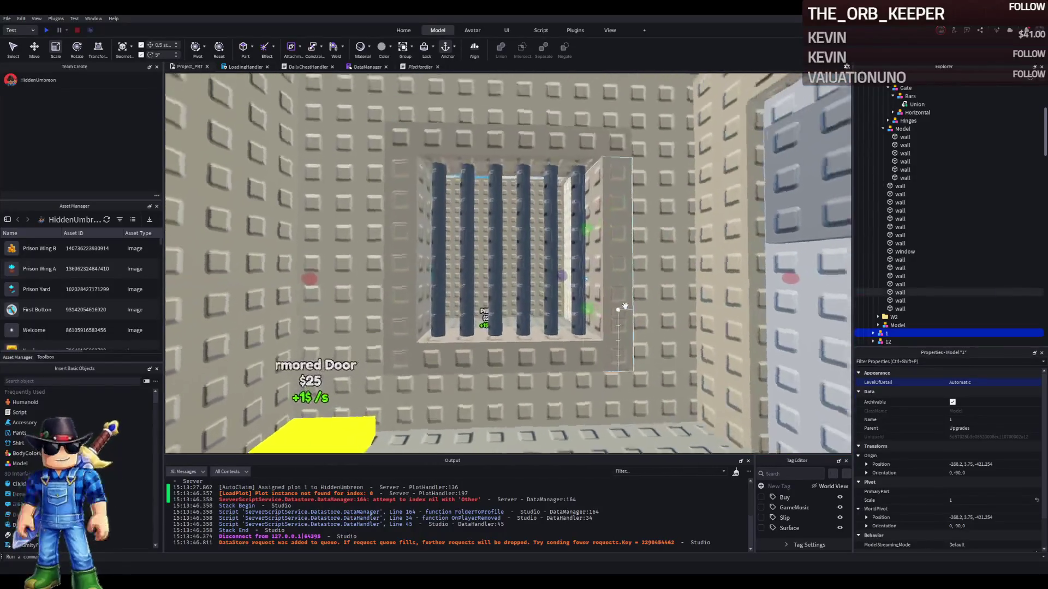
pyautogui.press('e')
pyautogui.click(529, 260)
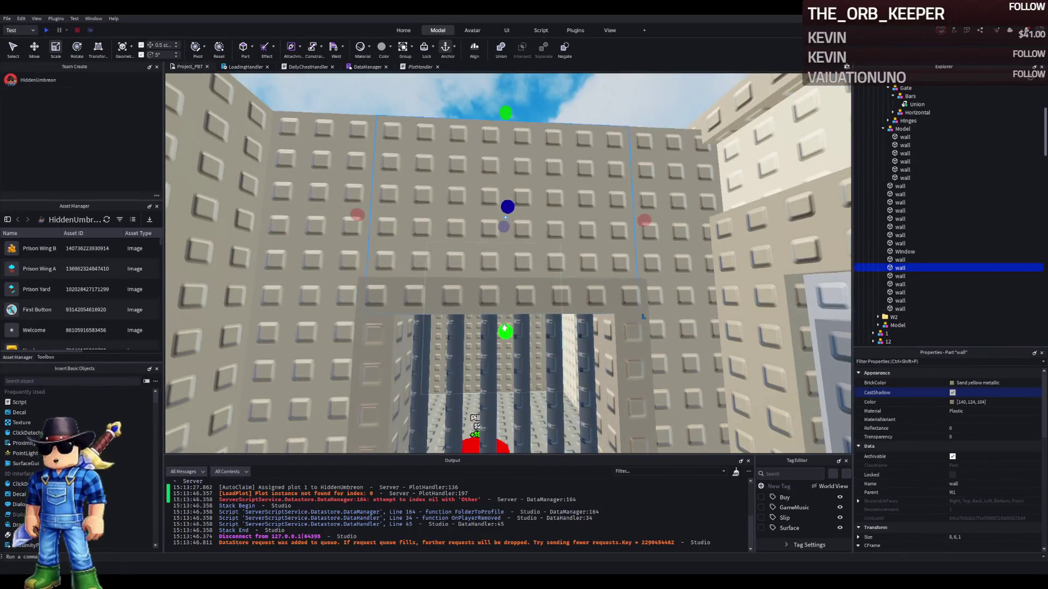
pyautogui.scroll(-5, 508, 297)
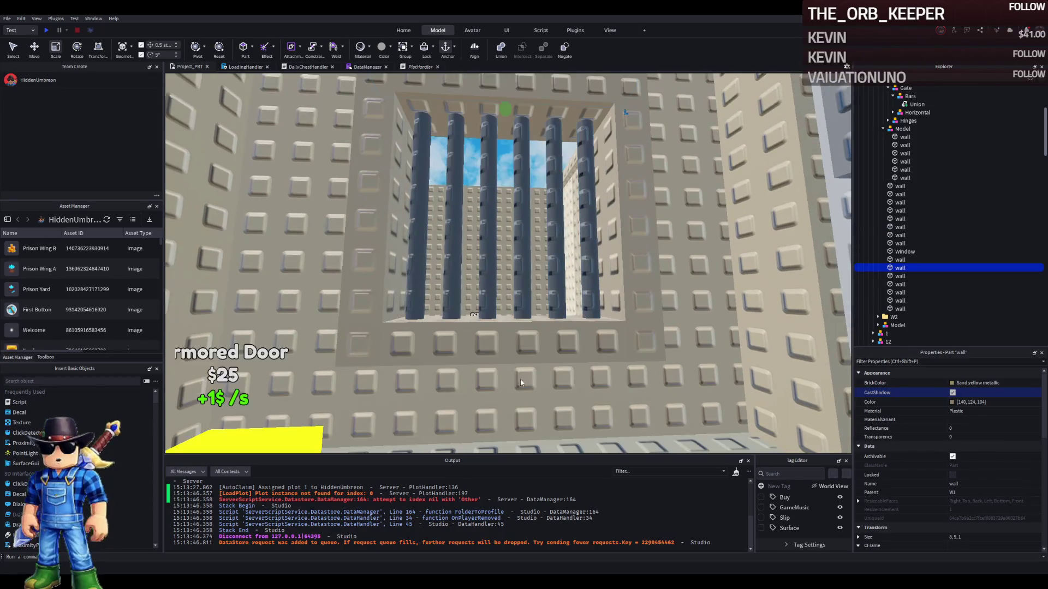
pyautogui.press('s')
pyautogui.press('a')
pyautogui.press('d')
pyautogui.press('w')
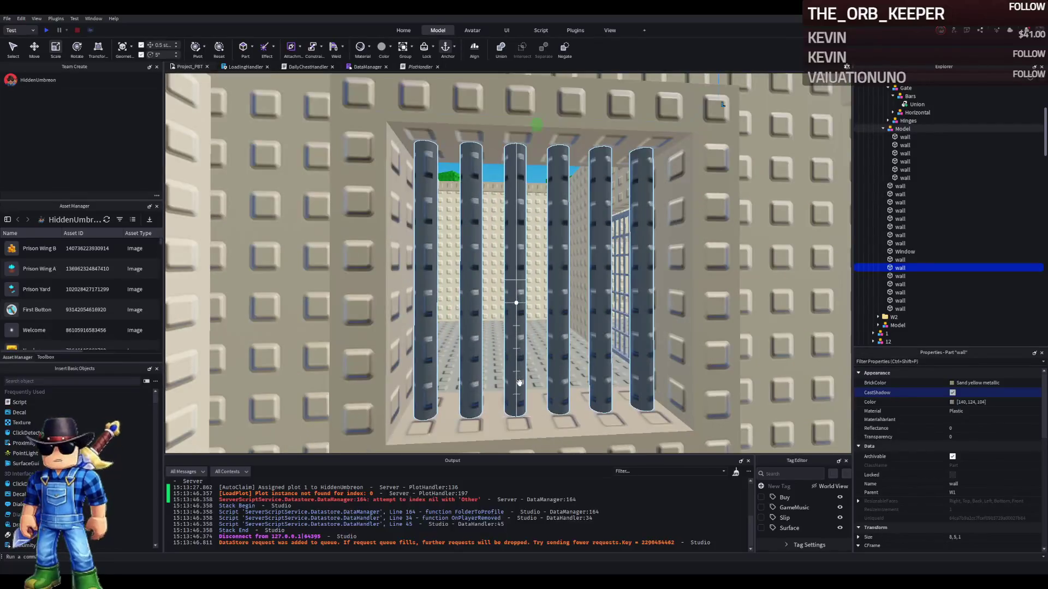
pyautogui.press('s')
pyautogui.press('a')
pyautogui.press('w')
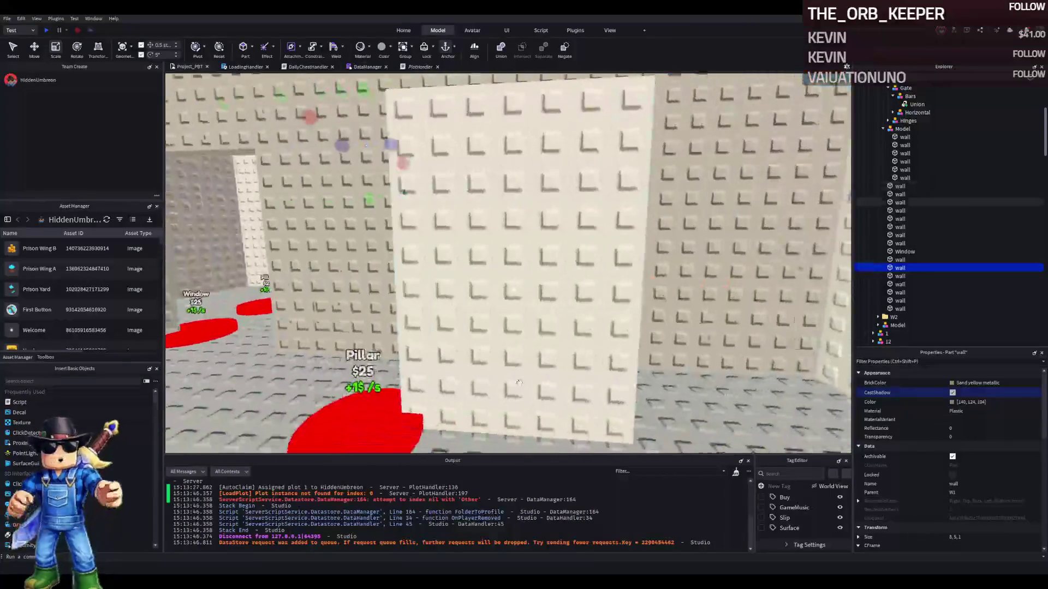
pyautogui.press('f')
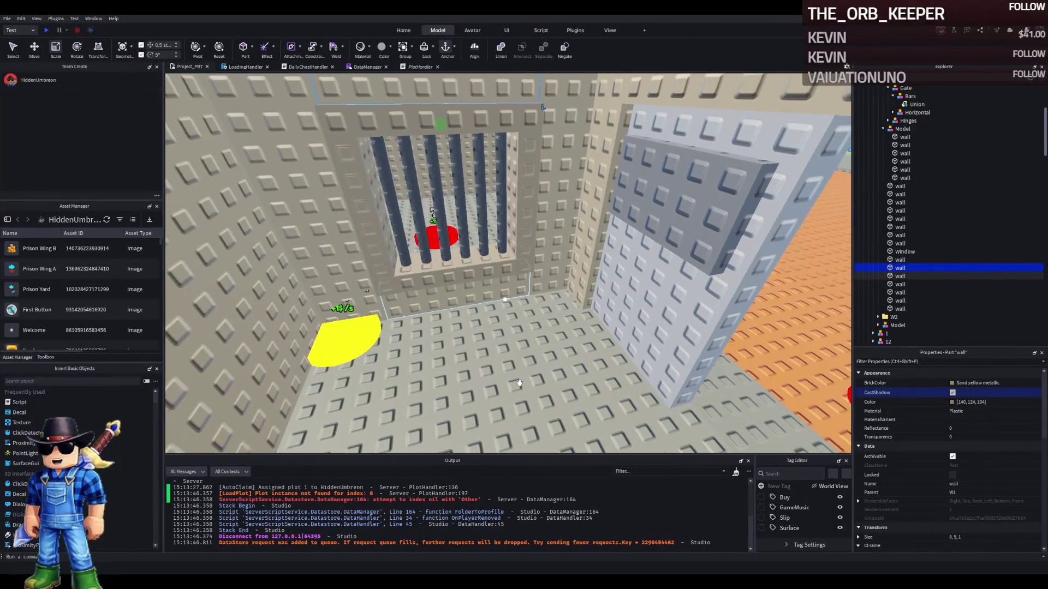
pyautogui.press('s')
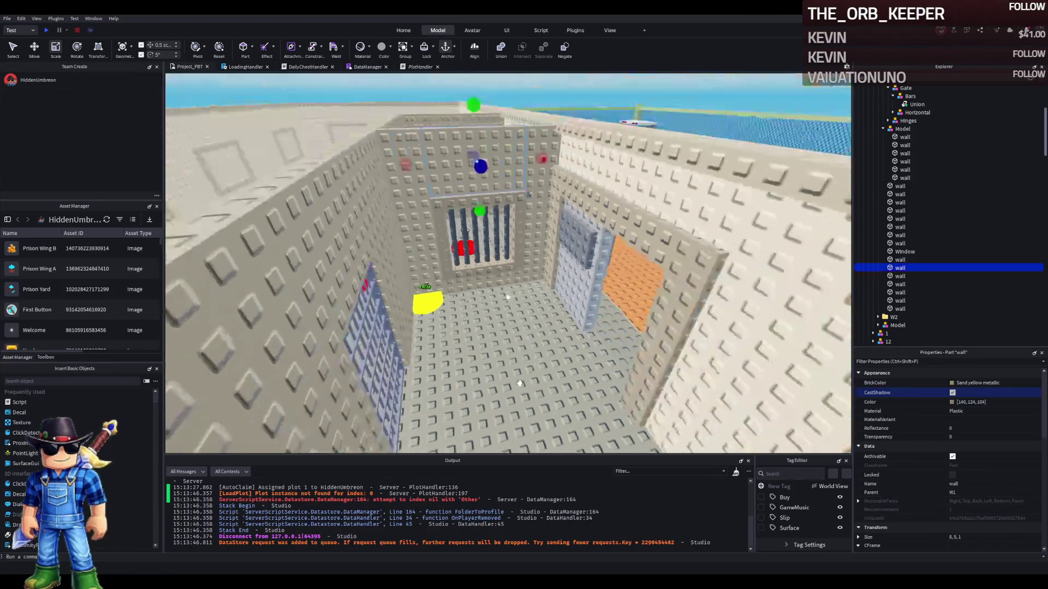
pyautogui.press('w')
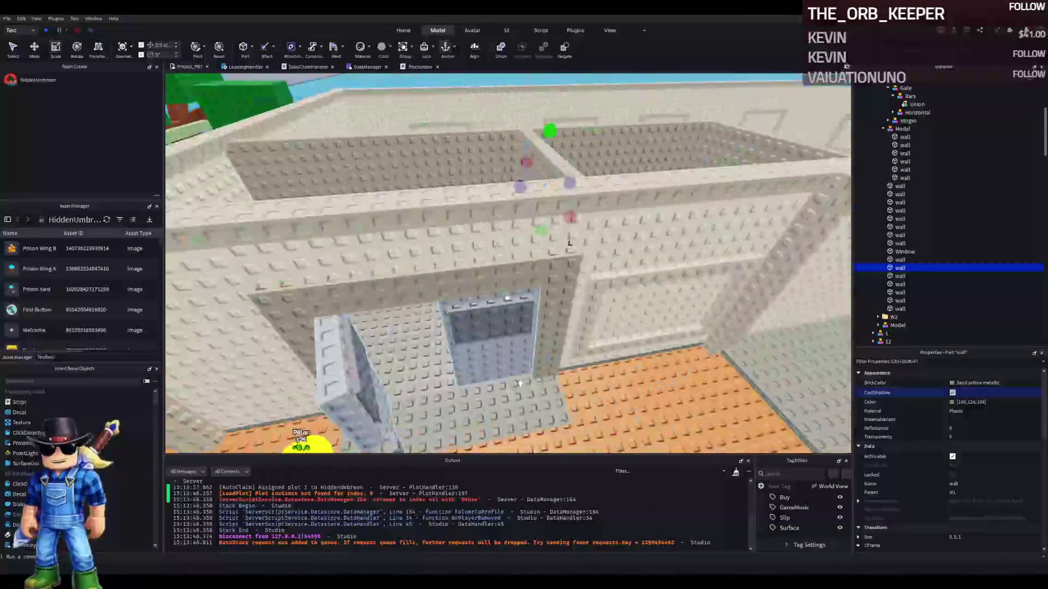
pyautogui.press('w')
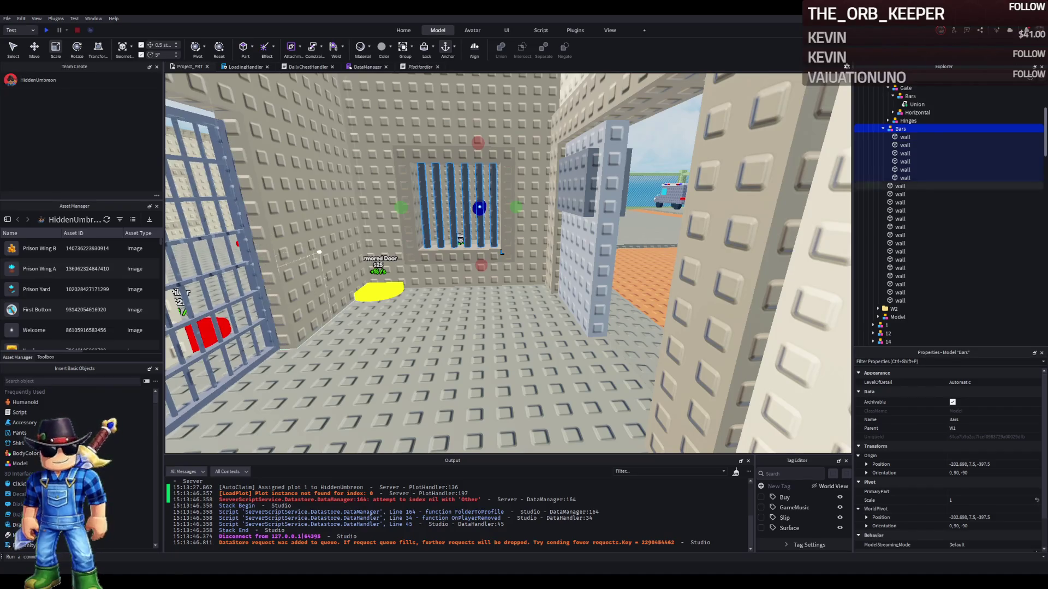
pyautogui.press('d')
pyautogui.press('e')
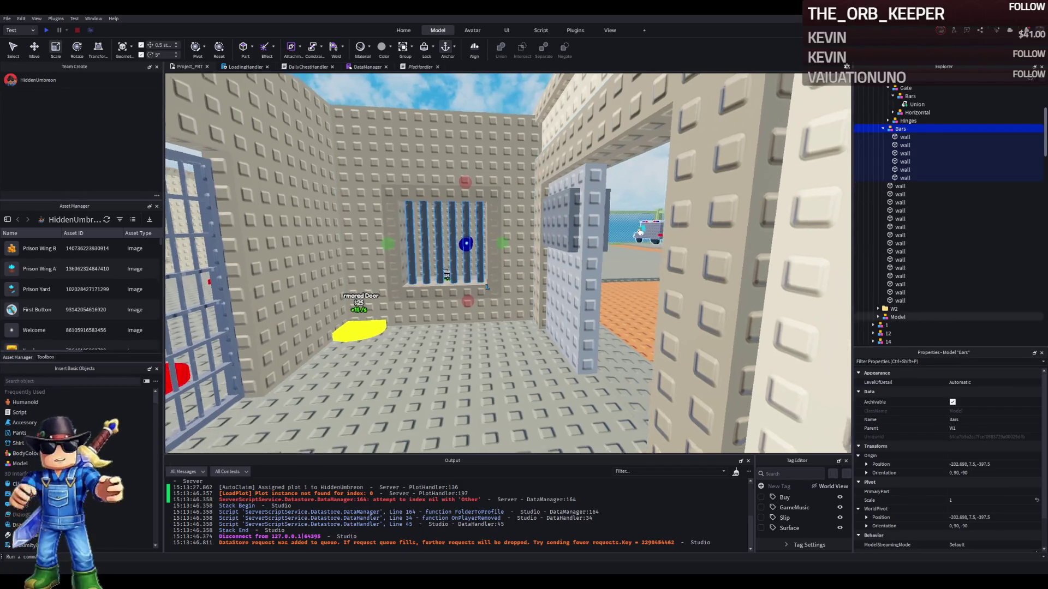
pyautogui.press('a')
pyautogui.press('d')
pyautogui.press('a')
pyautogui.press('d')
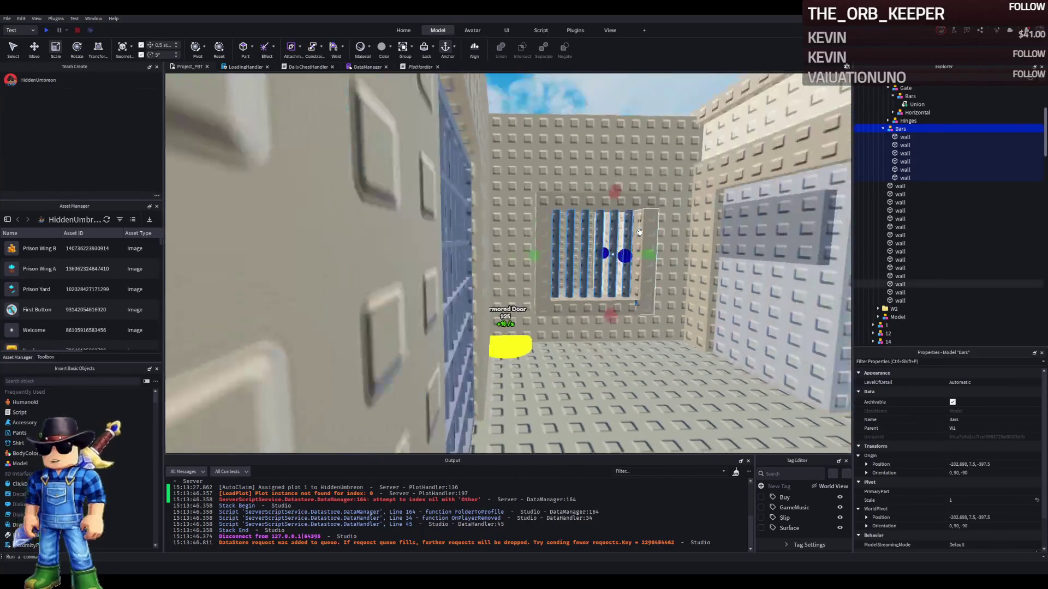
pyautogui.press('a')
pyautogui.press('w')
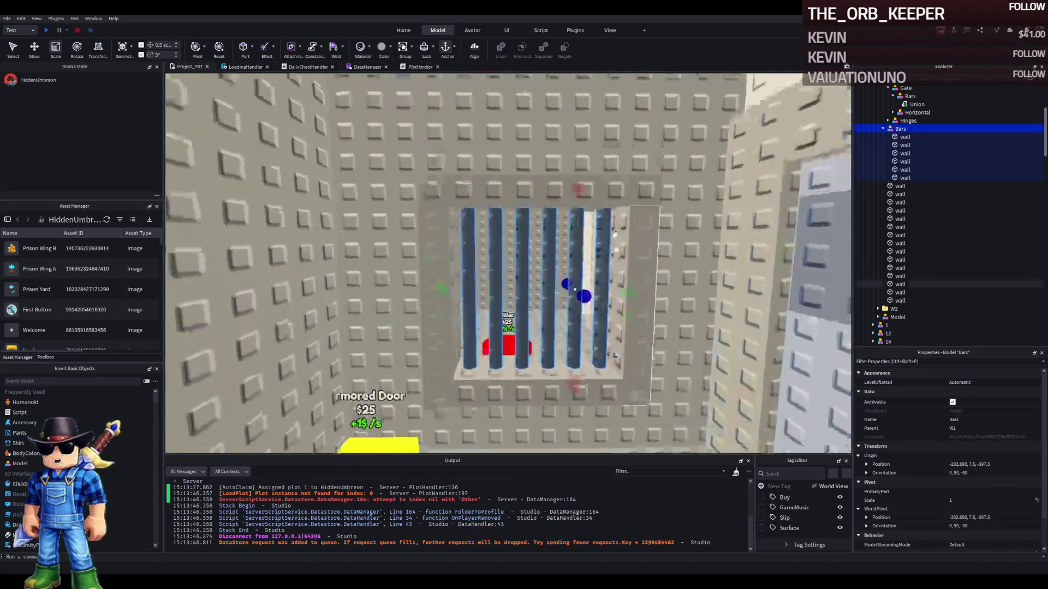
pyautogui.press('f')
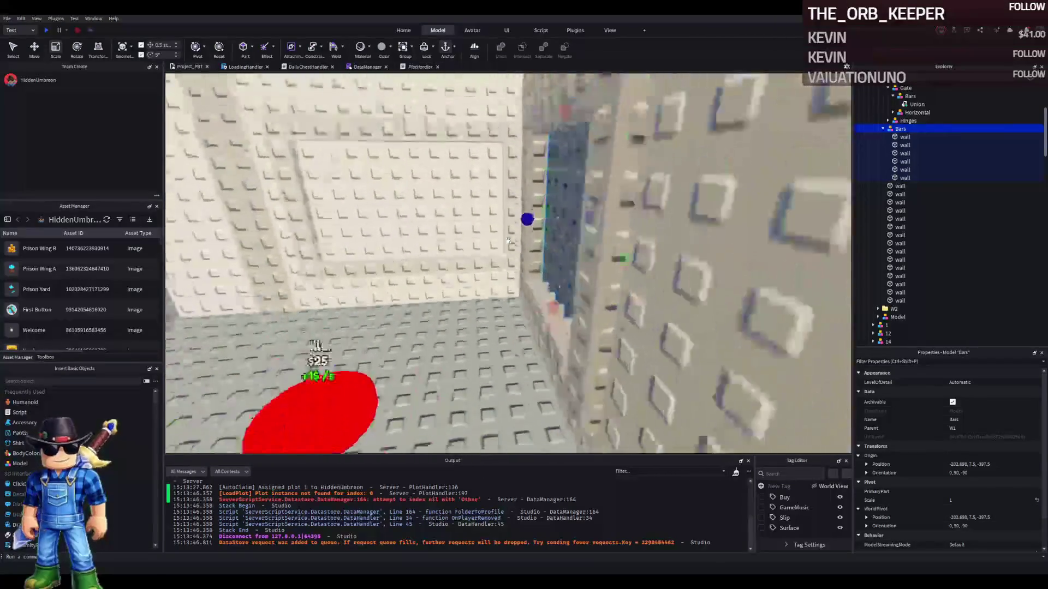
pyautogui.press('s')
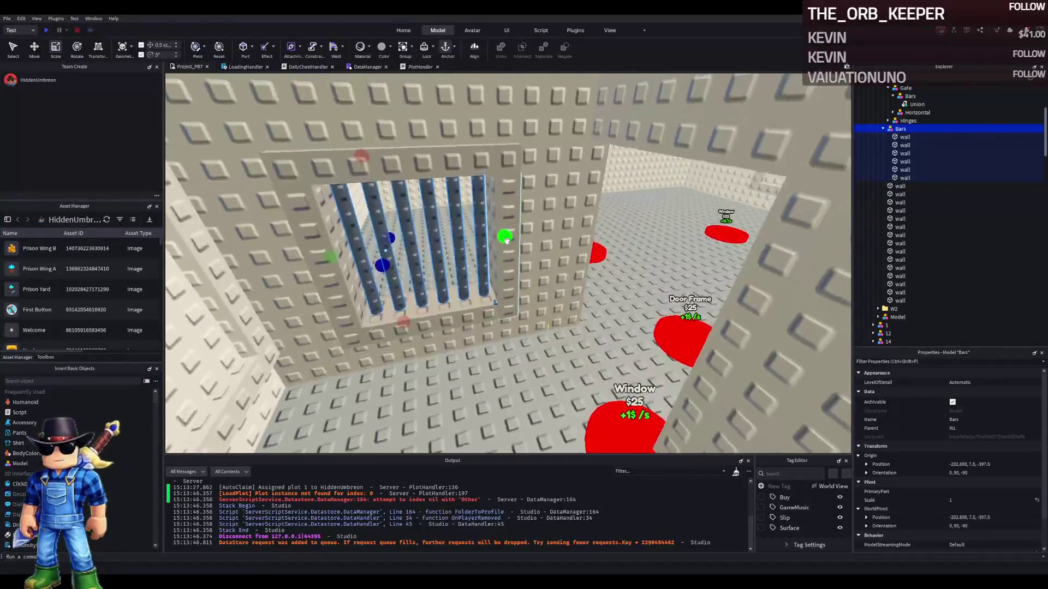
pyautogui.press('e')
pyautogui.press('s')
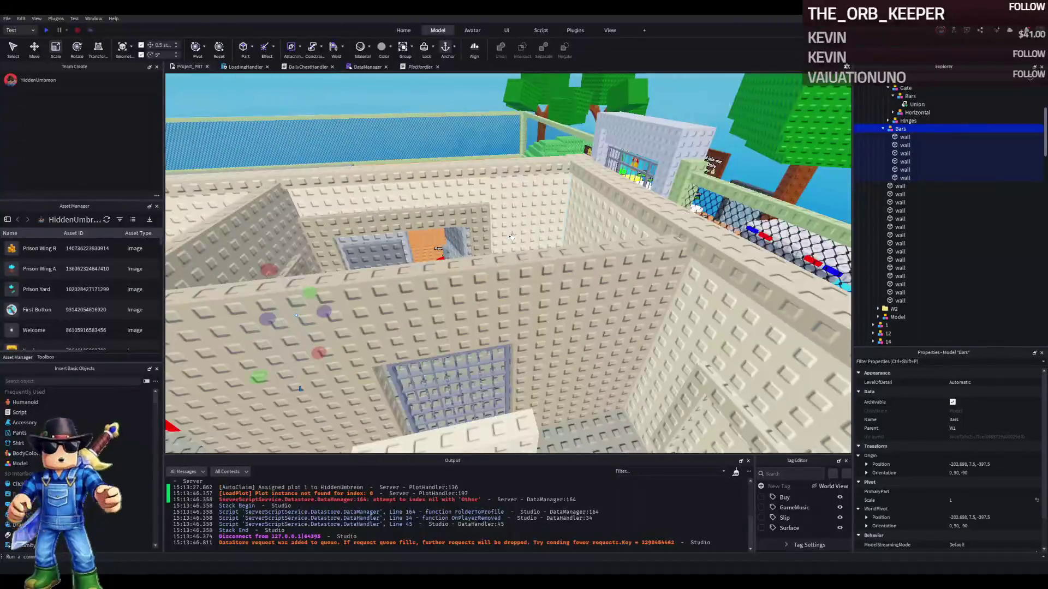
pyautogui.press('w')
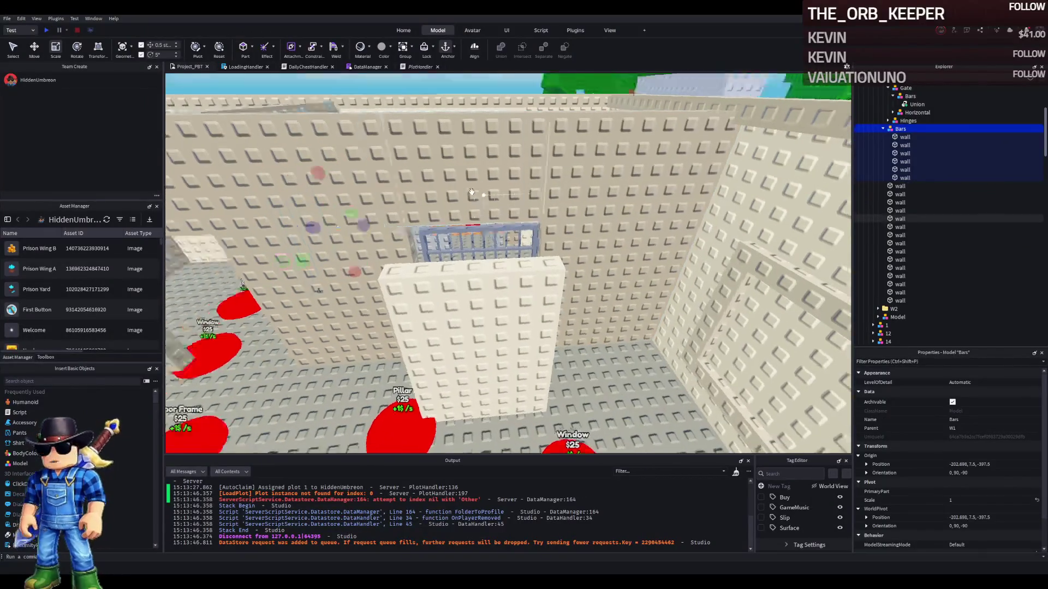
pyautogui.press('a')
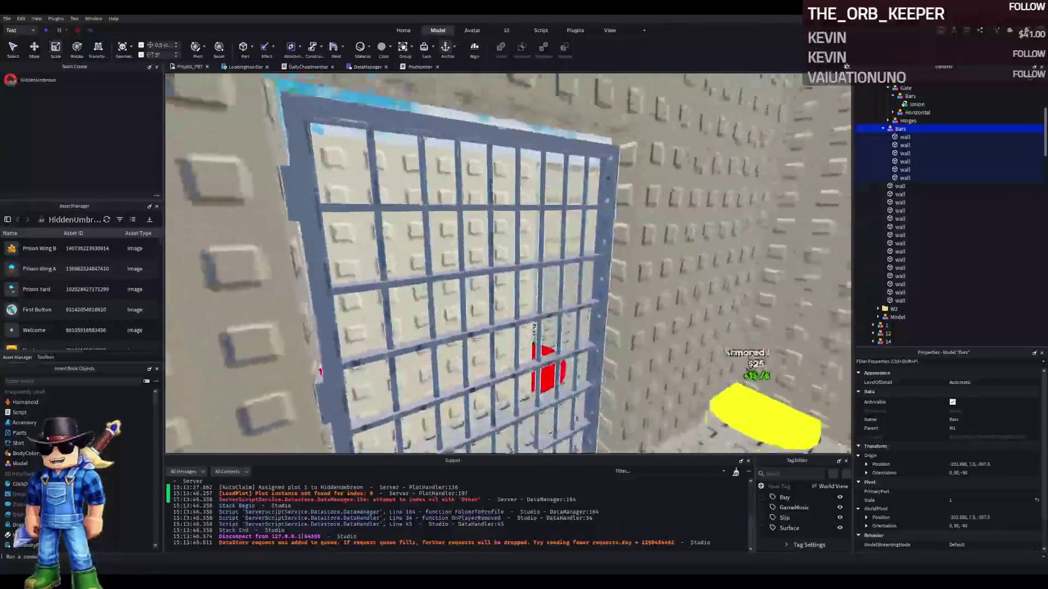
# Scale the wall piece above the gate into a 7,1,2 beam
pyautogui.click(472, 193)
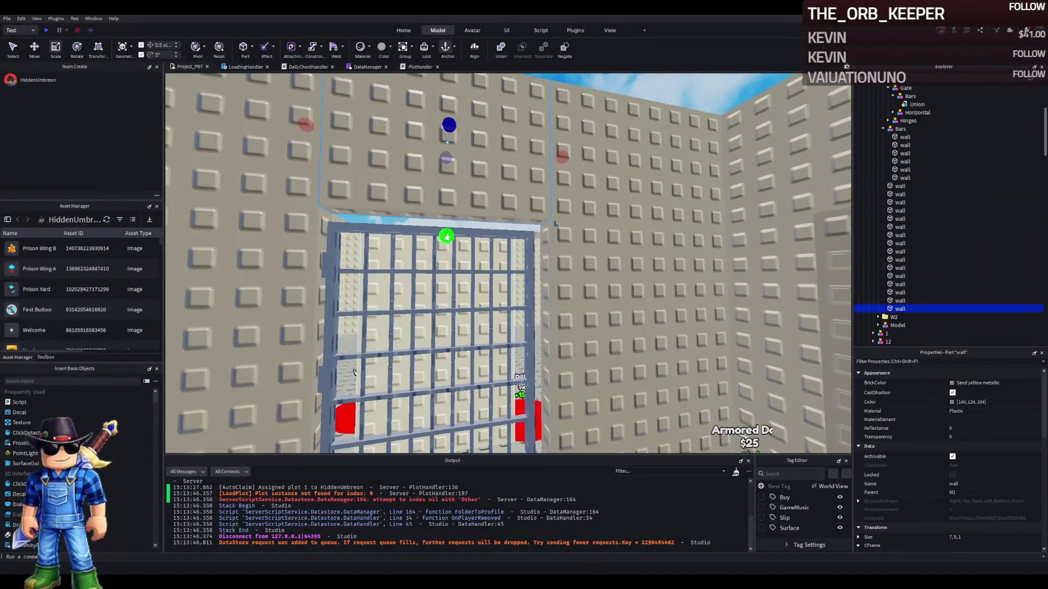
pyautogui.moveTo(461, 180); pyautogui.dragTo(440, 169)
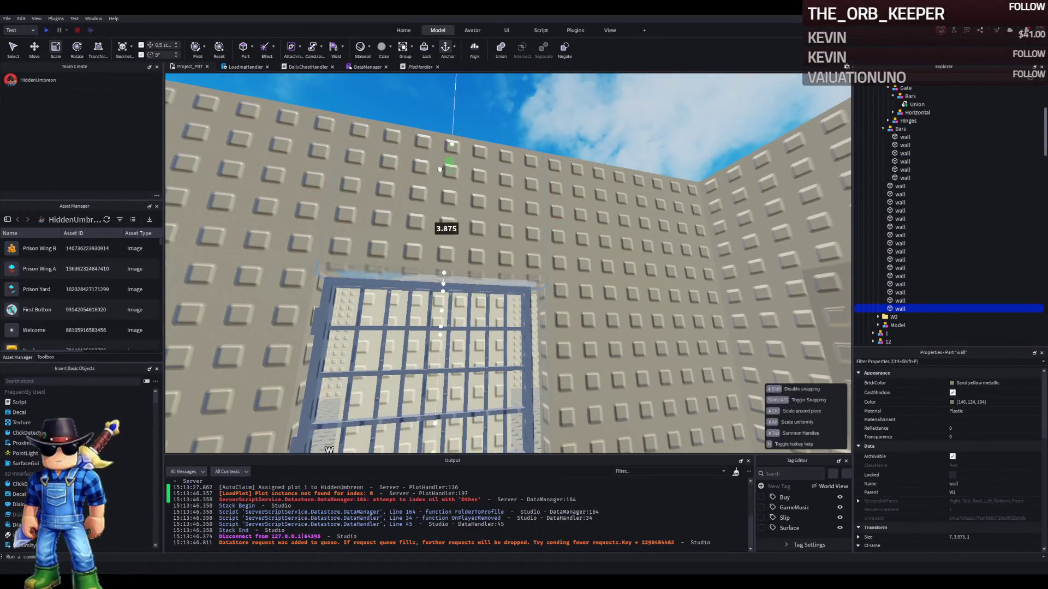
pyautogui.moveTo(438, 218); pyautogui.dragTo(438, 218)
pyautogui.click(467, 173)
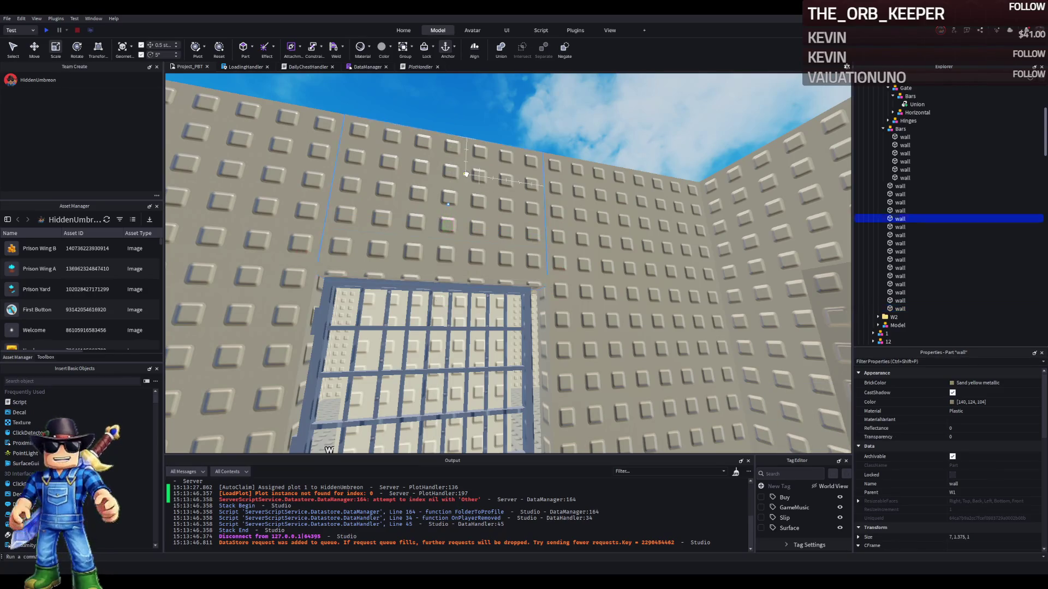
pyautogui.click(342, 265)
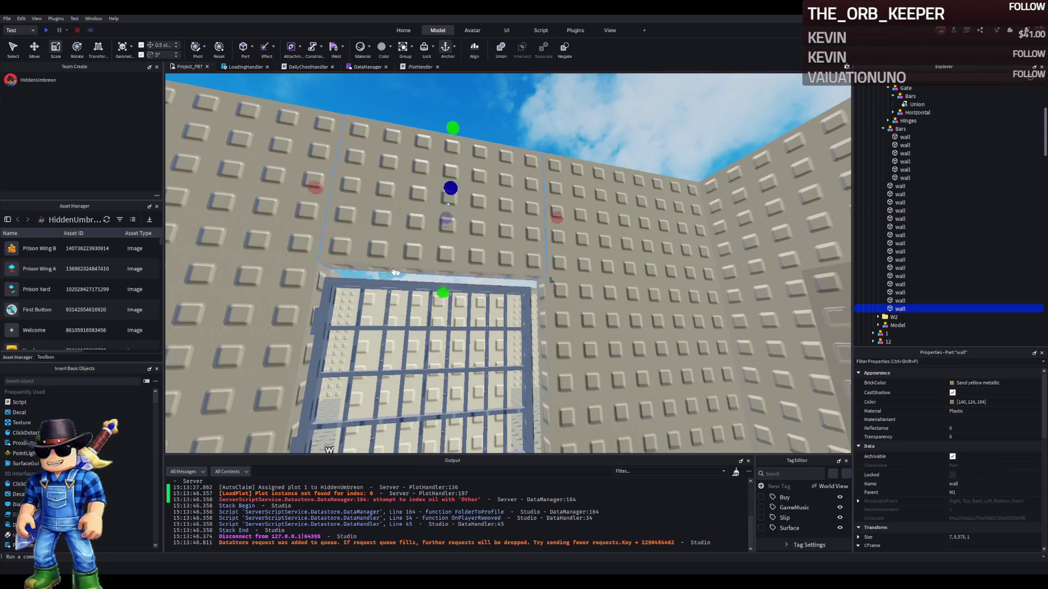
pyautogui.moveTo(442, 303); pyautogui.dragTo(442, 263)
pyautogui.moveTo(450, 209)
pyautogui.mouseDown()
pyautogui.moveTo(453, 188)
pyautogui.moveTo(387, 352)
pyautogui.mouseUp()
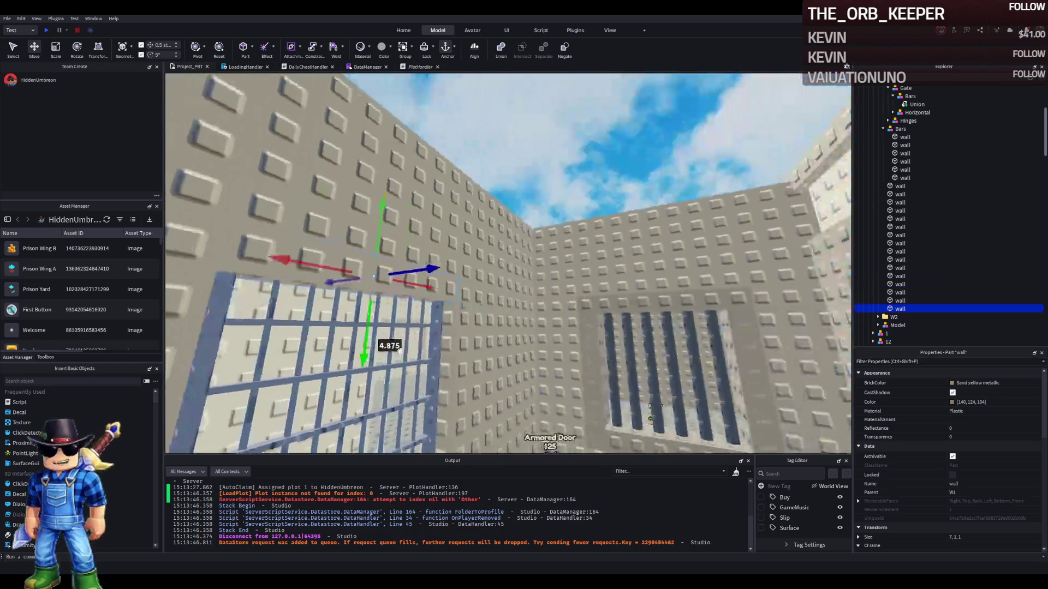
pyautogui.moveTo(411, 281); pyautogui.dragTo(368, 276)
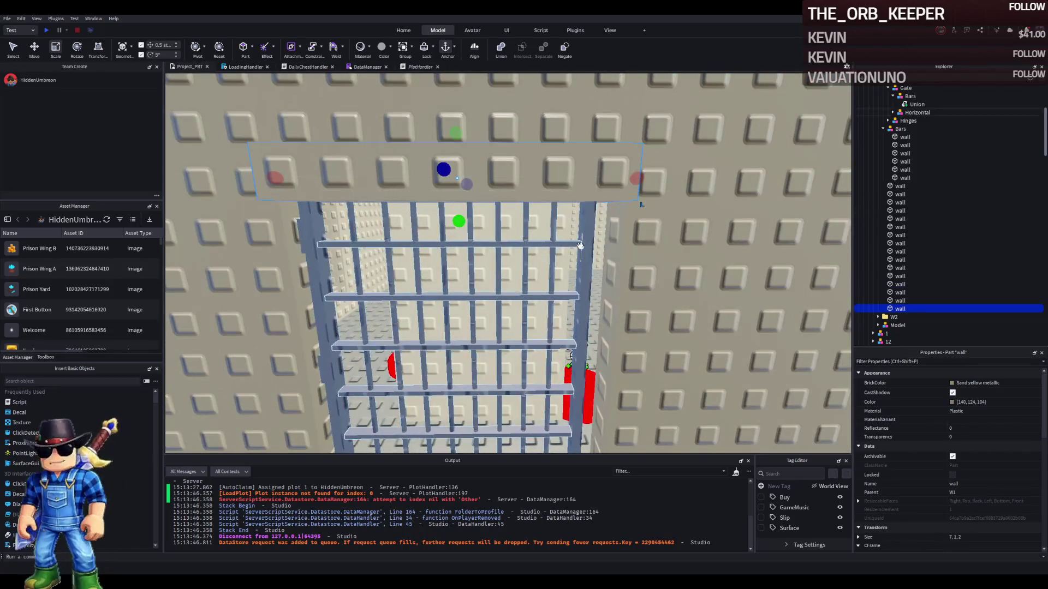
# Colour the beam Dark grey metallic (91, 93, 94) and duplicate it
pyautogui.click(524, 297)
pyautogui.click(1011, 404)
pyautogui.click(611, 171)
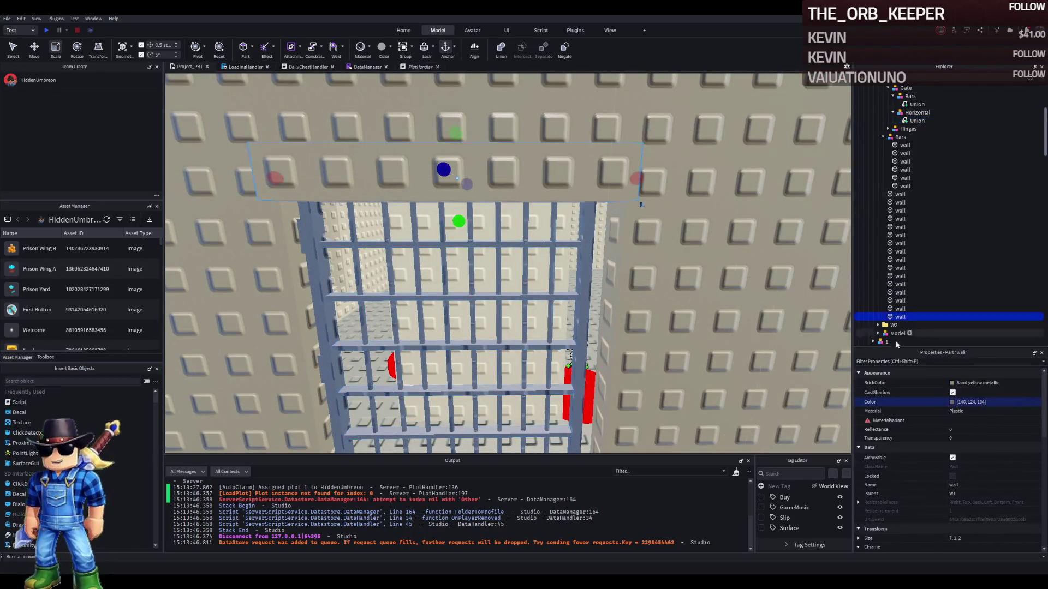
pyautogui.click(1002, 402)
pyautogui.write('91, 93, 105')
pyautogui.press('Return')
pyautogui.press('f')
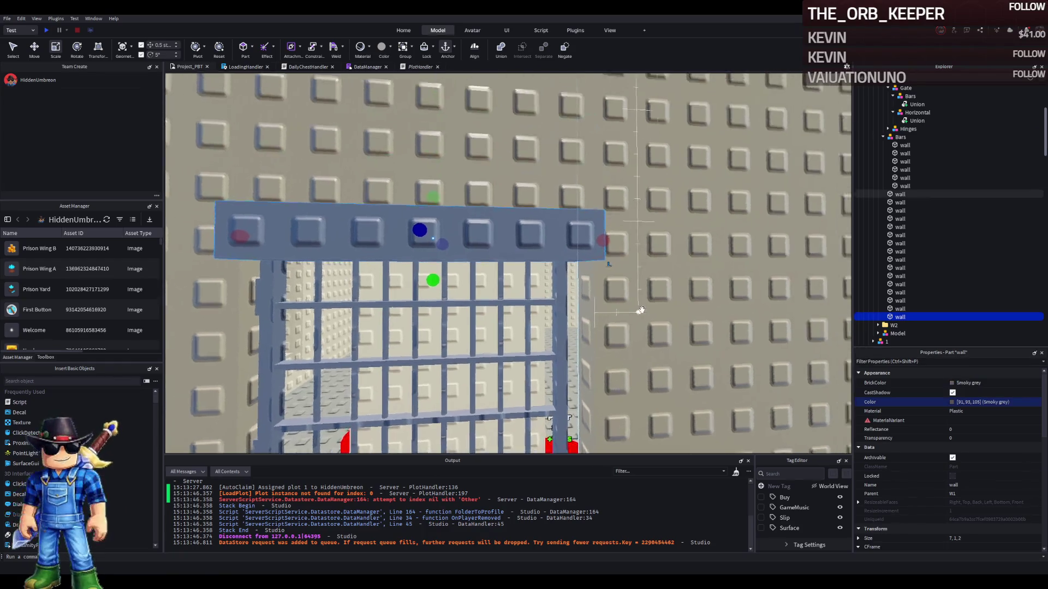
pyautogui.click(982, 402)
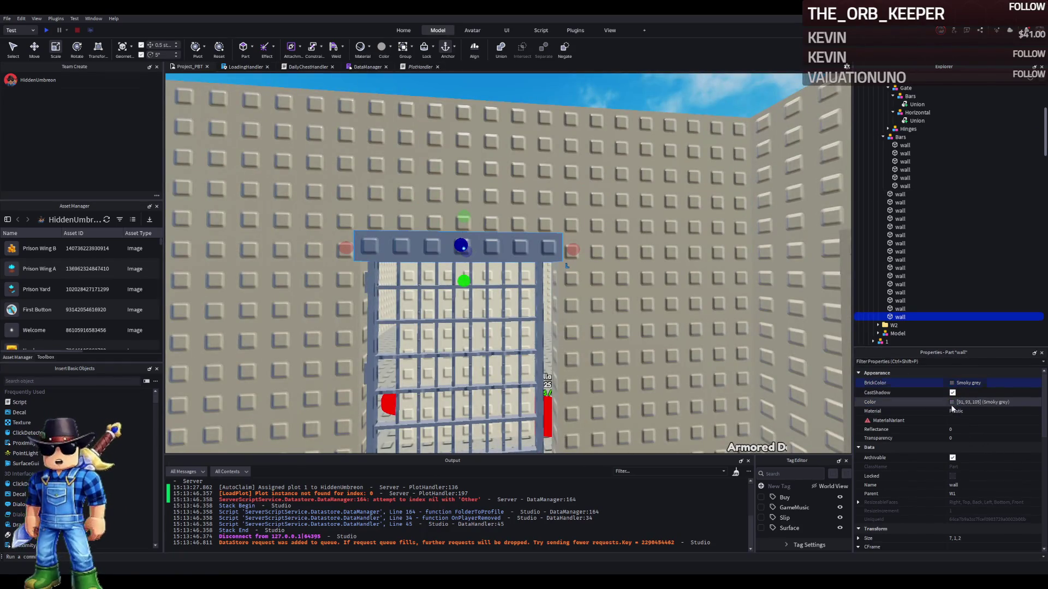
pyautogui.hotkey('ctrl', 'z')
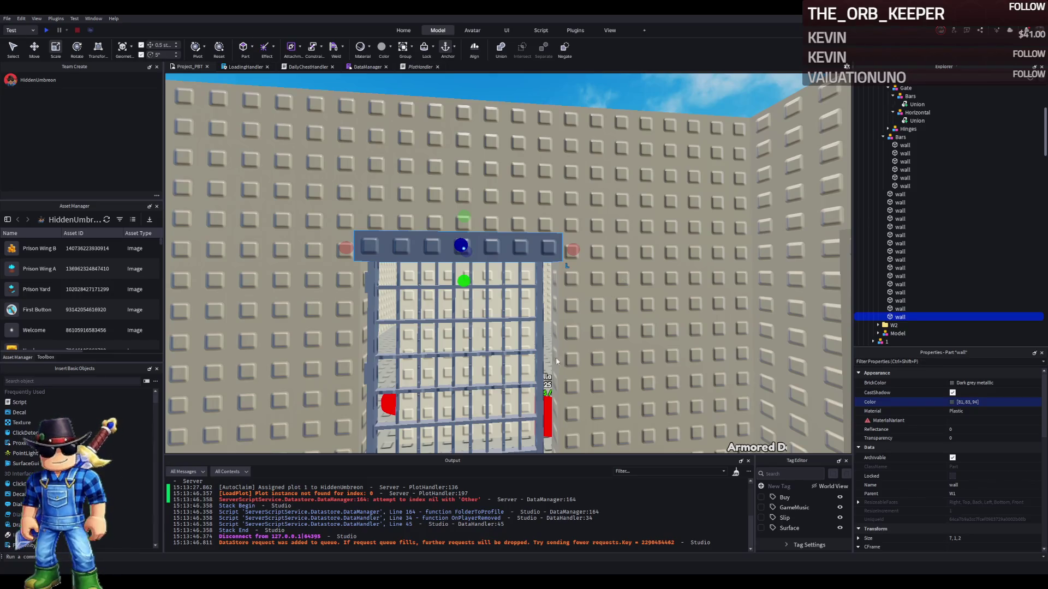
pyautogui.press('w')
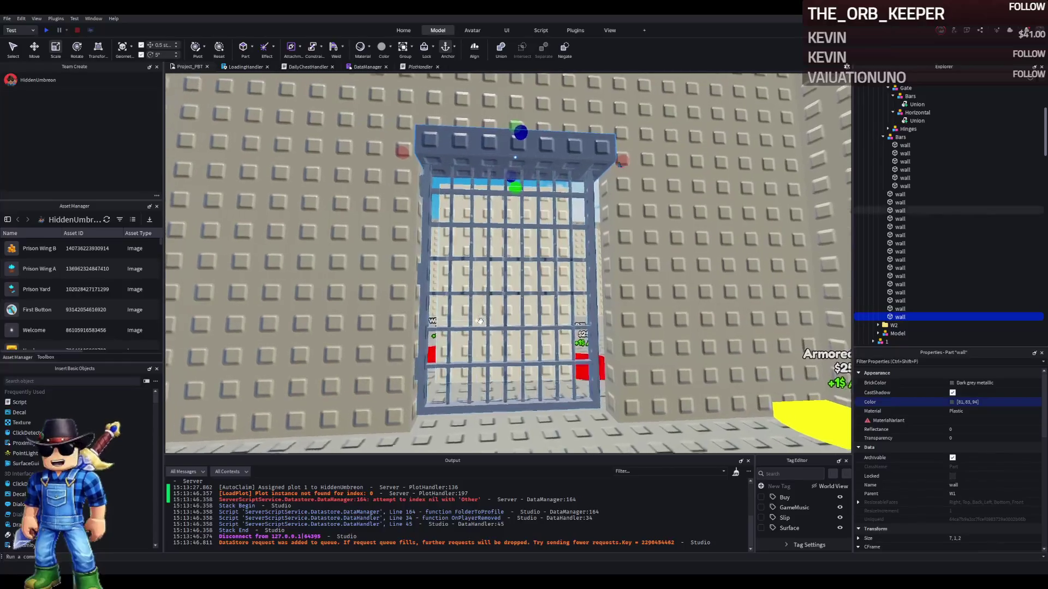
pyautogui.hotkey('ctrl', 'd')
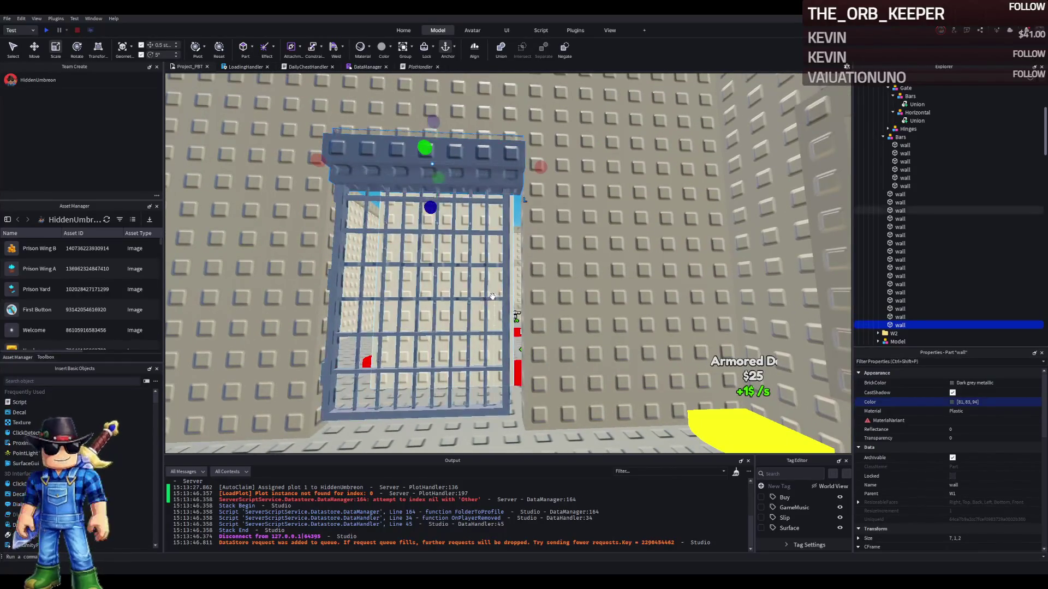
# Move the copy to the gate's right edge and shift the top beam half a stud
pyautogui.hotkey('ctrl', '2')
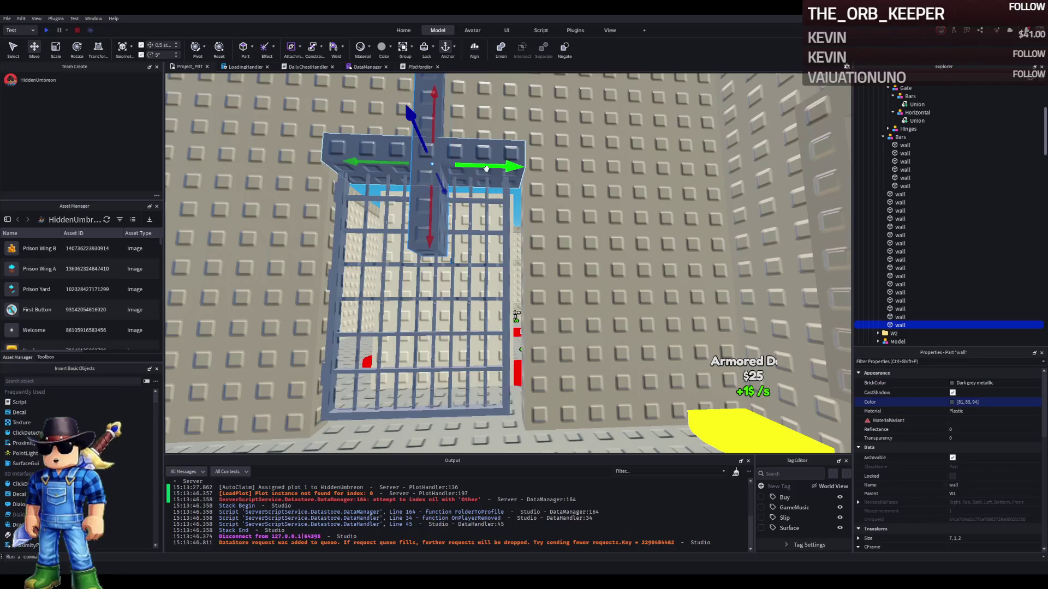
pyautogui.moveTo(487, 166); pyautogui.dragTo(573, 170)
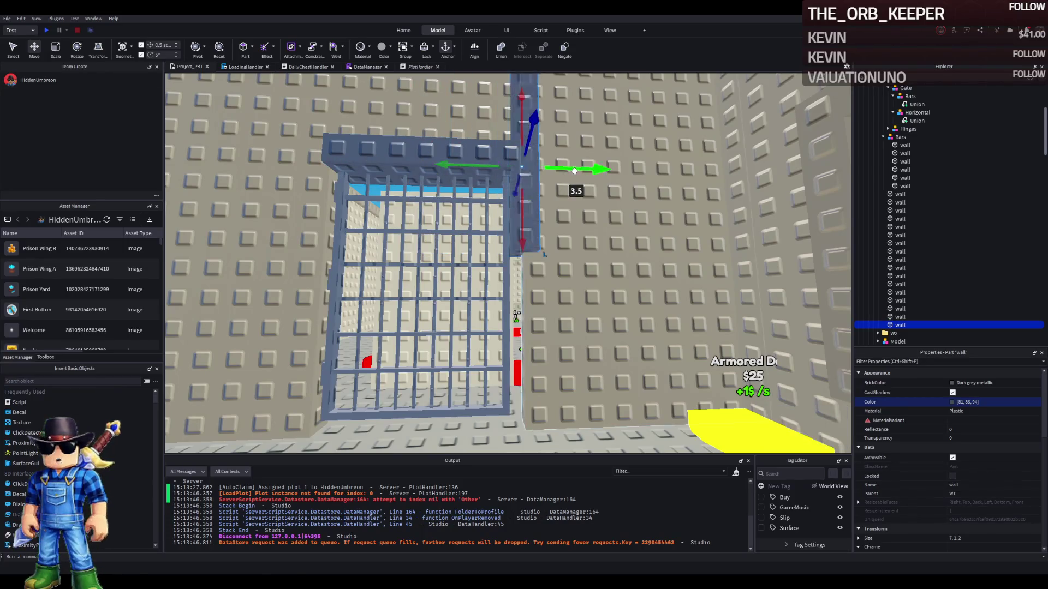
pyautogui.press('f')
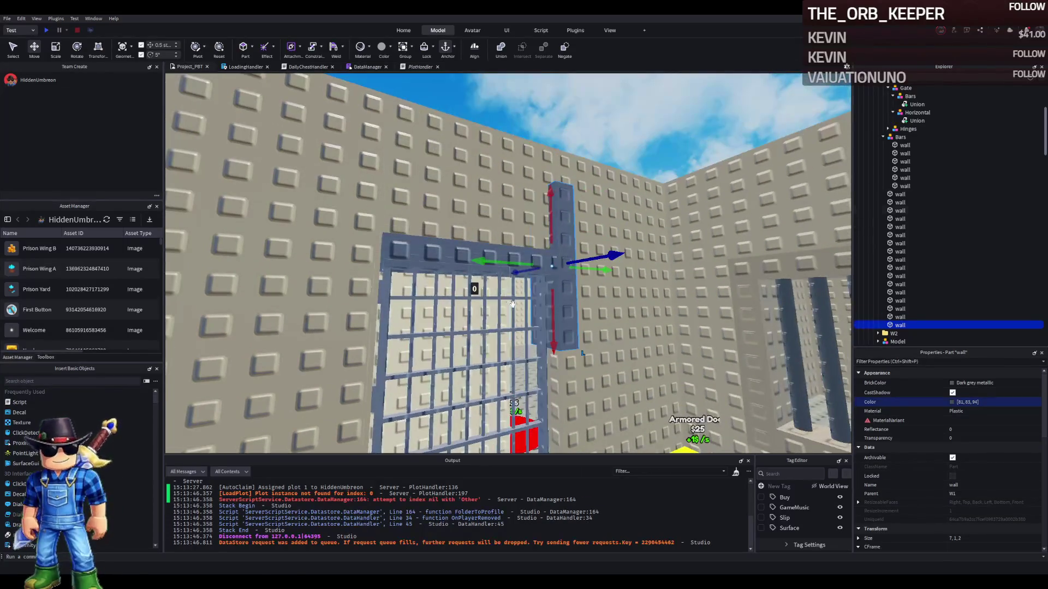
pyautogui.click(473, 295)
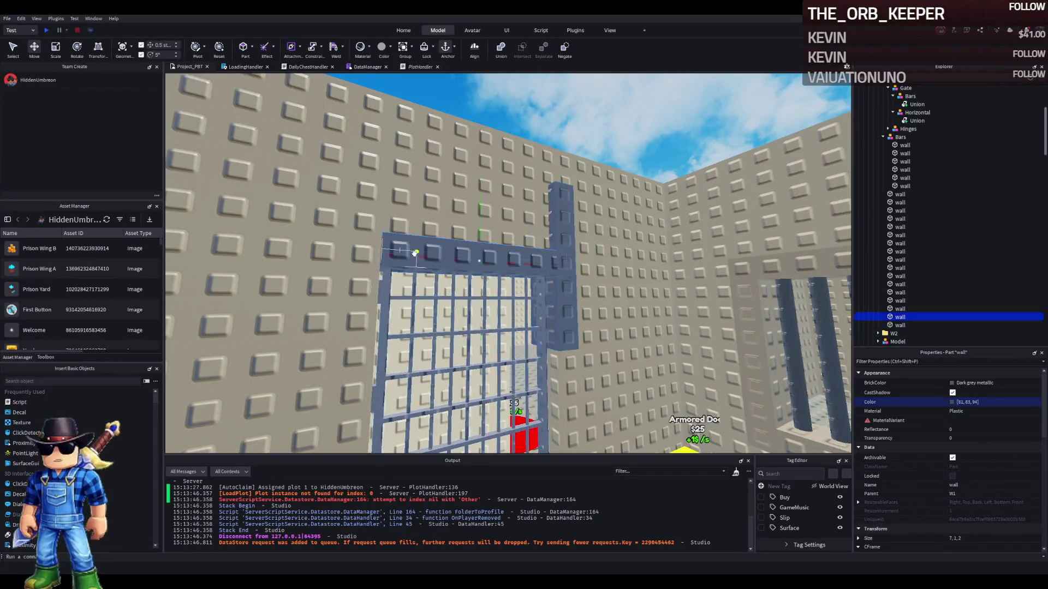
pyautogui.moveTo(473, 295); pyautogui.dragTo(479, 283)
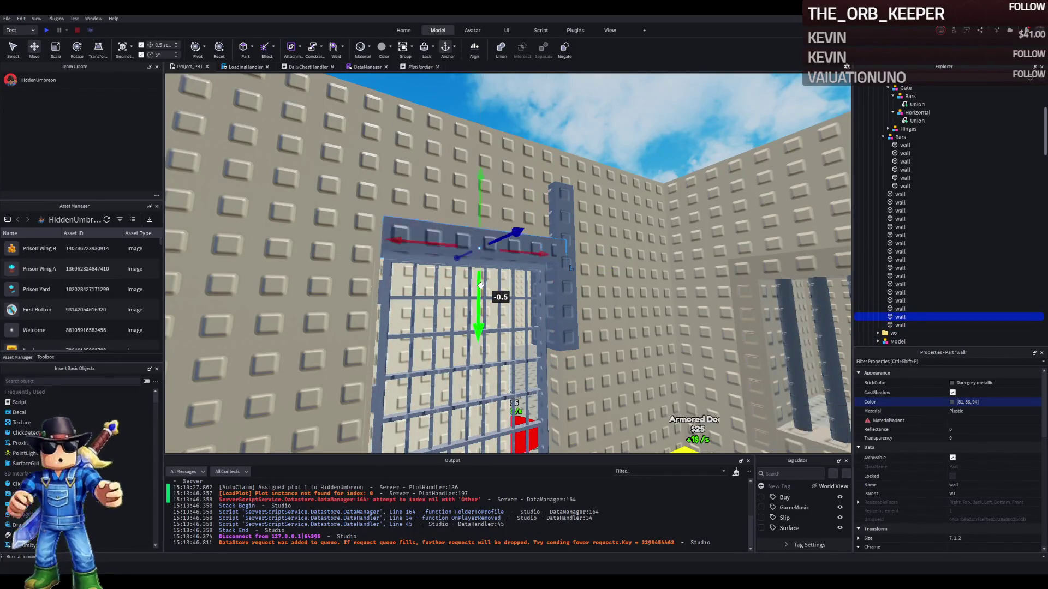
pyautogui.click(529, 287)
pyautogui.moveTo(526, 322)
pyautogui.mouseDown()
pyautogui.moveTo(516, 375)
pyautogui.moveTo(515, 358)
pyautogui.mouseUp()
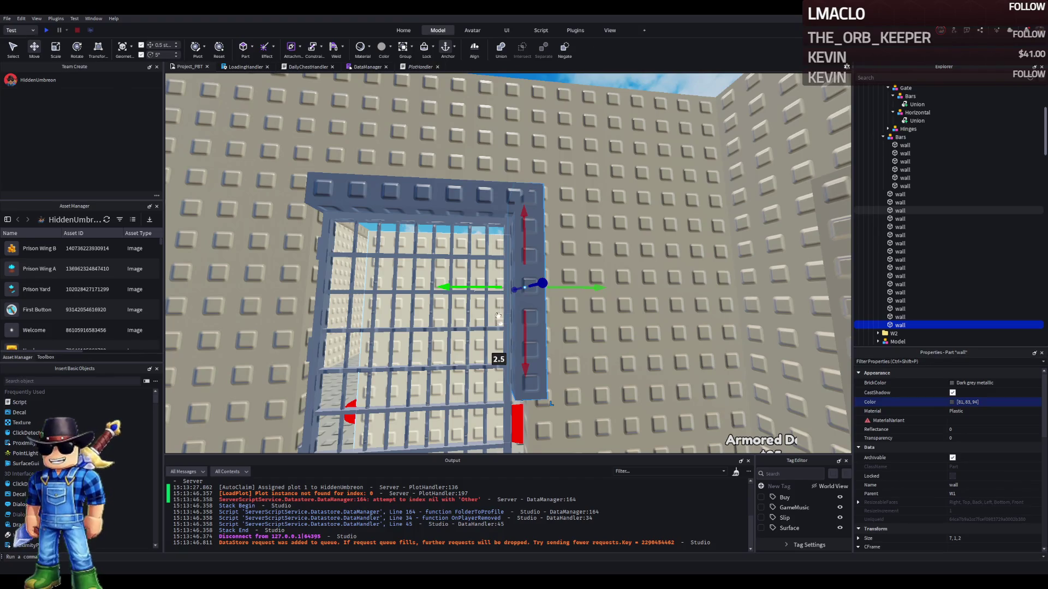
# Scale the upright post down the gate to 10.625, 1, 2
pyautogui.scroll(2, 488, 184)
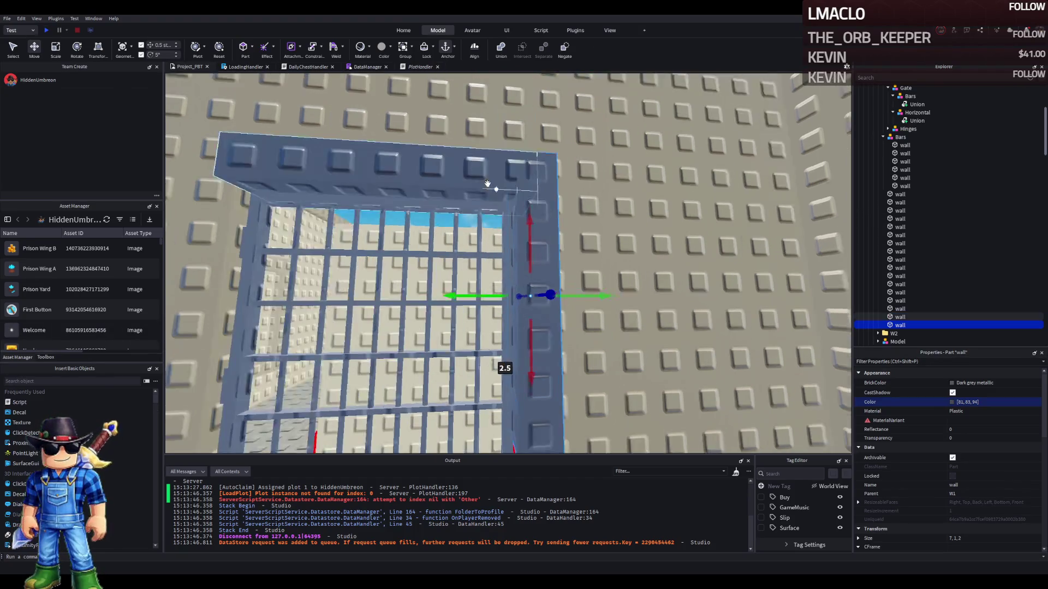
pyautogui.scroll(2, 531, 205)
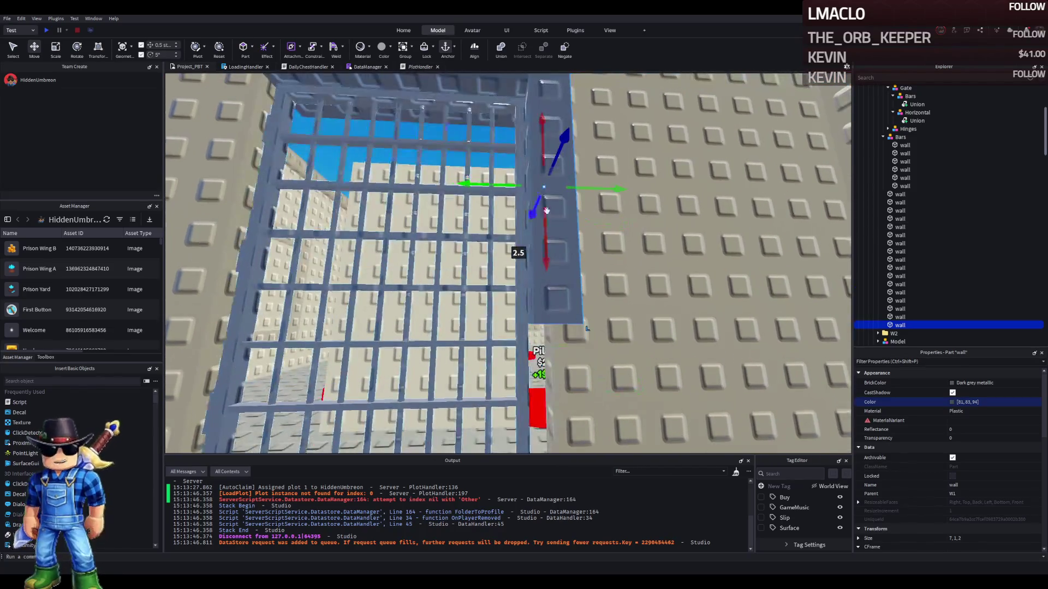
pyautogui.hotkey('ctrl', '3')
pyautogui.moveTo(568, 226); pyautogui.dragTo(555, 338)
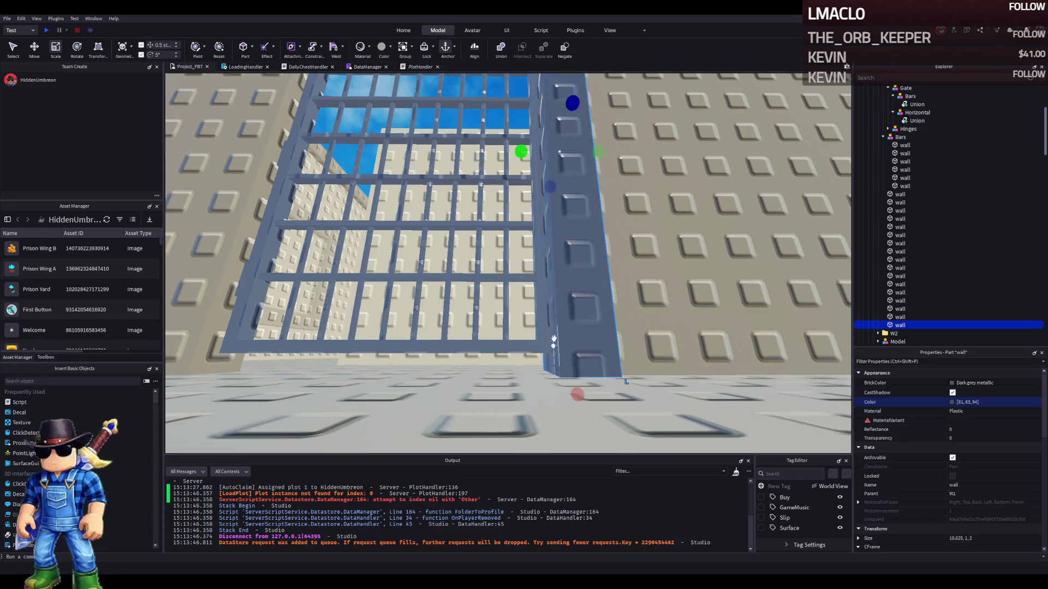
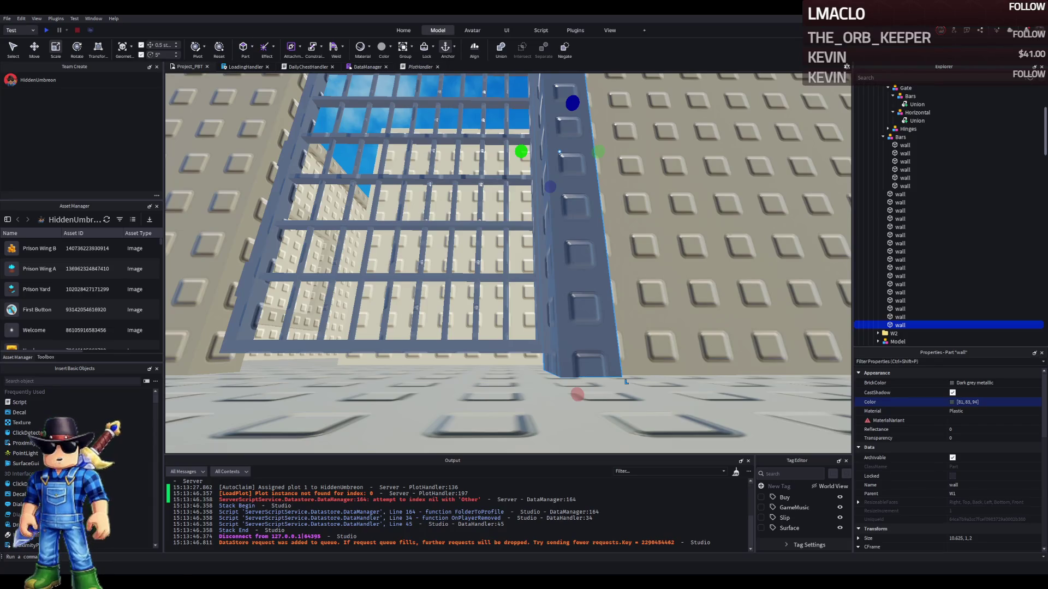
# Resize the wall piece at the gate's corner
pyautogui.scroll(10, 254, 238)
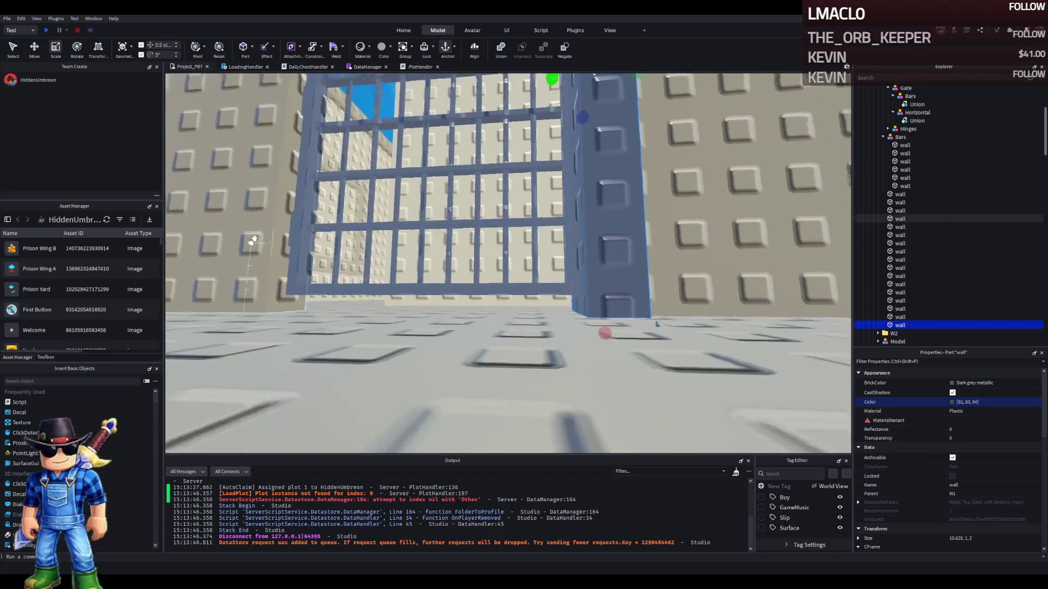
pyautogui.scroll(-5, 254, 238)
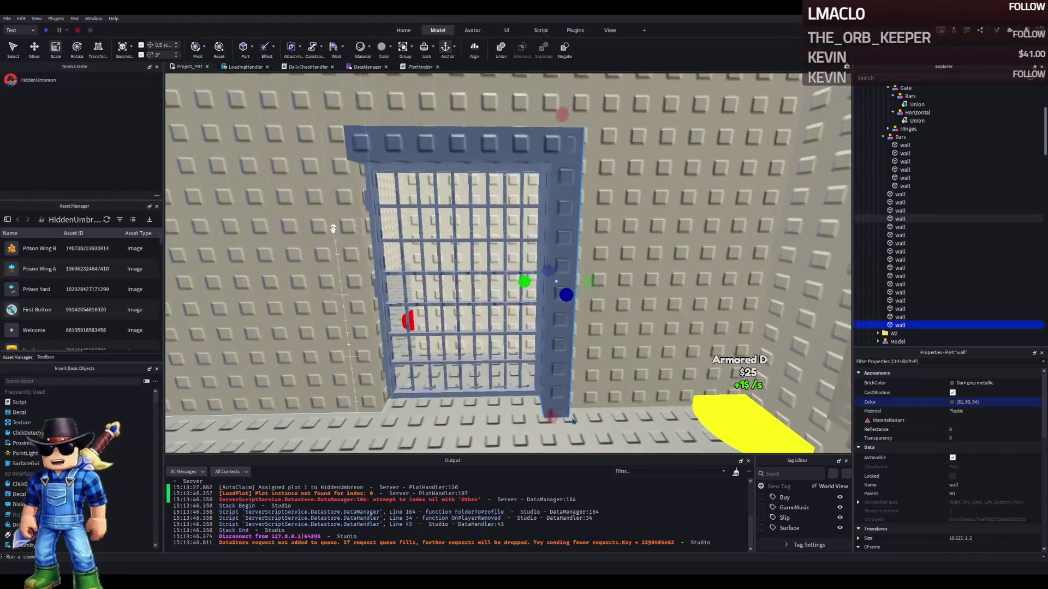
pyautogui.scroll(5, 357, 170)
pyautogui.click(350, 146)
pyautogui.scroll(5, 433, 140)
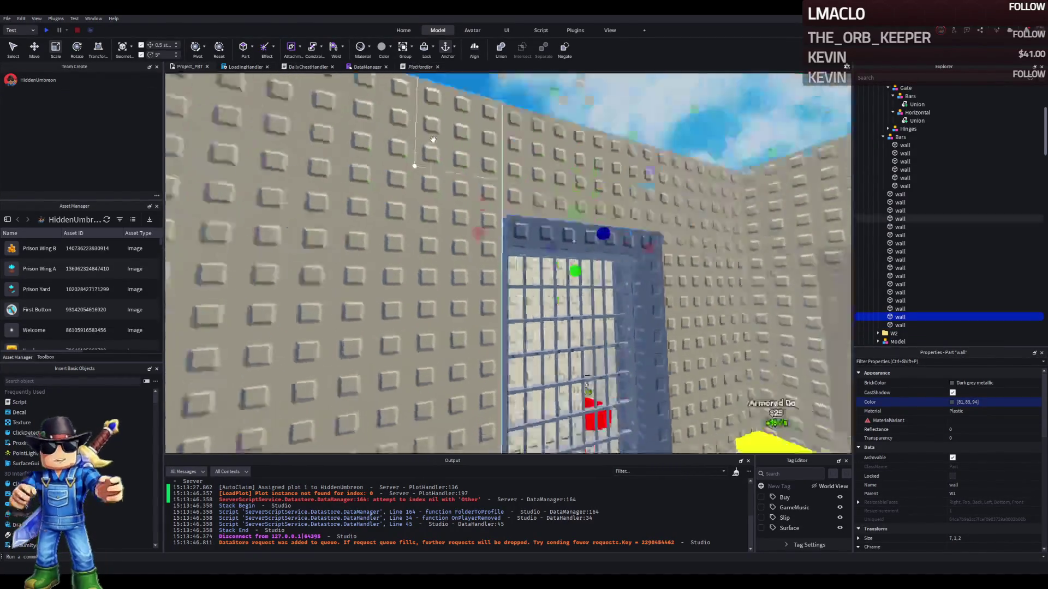
pyautogui.scroll(-5, 433, 141)
pyautogui.scroll(5, 543, 167)
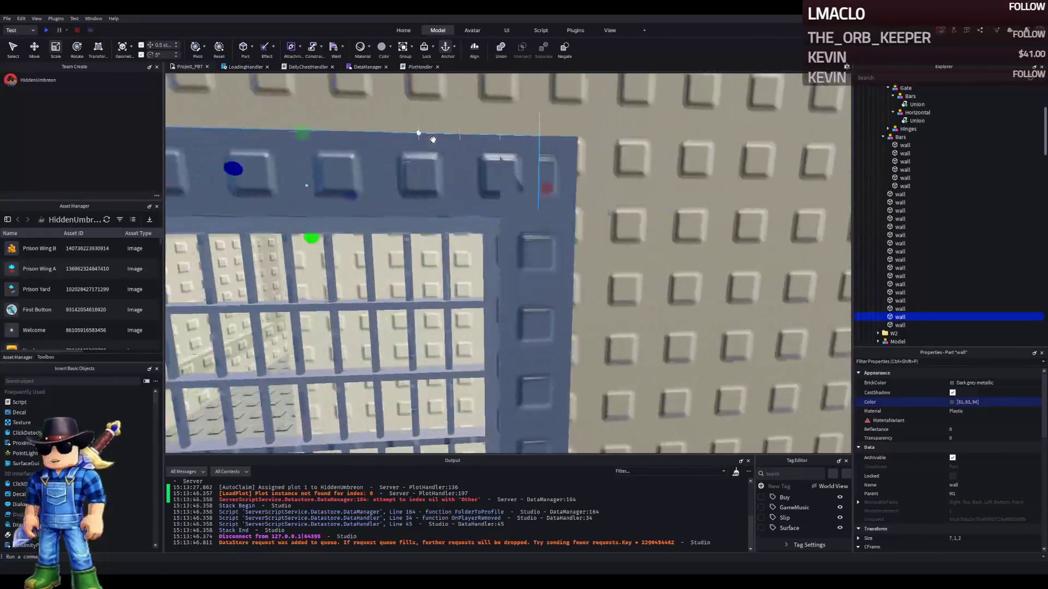
pyautogui.scroll(-5, 547, 188)
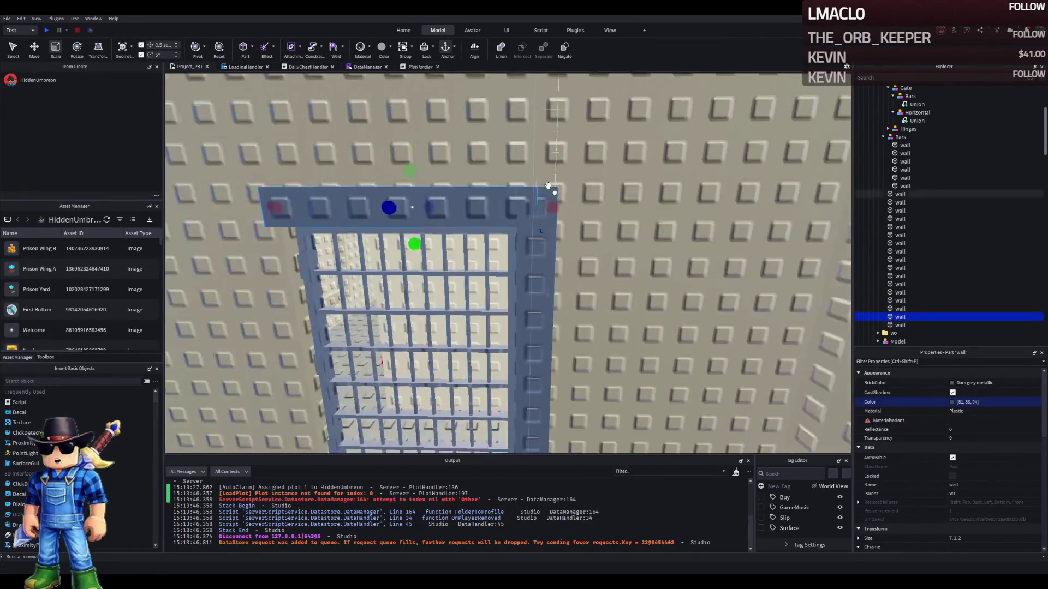
pyautogui.scroll(5, 548, 185)
pyautogui.moveTo(577, 159); pyautogui.dragTo(589, 155)
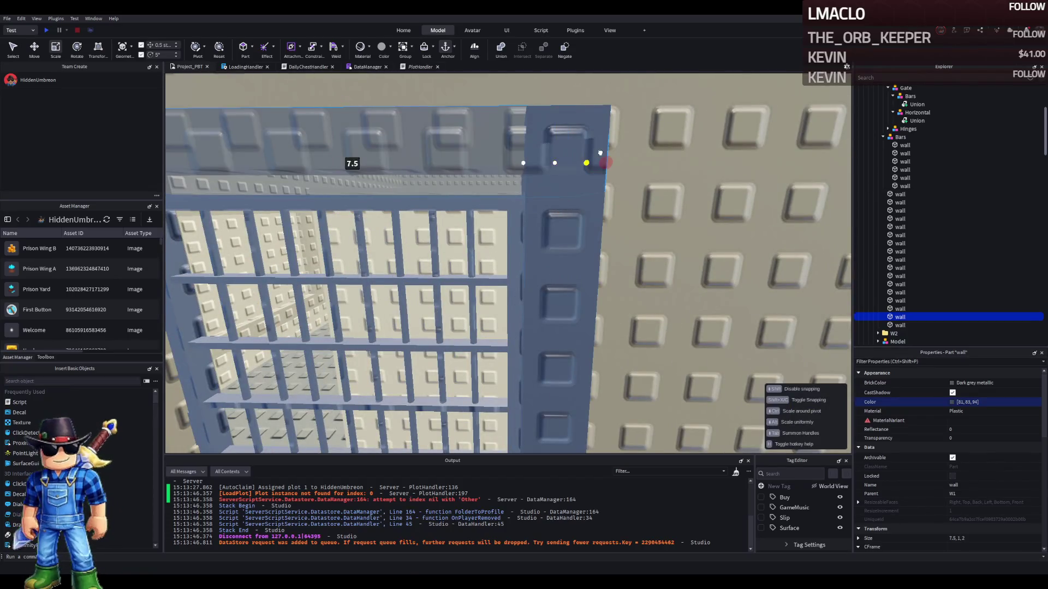
pyautogui.scroll(-5, 600, 154)
# Duplicate the neighbouring wall piece and slide the copy flush against the gate's side
pyautogui.click(779, 304)
pyautogui.hotkey('ctrl', '2')
pyautogui.scroll(-3, 778, 308)
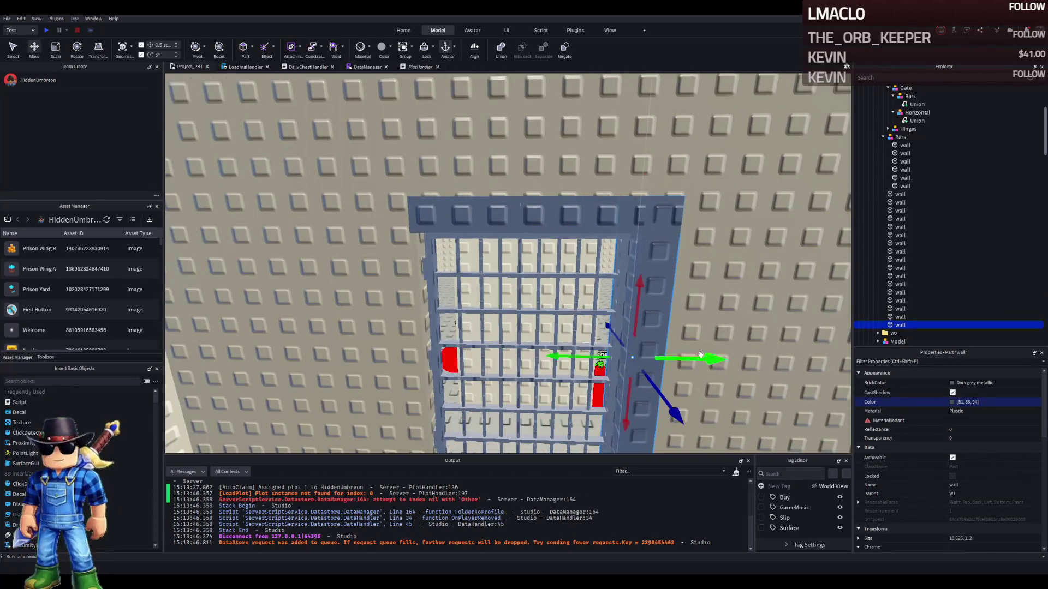
pyautogui.hotkey('ctrl', 'd')
pyautogui.scroll(3, 704, 352)
pyautogui.moveTo(682, 357); pyautogui.dragTo(608, 362)
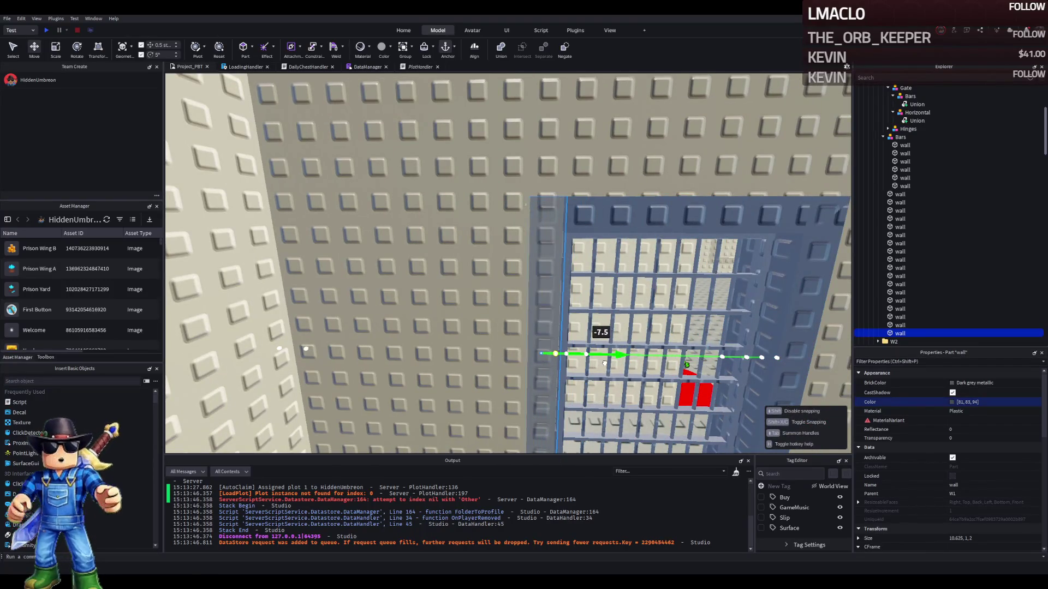
pyautogui.press('s')
pyautogui.press('a')
pyautogui.press('w')
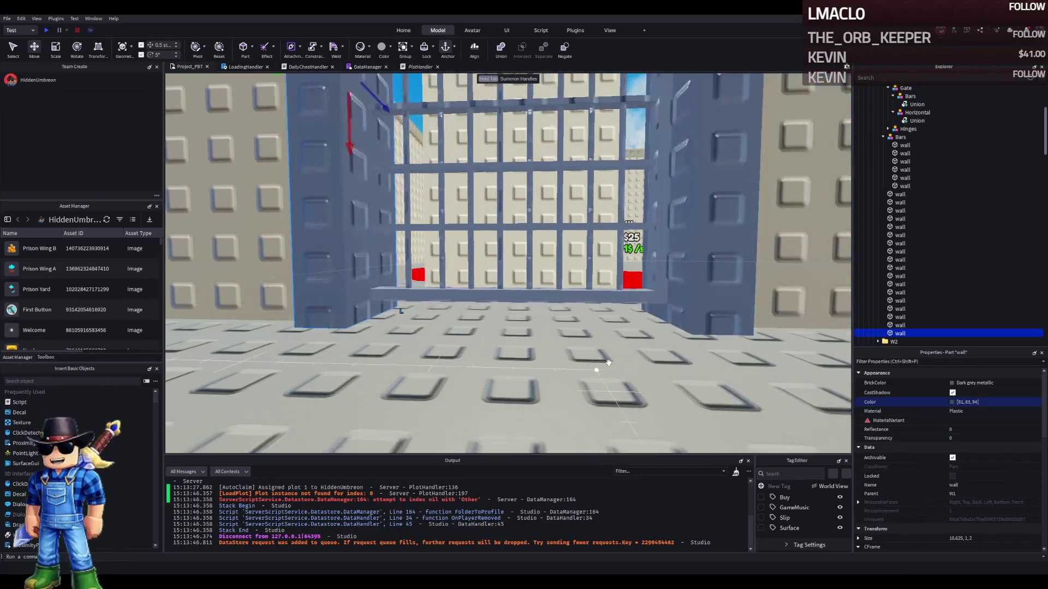
pyautogui.press('a')
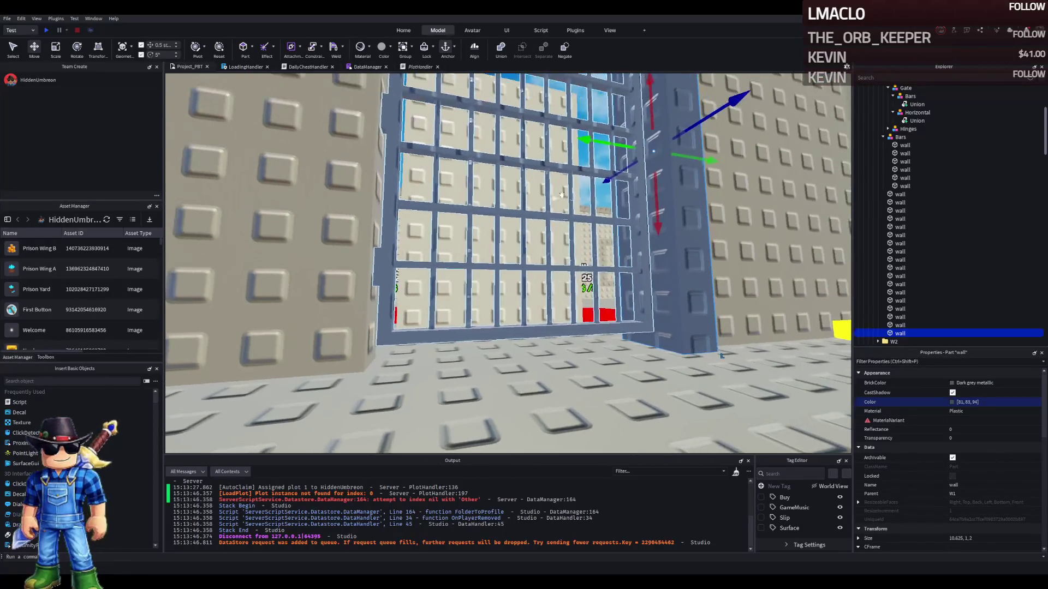
pyautogui.moveTo(589, 140); pyautogui.dragTo(369, 144)
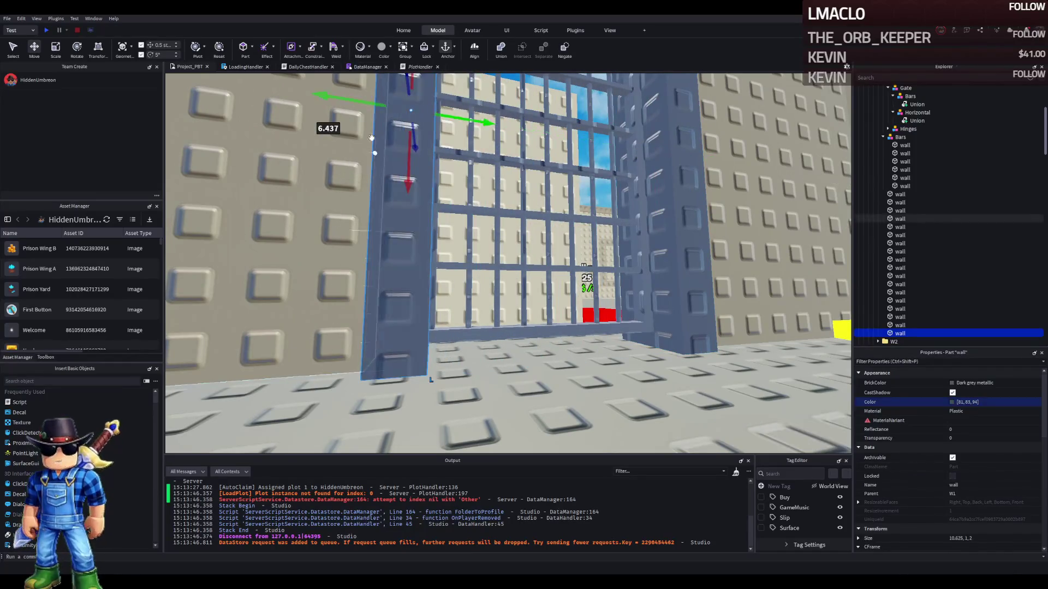
pyautogui.moveTo(378, 105); pyautogui.dragTo(367, 109)
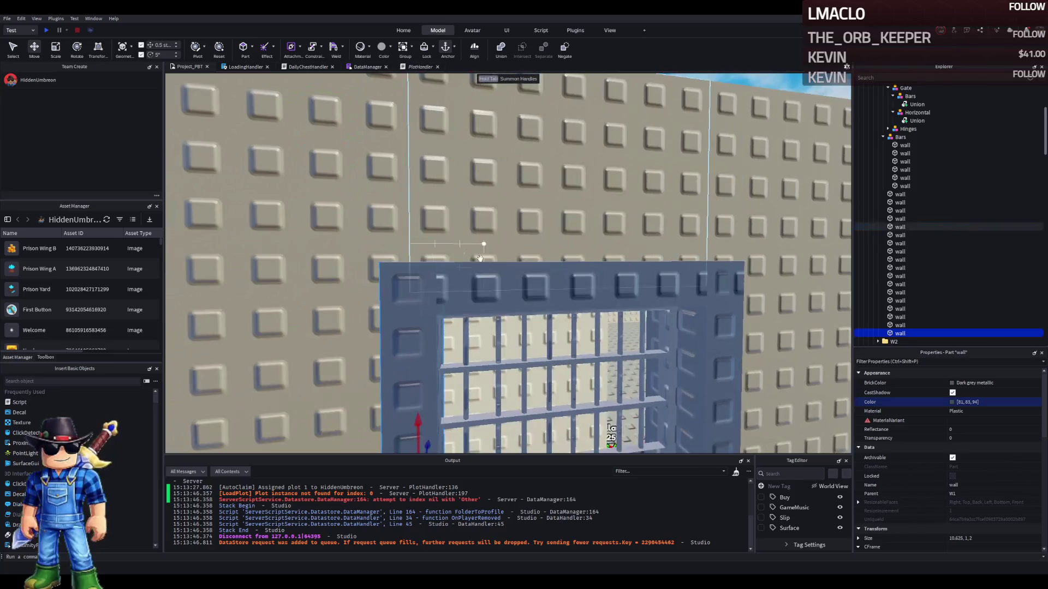
# Stretch the wall piece above the gate to 9.625 to close the top gap
pyautogui.click(482, 290)
pyautogui.hotkey('ctrl', '3')
pyautogui.moveTo(393, 285); pyautogui.dragTo(359, 289)
pyautogui.scroll(1, 409, 345)
pyautogui.moveTo(414, 130); pyautogui.dragTo(421, 168)
pyautogui.scroll(5, 514, 131)
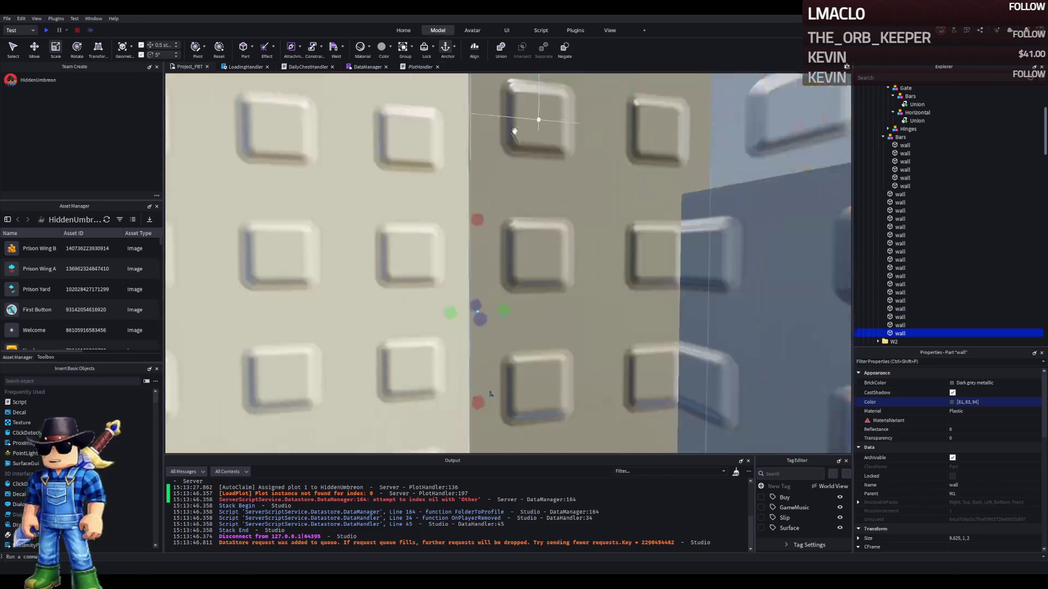
pyautogui.scroll(-10, 514, 131)
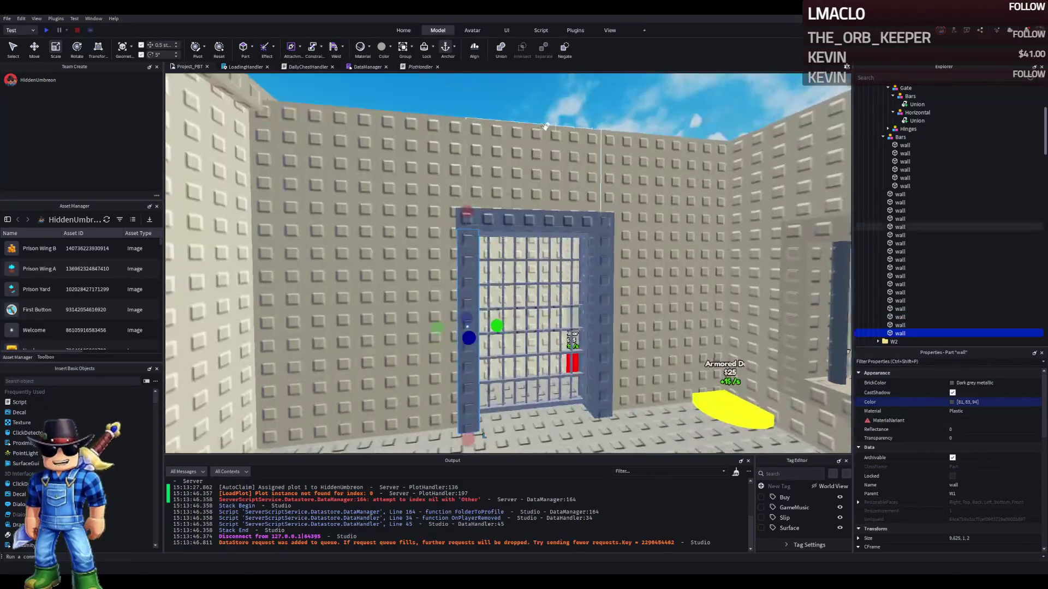
pyautogui.scroll(4, 549, 255)
pyautogui.click(549, 255)
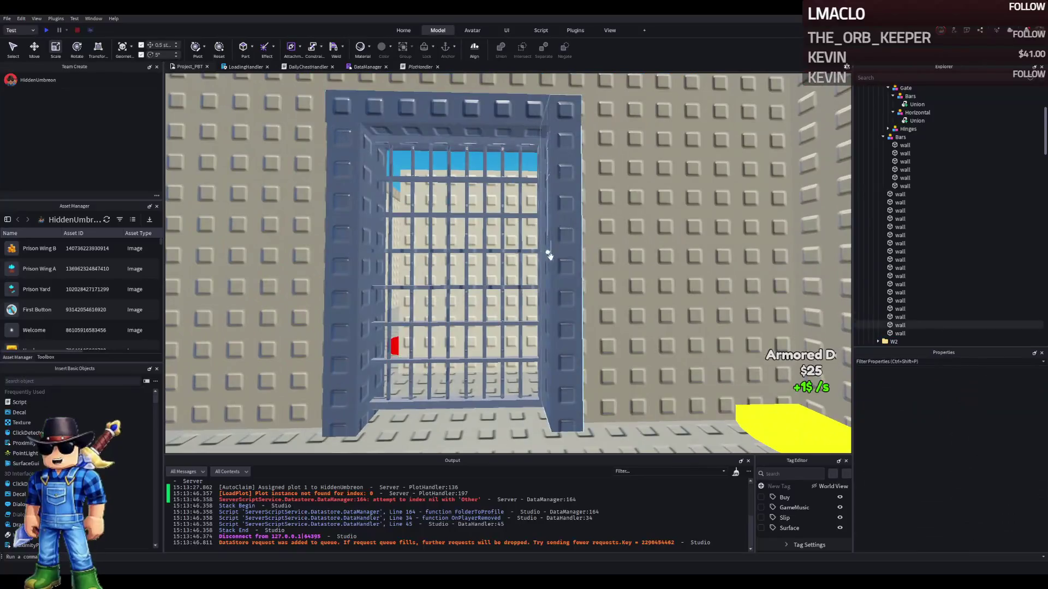
pyautogui.scroll(3, 549, 255)
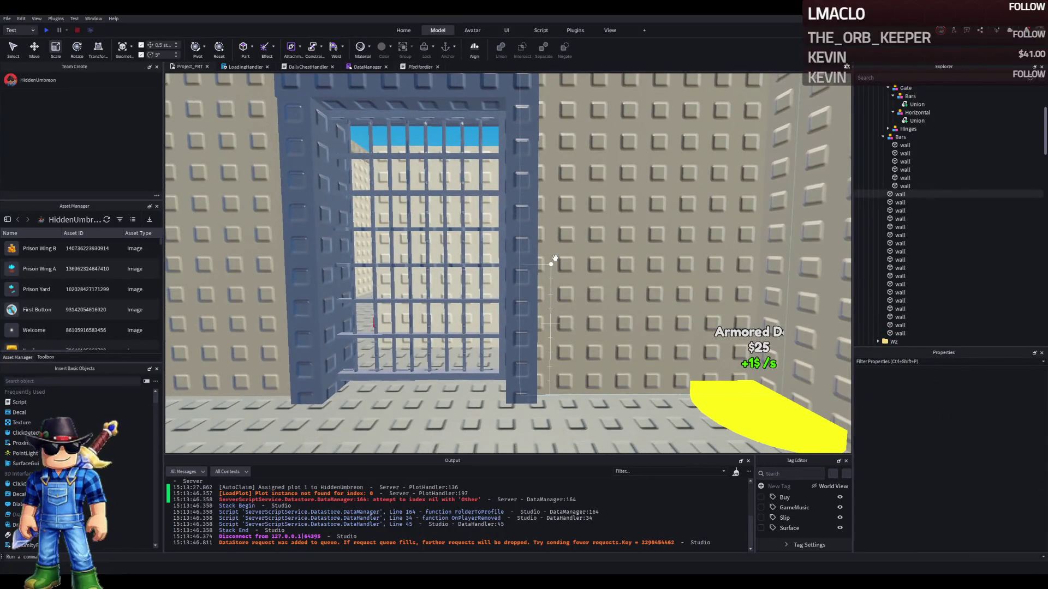
# Select the whole Door model and set its scale to 1.2
pyautogui.scroll(-5, 554, 257)
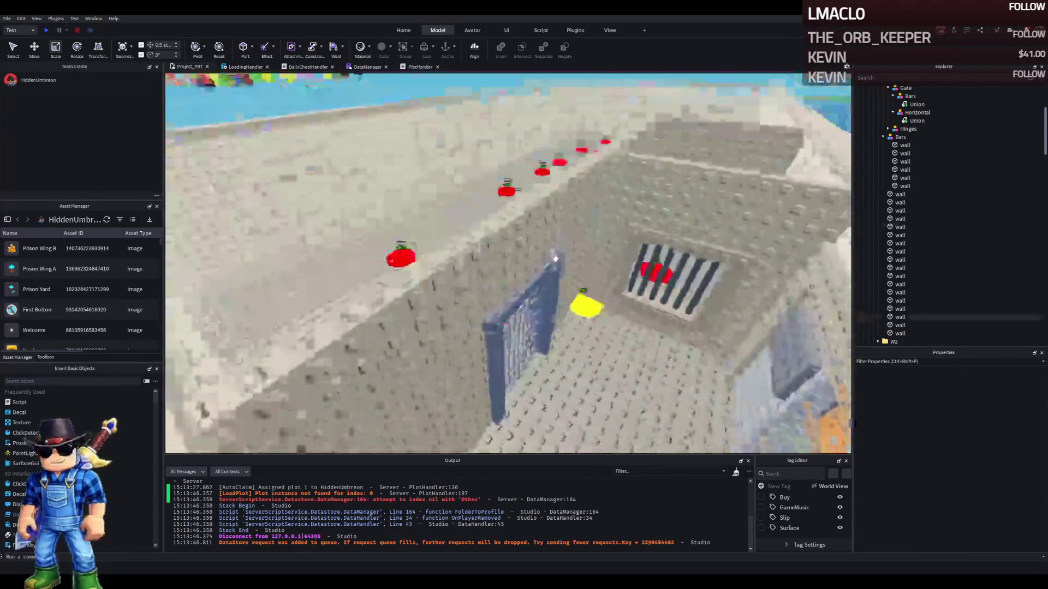
pyautogui.scroll(5, 554, 258)
pyautogui.click(555, 258)
pyautogui.press('f')
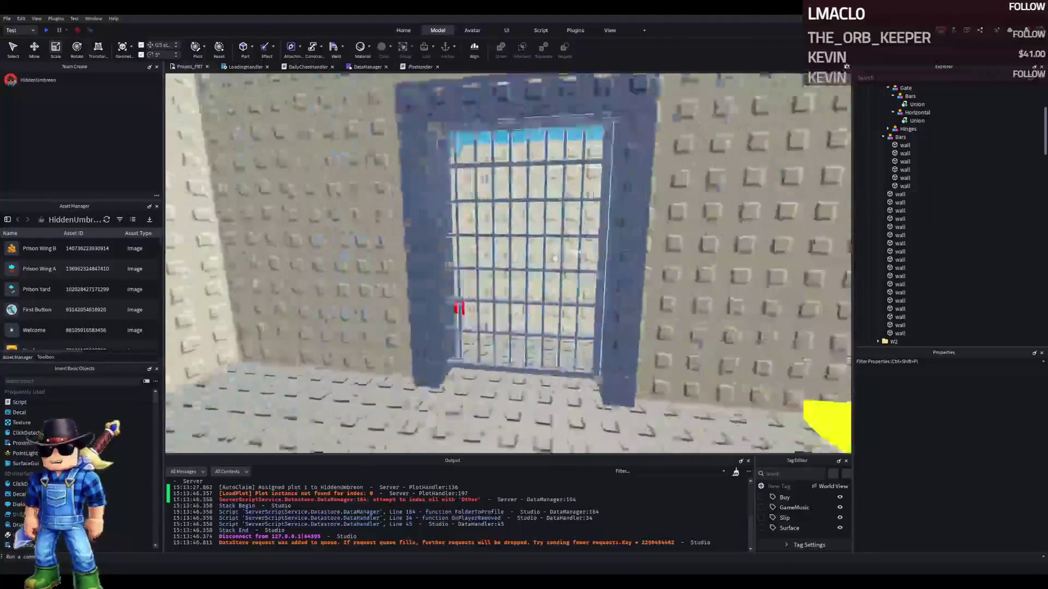
pyautogui.click(529, 217)
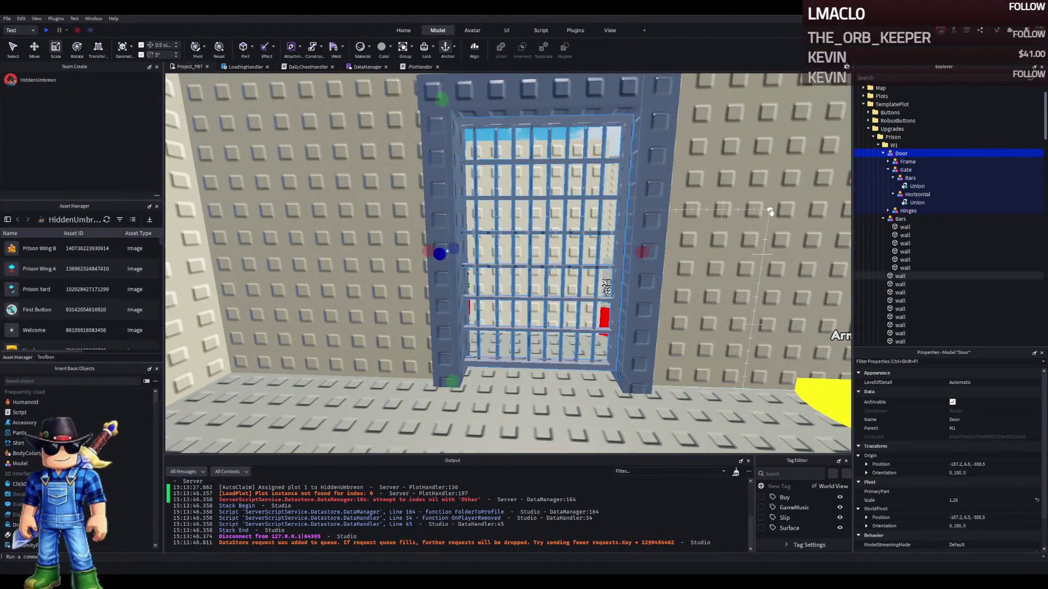
pyautogui.hotkey('ctrl', '2')
pyautogui.moveTo(484, 250); pyautogui.dragTo(532, 252)
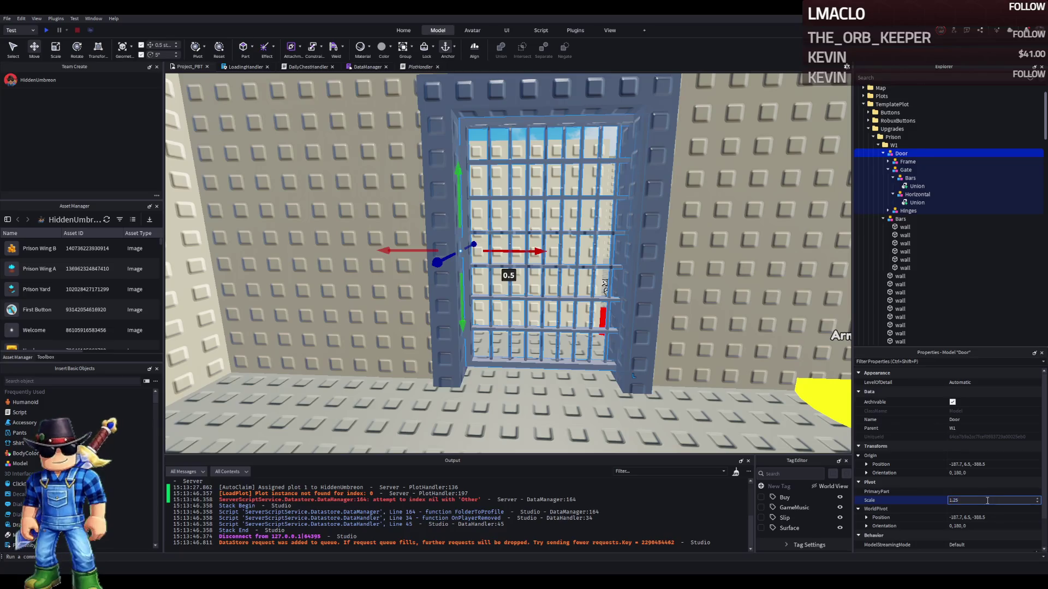
pyautogui.press('Return')
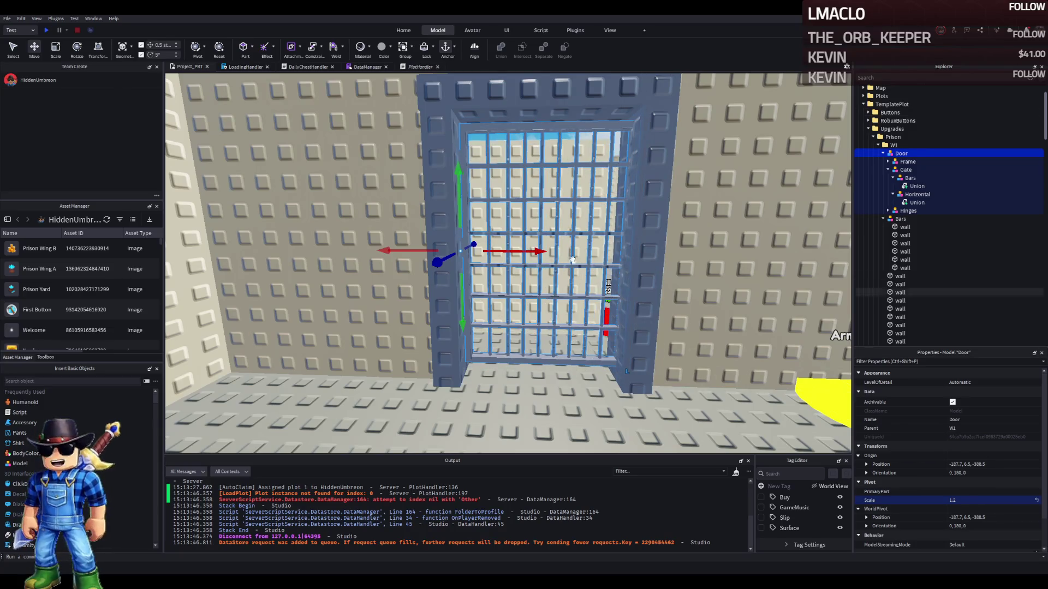
# Fine-tune the Door's sideways position in the wall opening
pyautogui.press('d')
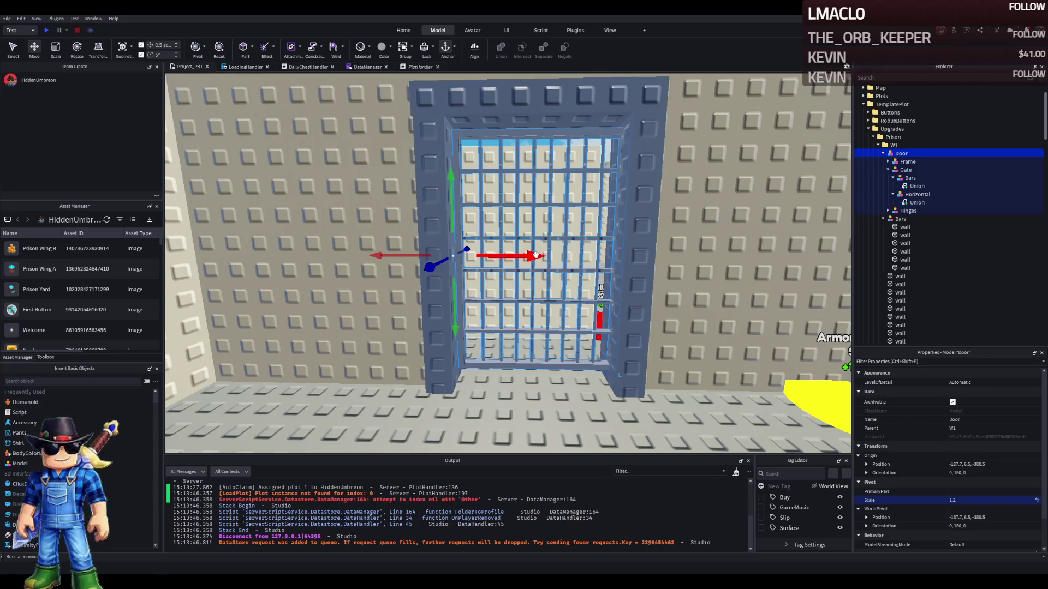
pyautogui.press('d')
pyautogui.press('d')
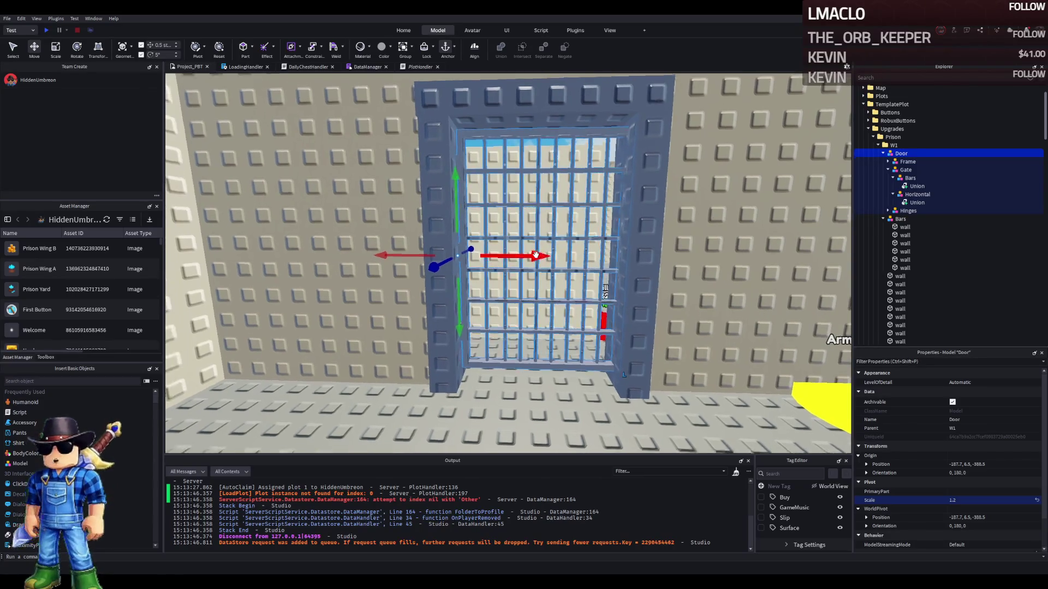
pyautogui.press('w')
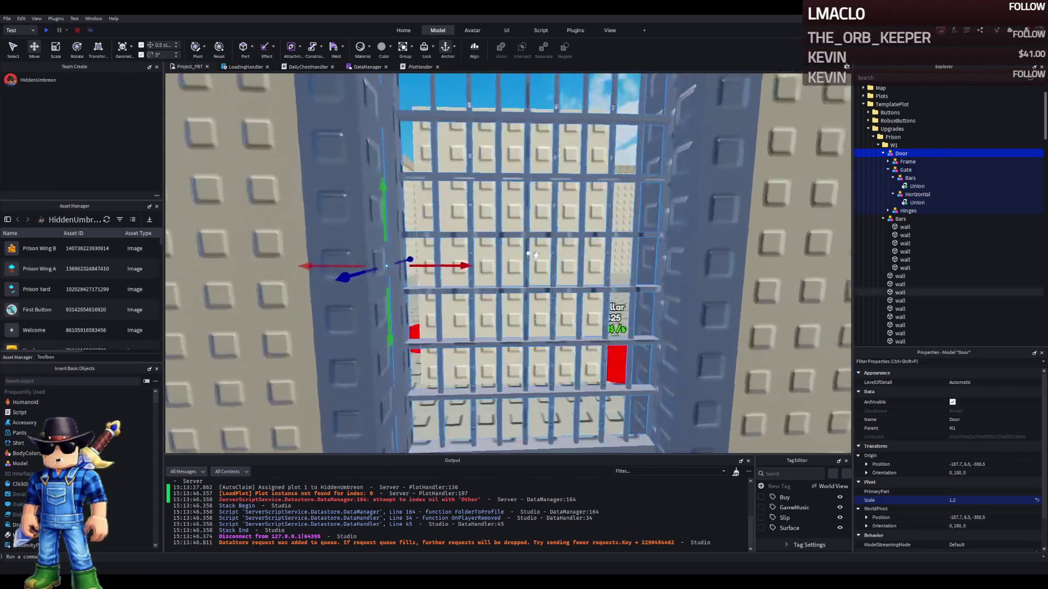
pyautogui.moveTo(444, 264); pyautogui.dragTo(445, 267)
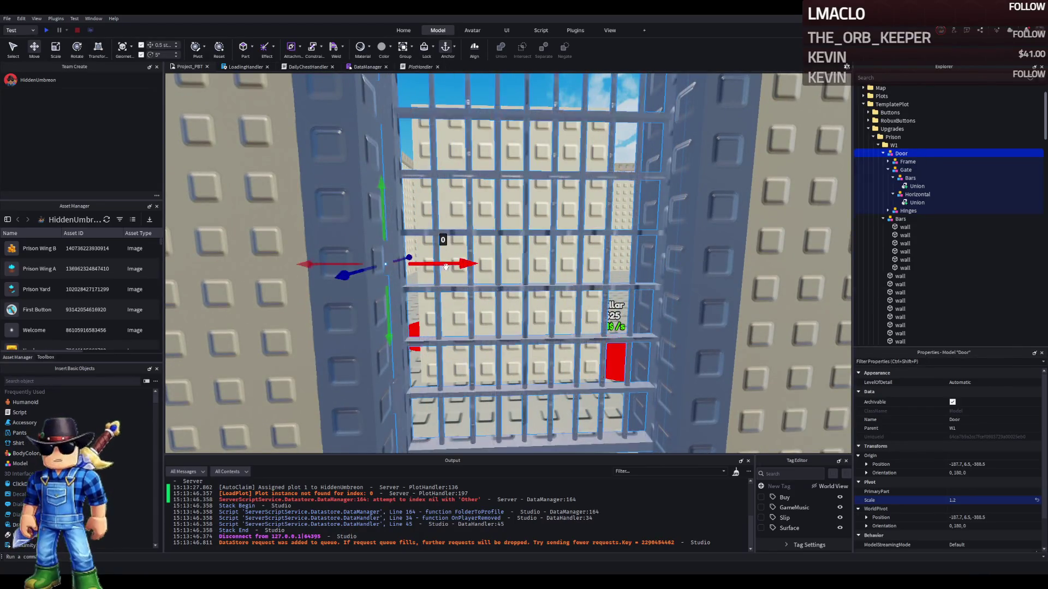
# Make the wall piece above the door taller
pyautogui.press('f')
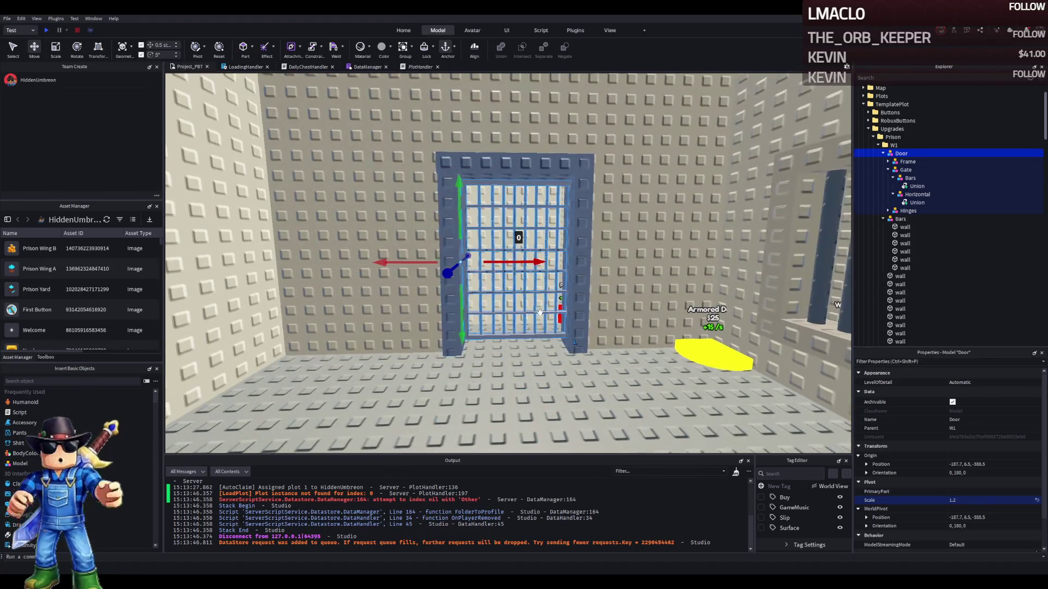
pyautogui.press('d')
pyautogui.press('s')
pyautogui.click(427, 267)
pyautogui.moveTo(427, 274); pyautogui.dragTo(429, 264)
pyautogui.scroll(5, 436, 273)
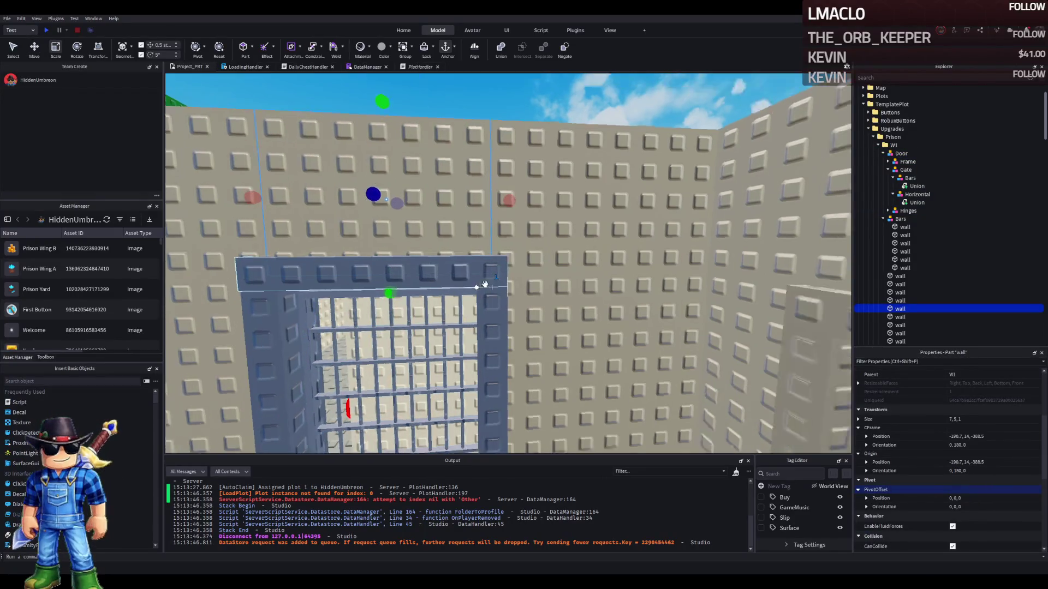
# Resize the wall strip right of the door to 9.625
pyautogui.click(547, 245)
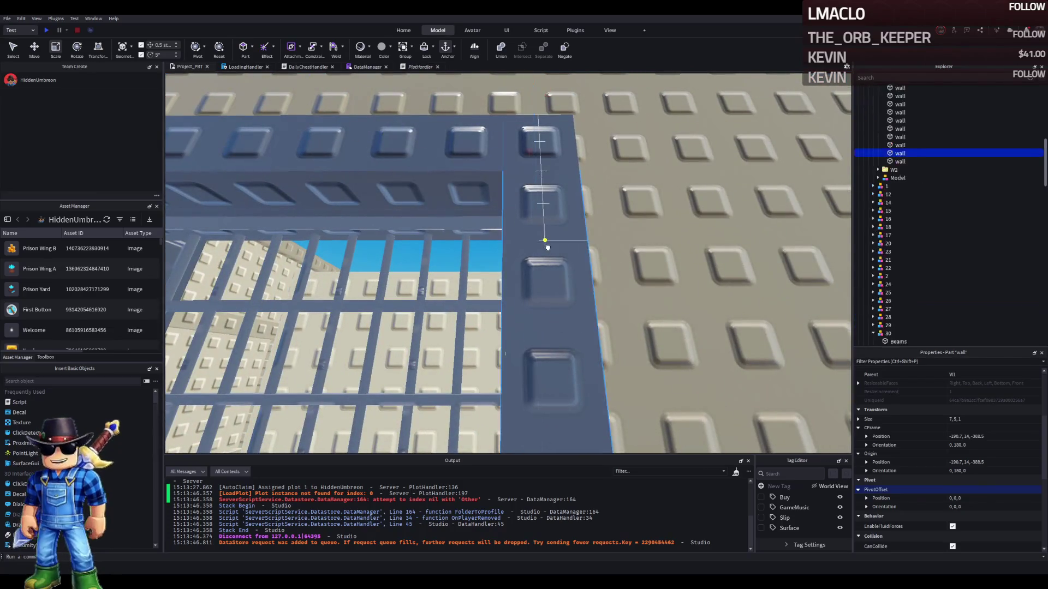
pyautogui.moveTo(525, 129); pyautogui.dragTo(529, 198)
pyautogui.scroll(-5, 532, 196)
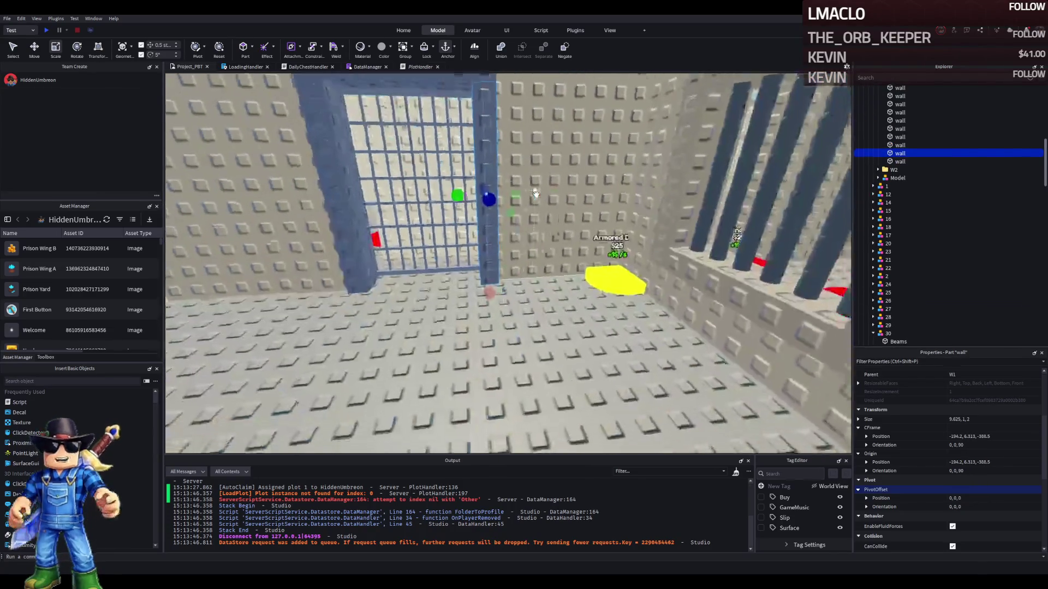
pyautogui.press('a')
pyautogui.press('s')
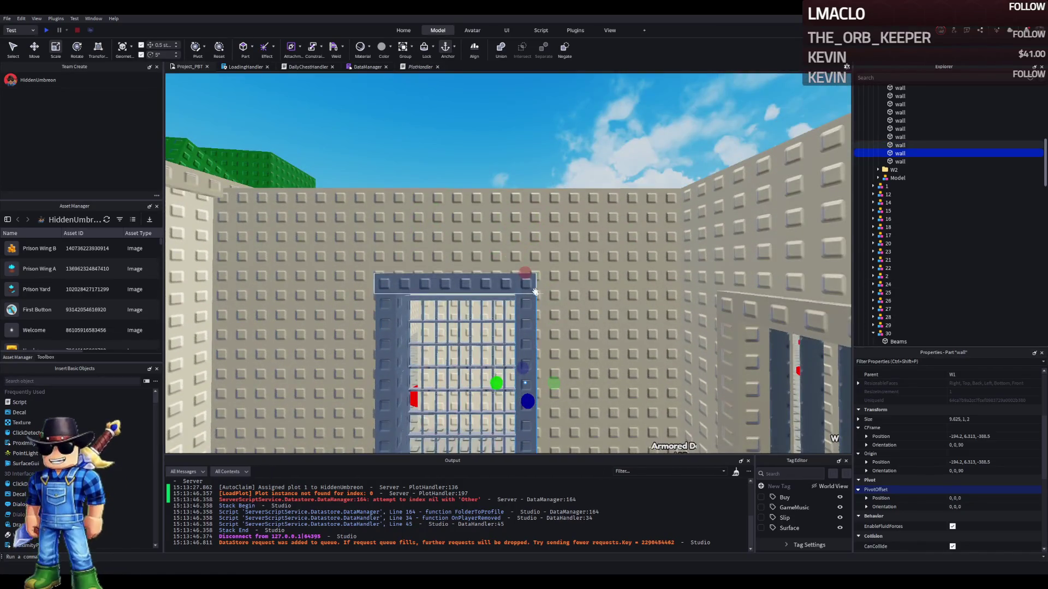
pyautogui.press('e')
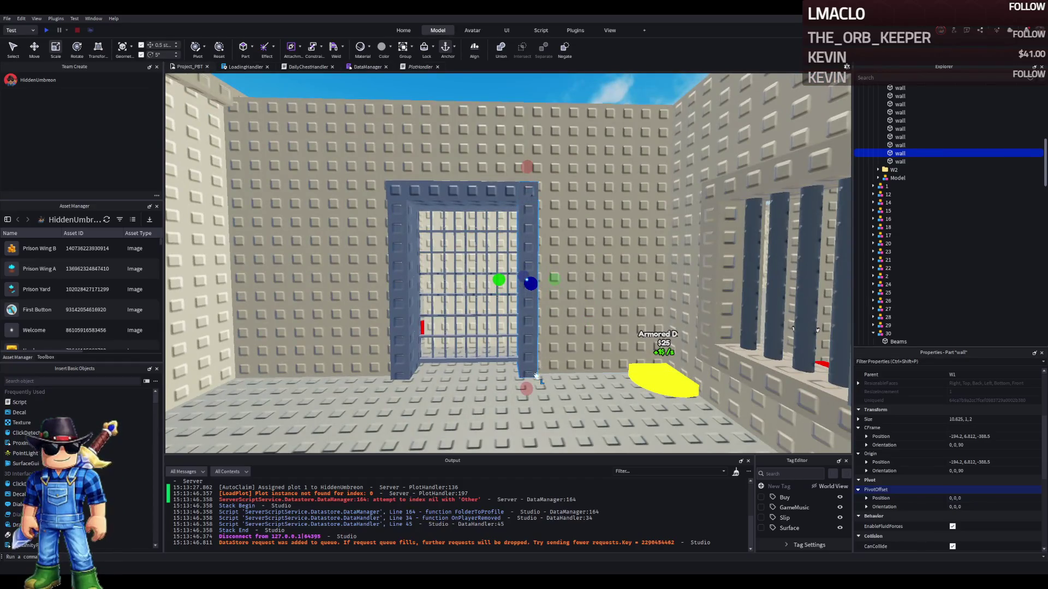
pyautogui.moveTo(527, 166); pyautogui.dragTo(526, 151)
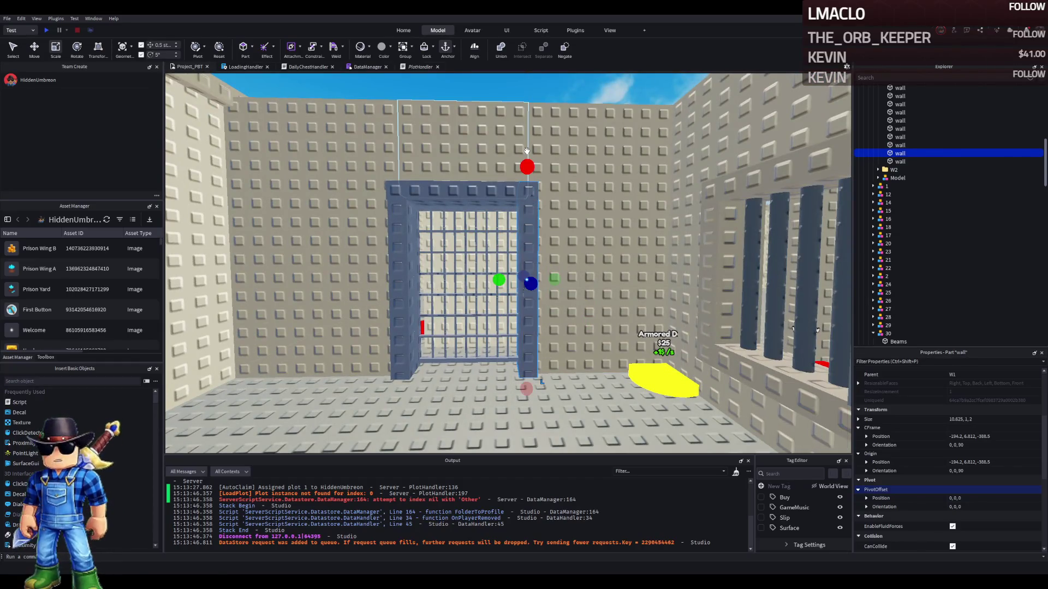
# Lower the top frame piece onto the door and shorten the left frame wall slightly
pyautogui.click(461, 190)
pyautogui.hotkey('ctrl', '2')
pyautogui.scroll(5, 469, 229)
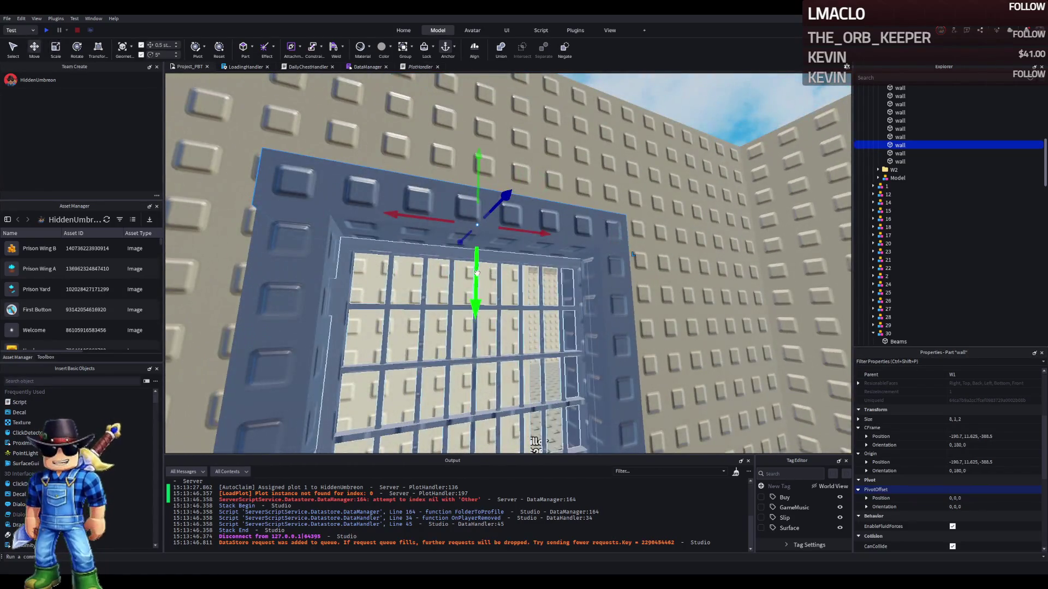
pyautogui.moveTo(476, 273)
pyautogui.mouseDown()
pyautogui.moveTo(468, 323)
pyautogui.moveTo(585, 300)
pyautogui.moveTo(589, 288)
pyautogui.mouseUp()
pyautogui.click(393, 338)
pyautogui.scroll(3, 409, 306)
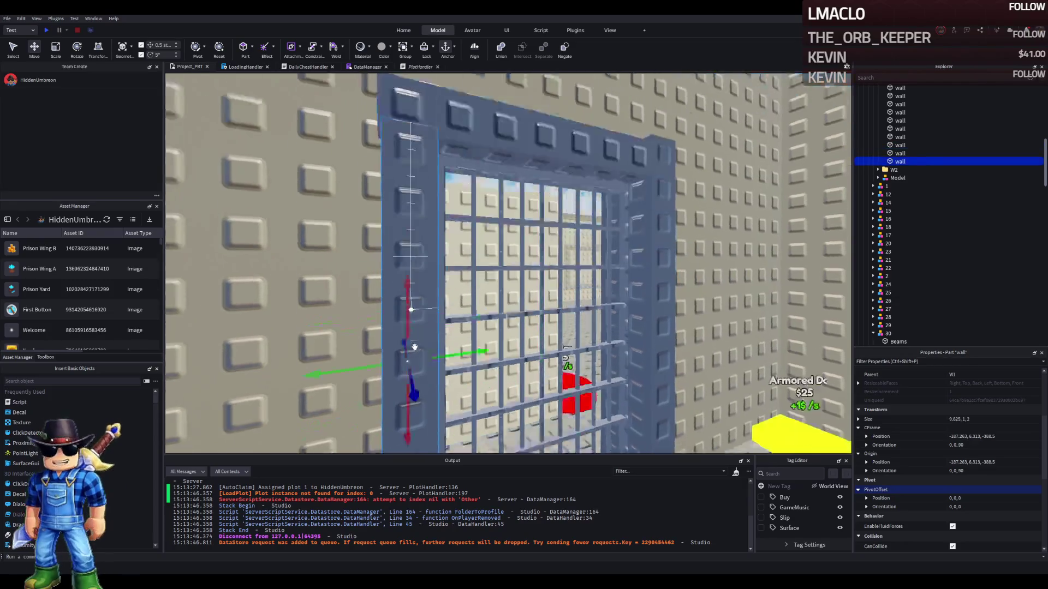
pyautogui.moveTo(413, 135); pyautogui.dragTo(416, 145)
pyautogui.scroll(-3, 416, 164)
pyautogui.hotkey('ctrl', '2')
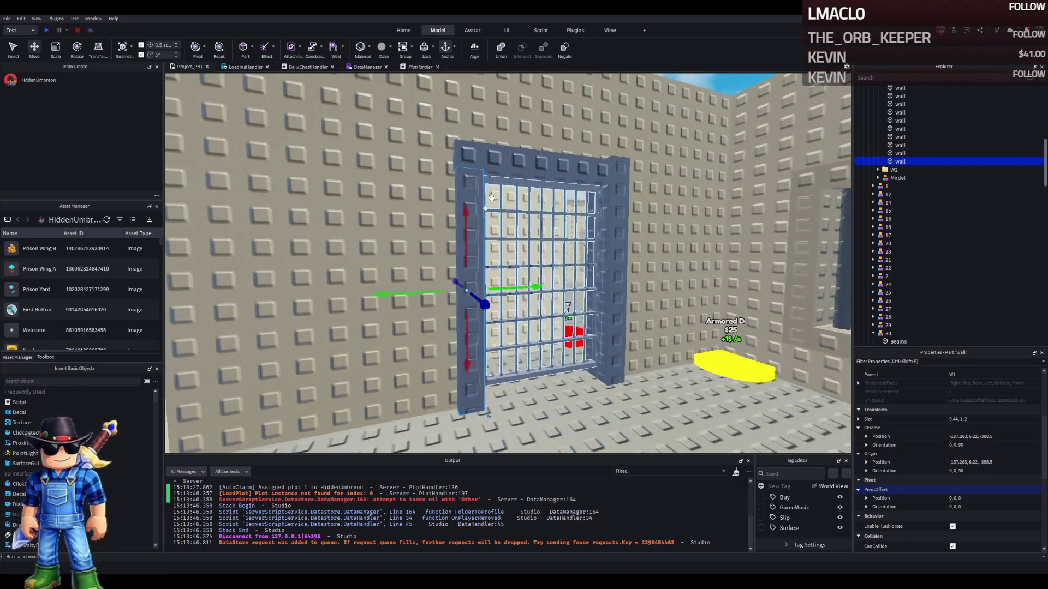
# Move the door frame's top beam to its new position above the gate
pyautogui.click(489, 163)
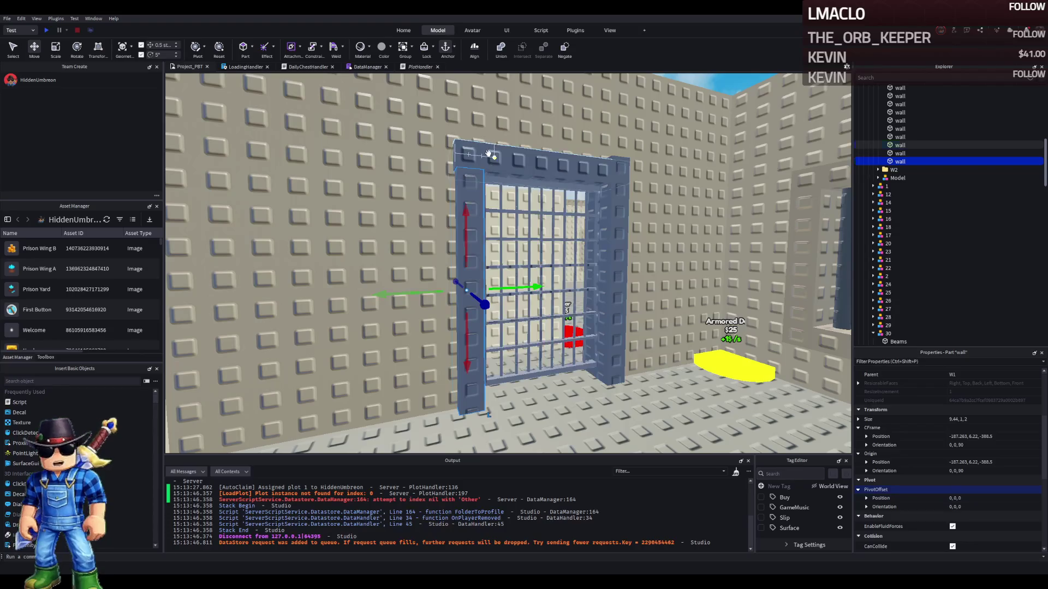
pyautogui.scroll(5, 487, 153)
pyautogui.scroll(3, 487, 154)
pyautogui.scroll(-2, 509, 176)
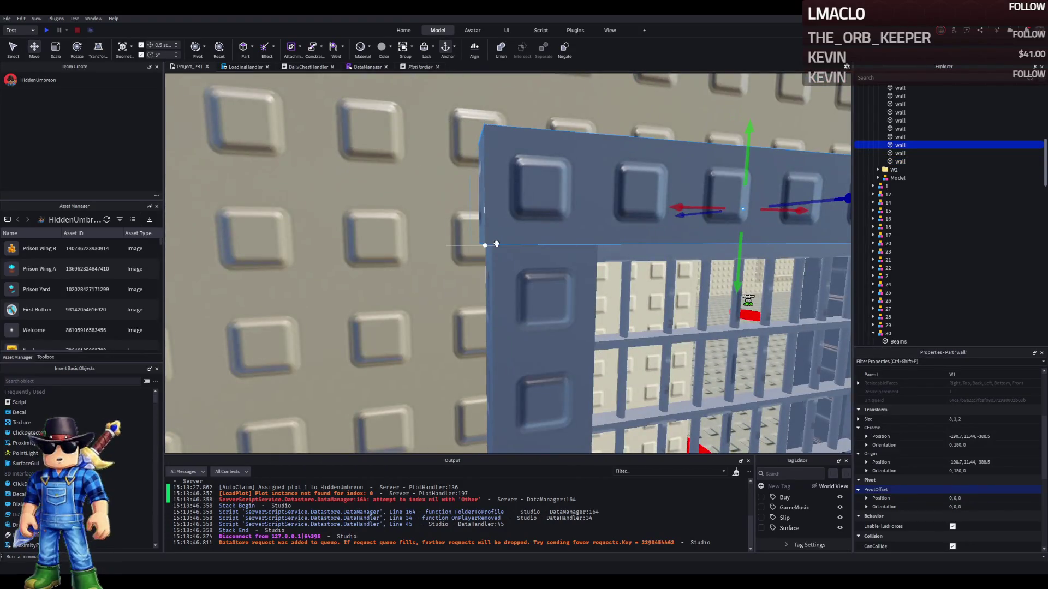
pyautogui.moveTo(496, 243); pyautogui.dragTo(489, 246)
pyautogui.press('d')
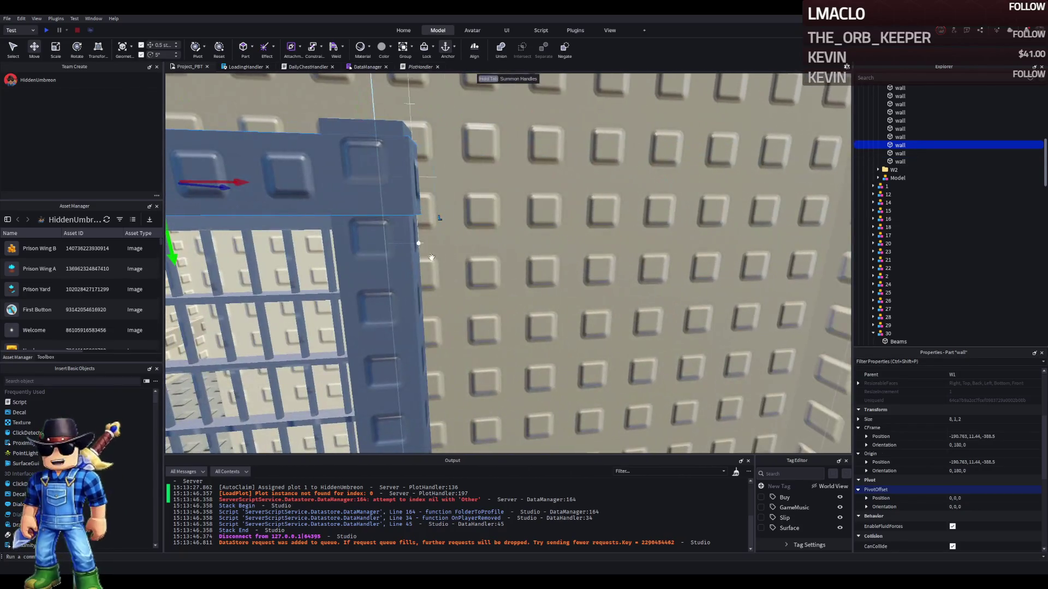
pyautogui.click(390, 261)
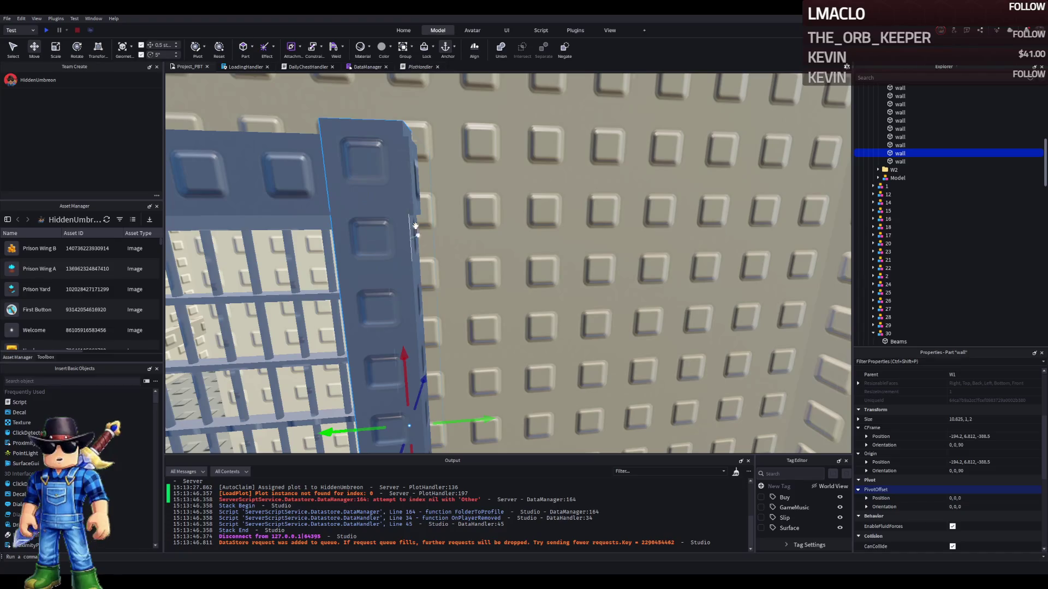
pyautogui.press('e')
pyautogui.click(417, 199)
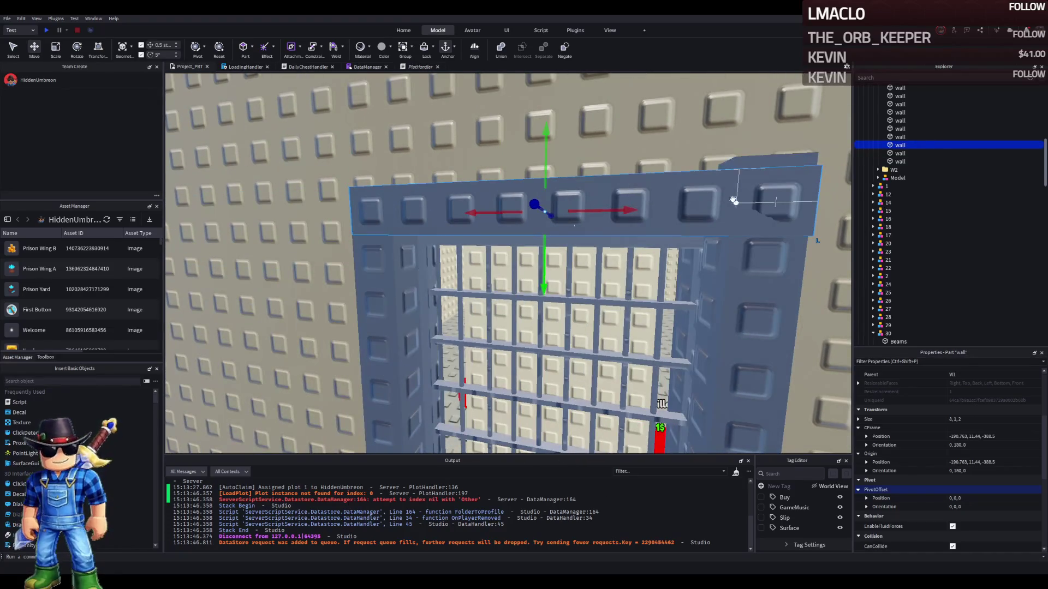
# Shorten the top beam and set the right vertical post's size to 10, 1, 2
pyautogui.moveTo(793, 207); pyautogui.dragTo(715, 214)
pyautogui.click(748, 180)
pyautogui.moveTo(739, 154); pyautogui.dragTo(737, 149)
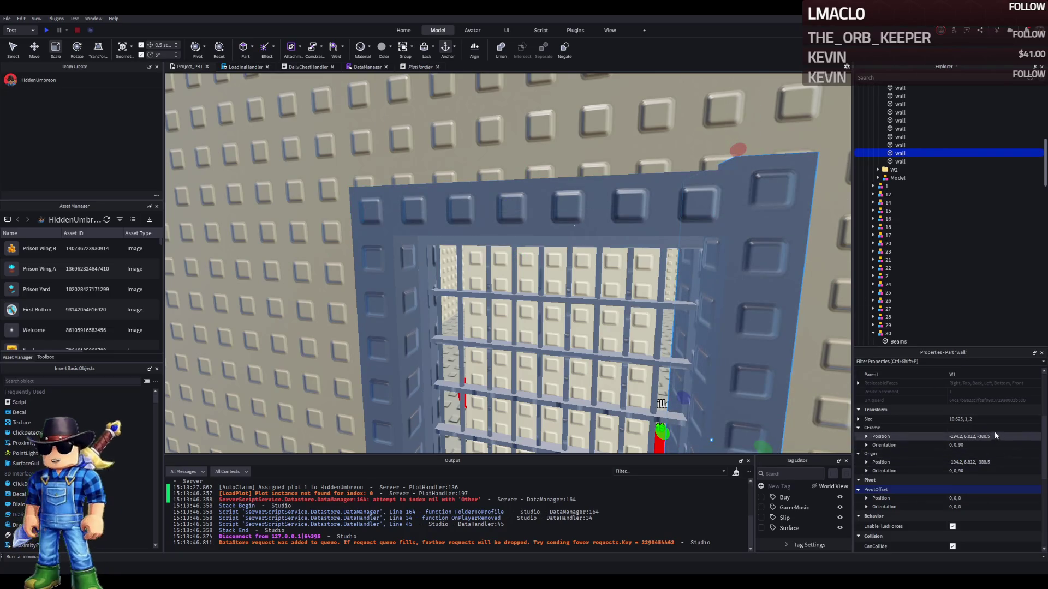
pyautogui.click(958, 419)
pyautogui.write('1')
pyautogui.press('Return')
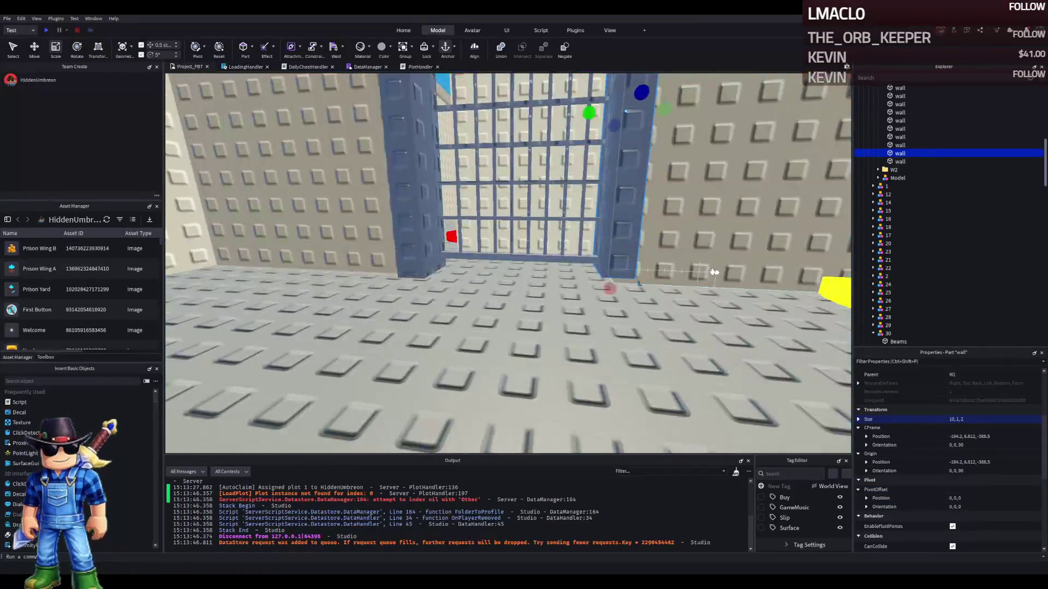
# Move the post along its length and adjust the posts' lengths
pyautogui.hotkey('ctrl', '2')
pyautogui.moveTo(562, 176); pyautogui.dragTo(562, 188)
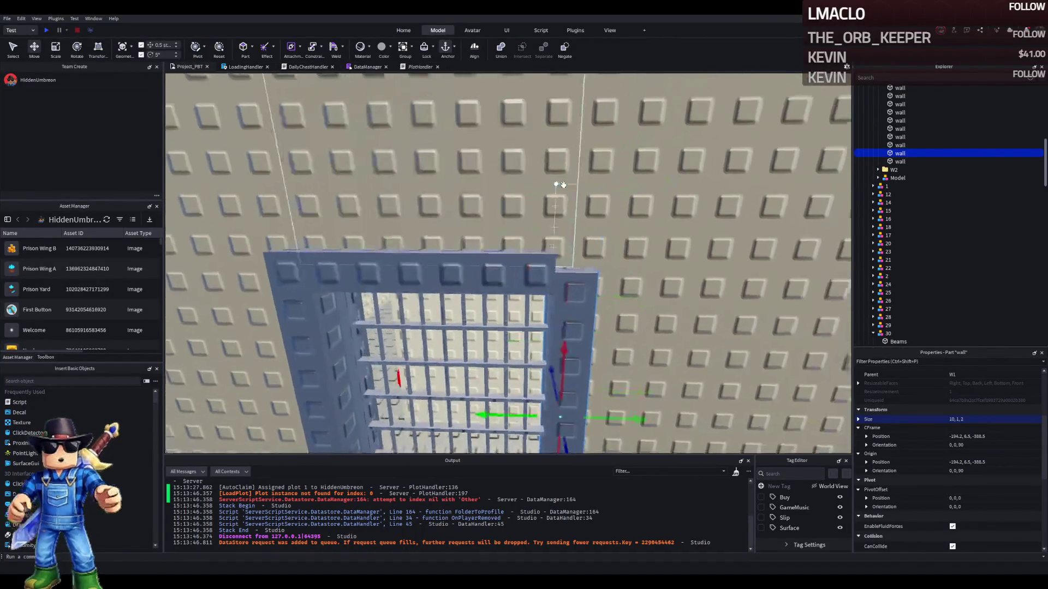
pyautogui.moveTo(553, 229); pyautogui.dragTo(534, 376)
pyautogui.click(382, 259)
pyautogui.click(461, 257)
pyautogui.moveTo(446, 202); pyautogui.dragTo(442, 212)
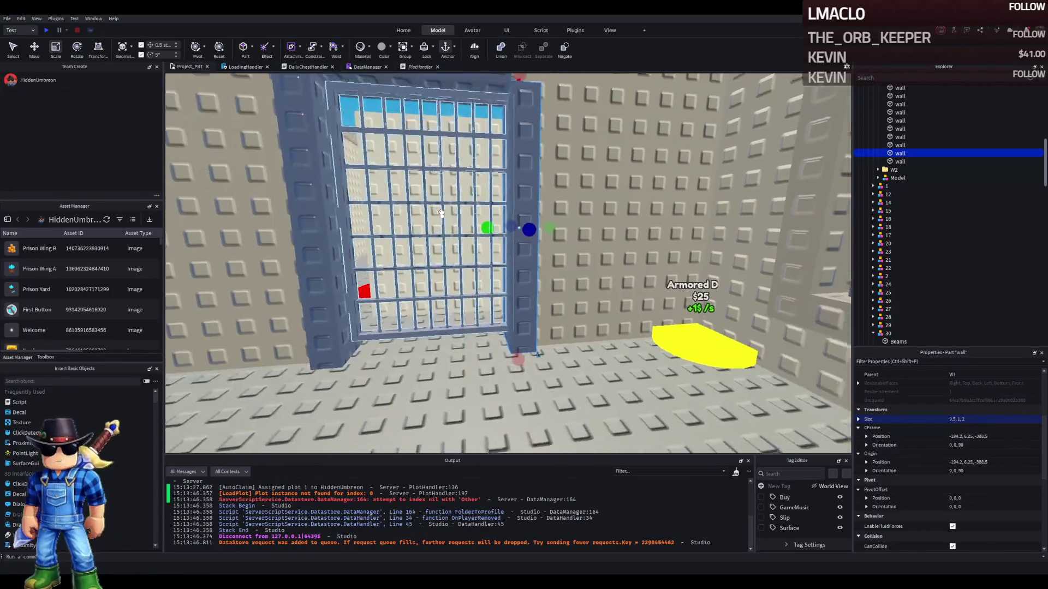
# Widen the top beam across the gate and size the left post to 9.5, 1, 2
pyautogui.click(474, 239)
pyautogui.moveTo(553, 238); pyautogui.dragTo(570, 240)
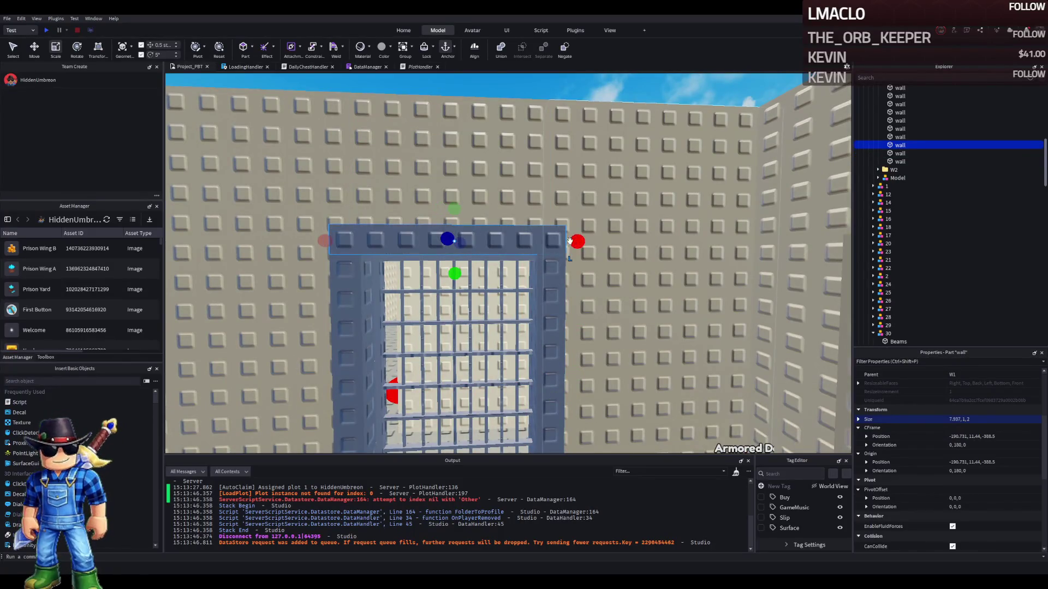
pyautogui.click(543, 278)
pyautogui.click(345, 283)
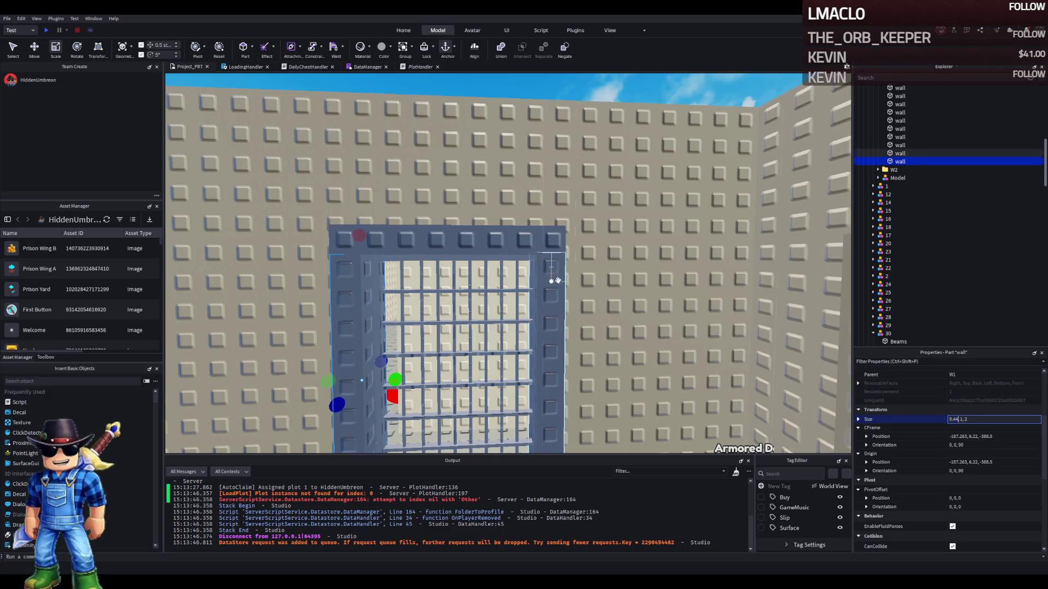
pyautogui.press('Return')
# Check the other frame pieces, then delete the frame's top bar
pyautogui.scroll(10, 458, 268)
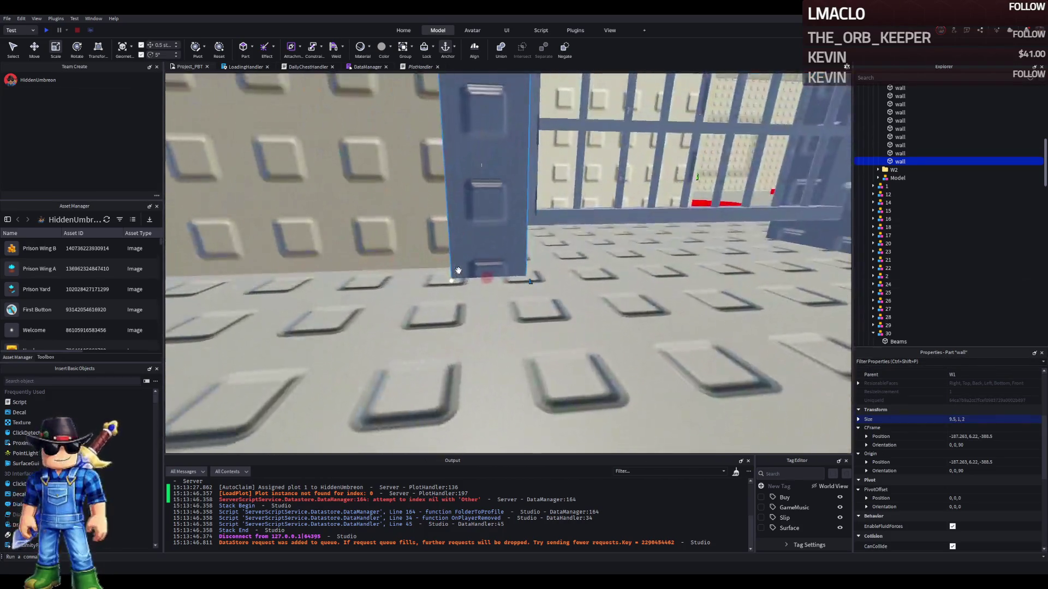
pyautogui.scroll(-5, 458, 268)
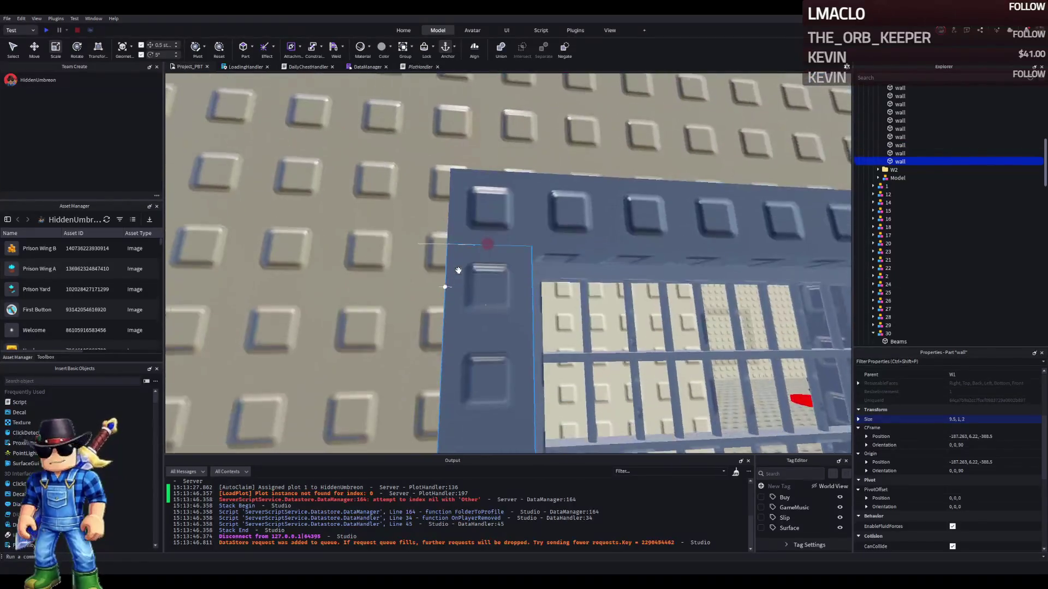
pyautogui.scroll(-5, 470, 262)
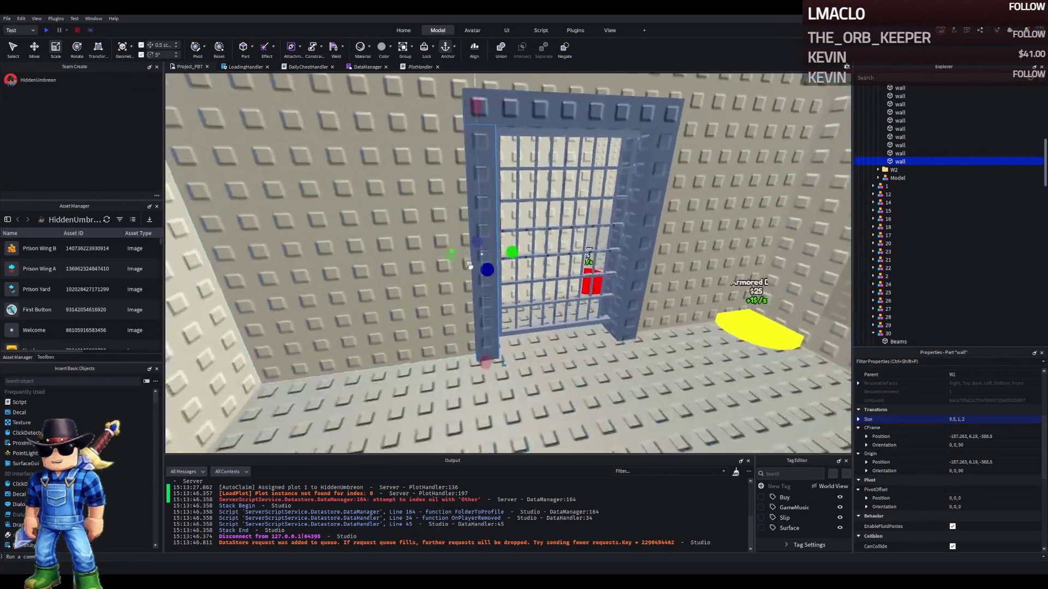
pyautogui.scroll(5, 531, 363)
pyautogui.scroll(5, 531, 363)
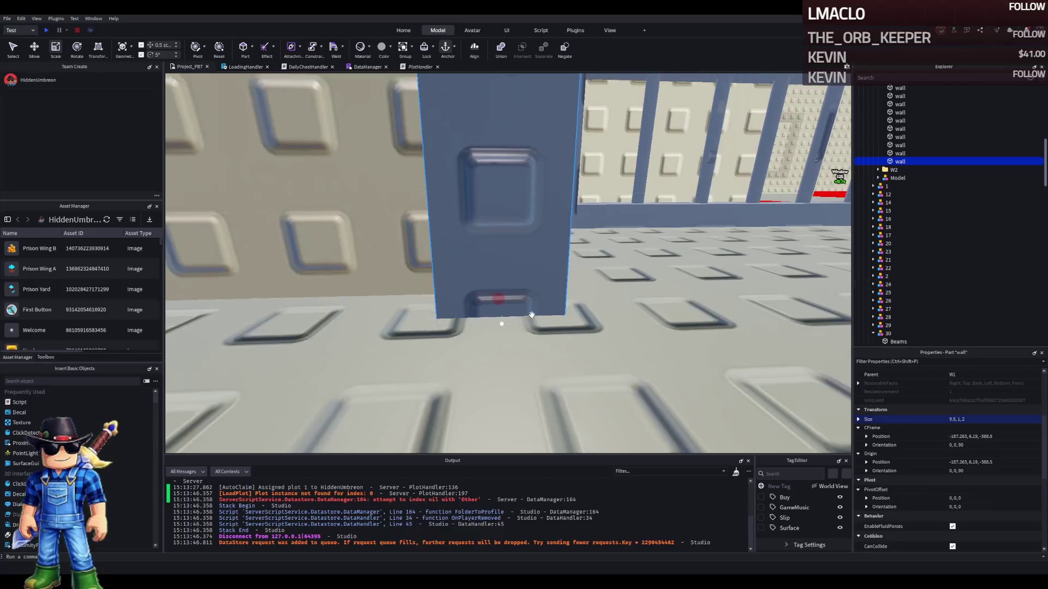
pyautogui.scroll(-5, 491, 351)
pyautogui.scroll(3, 506, 307)
pyautogui.scroll(-5, 481, 287)
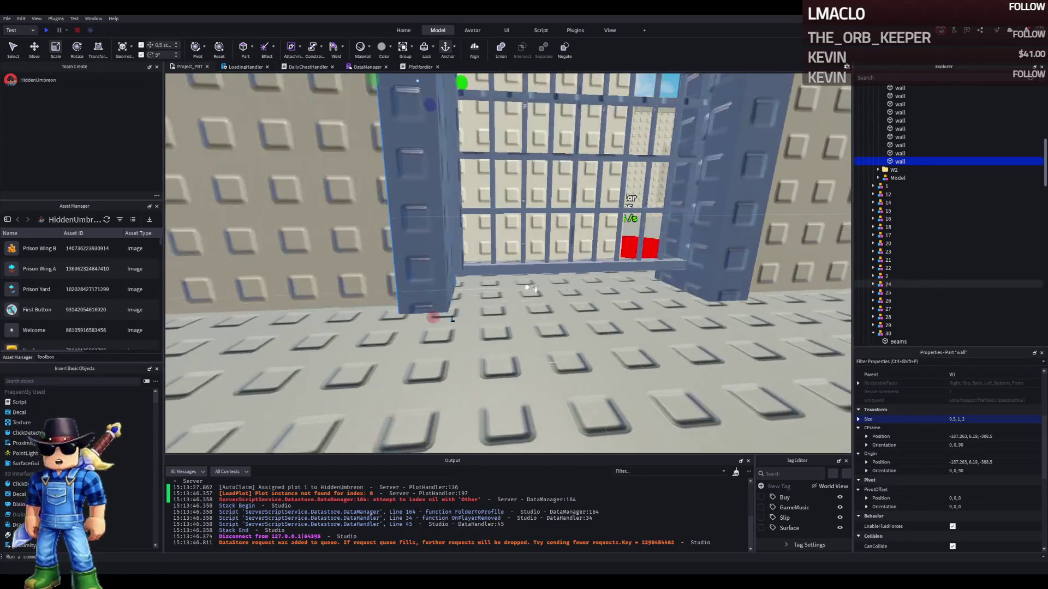
pyautogui.scroll(2, 710, 268)
pyautogui.click(720, 264)
pyautogui.scroll(-5, 720, 278)
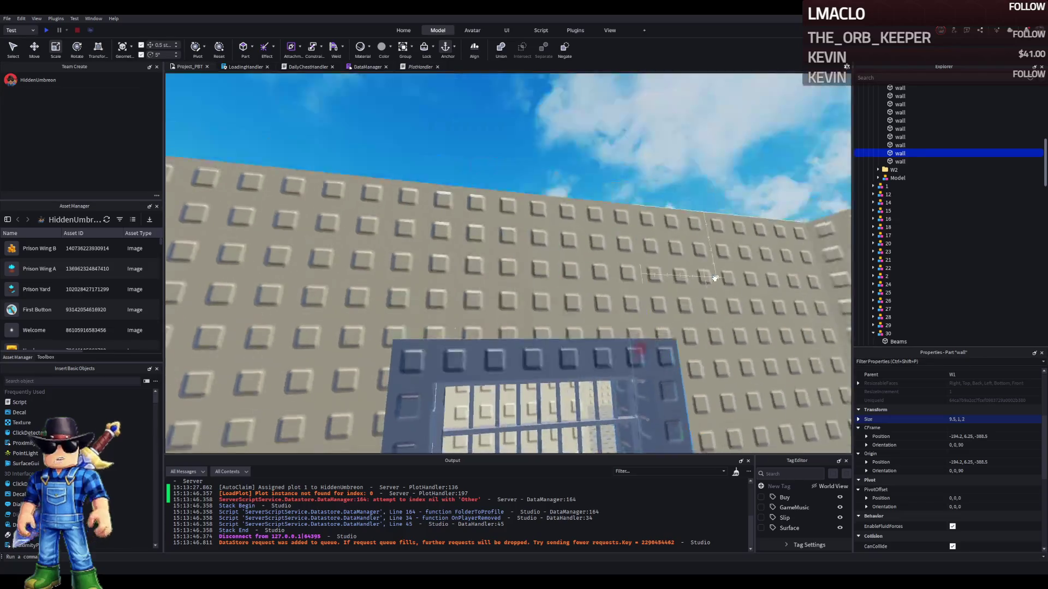
pyautogui.scroll(3, 713, 281)
pyautogui.scroll(2, 612, 289)
pyautogui.scroll(2, 611, 288)
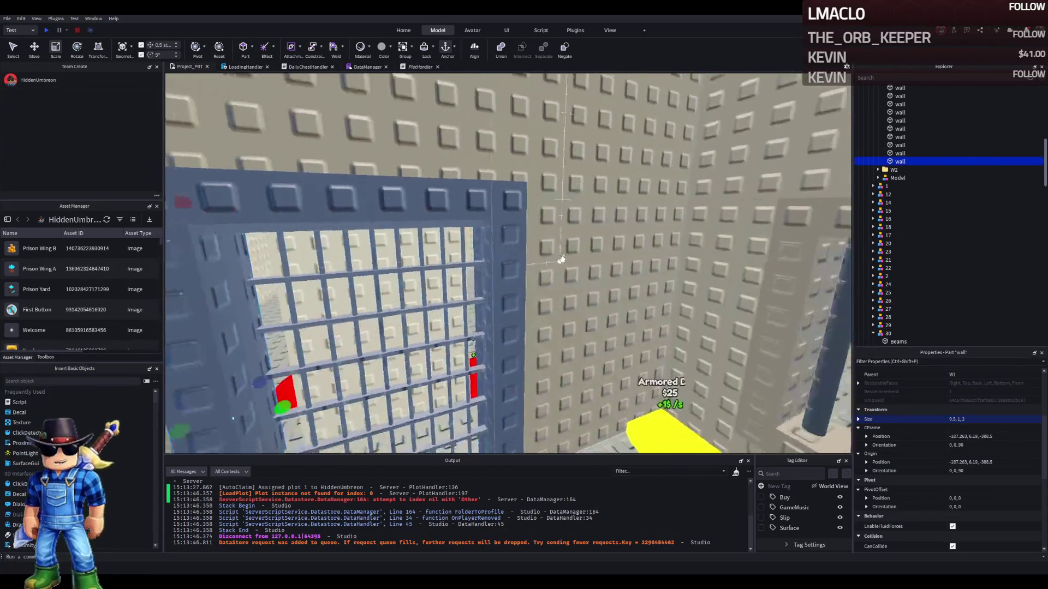
pyautogui.click(516, 264)
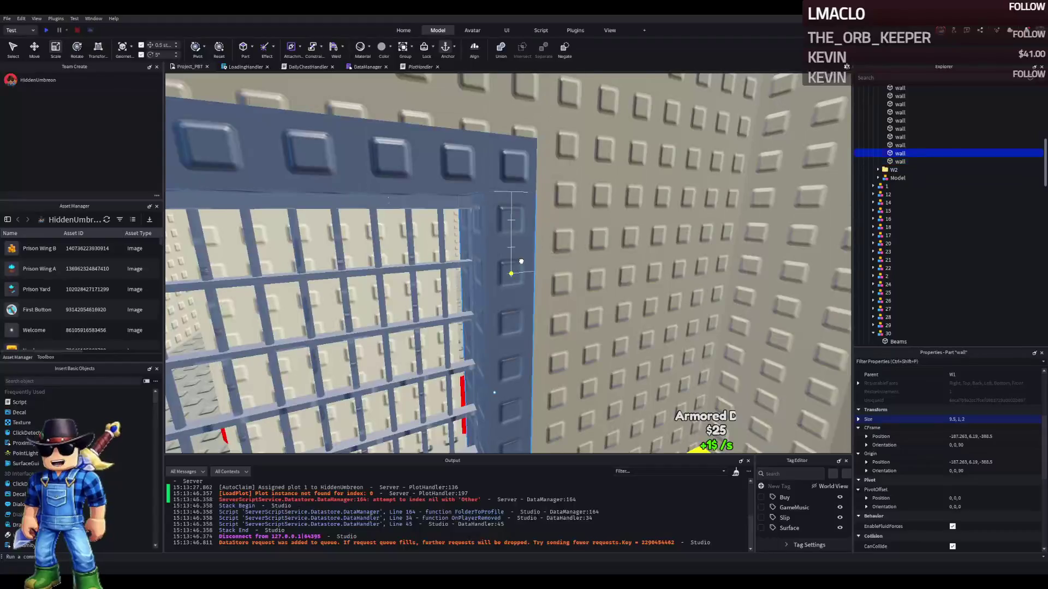
pyautogui.press('f')
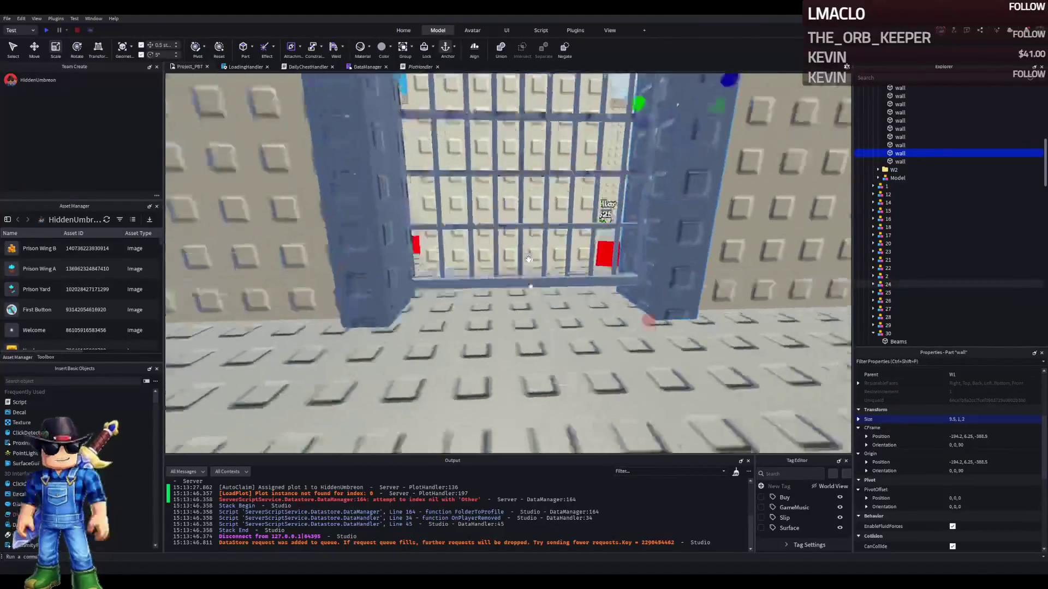
pyautogui.scroll(-5, 528, 258)
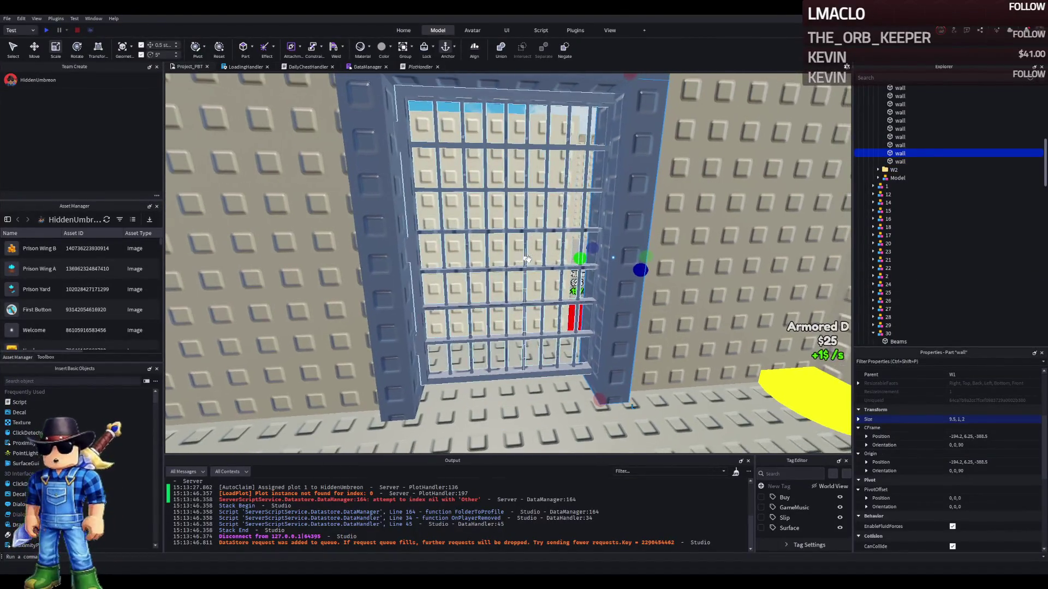
pyautogui.press('f')
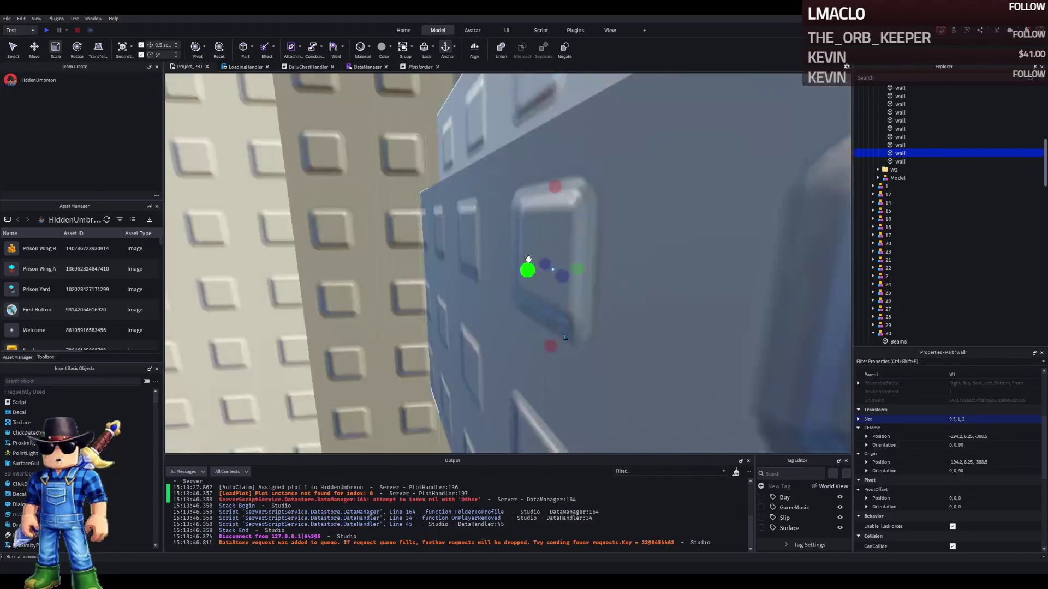
pyautogui.click(522, 177)
pyautogui.press('Delete')
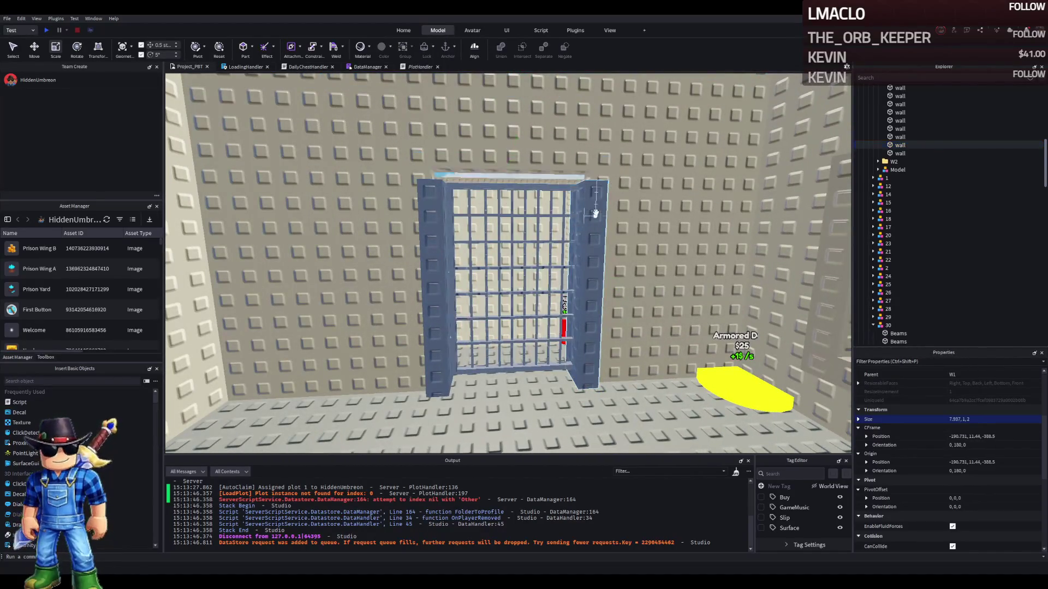
# Restore the deleted top bar and set its size to 7, 1, 2
pyautogui.click(483, 164)
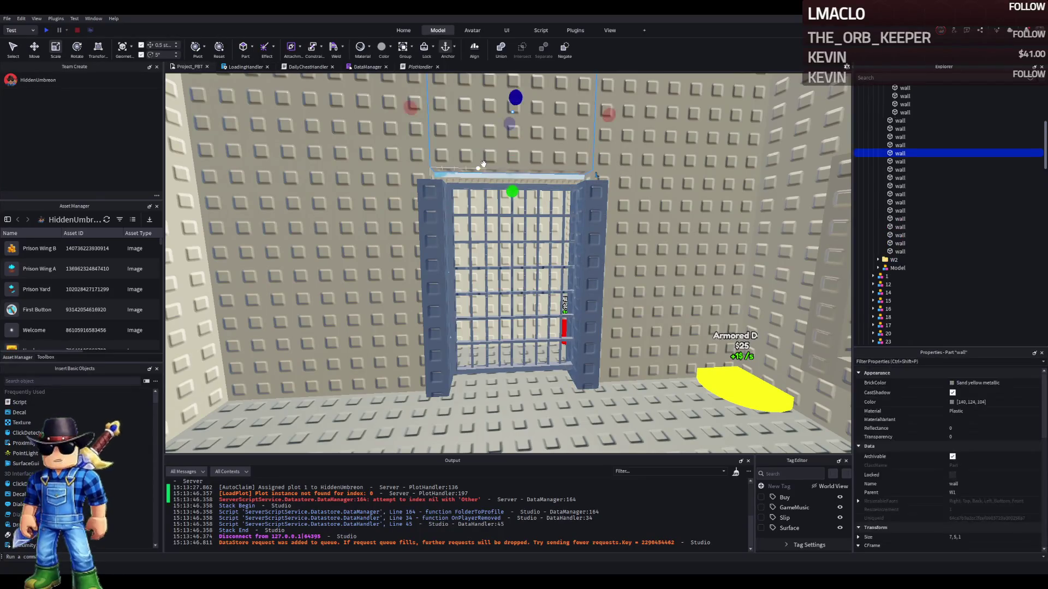
pyautogui.hotkey('ctrl', 'z')
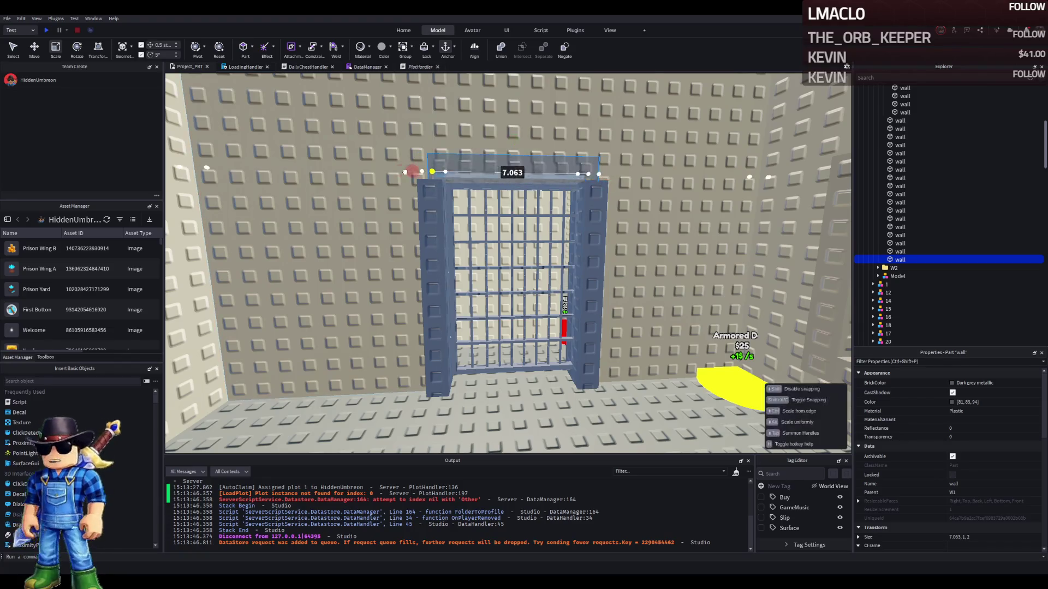
pyautogui.press('BackSpace')
pyautogui.press('BackSpace')
pyautogui.press('BackSpace')
pyautogui.press('Return')
pyautogui.scroll(8, 600, 110)
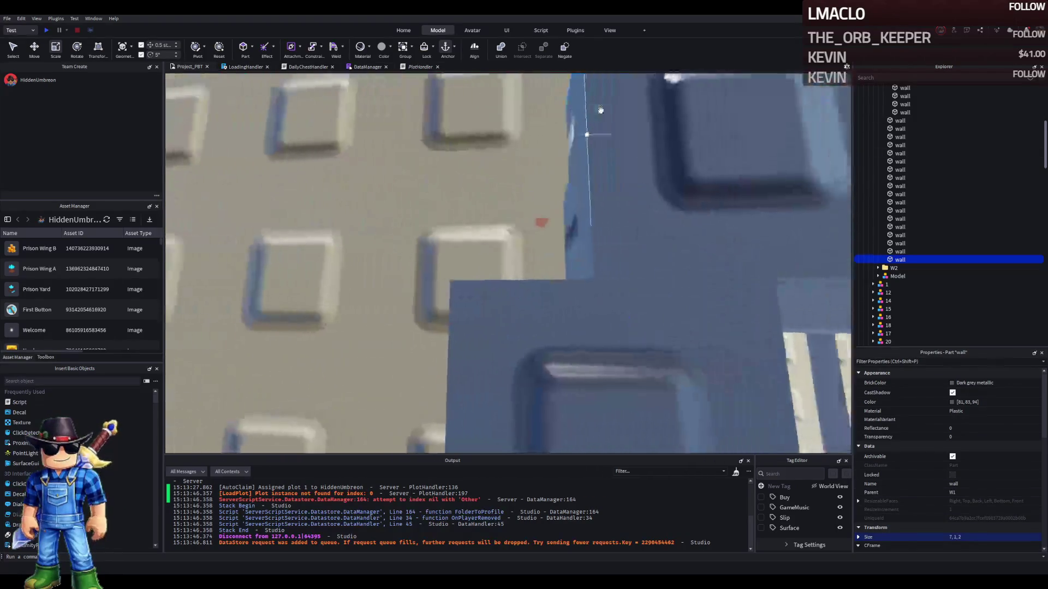
pyautogui.scroll(-8, 600, 110)
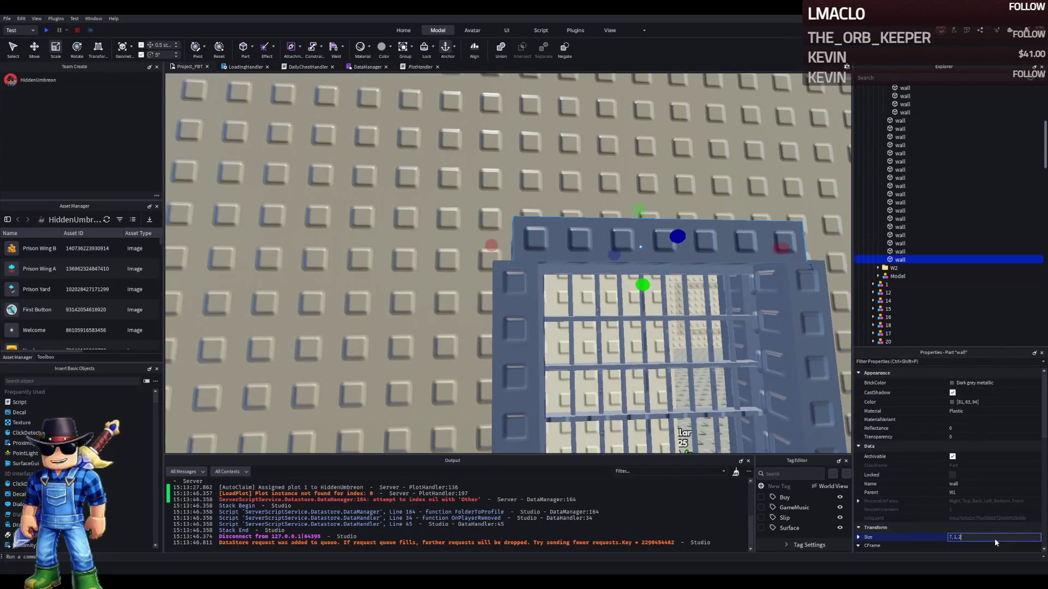
# Duplicate the 7-stud bar and lower the copy by about 3 studs
pyautogui.click(777, 296)
pyautogui.hotkey('ctrl', 'v')
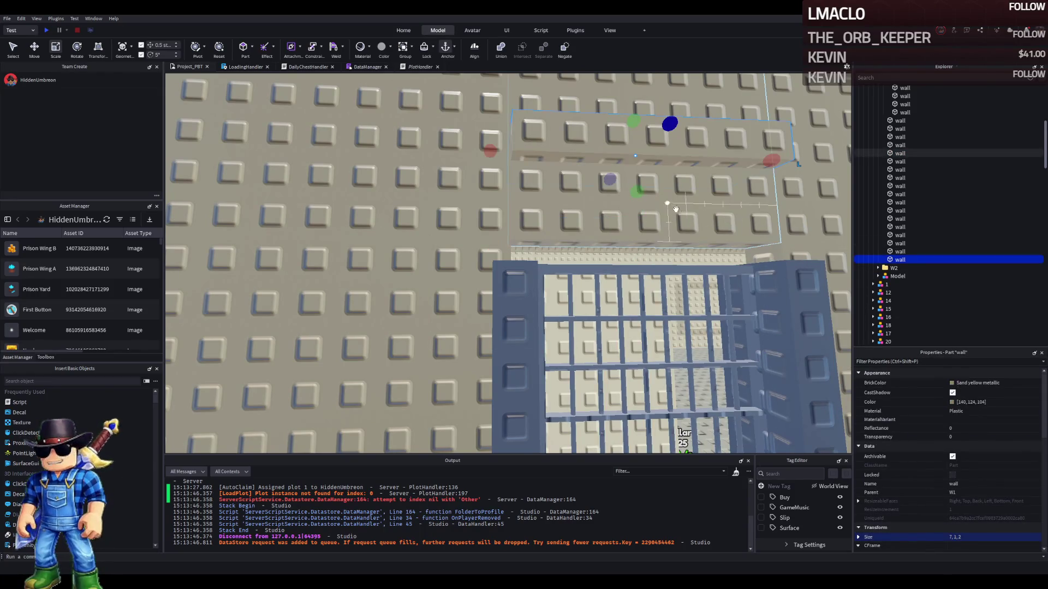
pyautogui.moveTo(643, 210)
pyautogui.mouseDown()
pyautogui.moveTo(659, 324)
pyautogui.moveTo(642, 316)
pyautogui.moveTo(640, 298)
pyautogui.mouseUp()
pyautogui.press('d')
# Lengthen the post beside the gate to 10.5 studs and extend another post
pyautogui.click(451, 297)
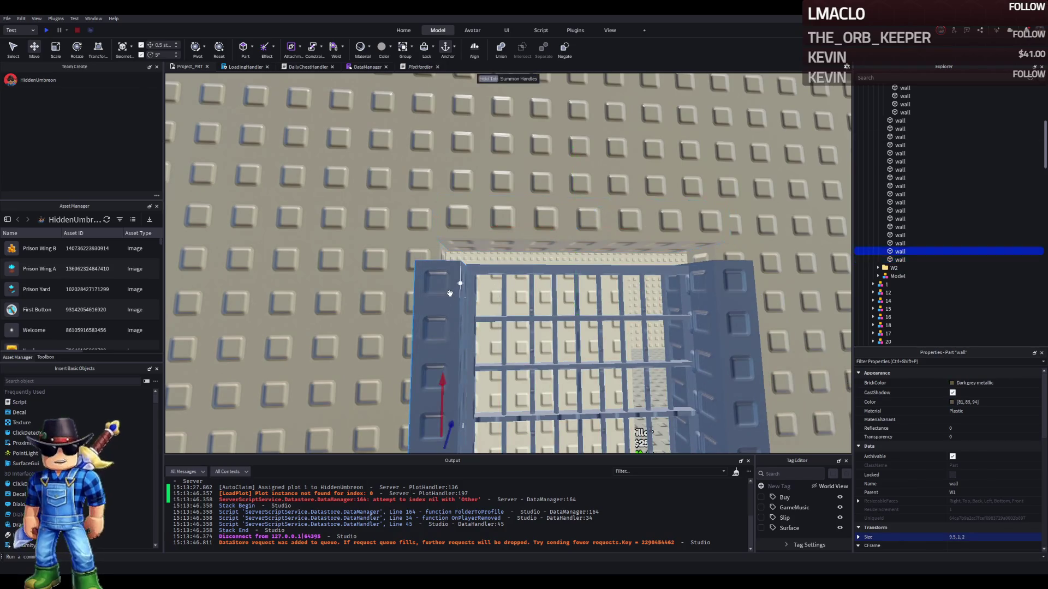
pyautogui.scroll(-3, 450, 294)
pyautogui.scroll(3, 455, 282)
pyautogui.moveTo(447, 222); pyautogui.dragTo(456, 172)
pyautogui.click(595, 186)
pyautogui.moveTo(595, 187); pyautogui.dragTo(589, 124)
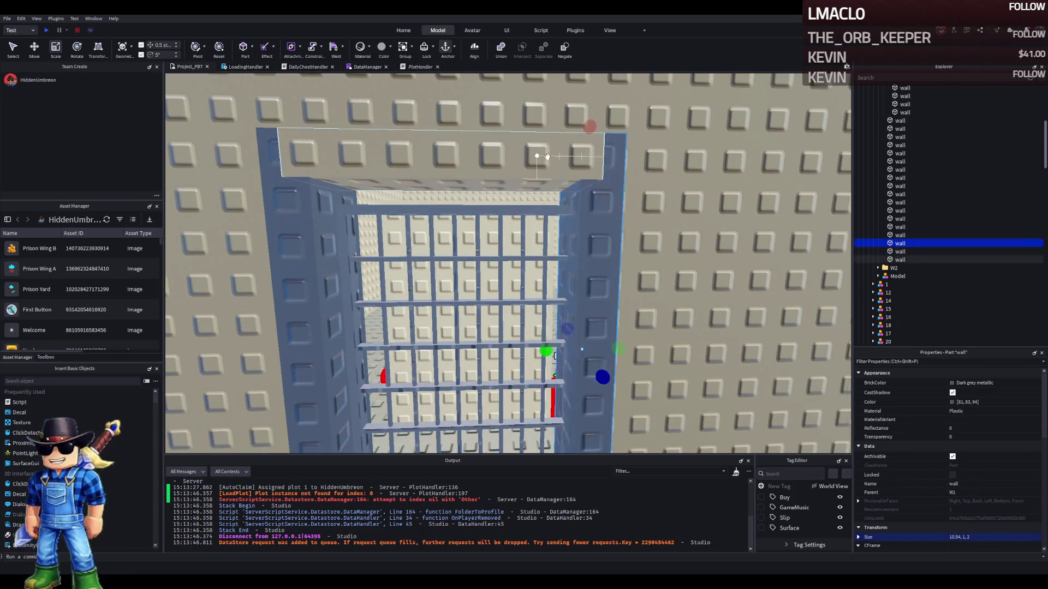
# Delete the right-hand post beside the gate
pyautogui.click(602, 190)
pyautogui.click(570, 234)
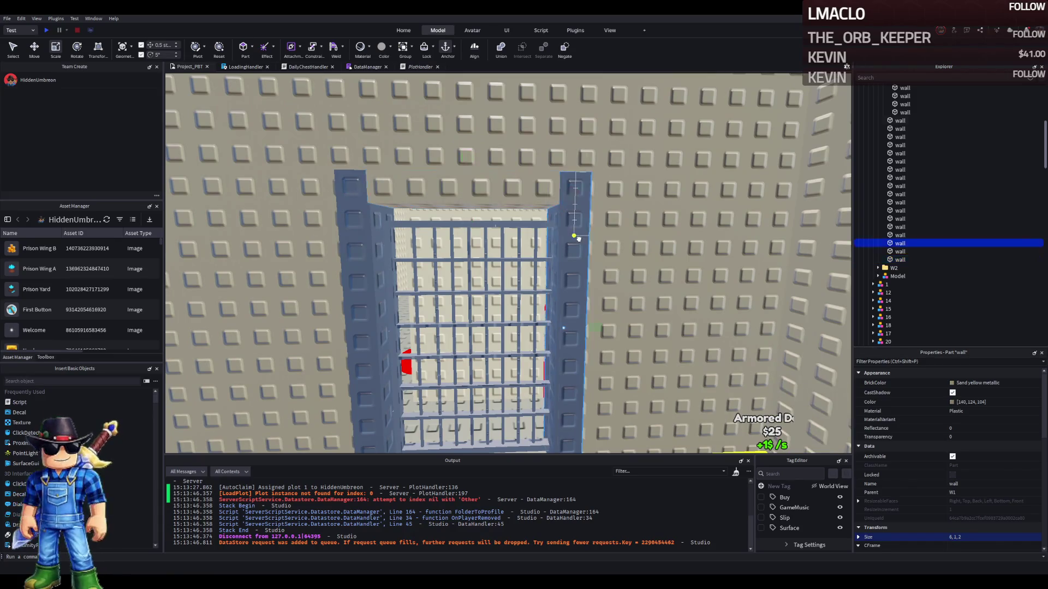
pyautogui.press('d')
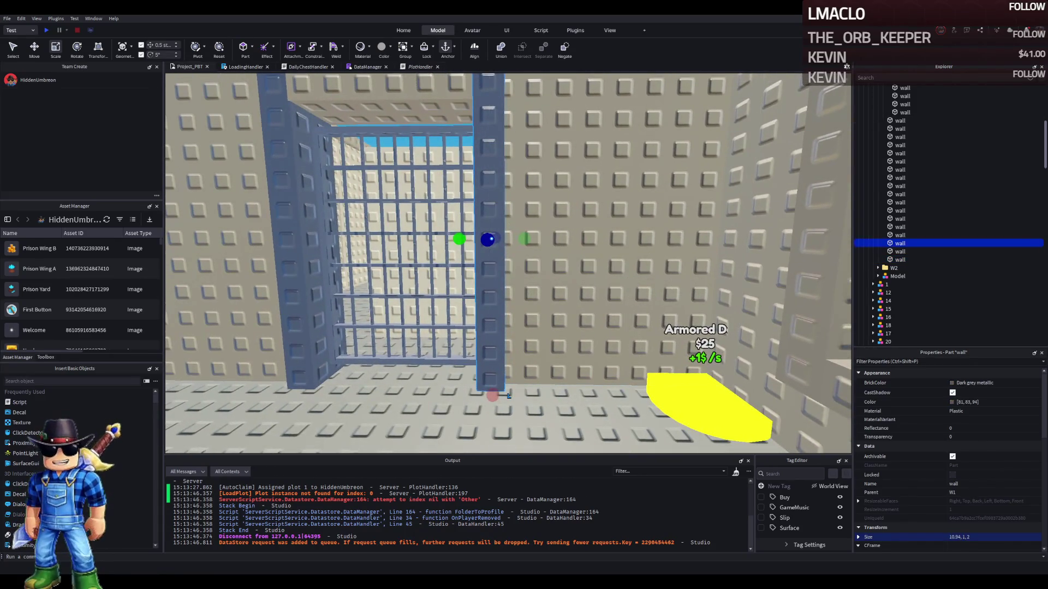
pyautogui.press('a')
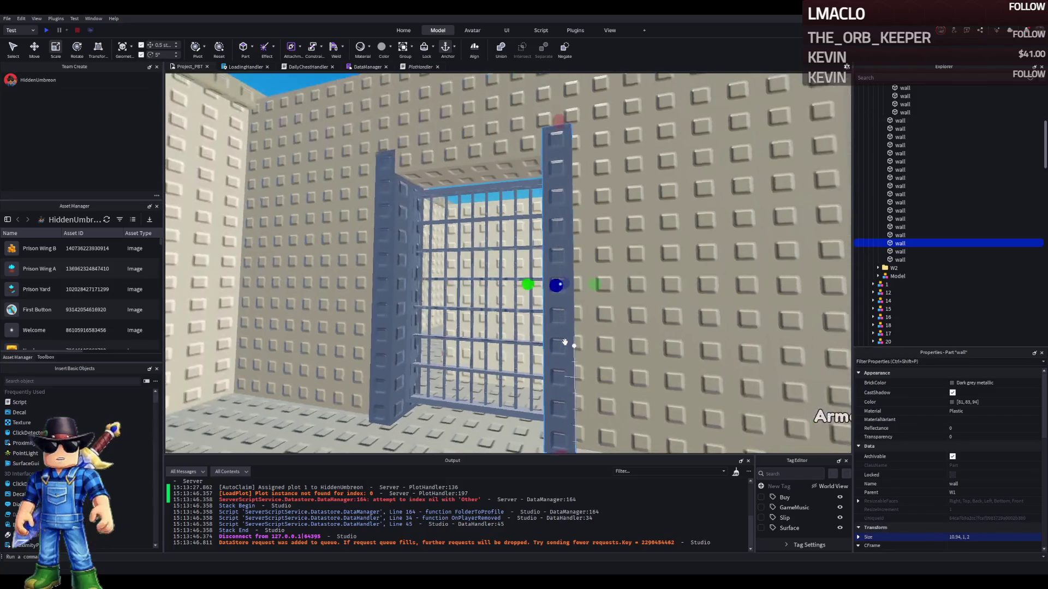
pyautogui.press('Delete')
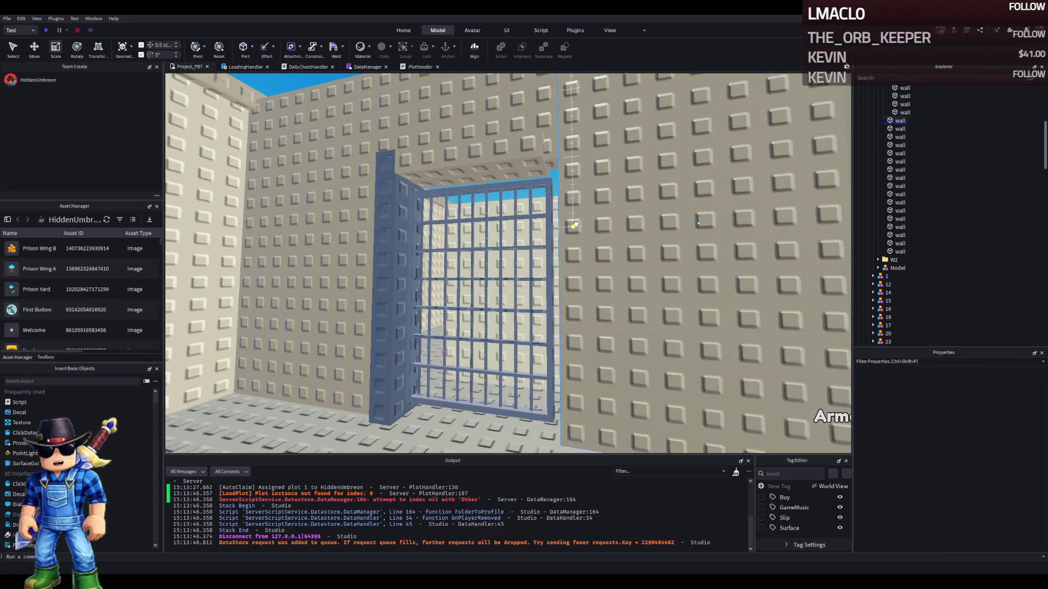
# Restore the deleted wall post, stretch it to about 9 studs, then shorten it beside the gate
pyautogui.press('a')
pyautogui.hotkey('ctrl', 'z')
pyautogui.moveTo(621, 216); pyautogui.dragTo(796, 198)
pyautogui.press('d')
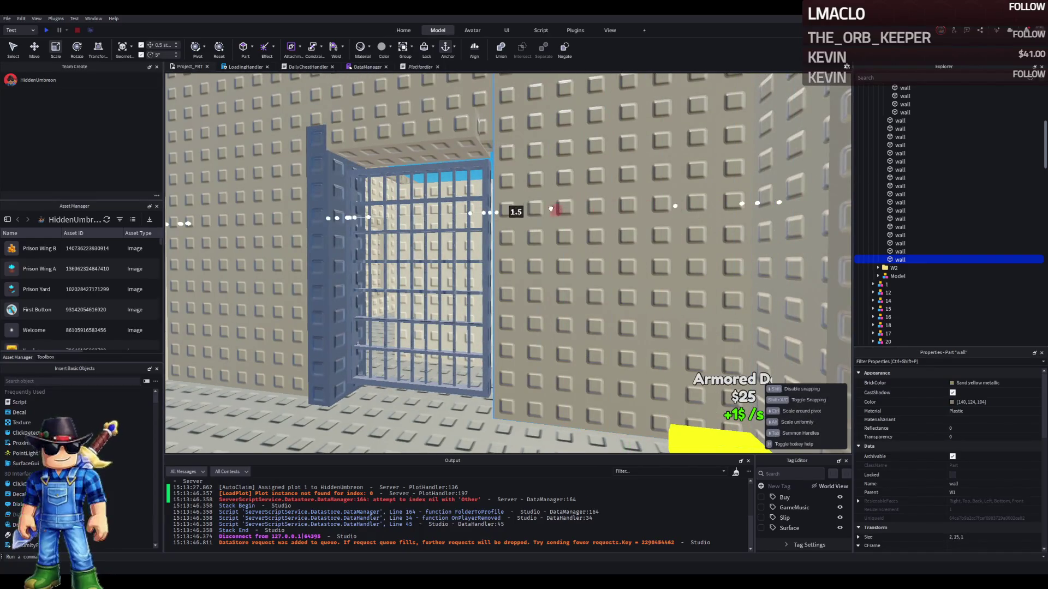
pyautogui.press('w')
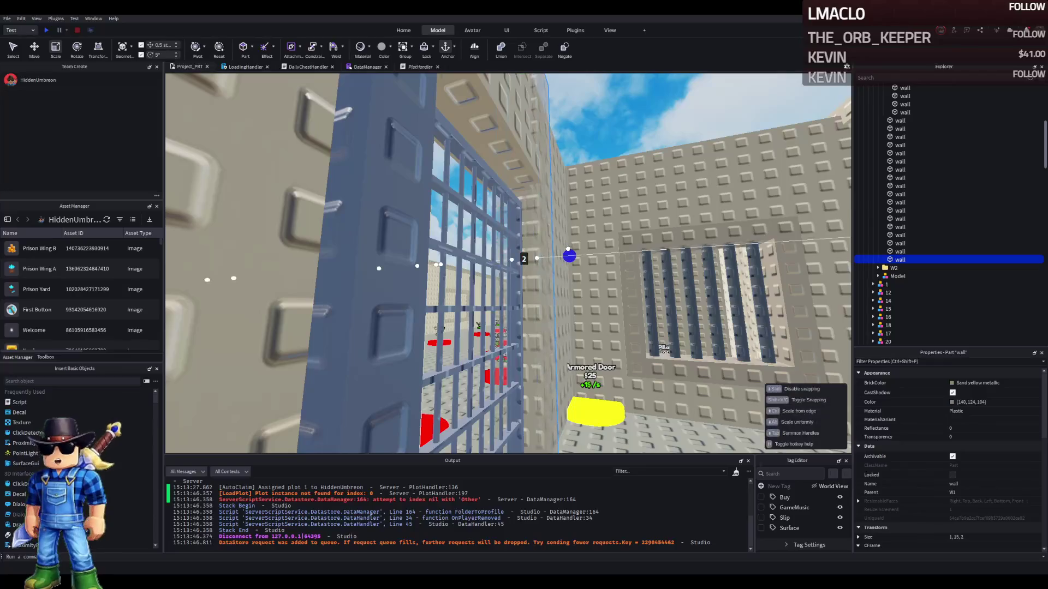
pyautogui.press('s')
pyautogui.press('w')
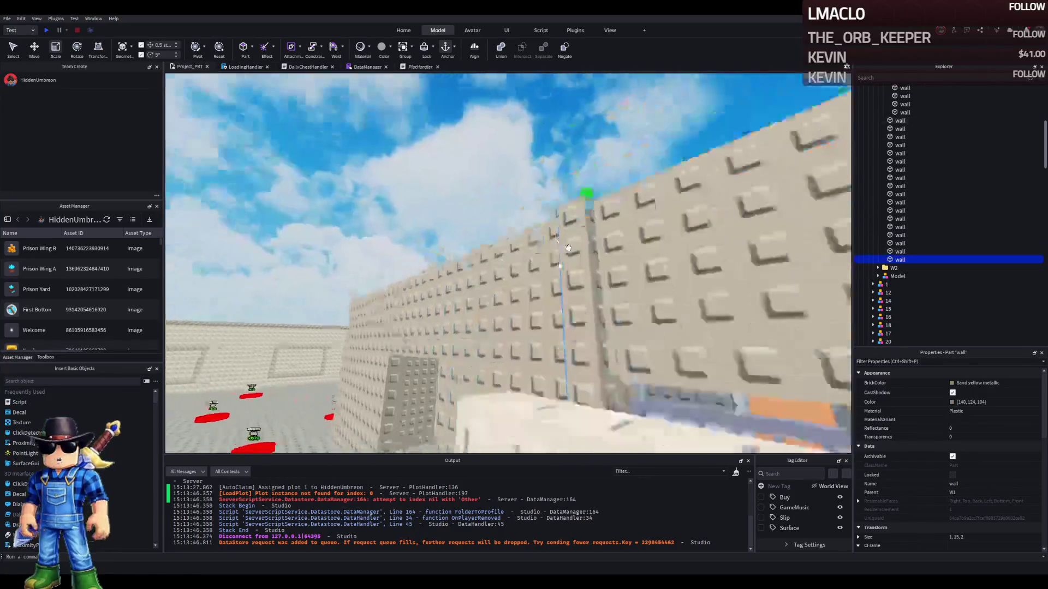
pyautogui.press('s')
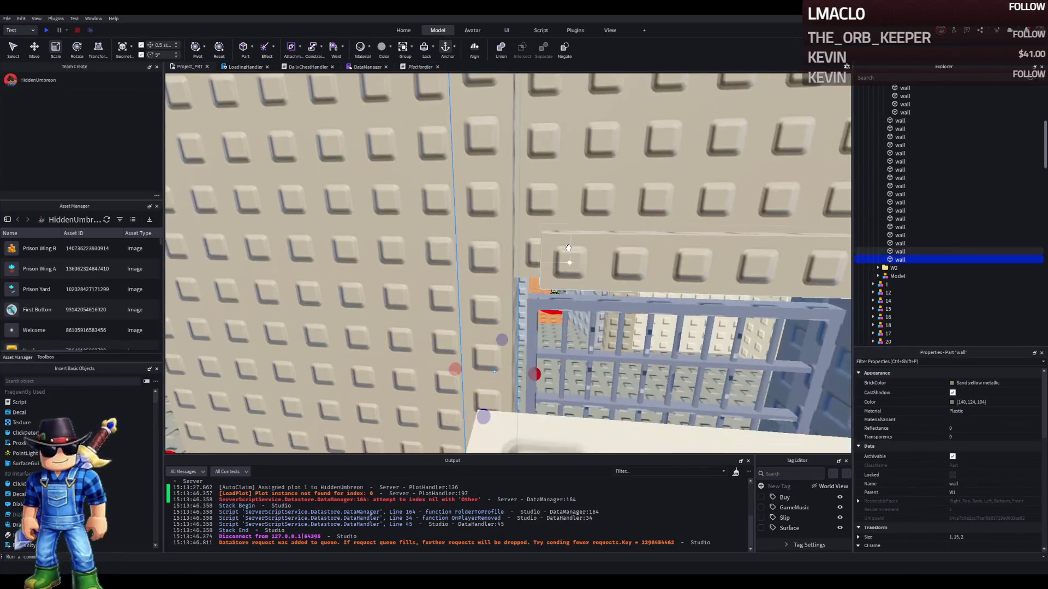
pyautogui.press('s')
pyautogui.hotkey('ctrl', '2')
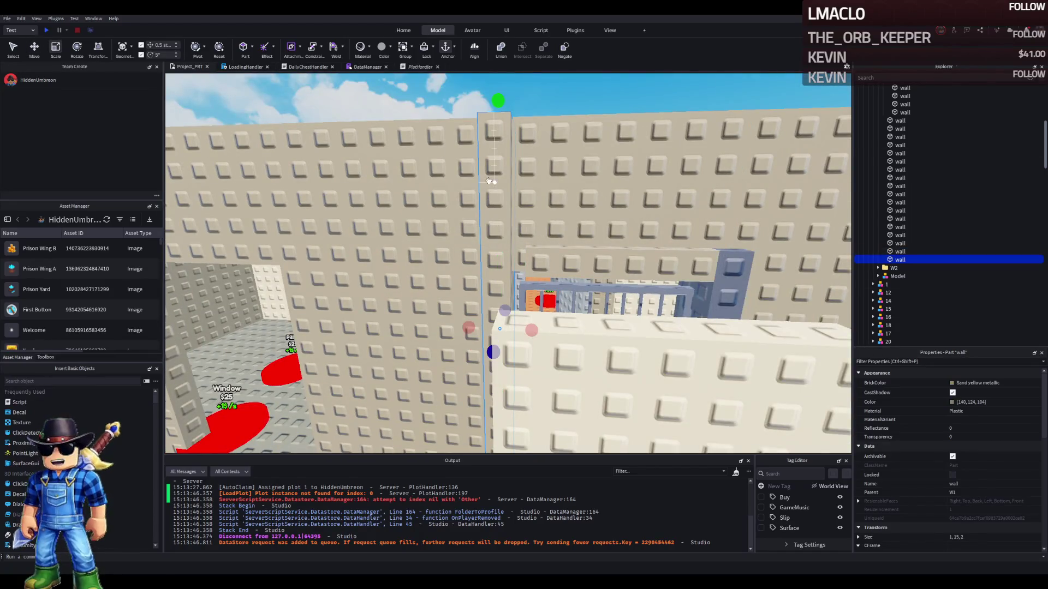
pyautogui.moveTo(495, 109); pyautogui.dragTo(501, 158)
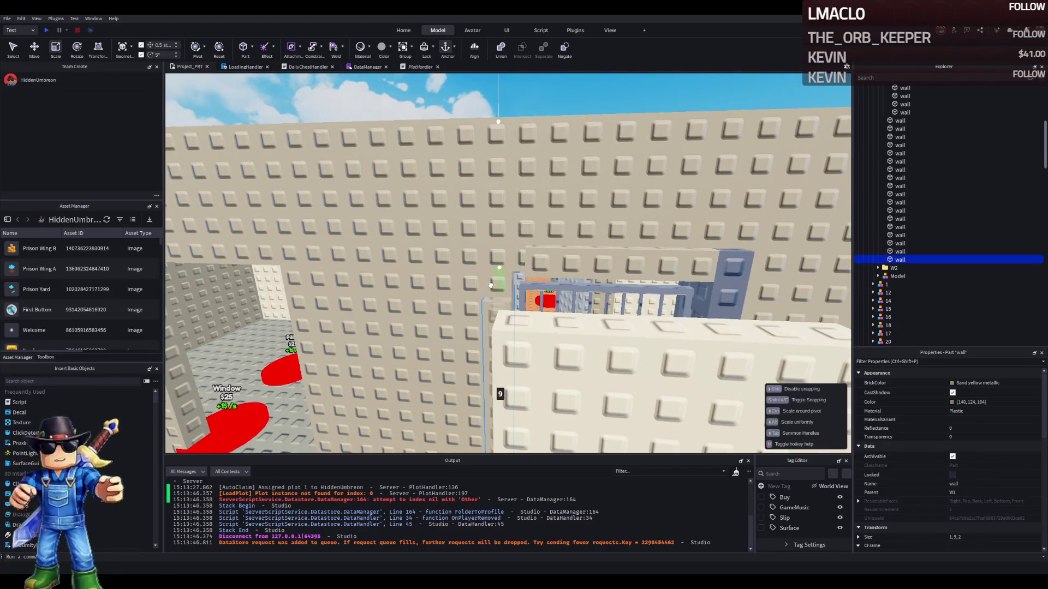
# Widen the top beam above the barred gate to 6.5, 1, 2
pyautogui.scroll(3, 491, 284)
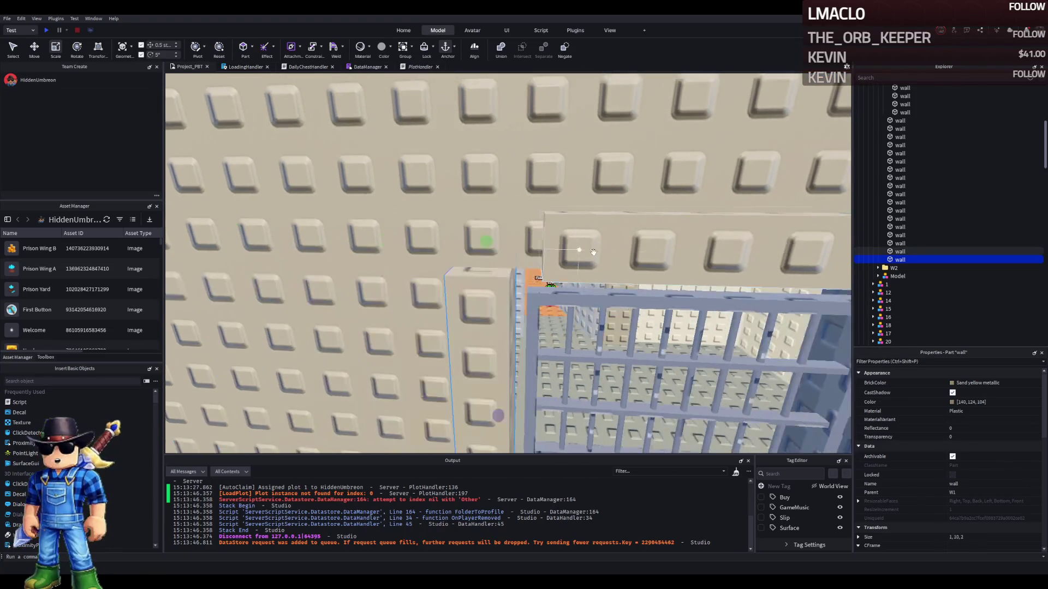
pyautogui.press('a')
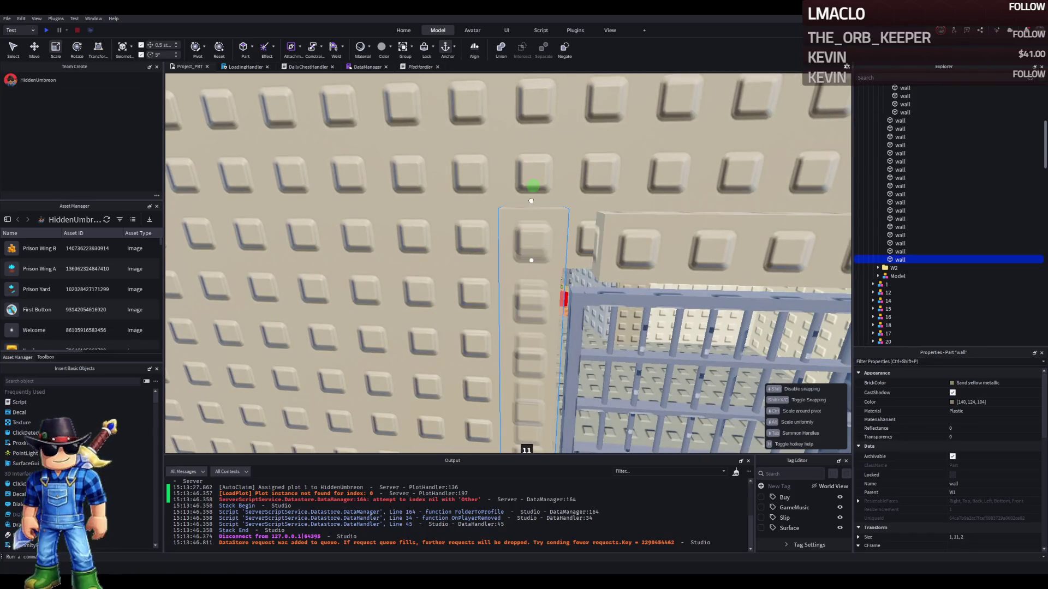
pyautogui.scroll(-5, 531, 201)
pyautogui.click(567, 213)
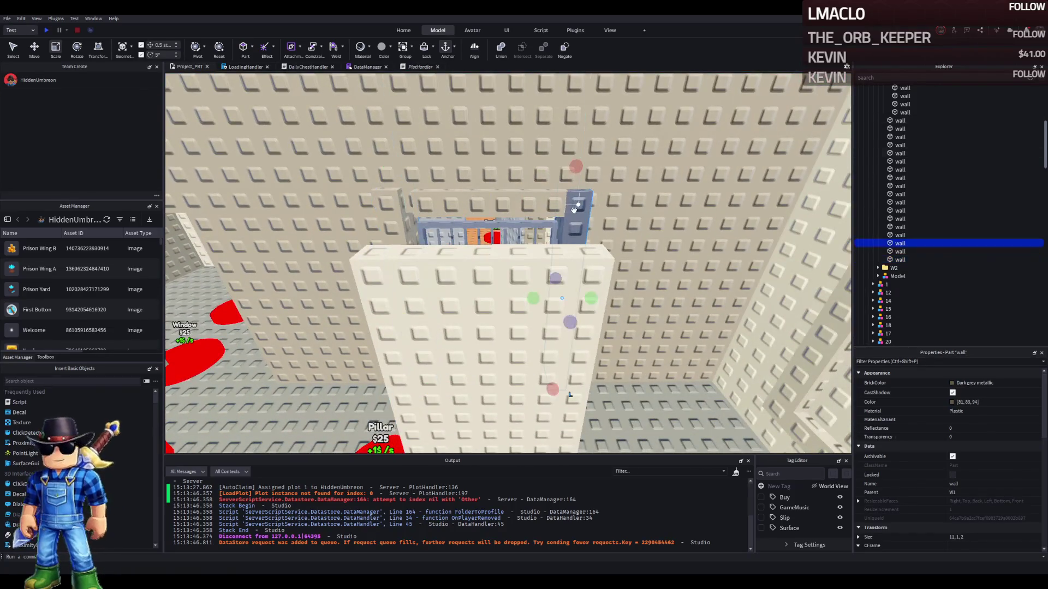
pyautogui.scroll(5, 574, 210)
pyautogui.scroll(-2, 574, 210)
pyautogui.click(513, 374)
pyautogui.scroll(2, 518, 374)
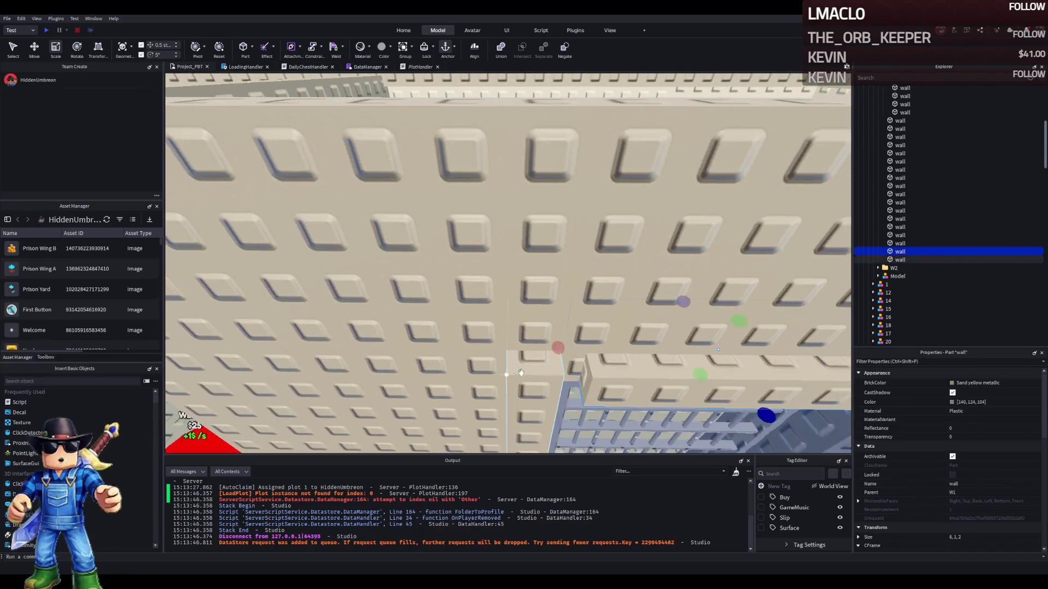
pyautogui.moveTo(562, 347); pyautogui.dragTo(547, 350)
pyautogui.scroll(3, 547, 349)
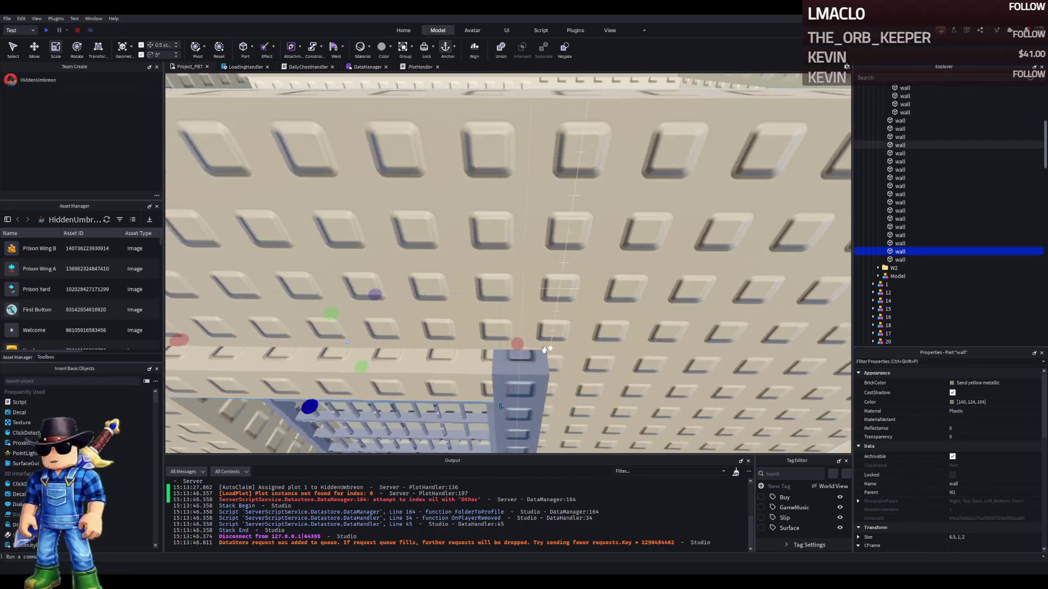
pyautogui.scroll(-2, 559, 350)
pyautogui.scroll(3, 570, 352)
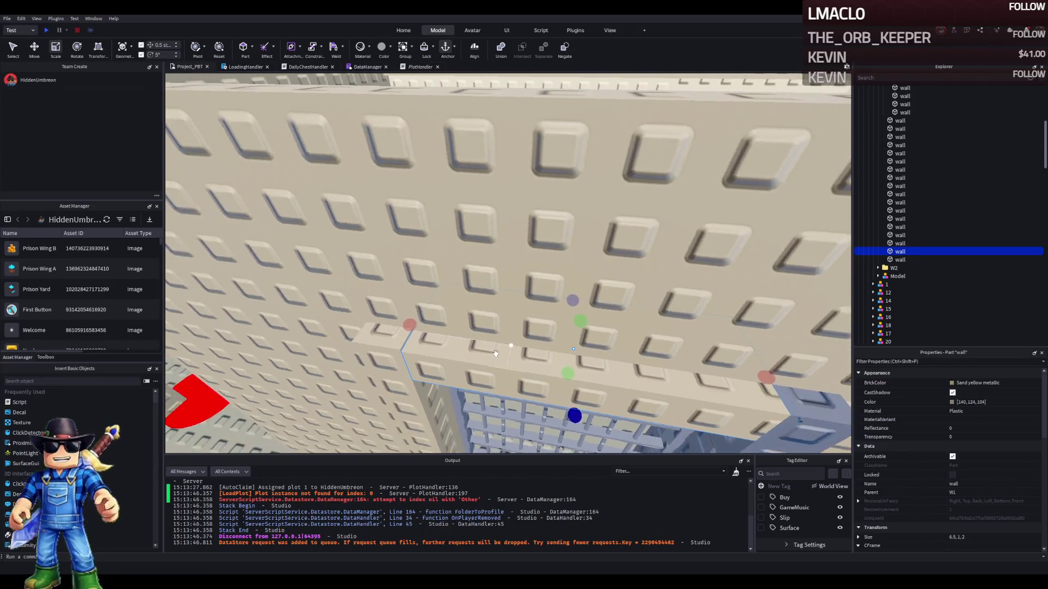
pyautogui.scroll(3, 496, 354)
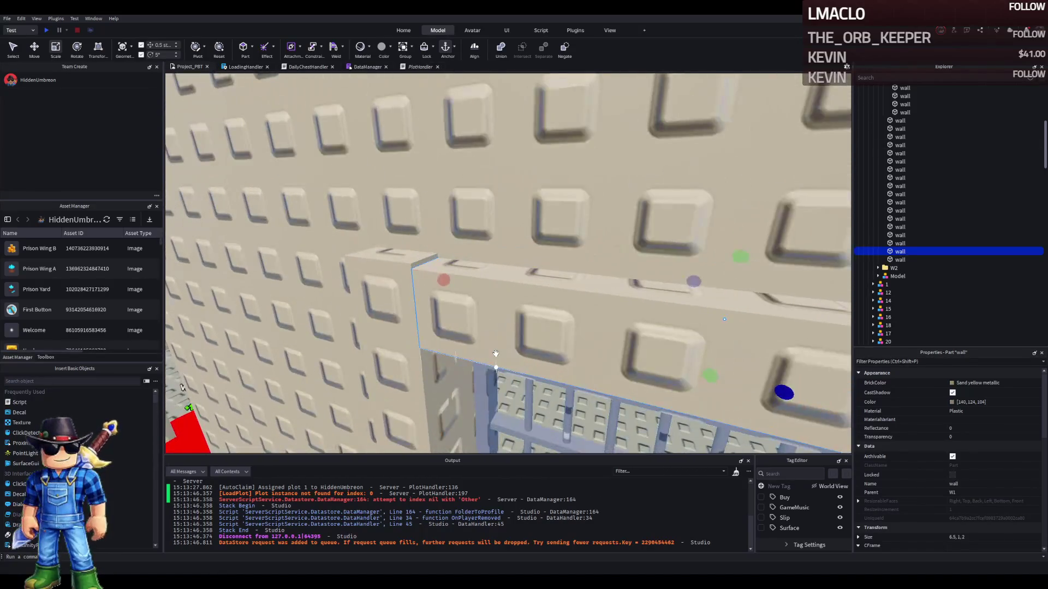
pyautogui.scroll(-5, 495, 354)
pyautogui.scroll(2, 495, 354)
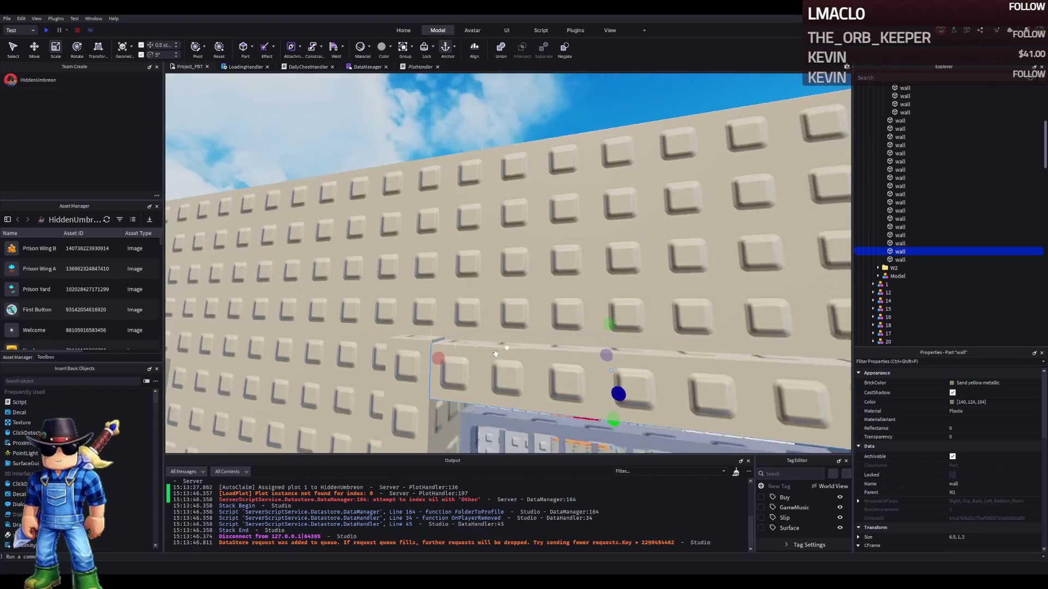
pyautogui.press('q')
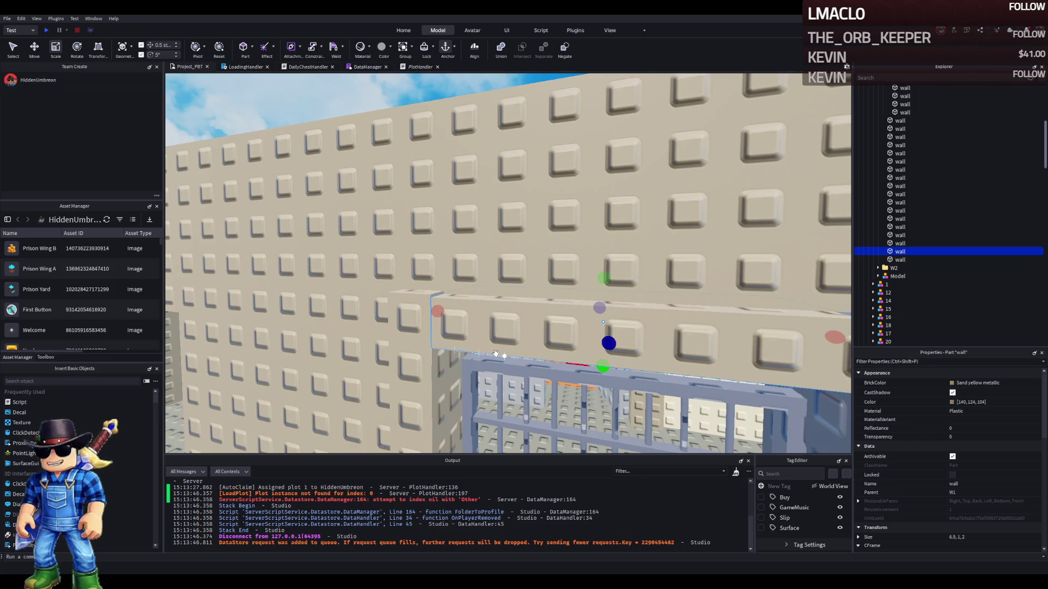
pyautogui.scroll(-5, 495, 354)
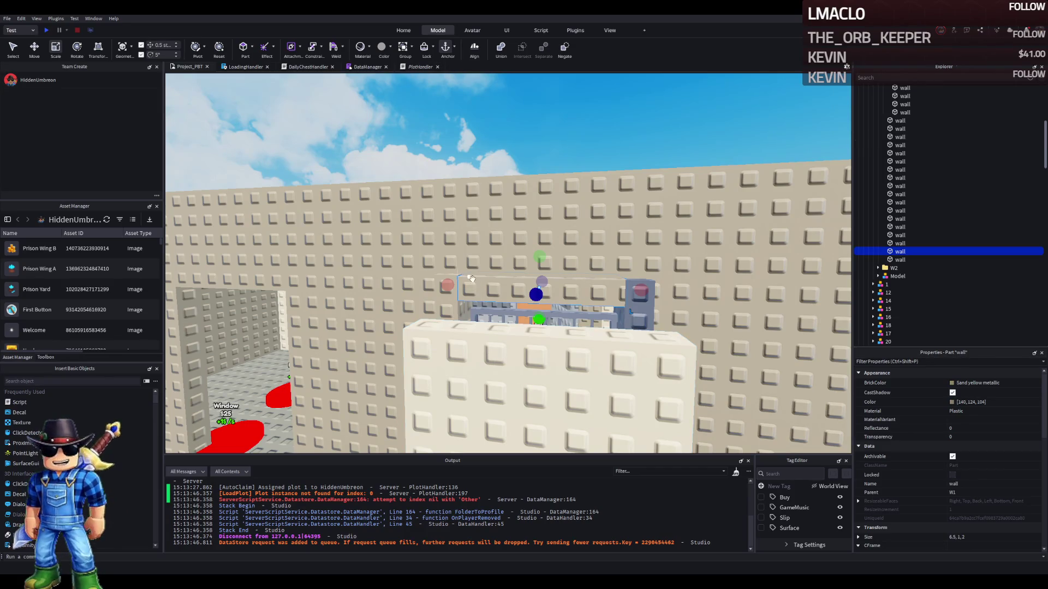
# Slide the thin wall beside the second gate back into line
pyautogui.press('w')
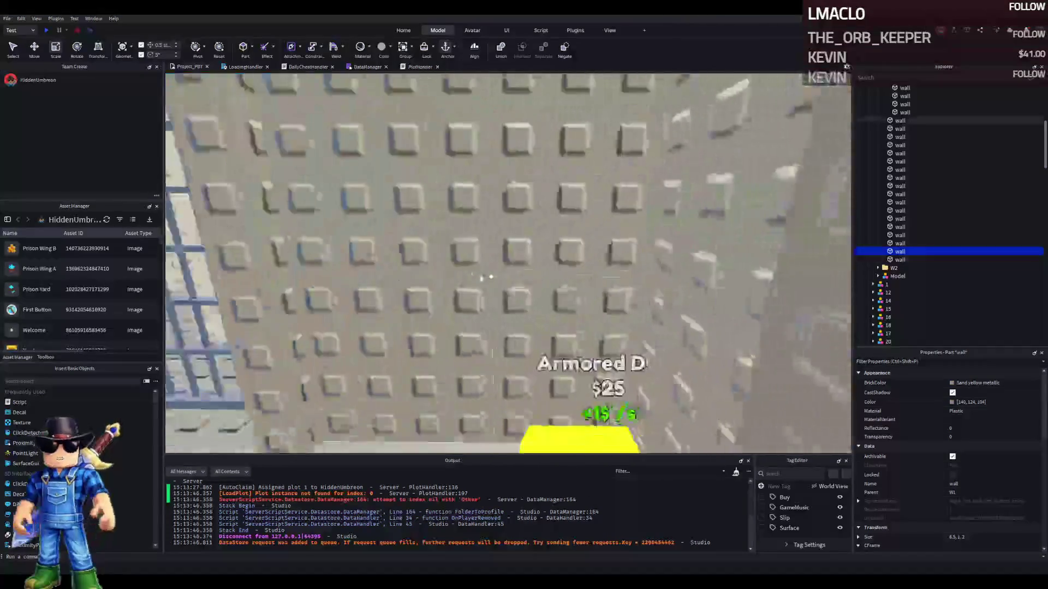
pyautogui.press('s')
pyautogui.press('d')
pyautogui.press('w')
pyautogui.click(503, 276)
pyautogui.press('f')
pyautogui.hotkey('ctrl', '2')
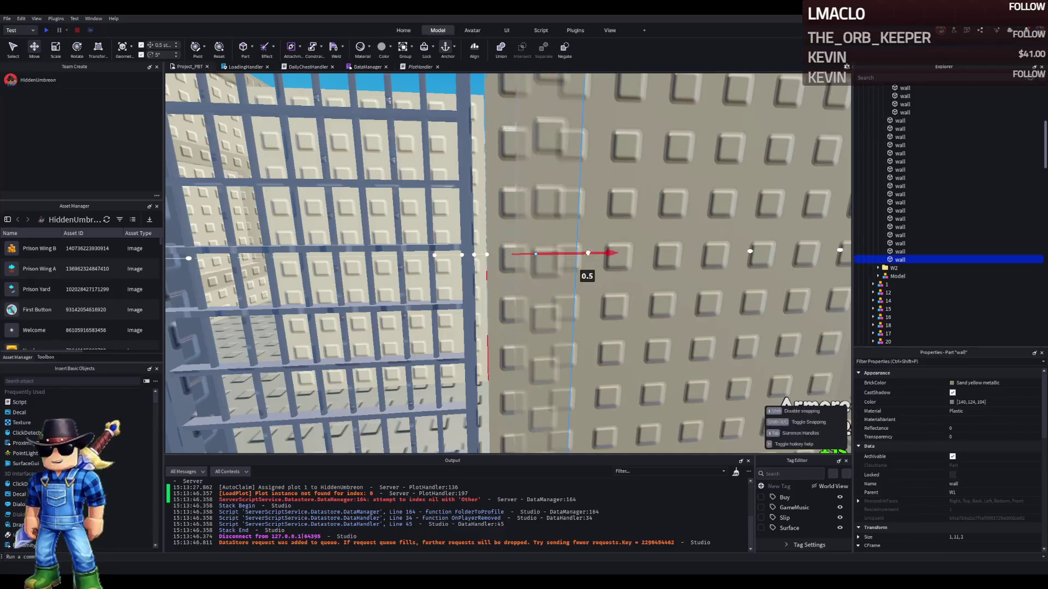
pyautogui.moveTo(579, 257)
pyautogui.mouseDown()
pyautogui.moveTo(561, 262)
pyautogui.moveTo(568, 332)
pyautogui.moveTo(561, 313)
pyautogui.mouseUp()
pyautogui.press('e')
# Resize the wall beside the second cage into a 1-wide, 2-deep, roughly 10-tall post
pyautogui.click(532, 231)
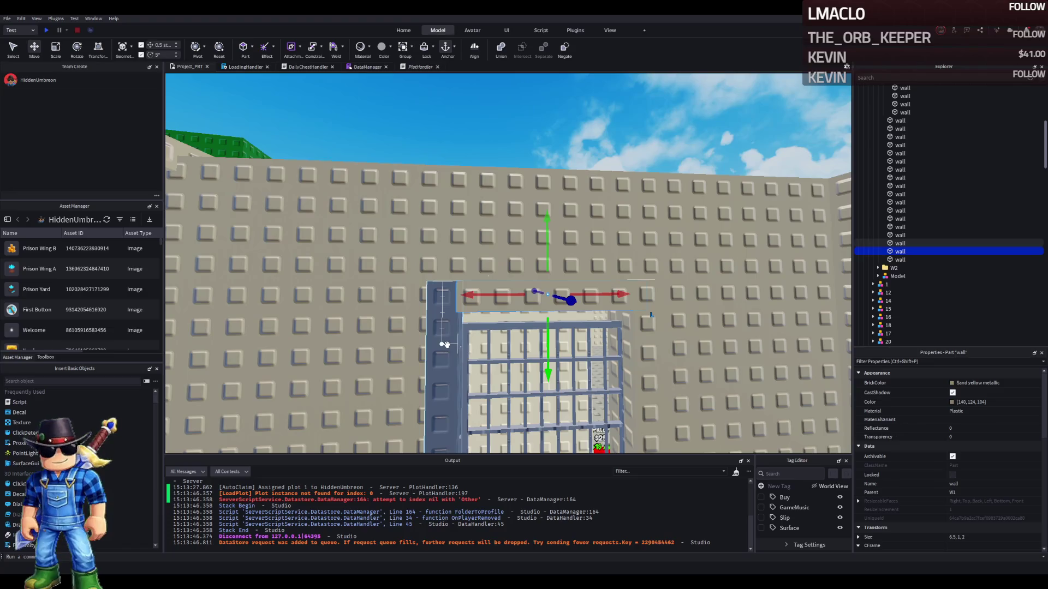
pyautogui.scroll(5, 604, 304)
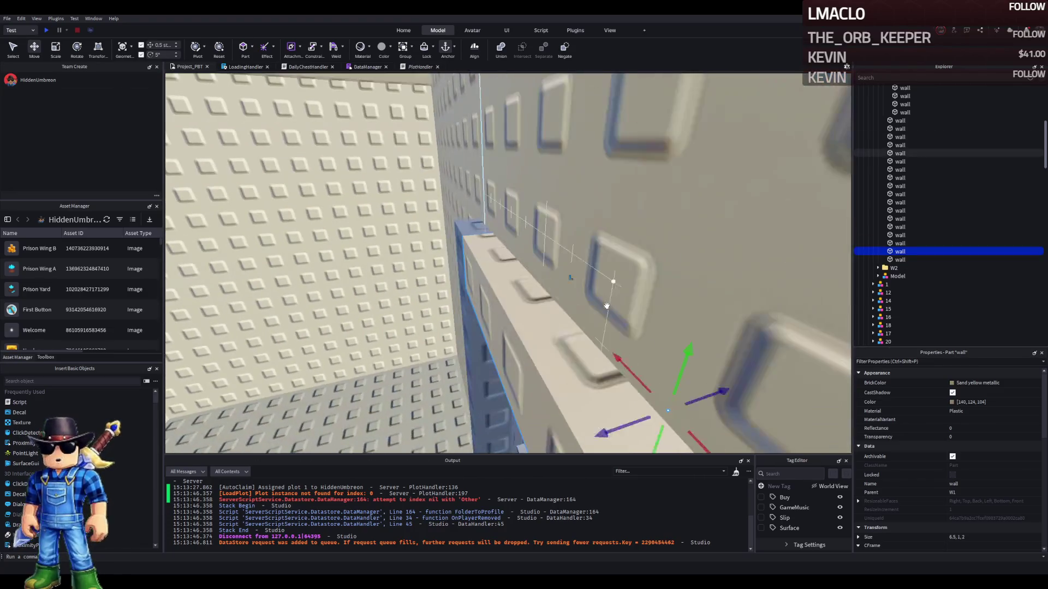
pyautogui.scroll(-5, 606, 305)
pyautogui.click(464, 308)
pyautogui.scroll(3, 468, 306)
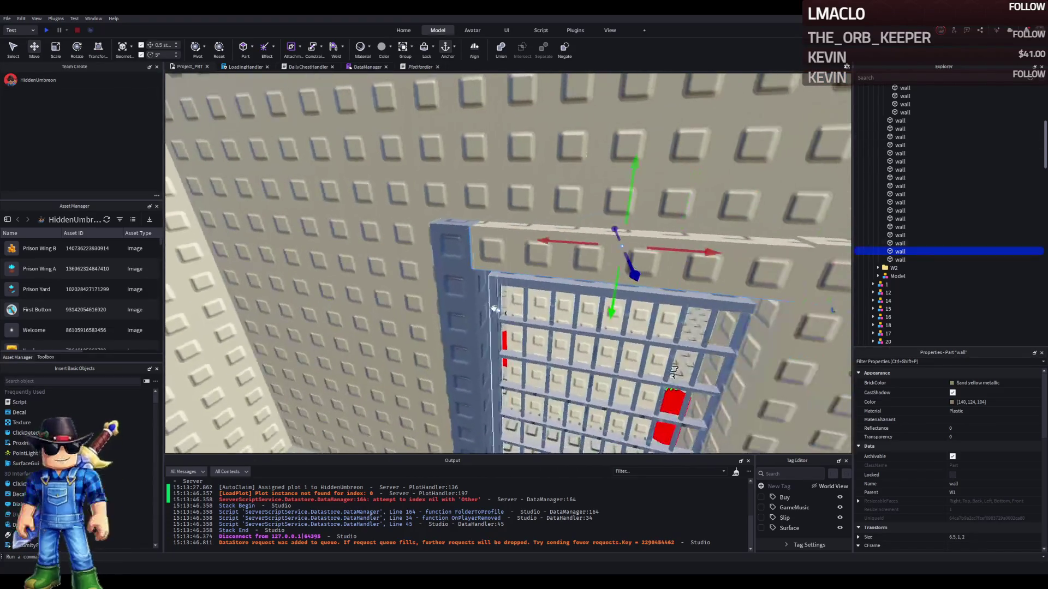
pyautogui.scroll(-3, 468, 306)
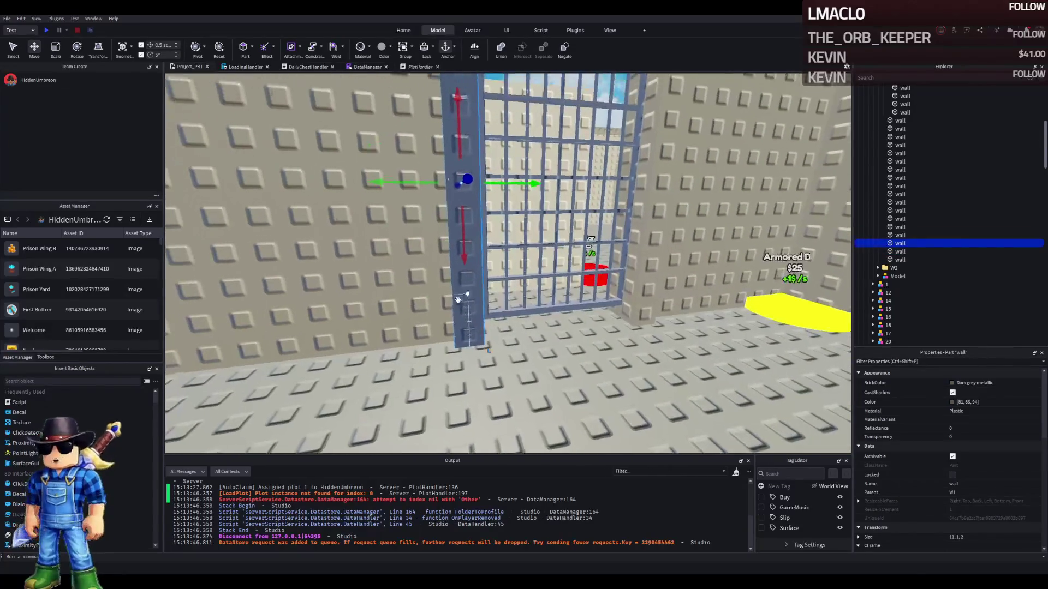
pyautogui.click(468, 283)
pyautogui.press('f')
pyautogui.hotkey('ctrl', '3')
pyautogui.moveTo(540, 210)
pyautogui.mouseDown()
pyautogui.moveTo(558, 210)
pyautogui.moveTo(547, 206)
pyautogui.mouseUp()
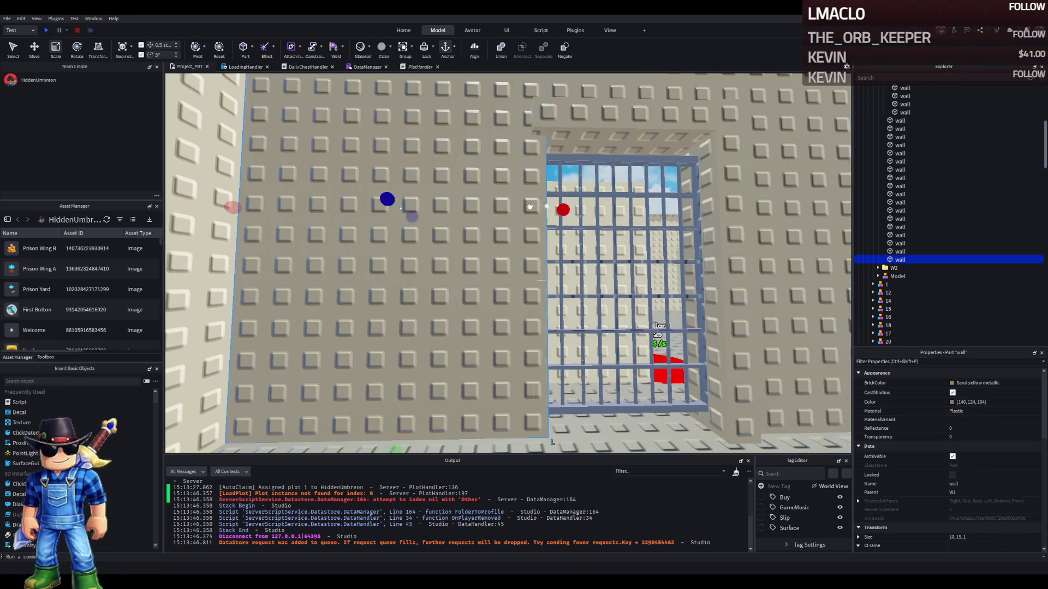
pyautogui.moveTo(231, 208); pyautogui.dragTo(496, 211)
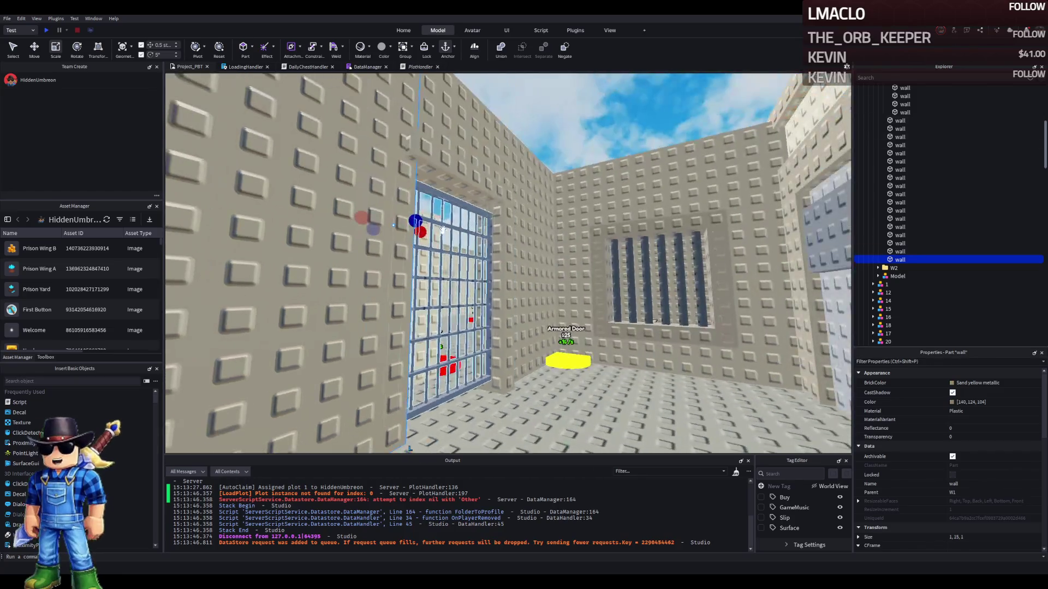
pyautogui.moveTo(416, 221); pyautogui.dragTo(421, 219)
pyautogui.scroll(5, 436, 163)
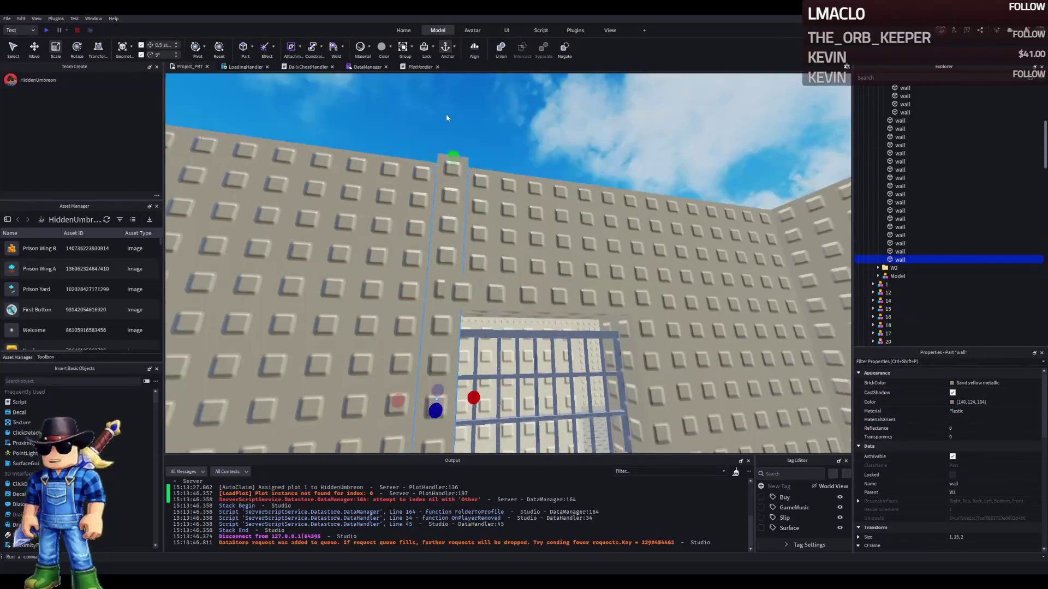
pyautogui.moveTo(454, 158)
pyautogui.mouseDown()
pyautogui.moveTo(452, 180)
pyautogui.moveTo(437, 175)
pyautogui.moveTo(444, 213)
pyautogui.moveTo(470, 184)
pyautogui.mouseUp()
pyautogui.scroll(5, 469, 184)
# Narrow the beam above the gate to 5.5 studs wide
pyautogui.click(487, 236)
pyautogui.scroll(3, 447, 223)
pyautogui.moveTo(436, 220); pyautogui.dragTo(606, 222)
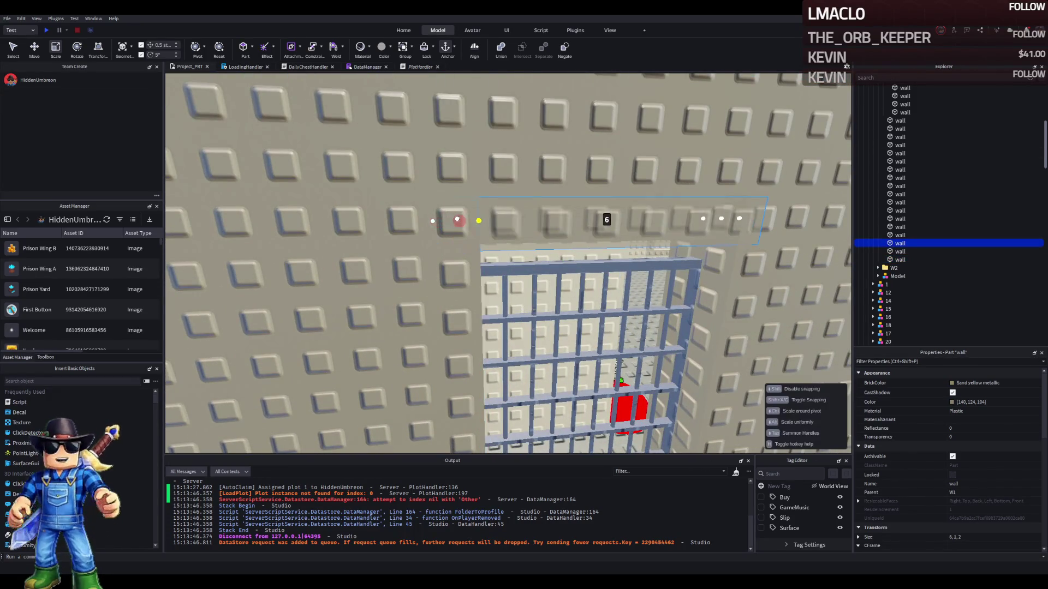
pyautogui.press('d')
pyautogui.moveTo(535, 217); pyautogui.dragTo(534, 218)
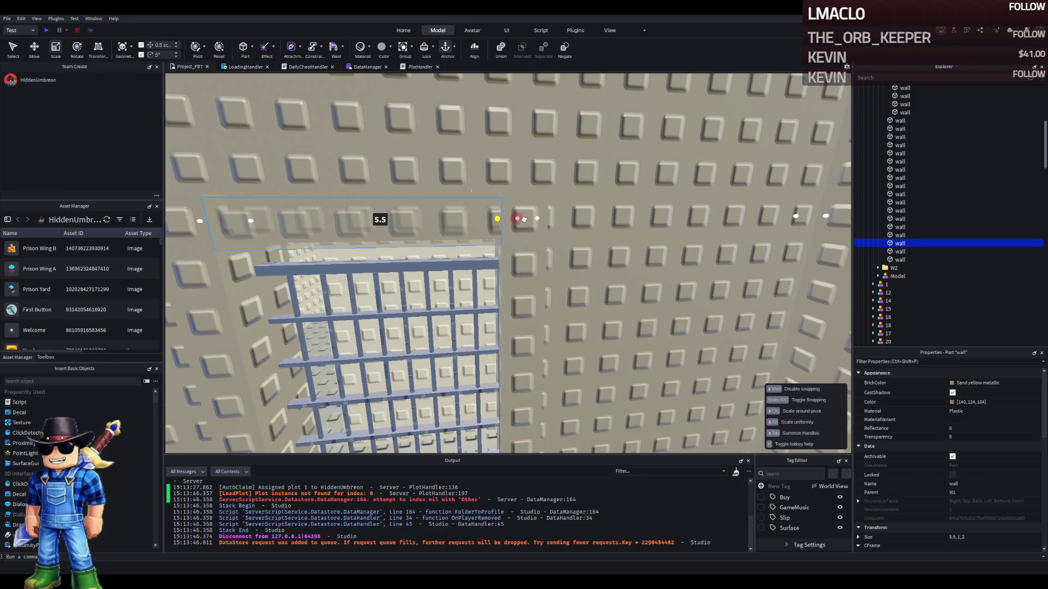
pyautogui.moveTo(524, 219); pyautogui.dragTo(524, 219)
# Shift the vertical post beside the gate half a stud sideways
pyautogui.press('a')
pyautogui.click(387, 294)
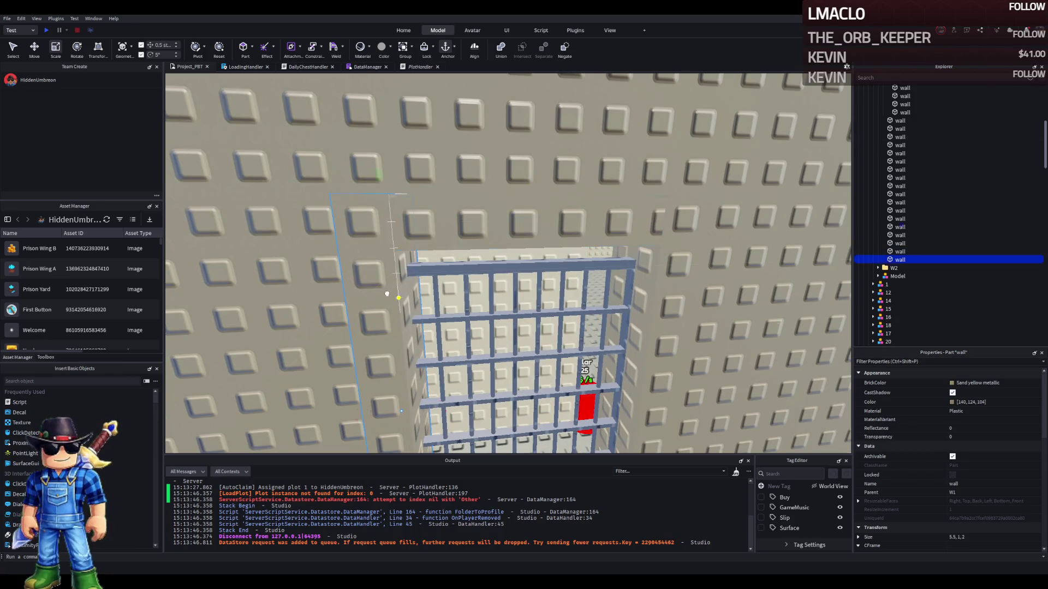
pyautogui.hotkey('ctrl', '2')
pyautogui.moveTo(384, 328)
pyautogui.mouseDown()
pyautogui.moveTo(377, 285)
pyautogui.moveTo(369, 335)
pyautogui.mouseUp()
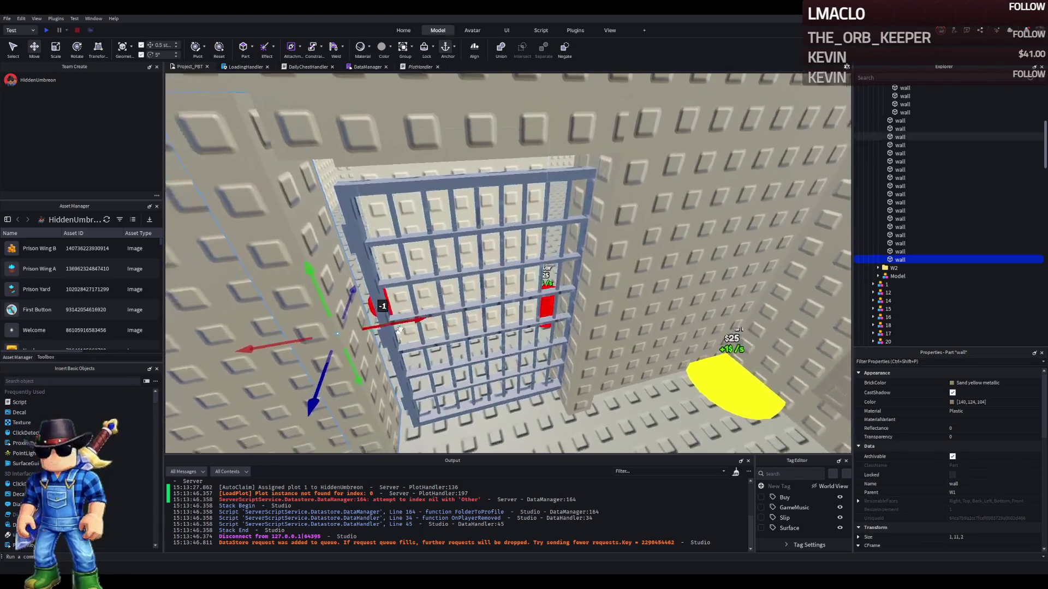
# Slide the wall beside the gate half a stud and the opposite wall piece one stud sideways
pyautogui.press('a')
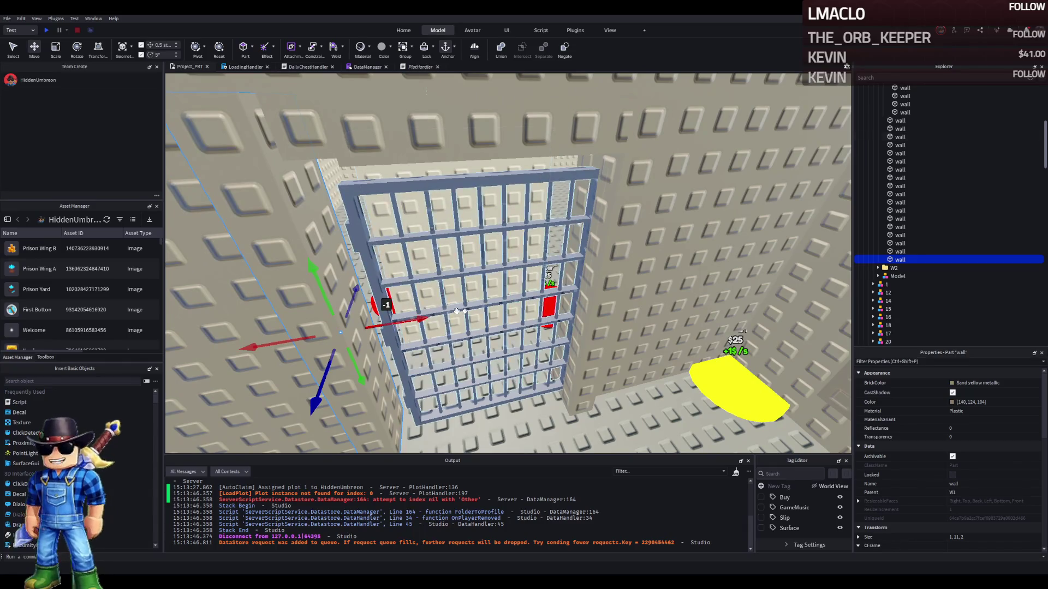
pyautogui.press('w')
pyautogui.press('q')
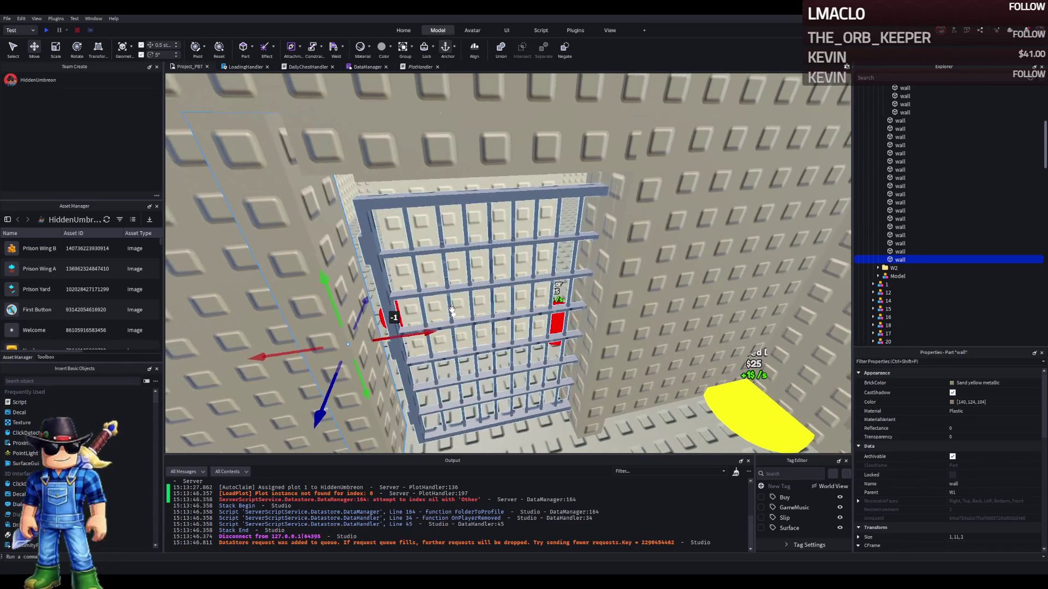
pyautogui.press('w')
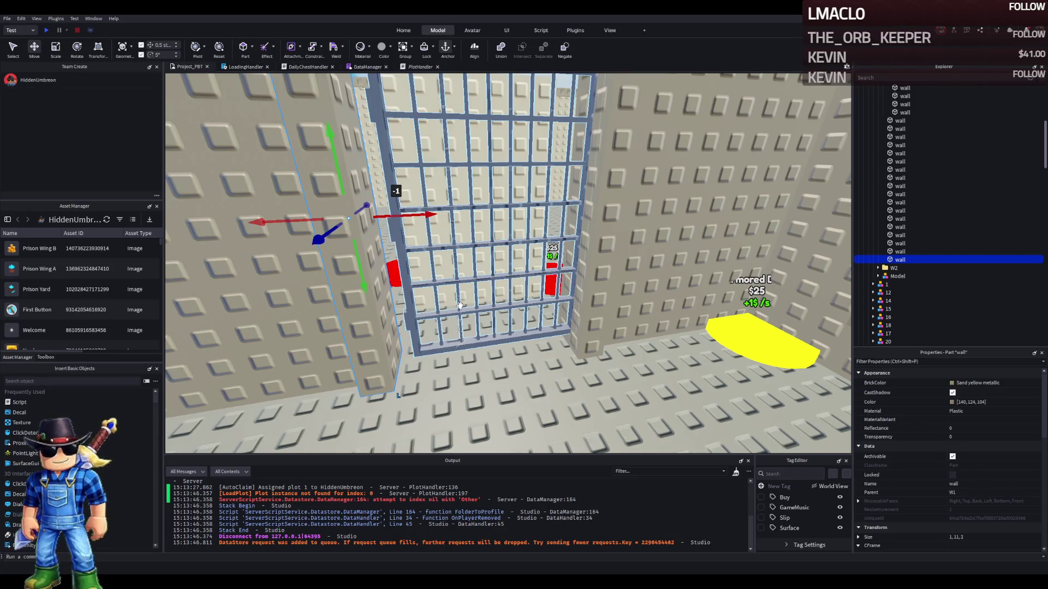
pyautogui.scroll(-5, 459, 305)
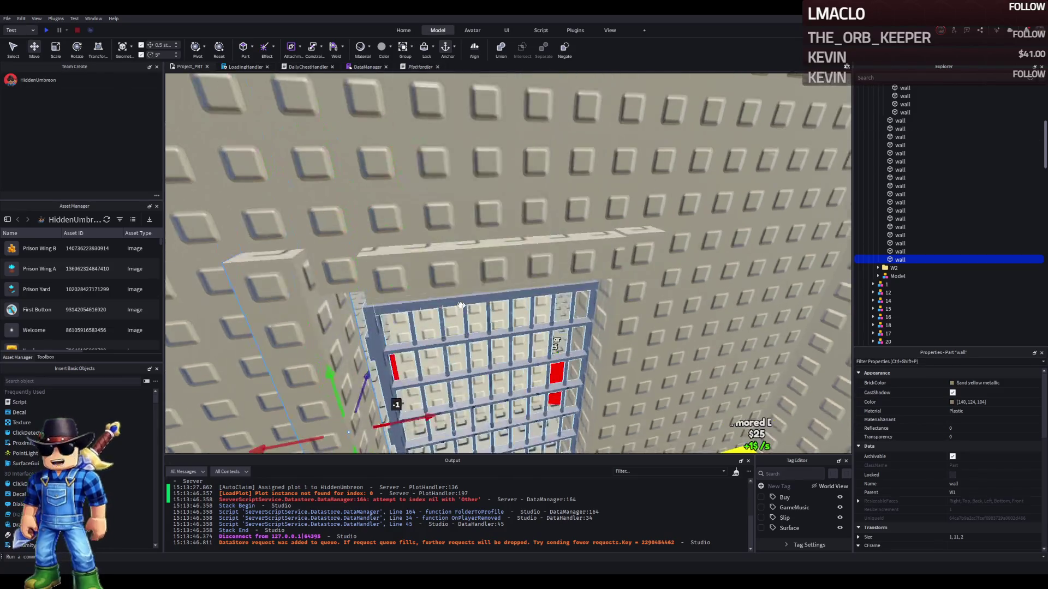
pyautogui.scroll(5, 456, 295)
pyautogui.press('a')
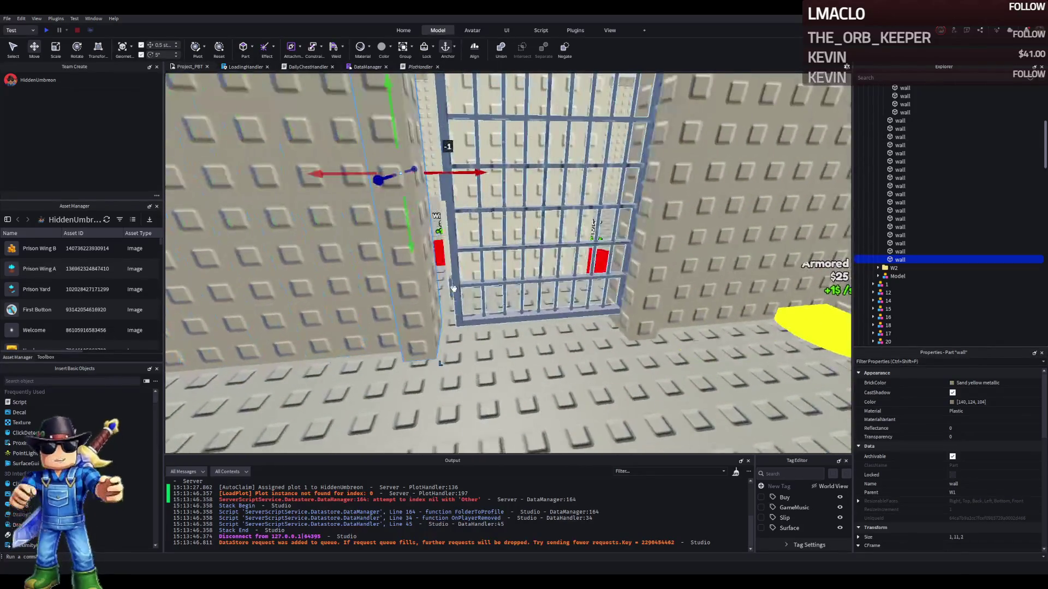
pyautogui.press('a')
pyautogui.moveTo(497, 216); pyautogui.dragTo(473, 220)
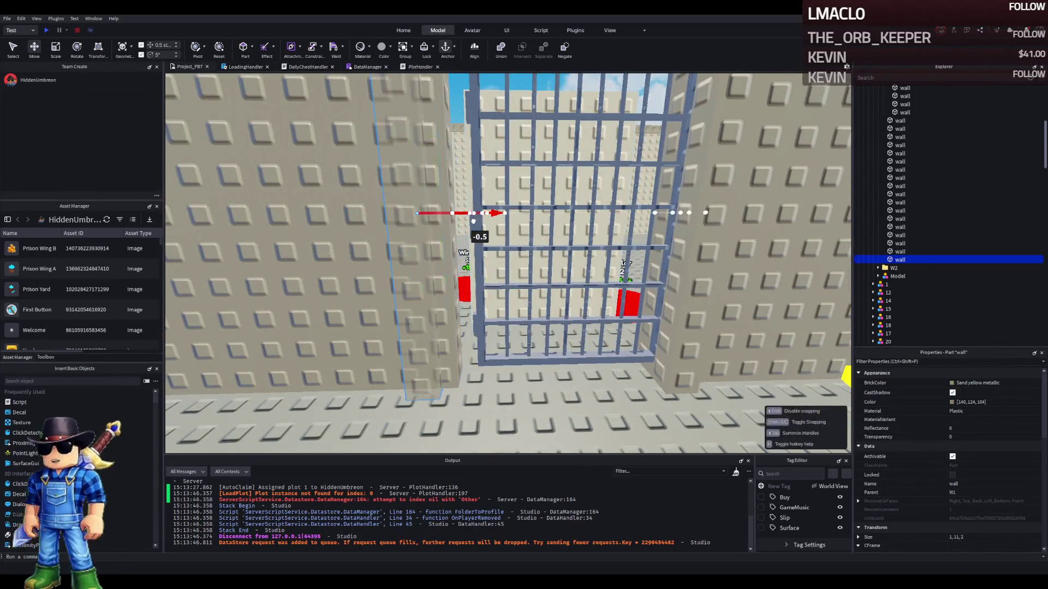
pyautogui.press('d')
pyautogui.click(595, 230)
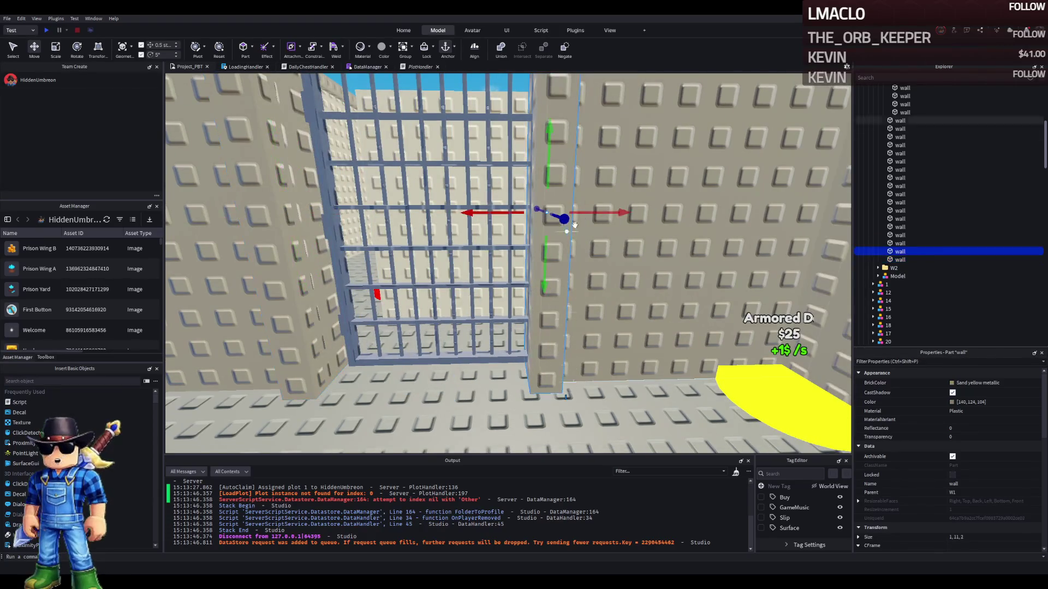
pyautogui.moveTo(606, 212); pyautogui.dragTo(632, 210)
# Stretch the wall piece above the gate across the opening
pyautogui.press('e')
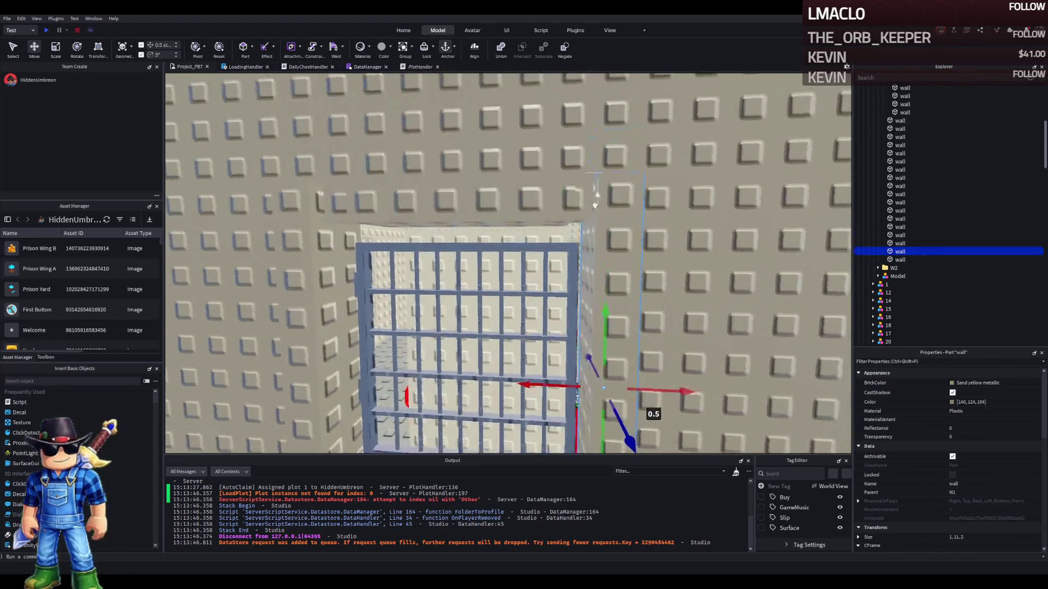
pyautogui.click(542, 200)
pyautogui.hotkey('ctrl', '3')
pyautogui.moveTo(590, 205)
pyautogui.mouseDown()
pyautogui.moveTo(667, 210)
pyautogui.moveTo(649, 202)
pyautogui.mouseUp()
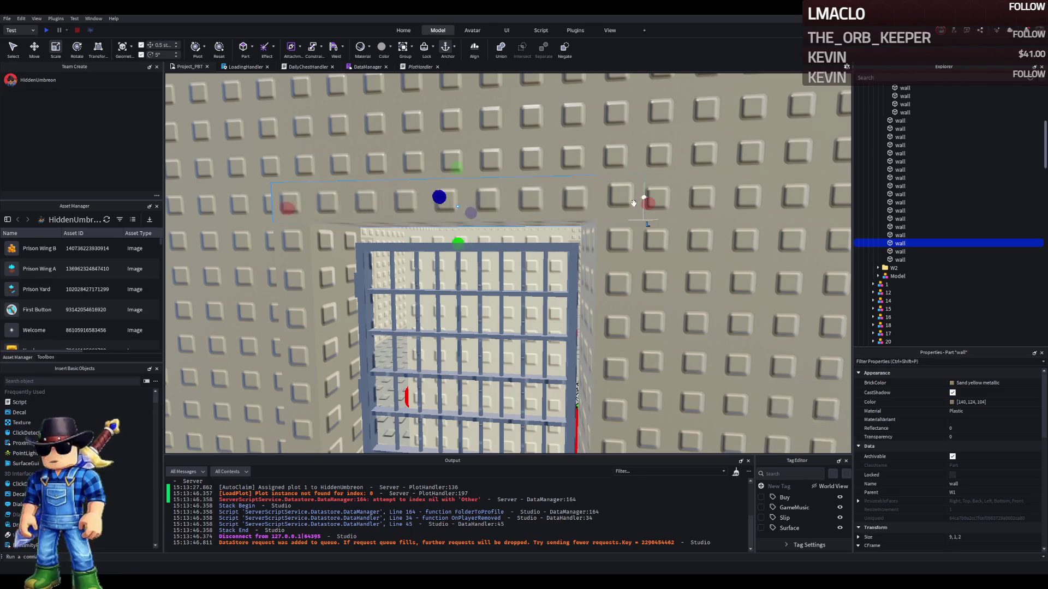
# Restore the tall wall left of the gate to size 1, 11, 2
pyautogui.press('a')
pyautogui.click(482, 201)
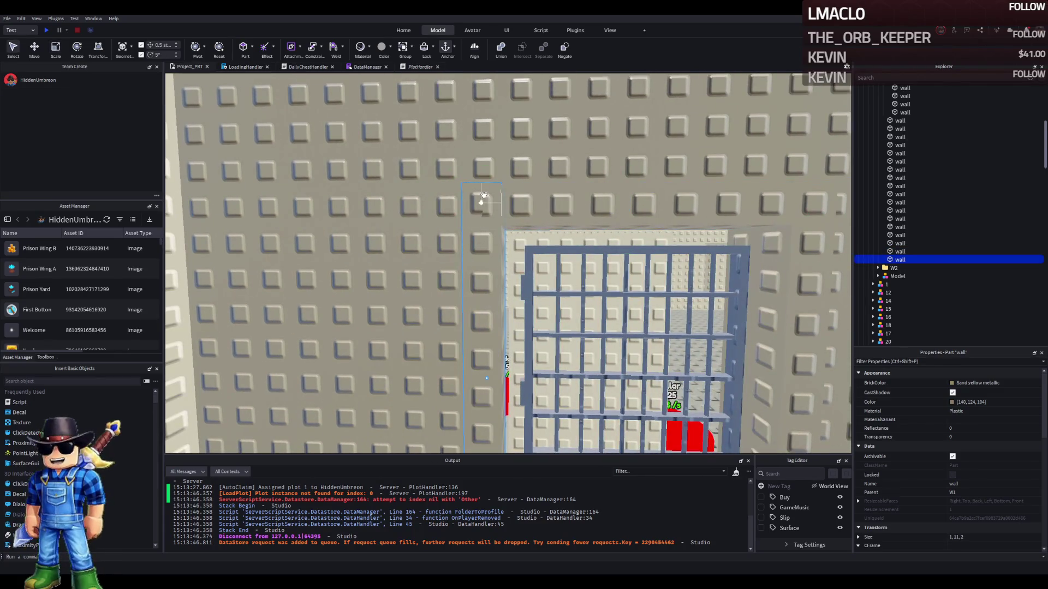
pyautogui.moveTo(481, 191); pyautogui.dragTo(489, 220)
pyautogui.click(508, 232)
pyautogui.scroll(3, 479, 227)
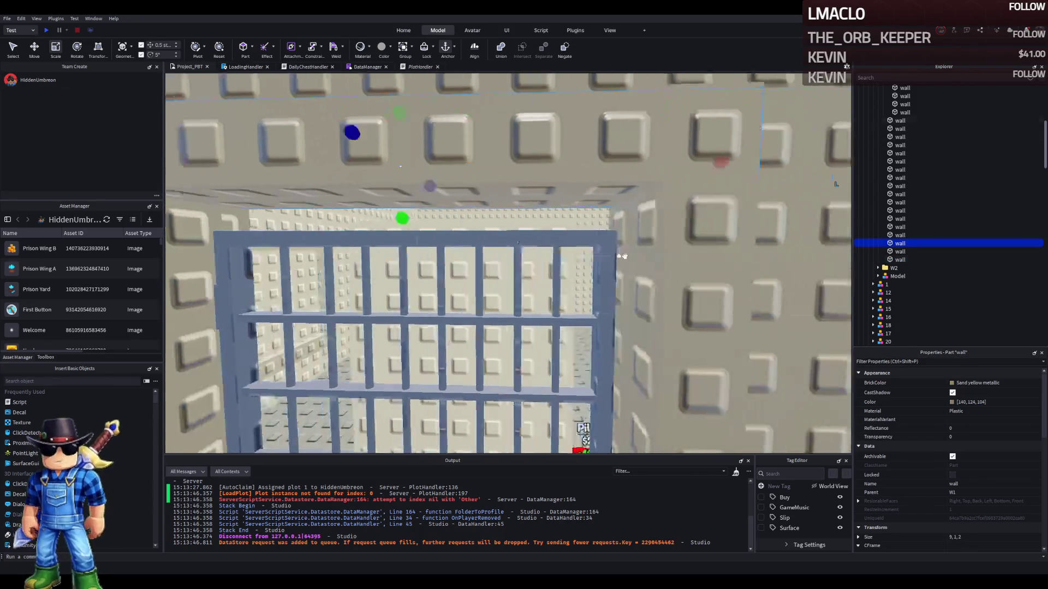
pyautogui.click(491, 241)
pyautogui.moveTo(496, 143); pyautogui.dragTo(491, 218)
pyautogui.scroll(-5, 482, 211)
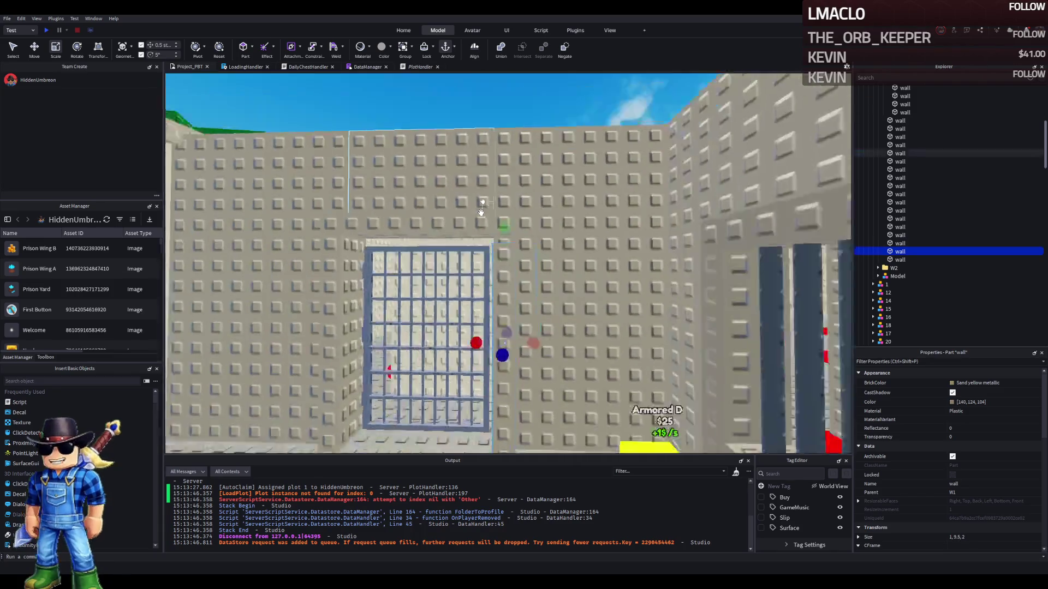
pyautogui.scroll(5, 481, 212)
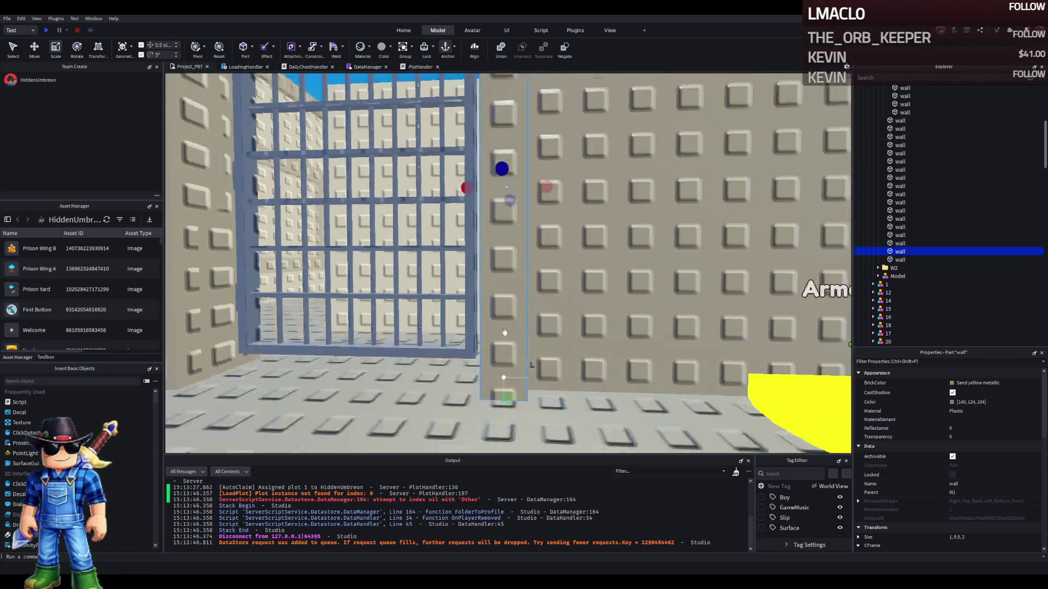
pyautogui.press('e')
pyautogui.moveTo(504, 180); pyautogui.dragTo(518, 112)
pyautogui.scroll(-5, 535, 286)
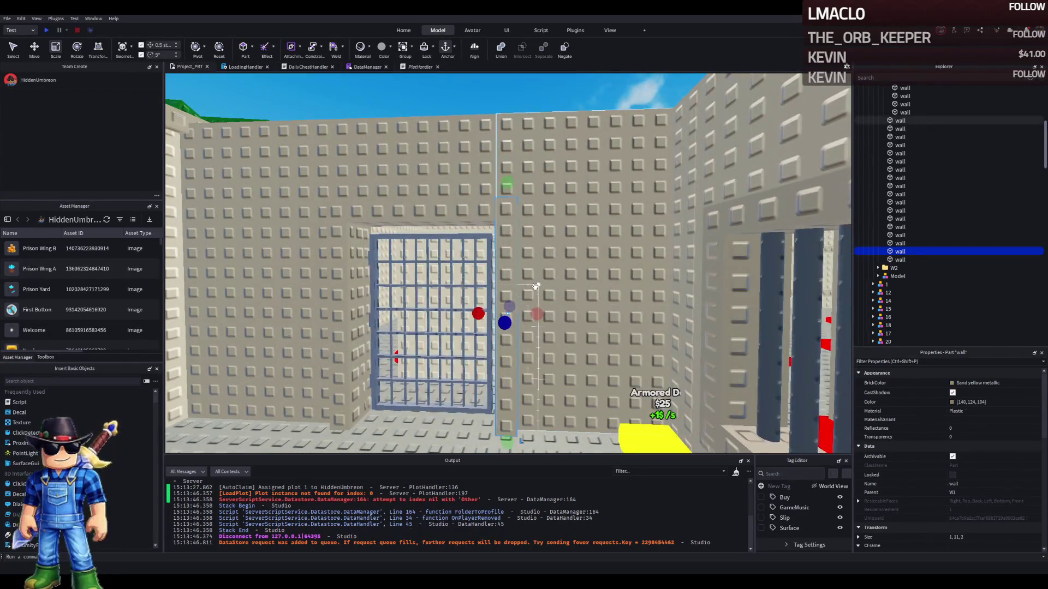
# Lower the cell's back wall top edge and resize the small wall piece above the gate vertically
pyautogui.click(536, 286)
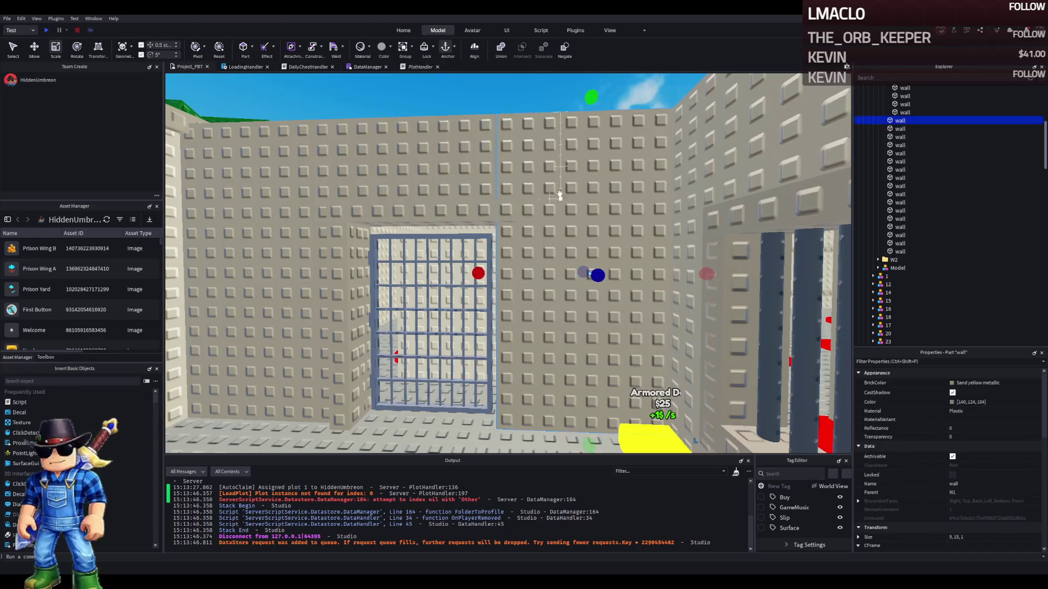
pyautogui.moveTo(592, 99); pyautogui.dragTo(590, 203)
pyautogui.click(497, 228)
pyautogui.scroll(5, 494, 210)
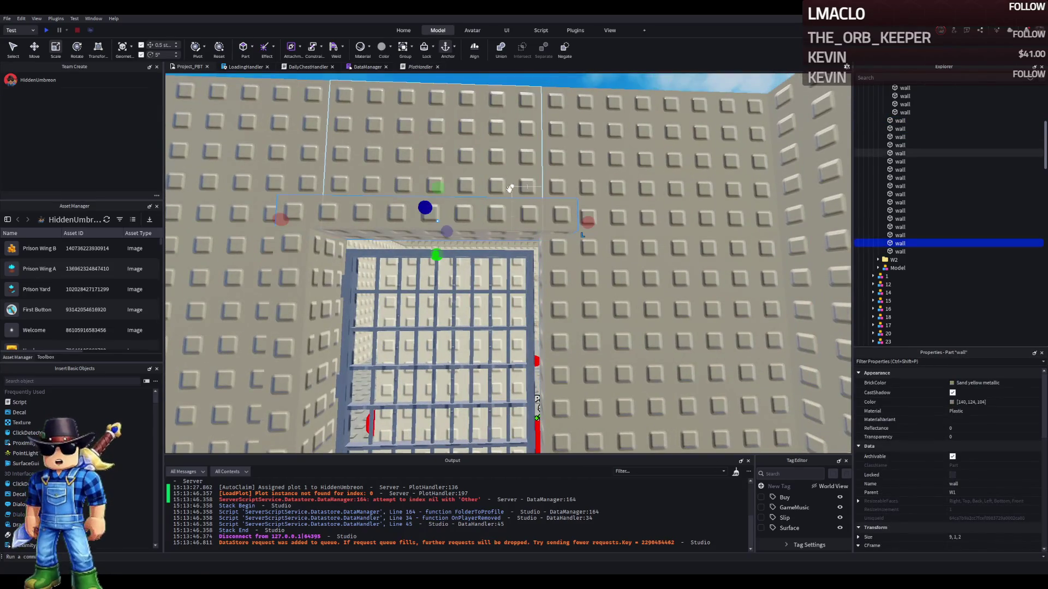
pyautogui.click(437, 218)
pyautogui.moveTo(442, 251); pyautogui.dragTo(437, 188)
# Move the 7-wide wall piece above the door down 5 studs and stretch it to 7, 10.5, 1
pyautogui.click(577, 262)
pyautogui.click(420, 210)
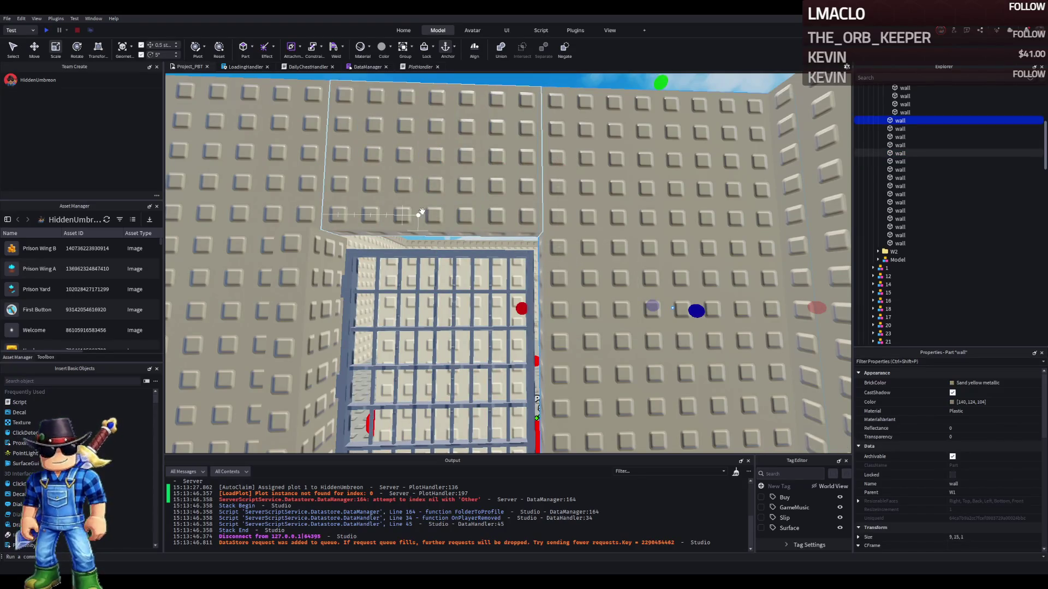
pyautogui.click(461, 258)
pyautogui.hotkey('ctrl', '2')
pyautogui.moveTo(440, 257)
pyautogui.mouseDown()
pyautogui.moveTo(424, 262)
pyautogui.moveTo(425, 400)
pyautogui.mouseUp()
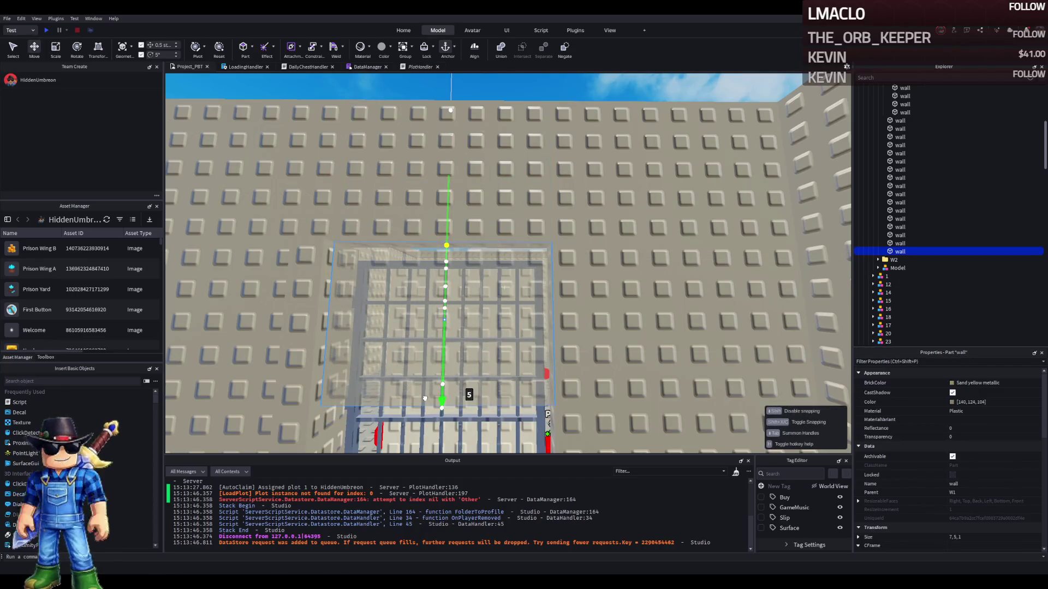
pyautogui.hotkey('ctrl', '3')
pyautogui.press('f')
pyautogui.hotkey('ctrl', '1')
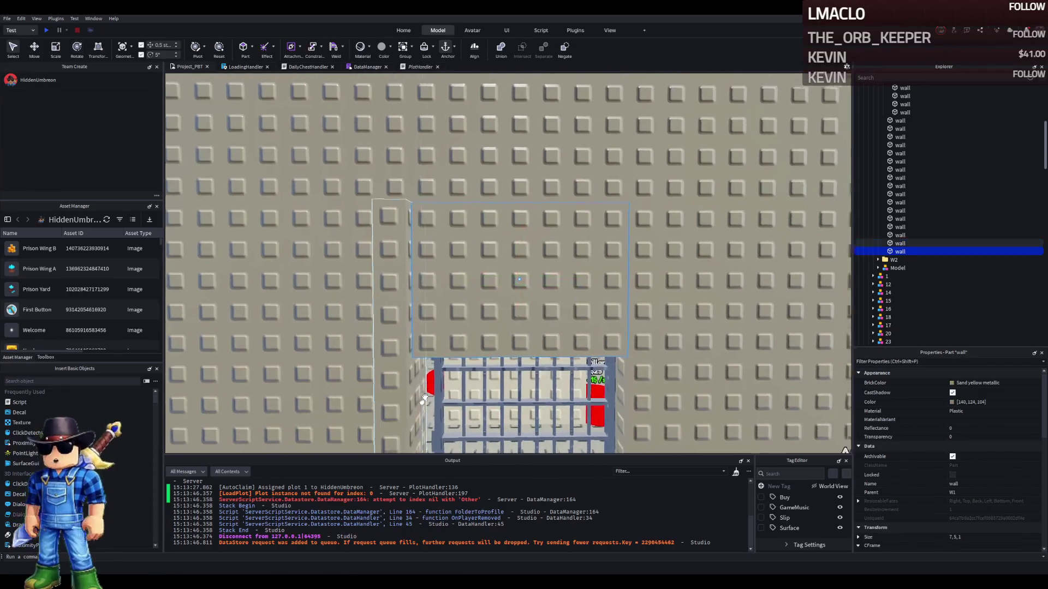
pyautogui.hotkey('ctrl', '4')
pyautogui.moveTo(514, 297)
pyautogui.mouseDown()
pyautogui.moveTo(515, 267)
pyautogui.moveTo(519, 316)
pyautogui.mouseUp()
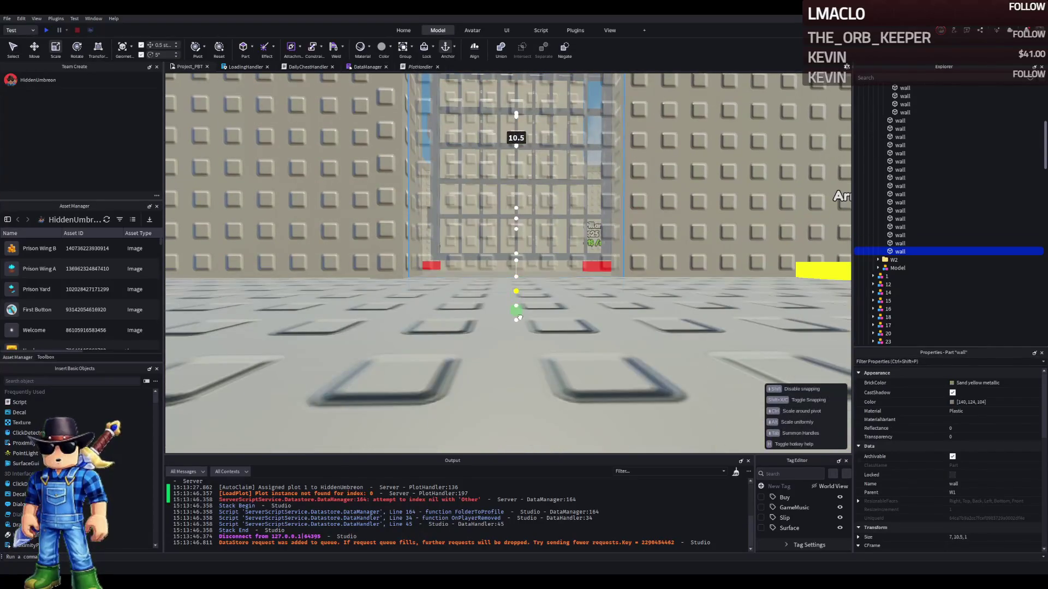
pyautogui.scroll(3, 527, 303)
pyautogui.scroll(-4, 528, 303)
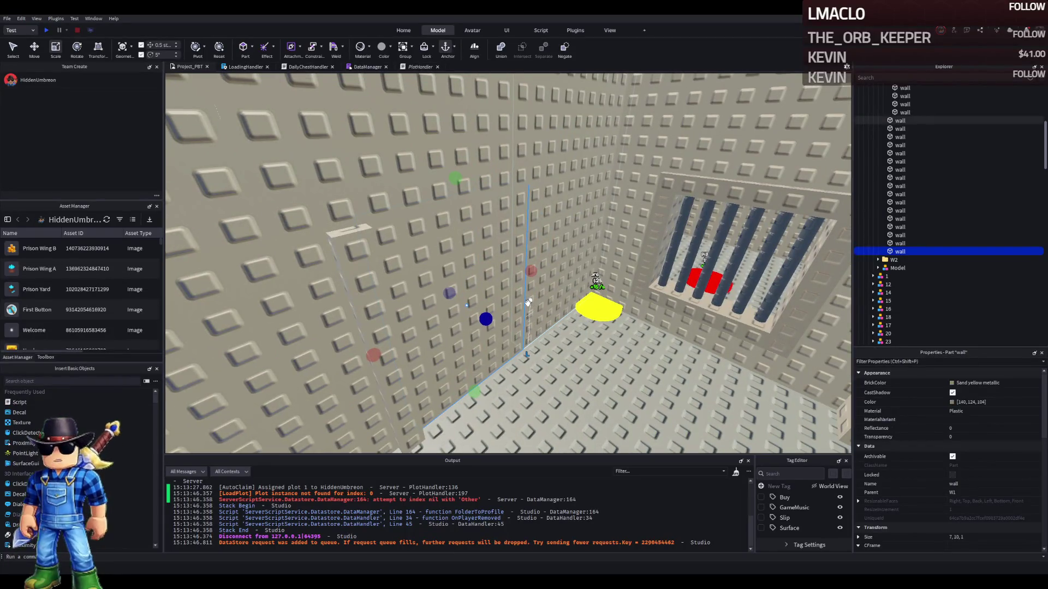
# Duplicate a wall piece, narrow it to 1 stud, and delete an extra piece near the bars
pyautogui.scroll(3, 527, 302)
pyautogui.hotkey('ctrl', 'd')
pyautogui.moveTo(385, 337); pyautogui.dragTo(548, 333)
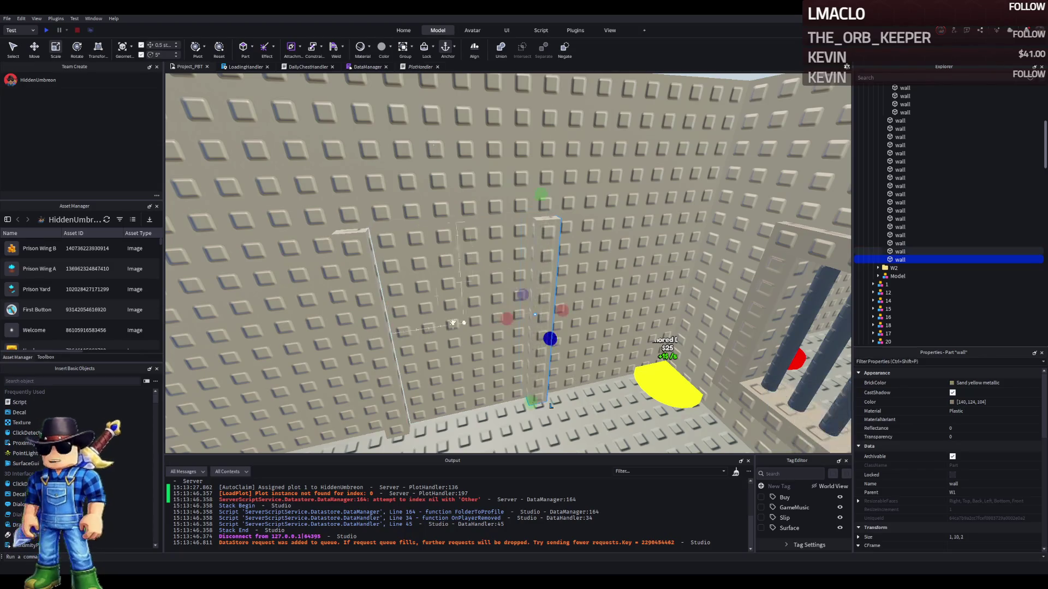
pyautogui.click(548, 327)
pyautogui.click(358, 274)
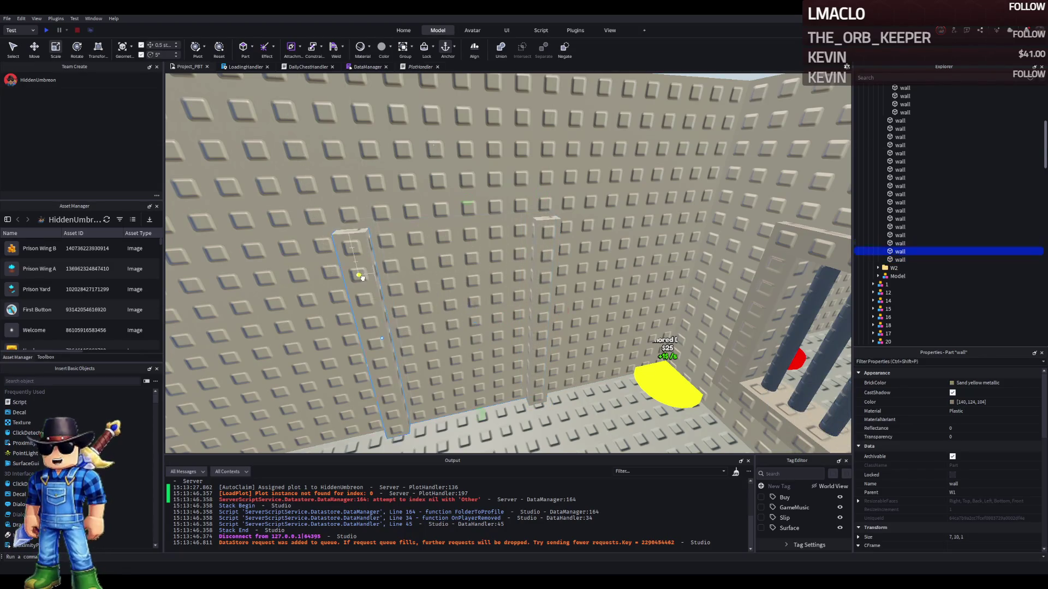
pyautogui.press('Delete')
# Narrow and shorten the walls around the jail bars to uncover them, lowering one by a stud
pyautogui.click(423, 284)
pyautogui.moveTo(553, 304); pyautogui.dragTo(409, 332)
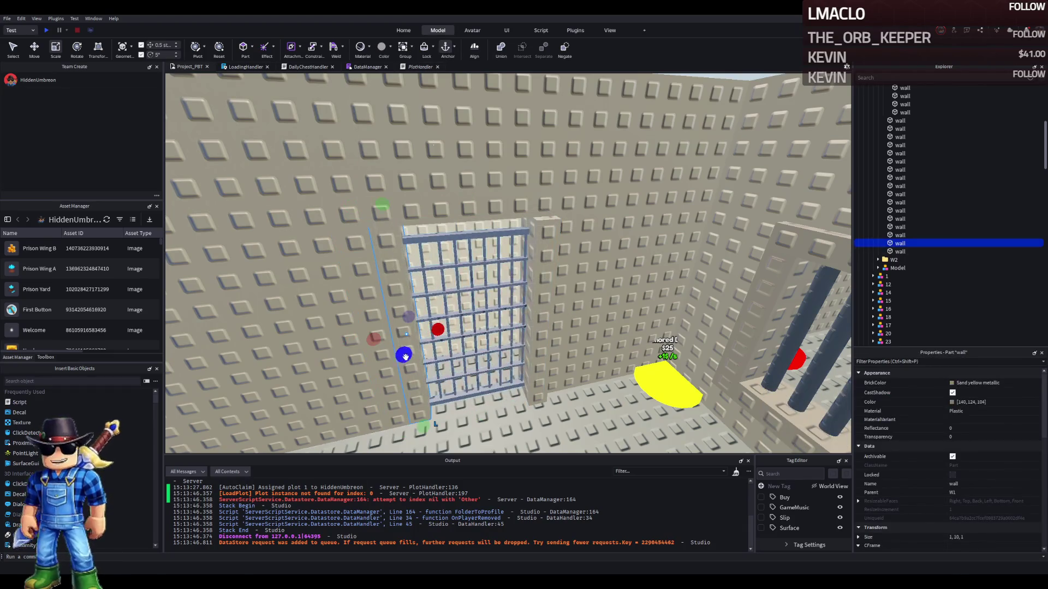
pyautogui.click(546, 305)
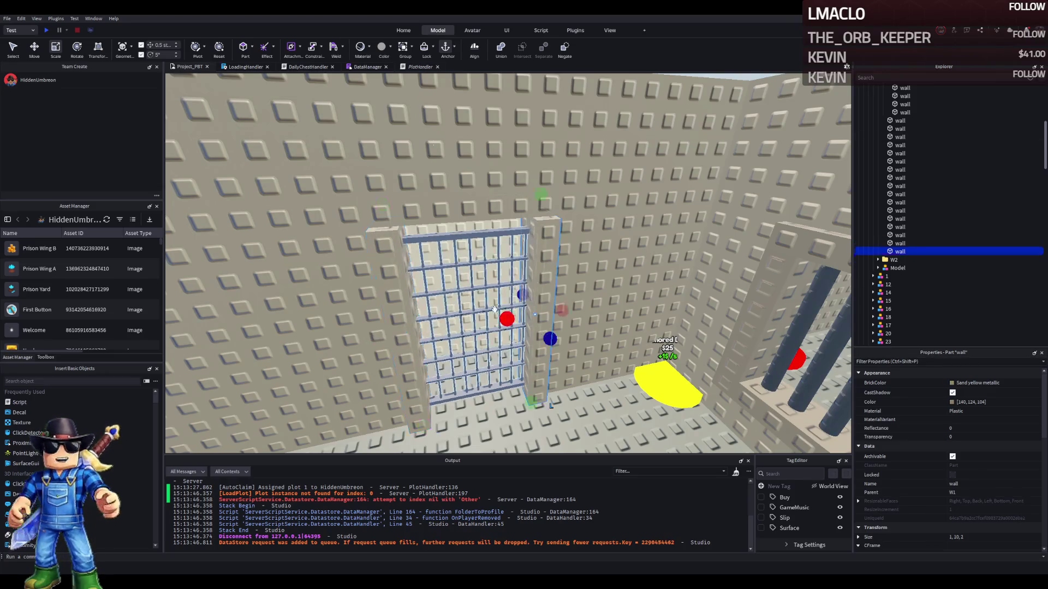
pyautogui.moveTo(505, 317); pyautogui.dragTo(369, 337)
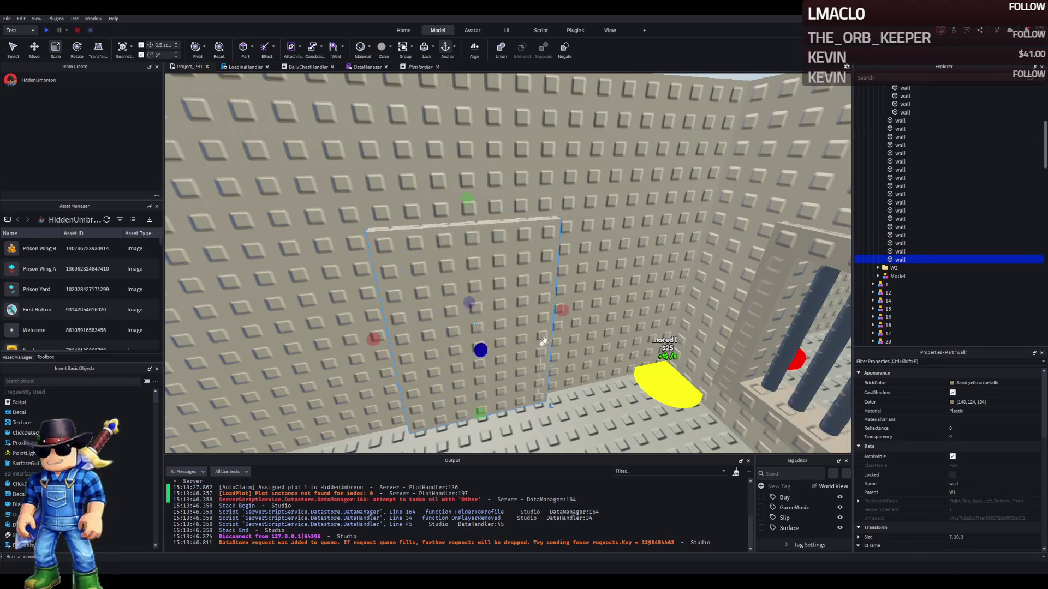
pyautogui.moveTo(487, 408); pyautogui.dragTo(499, 268)
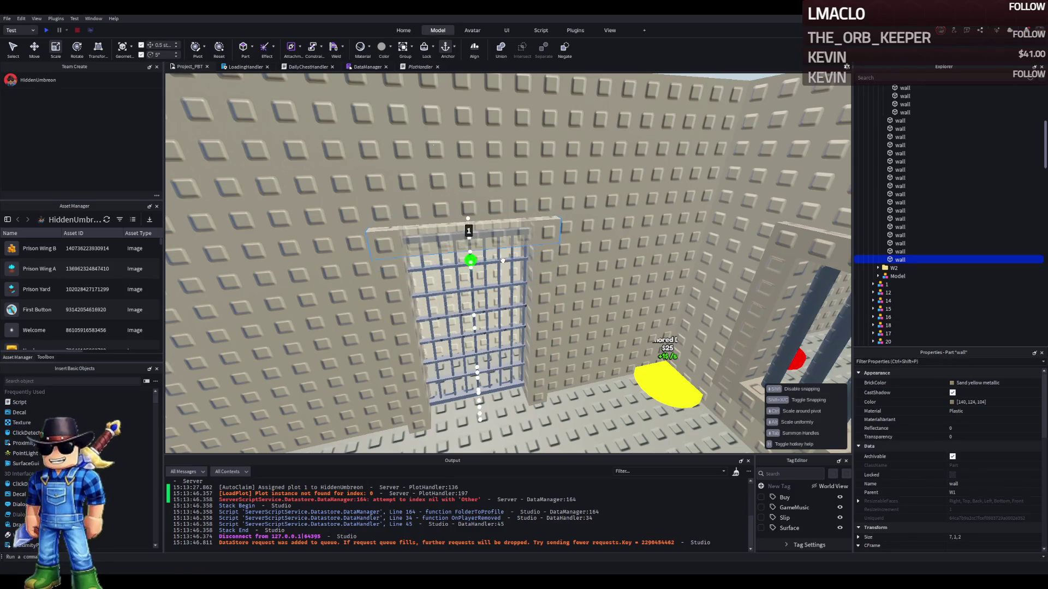
pyautogui.hotkey('ctrl', '2')
pyautogui.scroll(3, 503, 261)
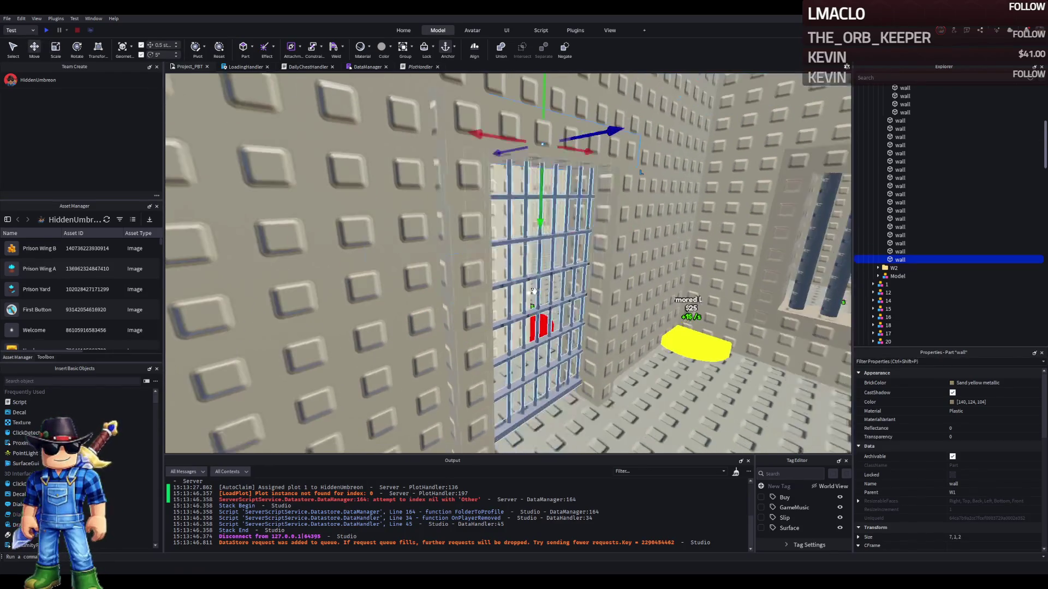
pyautogui.moveTo(540, 221)
pyautogui.mouseDown()
pyautogui.moveTo(545, 232)
pyautogui.moveTo(544, 200)
pyautogui.mouseUp()
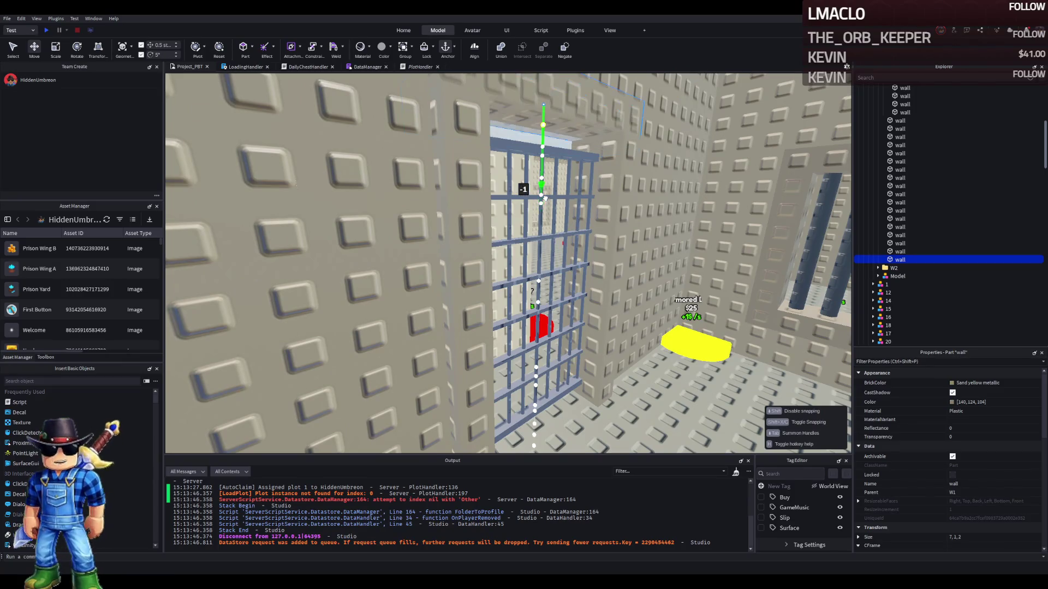
pyautogui.scroll(5, 544, 199)
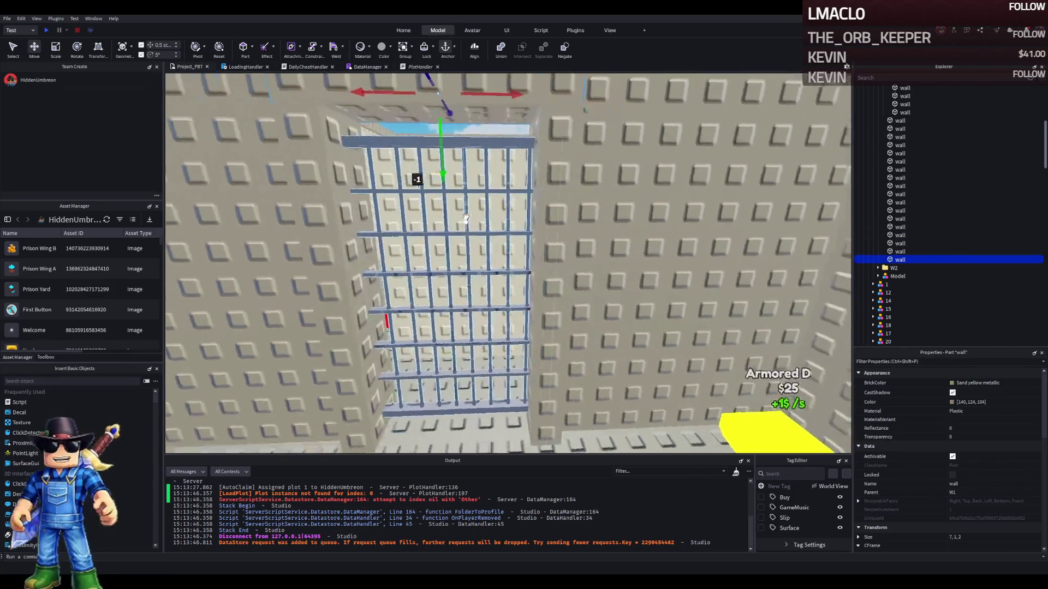
# Nudge the side walls closer and widen the overhang above the gate from 8 to 9 studs
pyautogui.click(470, 235)
pyautogui.moveTo(616, 284)
pyautogui.mouseDown()
pyautogui.moveTo(638, 289)
pyautogui.moveTo(601, 286)
pyautogui.mouseUp()
pyautogui.click(598, 280)
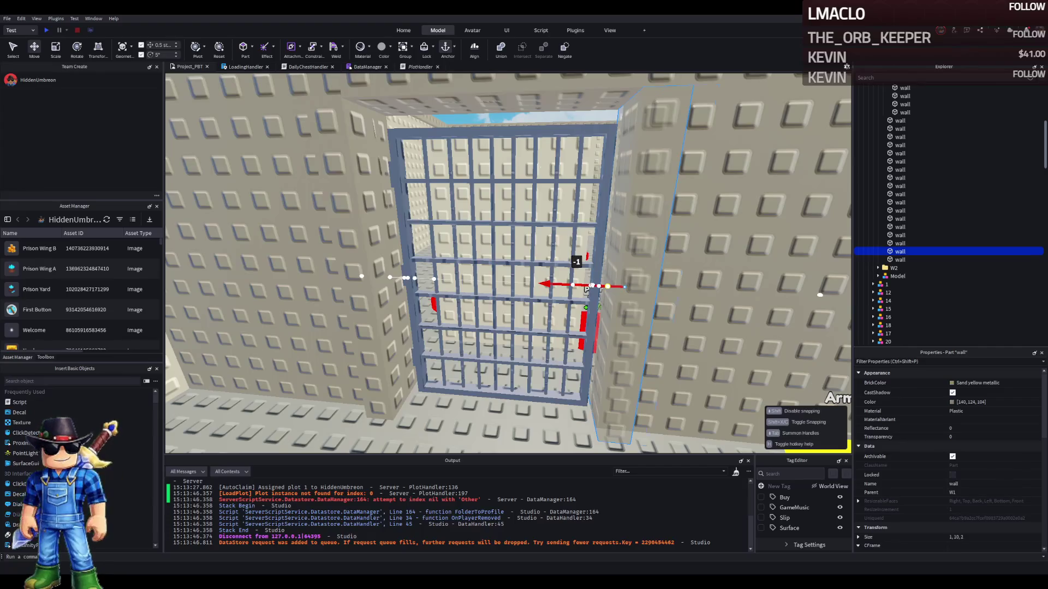
pyautogui.moveTo(587, 287); pyautogui.dragTo(538, 186)
pyautogui.click(539, 187)
pyautogui.hotkey('ctrl', '3')
pyautogui.moveTo(628, 297); pyautogui.dragTo(638, 298)
pyautogui.press('q')
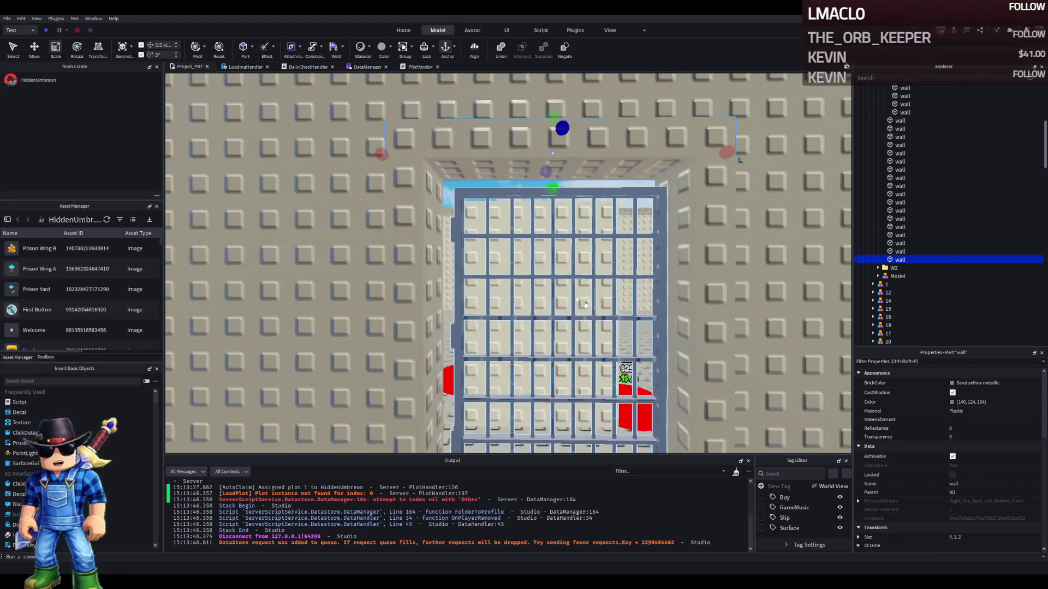
pyautogui.click(576, 311)
# Try Door scale values of 1.2 and then 1.25 in Properties
pyautogui.click(966, 500)
pyautogui.press('Return')
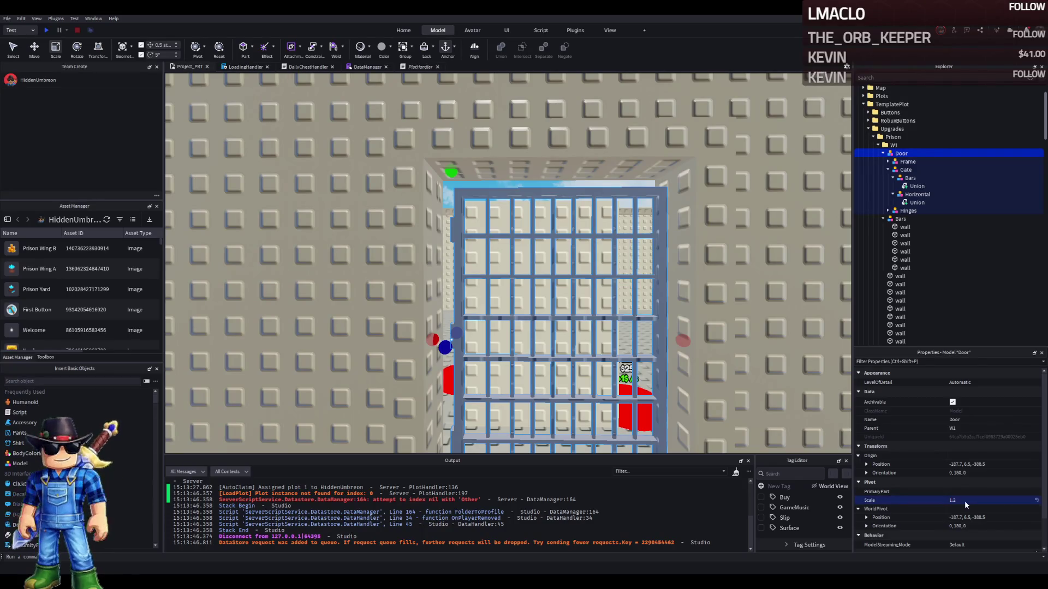
pyautogui.click(965, 500)
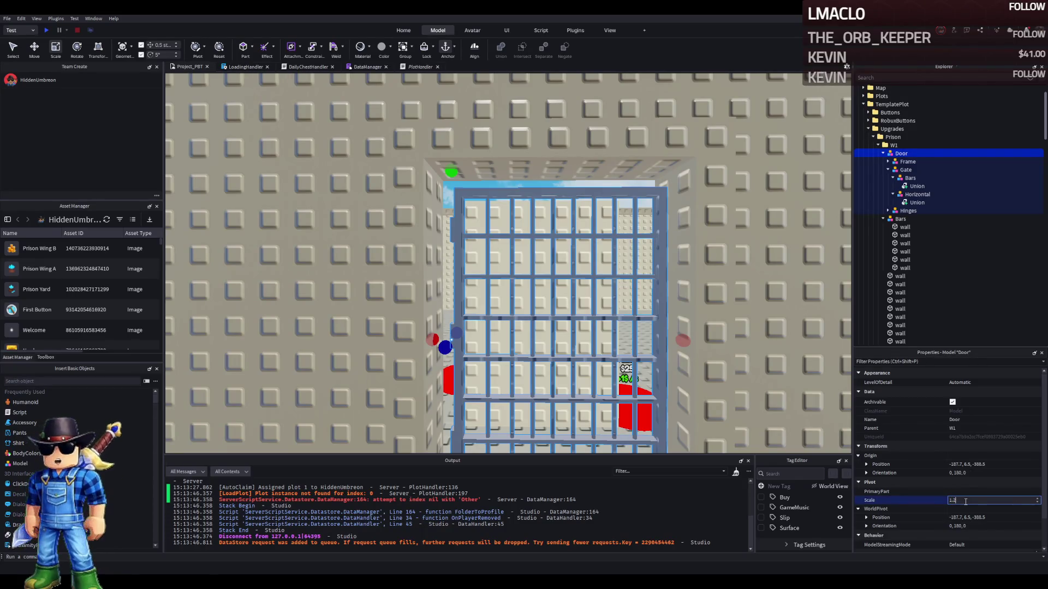
pyautogui.write('5')
pyautogui.press('Return')
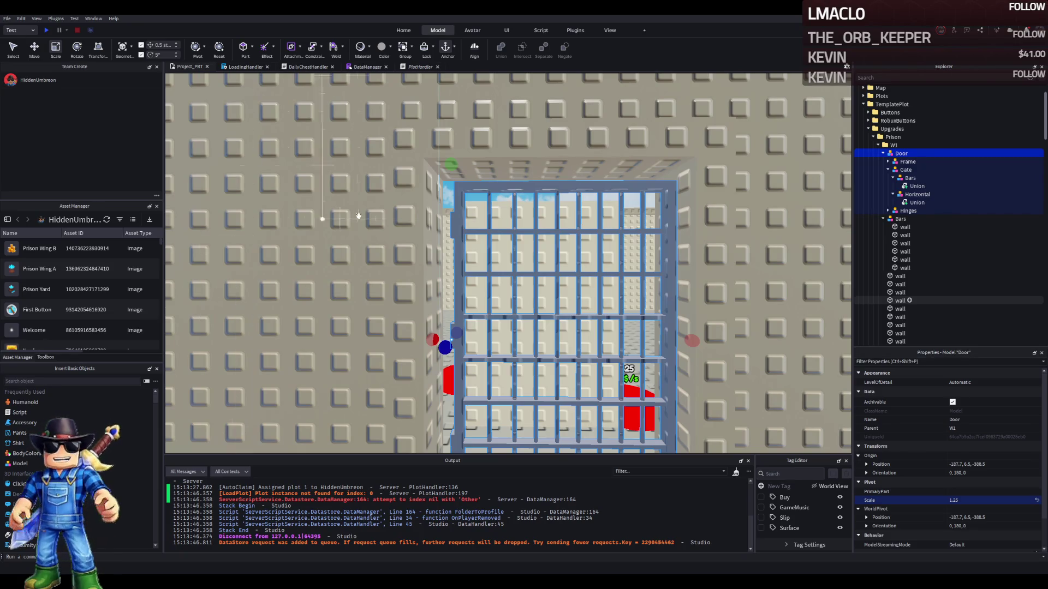
# Frame the gate and shift the Door half a stud sideways
pyautogui.click(885, 154)
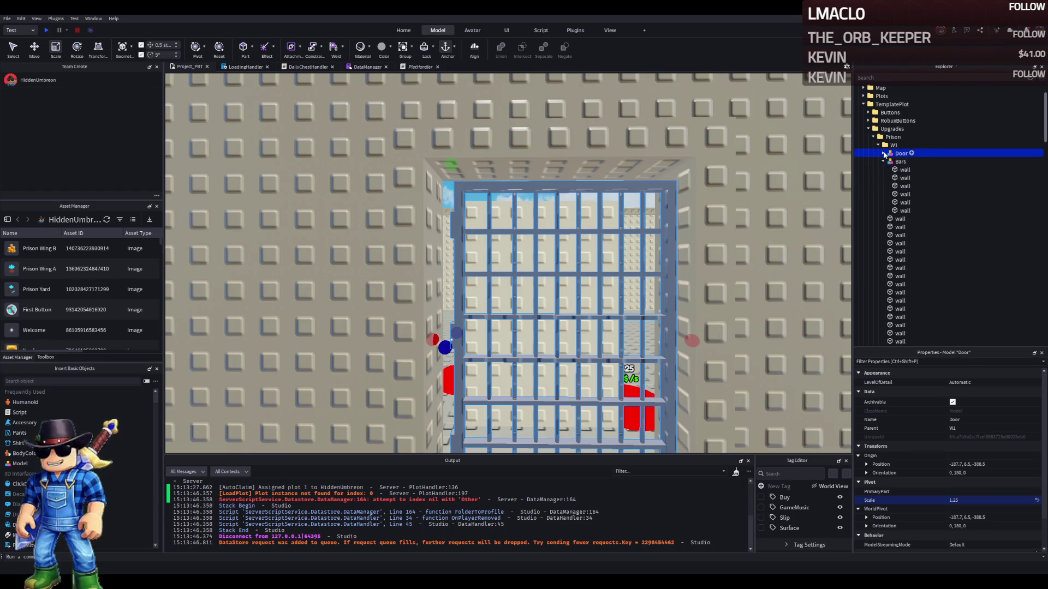
pyautogui.press('s')
pyautogui.press('f')
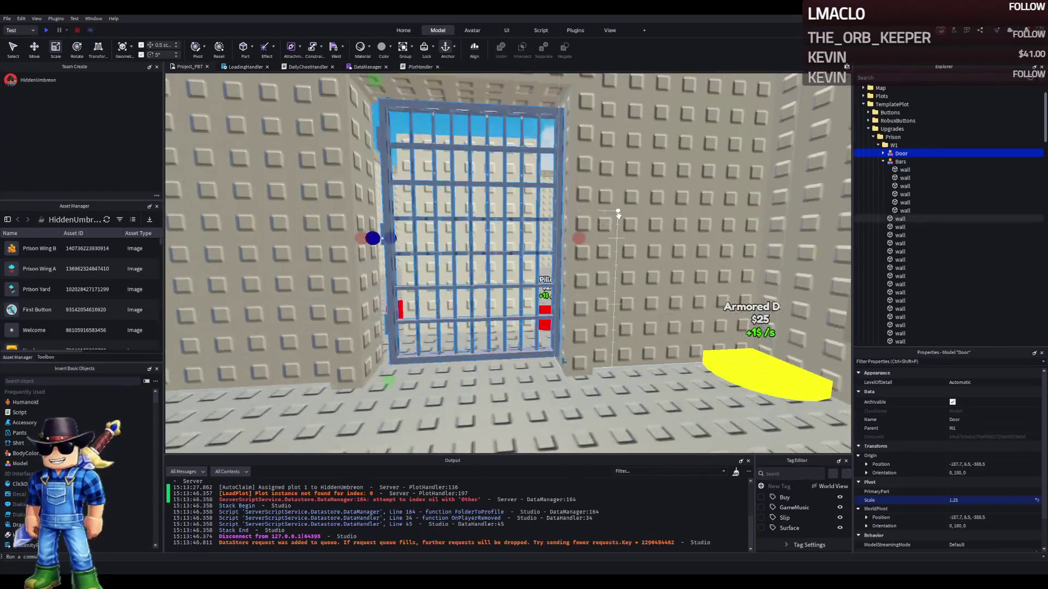
pyautogui.hotkey('ctrl', '2')
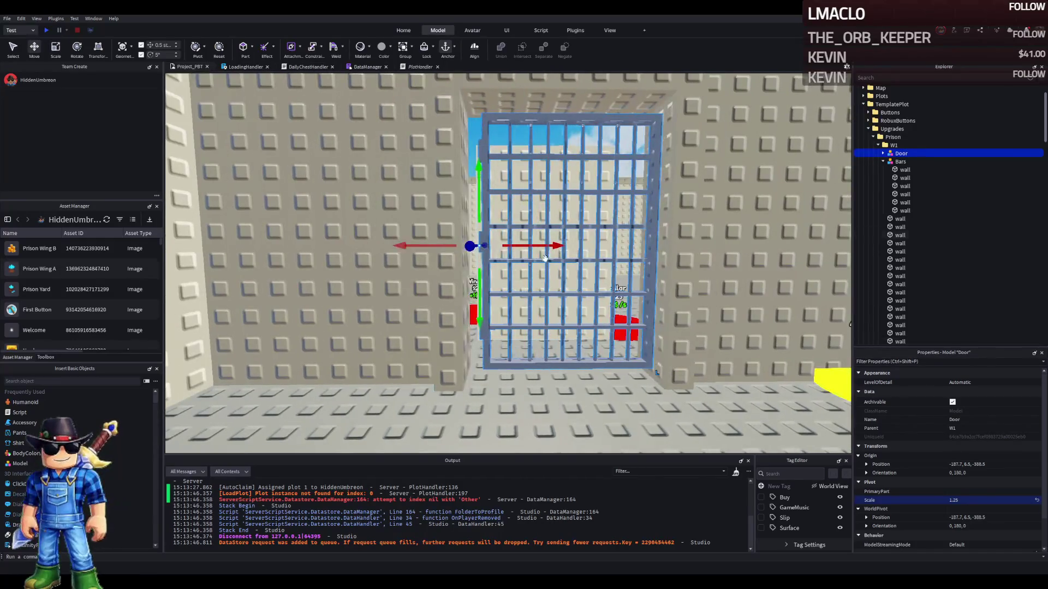
pyautogui.moveTo(548, 246)
pyautogui.mouseDown()
pyautogui.moveTo(539, 246)
pyautogui.moveTo(557, 269)
pyautogui.mouseUp()
pyautogui.press('d')
pyautogui.press('e')
# Set the Door scale to 1.3 and check it up close
pyautogui.click(983, 500)
pyautogui.press('Return')
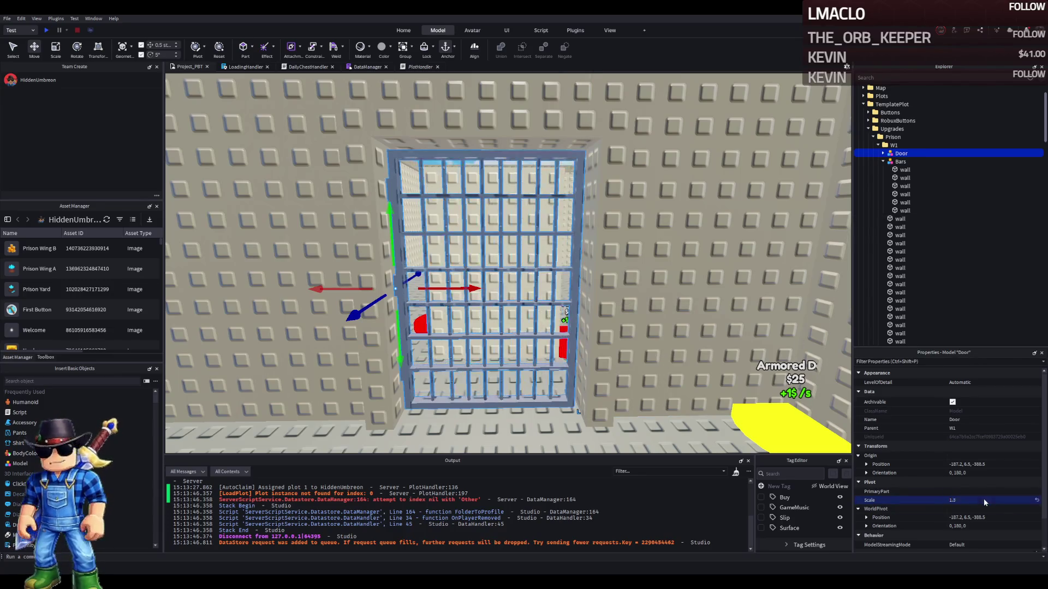
pyautogui.press('a')
pyautogui.press('w')
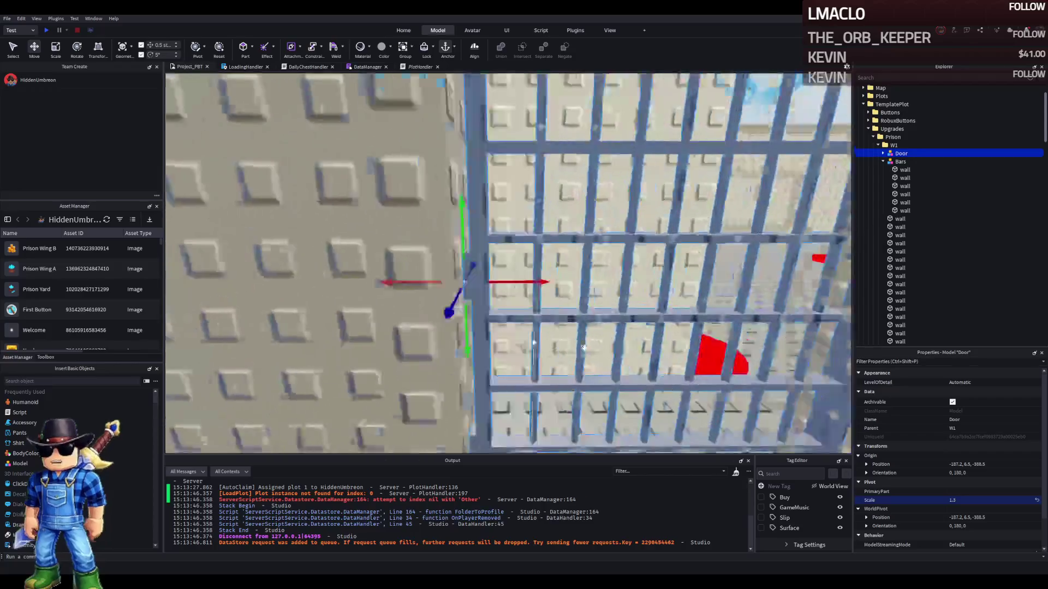
pyautogui.press('s')
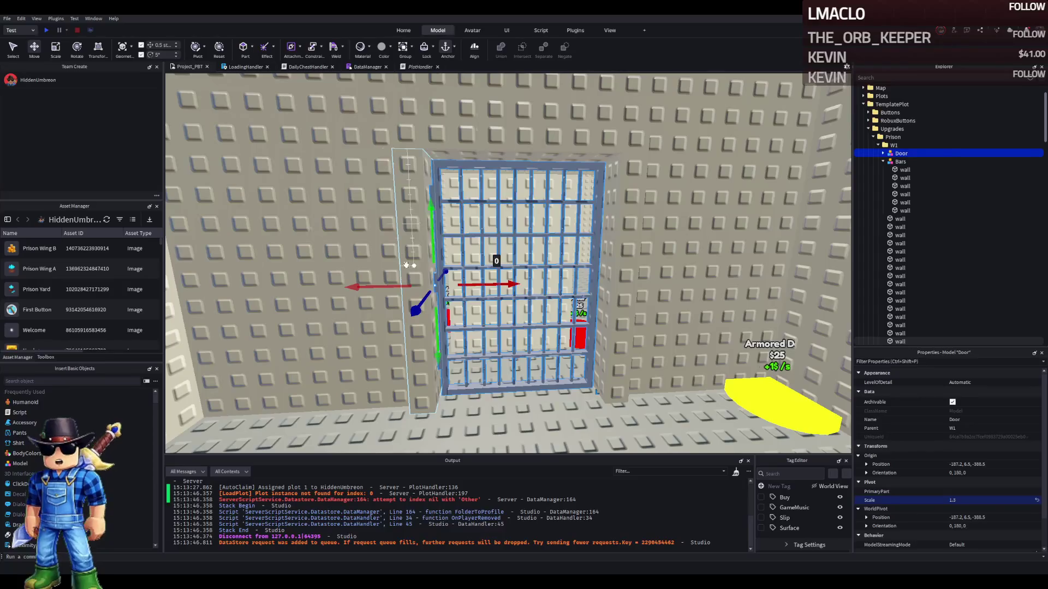
# Copy the door frame's grey and make the three surrounding walls Dark grey metallic
pyautogui.click(599, 273)
pyautogui.scroll(2, 997, 399)
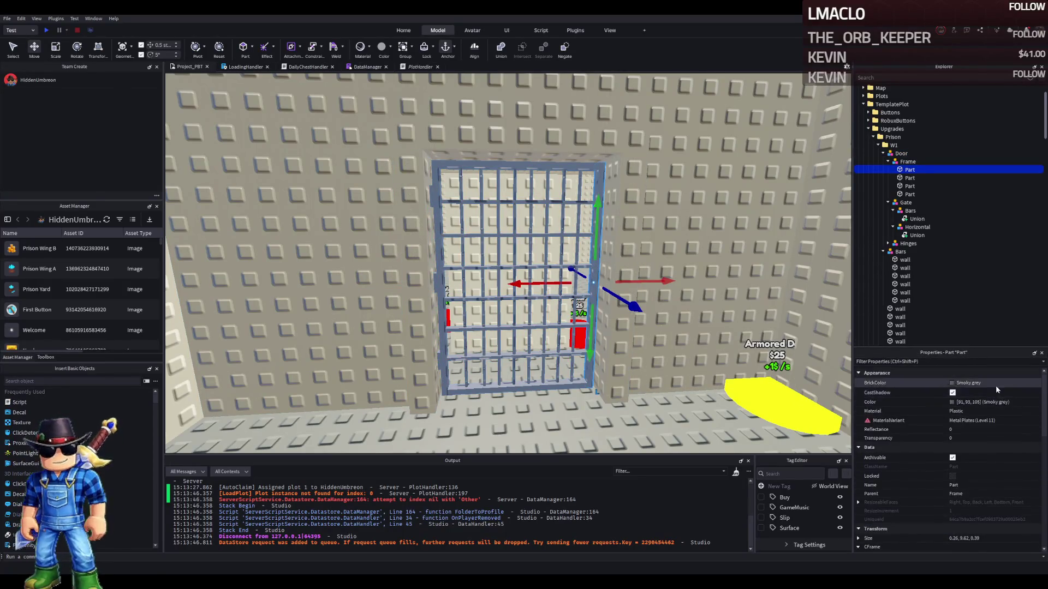
pyautogui.click(999, 402)
pyautogui.click(644, 305)
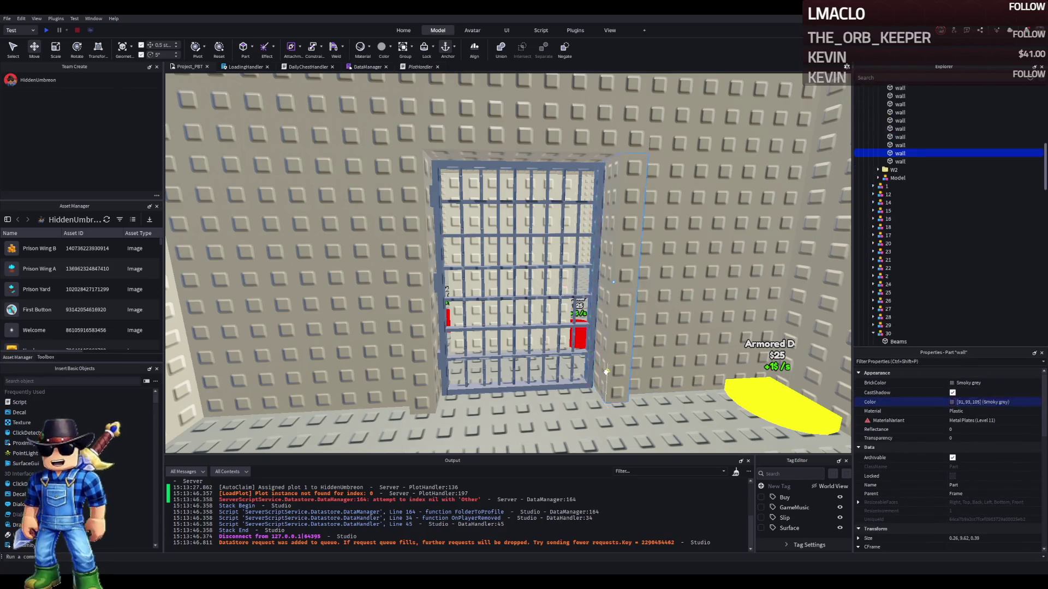
pyautogui.keyDown('ctrl'); pyautogui.click(518, 136); pyautogui.keyUp('ctrl')
pyautogui.keyDown('ctrl'); pyautogui.click(419, 220); pyautogui.keyUp('ctrl')
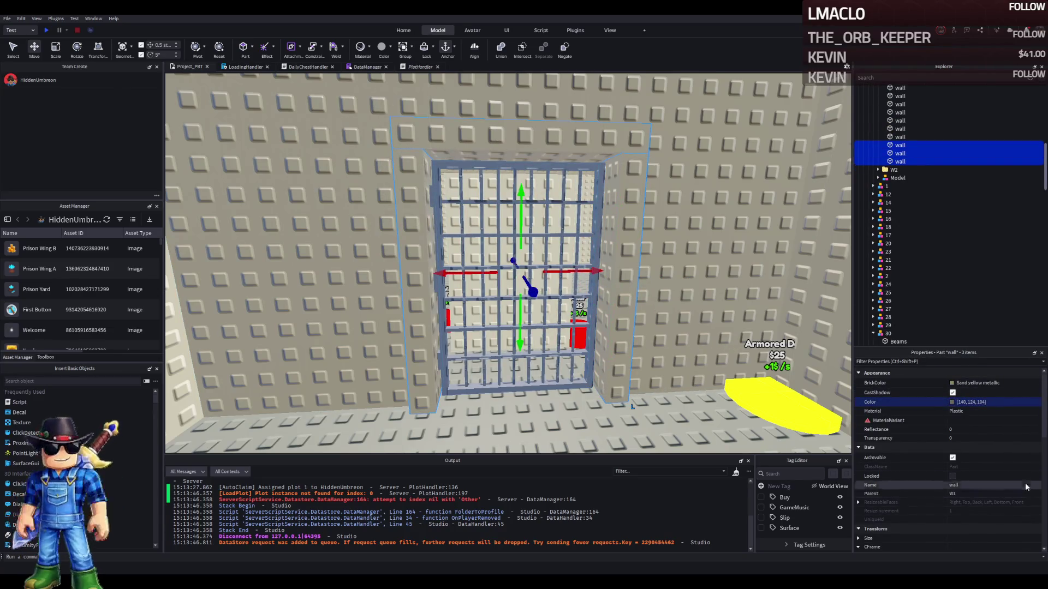
pyautogui.click(960, 402)
pyautogui.hotkey('ctrl', 'v')
pyautogui.press('Return')
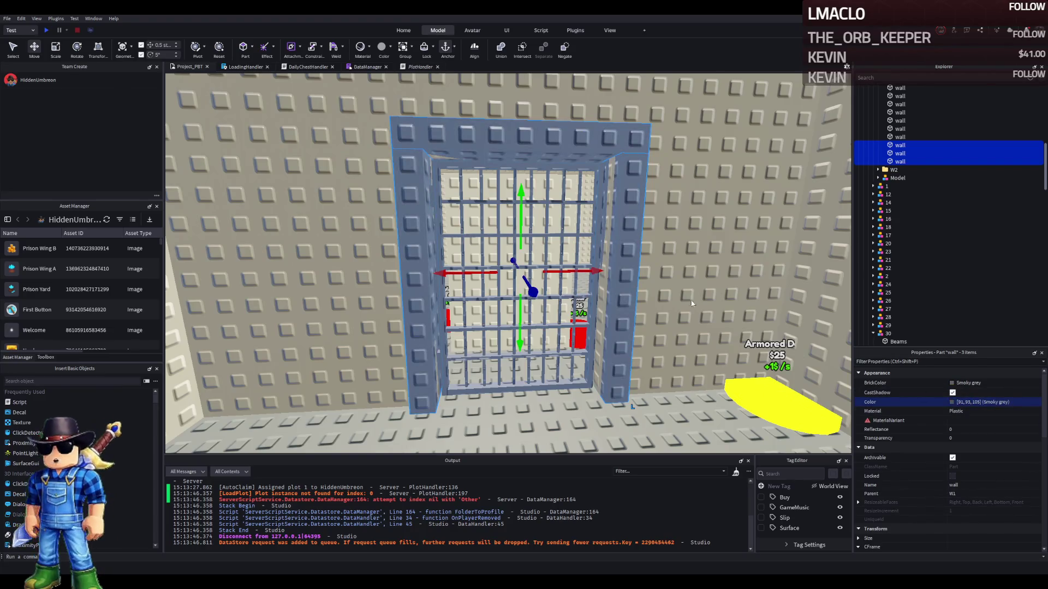
pyautogui.press('Return')
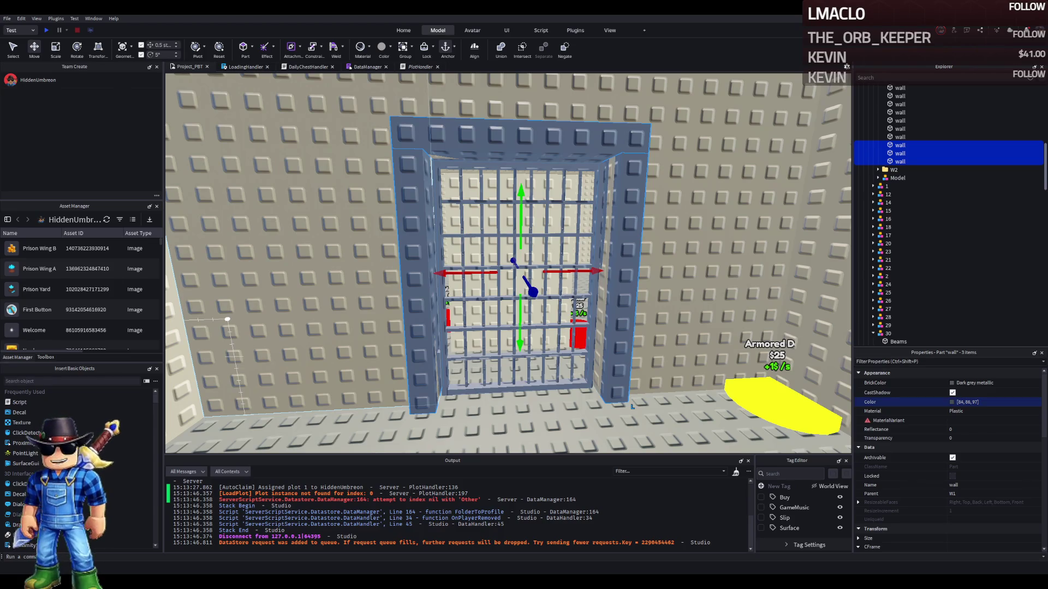
# Widen a side wall piece from 7 to 8 studs, then select the wall above the door
pyautogui.scroll(5, 227, 319)
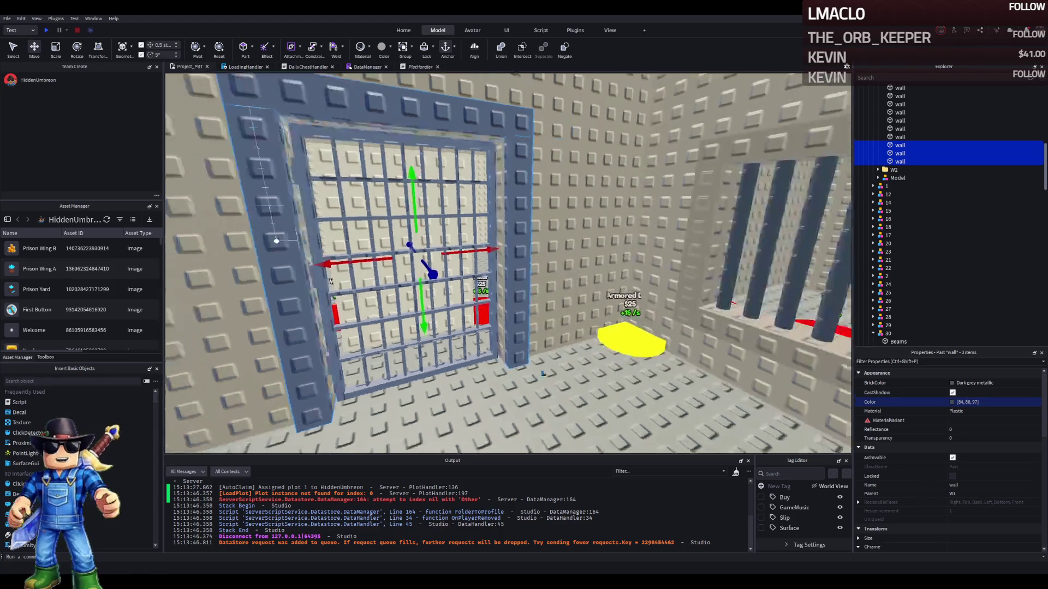
pyautogui.press('f')
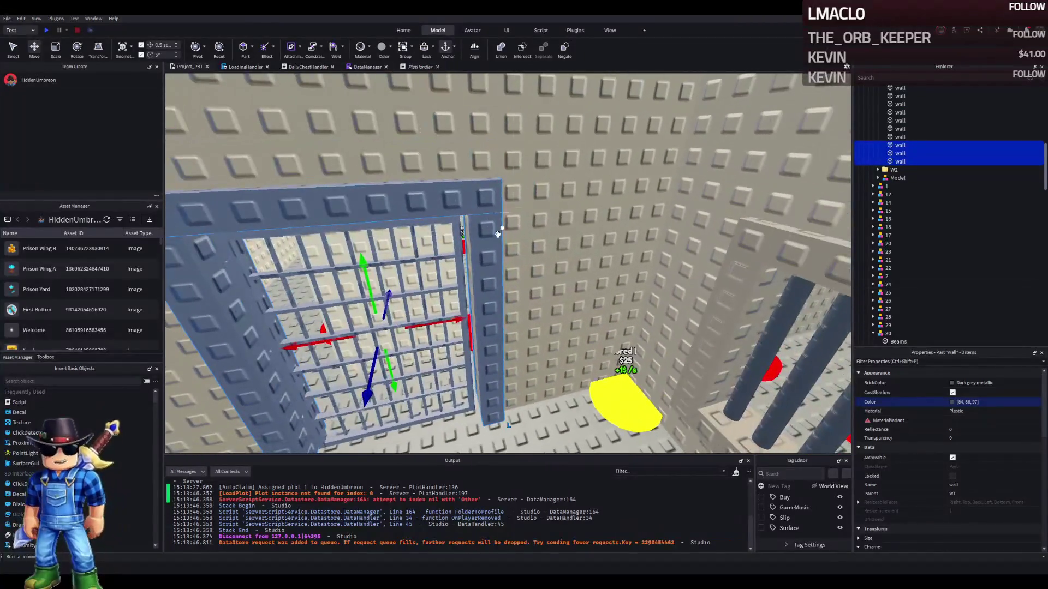
pyautogui.click(304, 246)
pyautogui.hotkey('ctrl', '3')
pyautogui.click(485, 124)
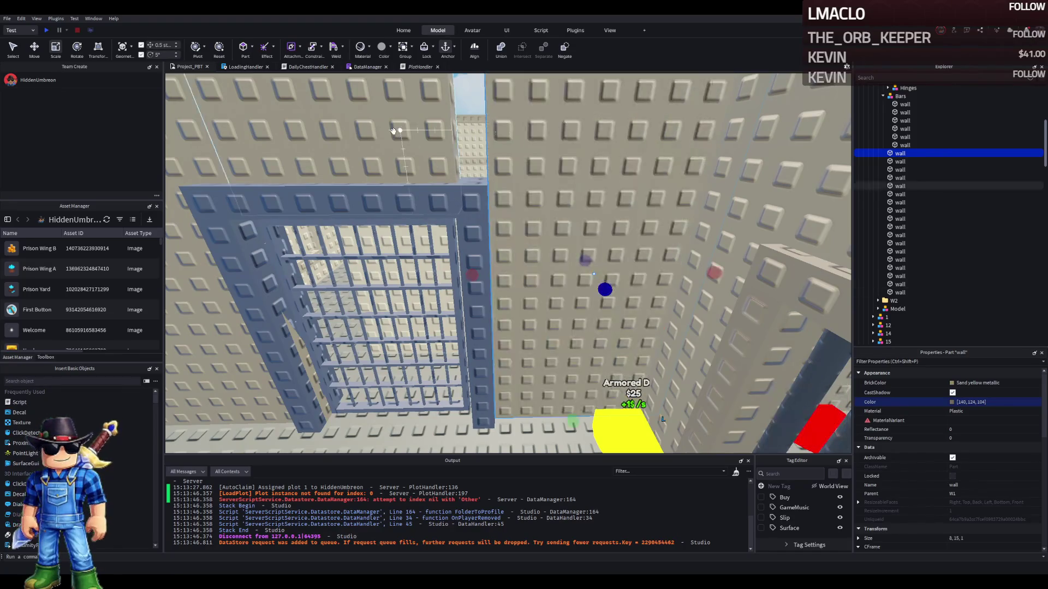
pyautogui.moveTo(485, 124); pyautogui.dragTo(498, 126)
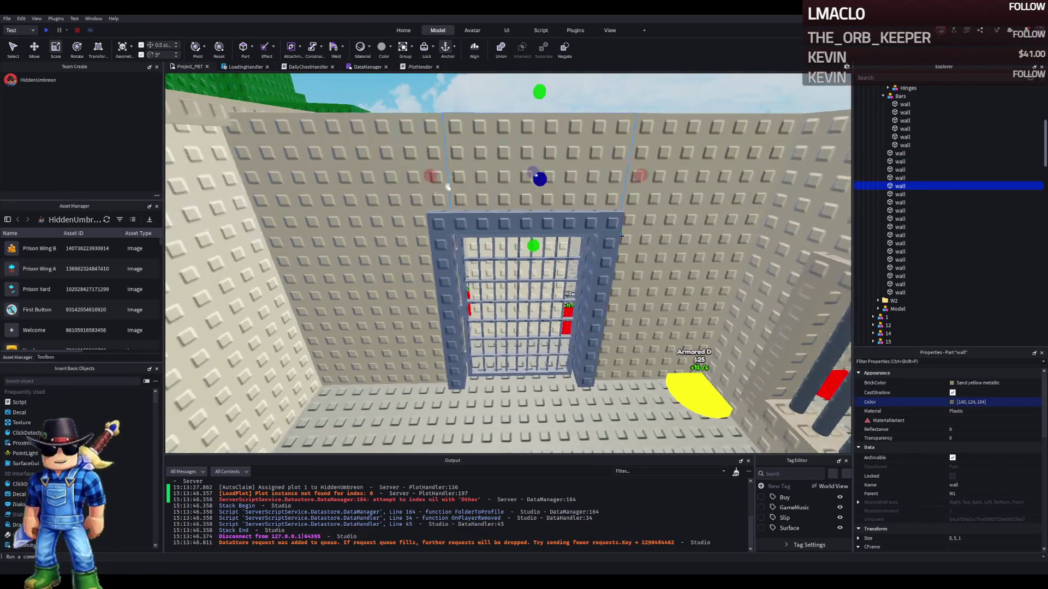
pyautogui.click(471, 241)
pyautogui.click(535, 174)
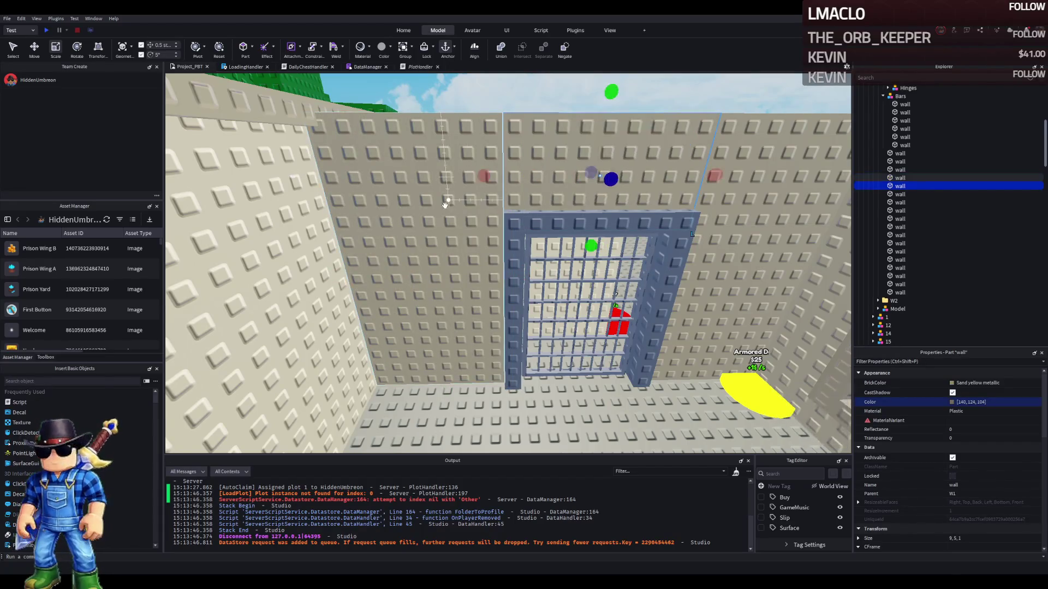
pyautogui.scroll(-5, 445, 204)
pyautogui.press('d')
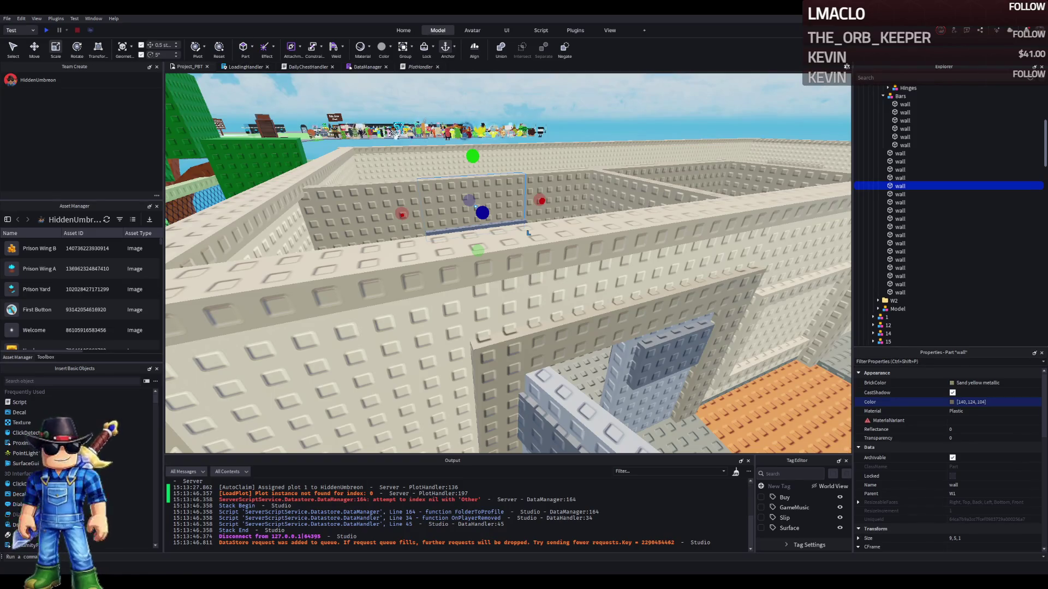
pyautogui.scroll(5, 405, 226)
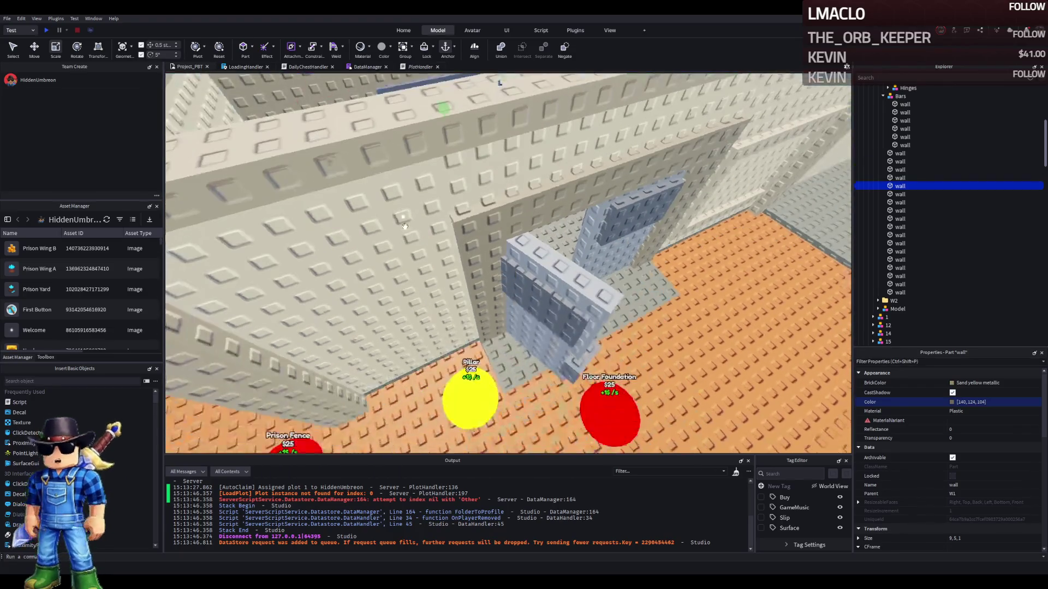
pyautogui.scroll(10, 404, 225)
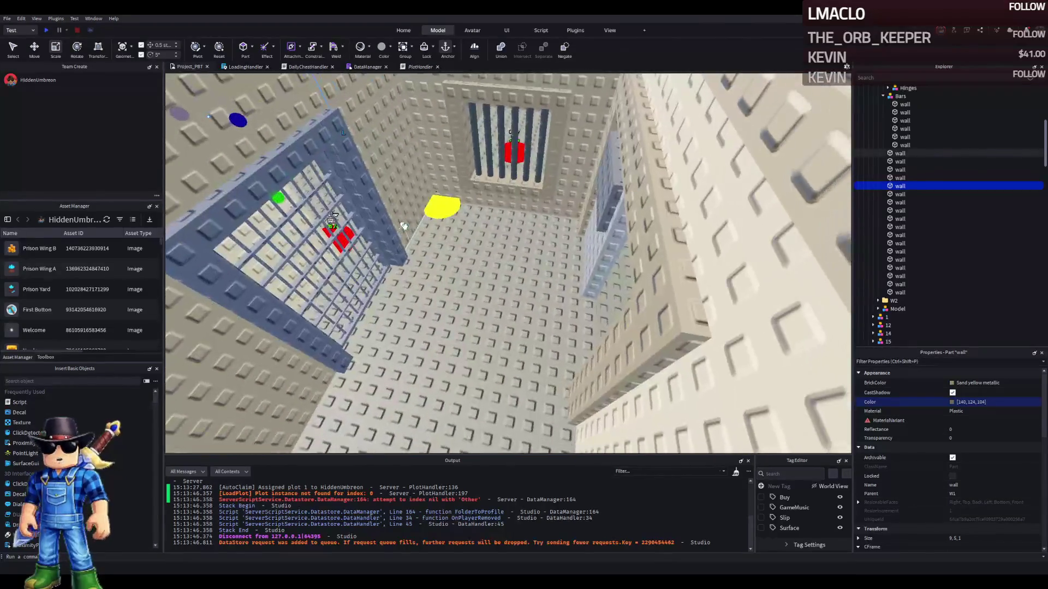
pyautogui.scroll(5, 405, 226)
pyautogui.scroll(-10, 405, 226)
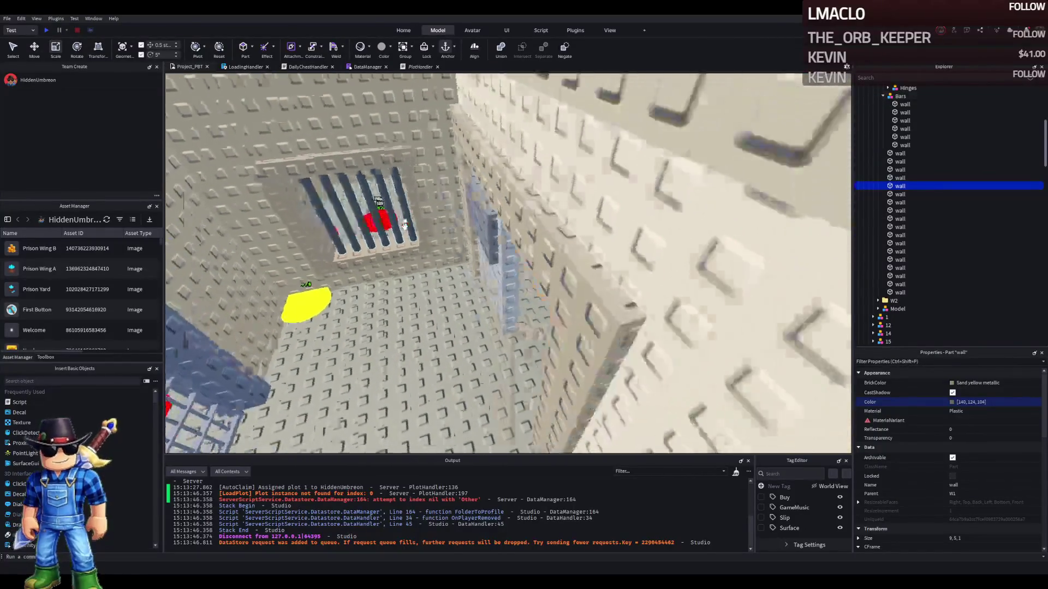
pyautogui.scroll(15, 404, 225)
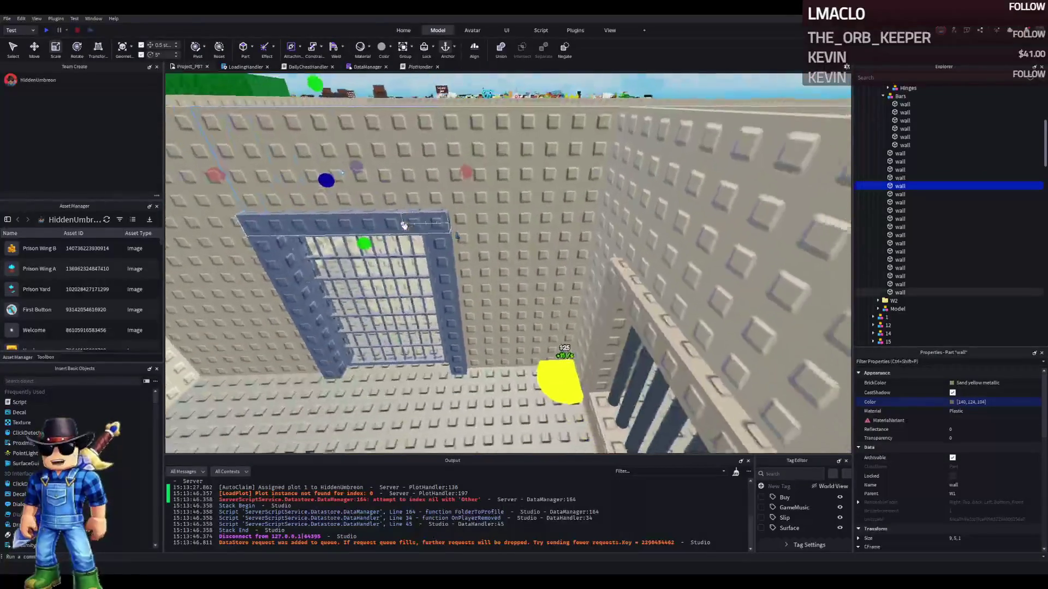
pyautogui.scroll(-5, 404, 225)
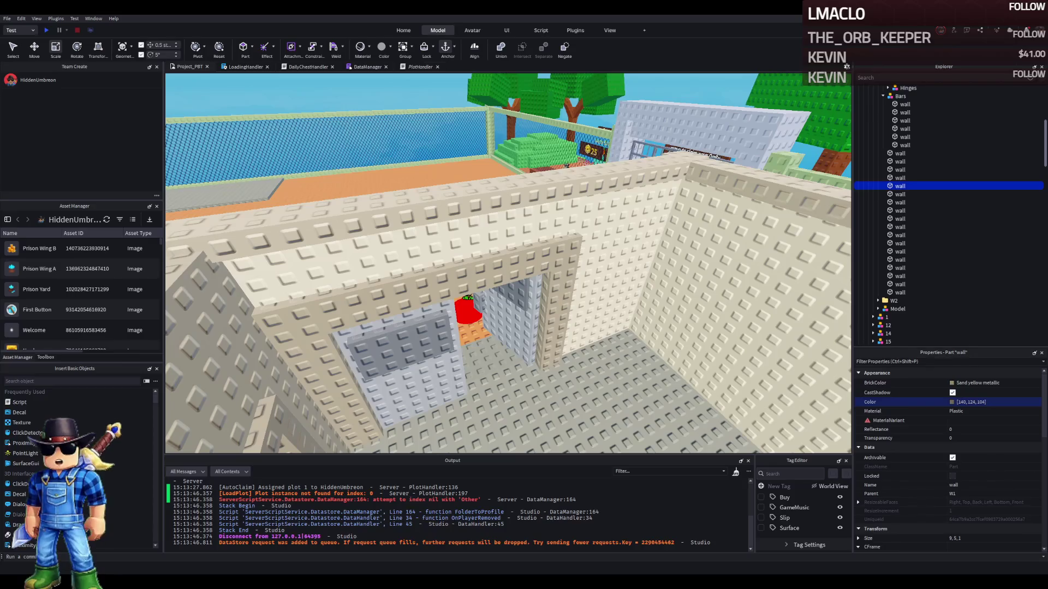
# Select the Gate and the Prison folder, then collapse the W1 wing folder
pyautogui.press('w')
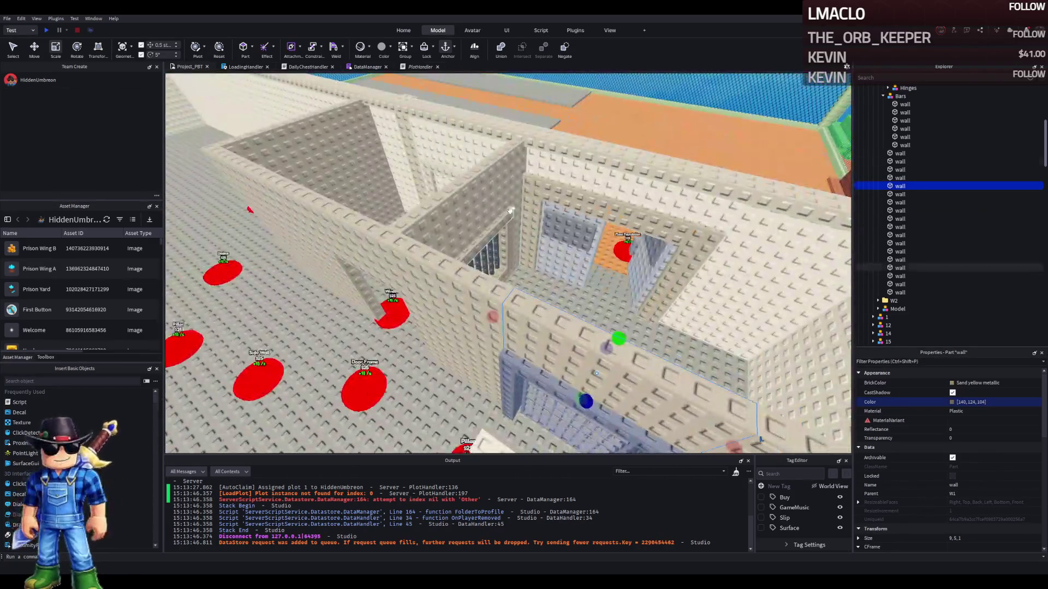
pyautogui.click(480, 241)
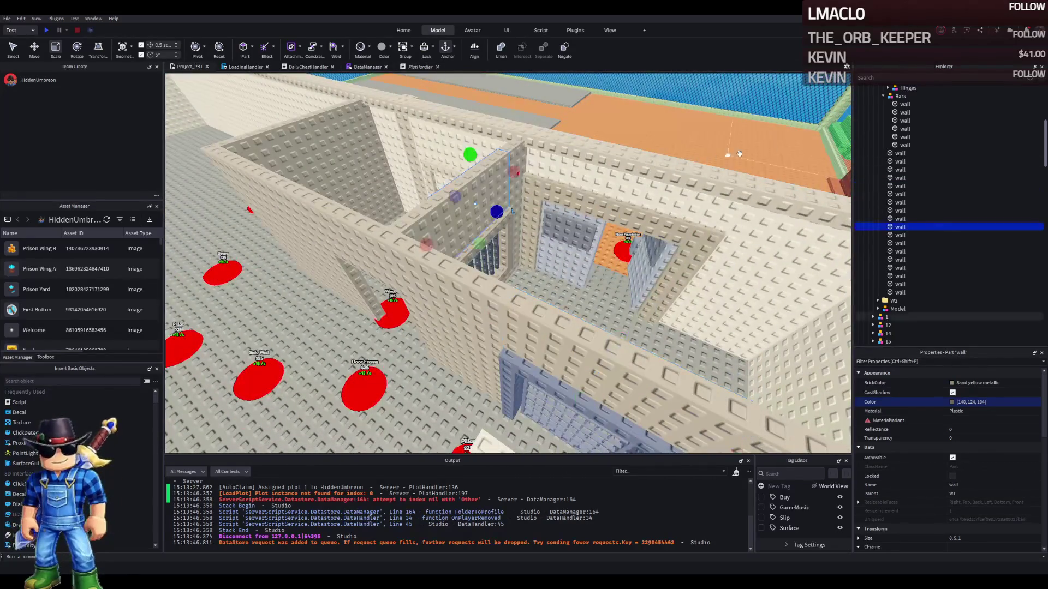
pyautogui.click(902, 112)
pyautogui.scroll(3, 902, 112)
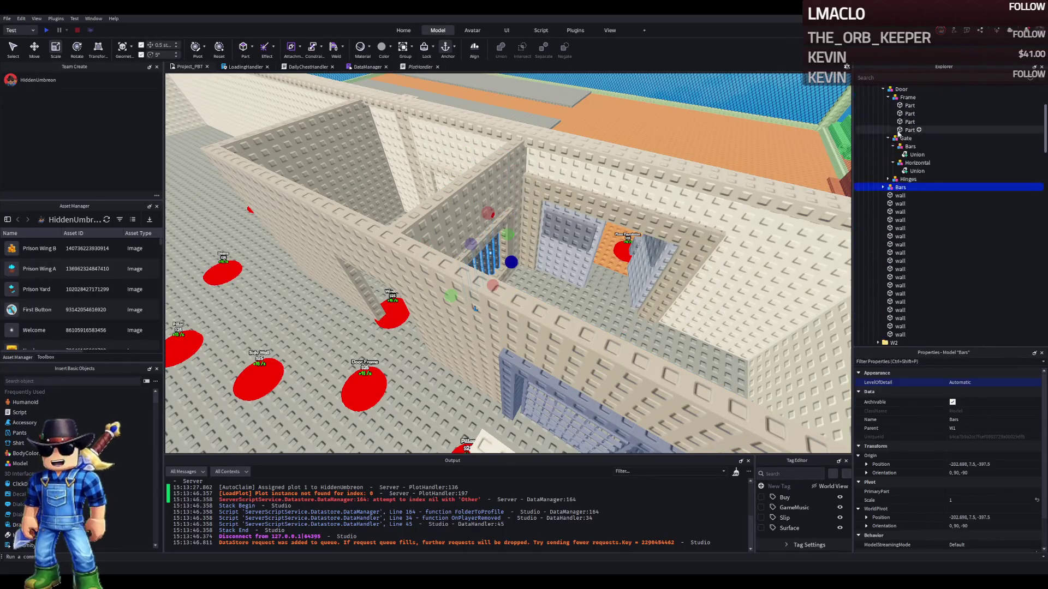
pyautogui.click(902, 139)
pyautogui.scroll(4, 902, 141)
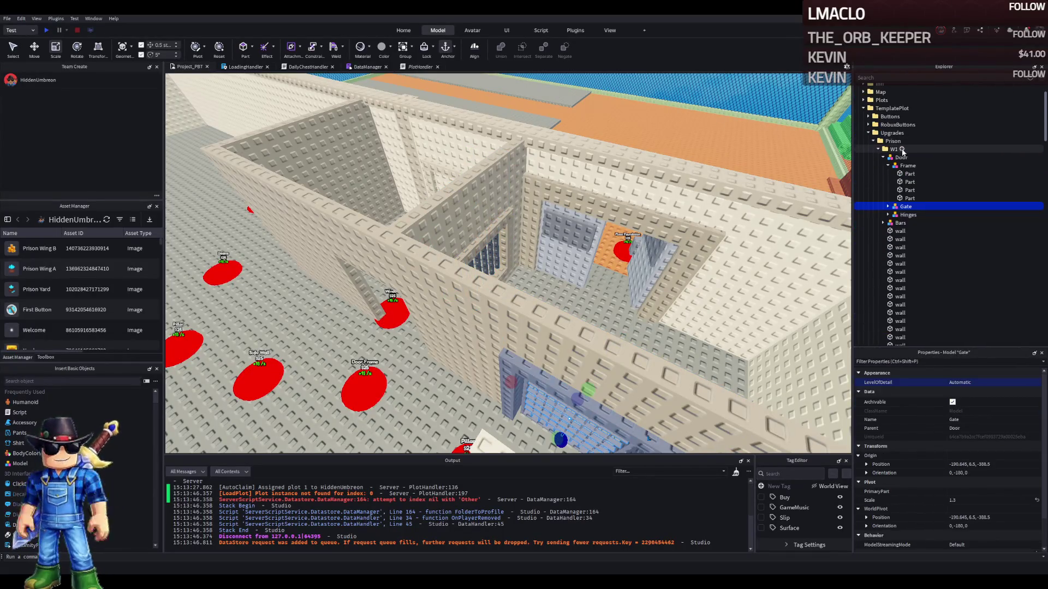
pyautogui.click(886, 163)
pyautogui.click(878, 172)
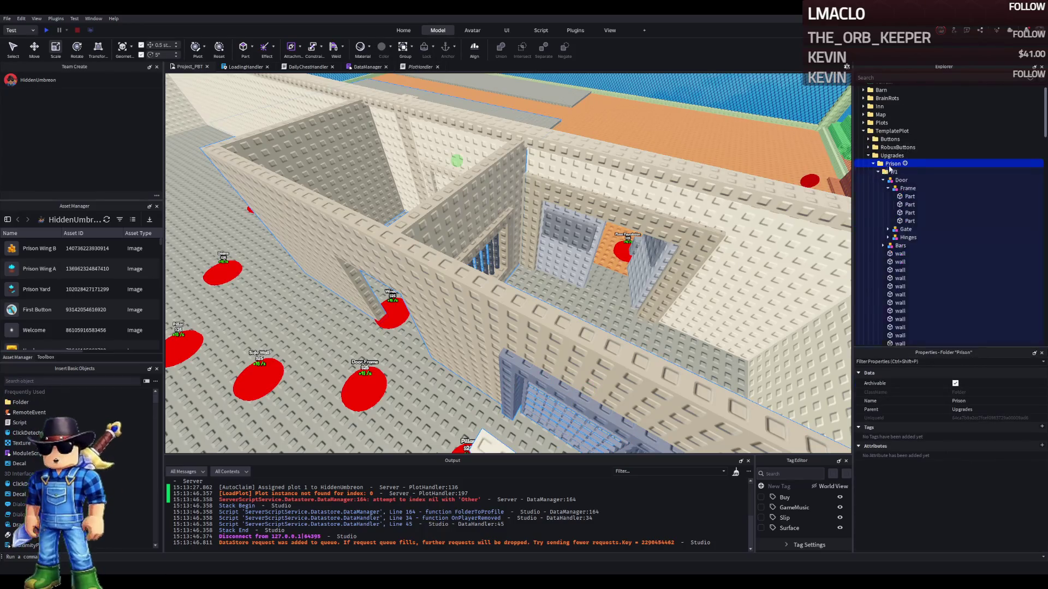
pyautogui.click(890, 172)
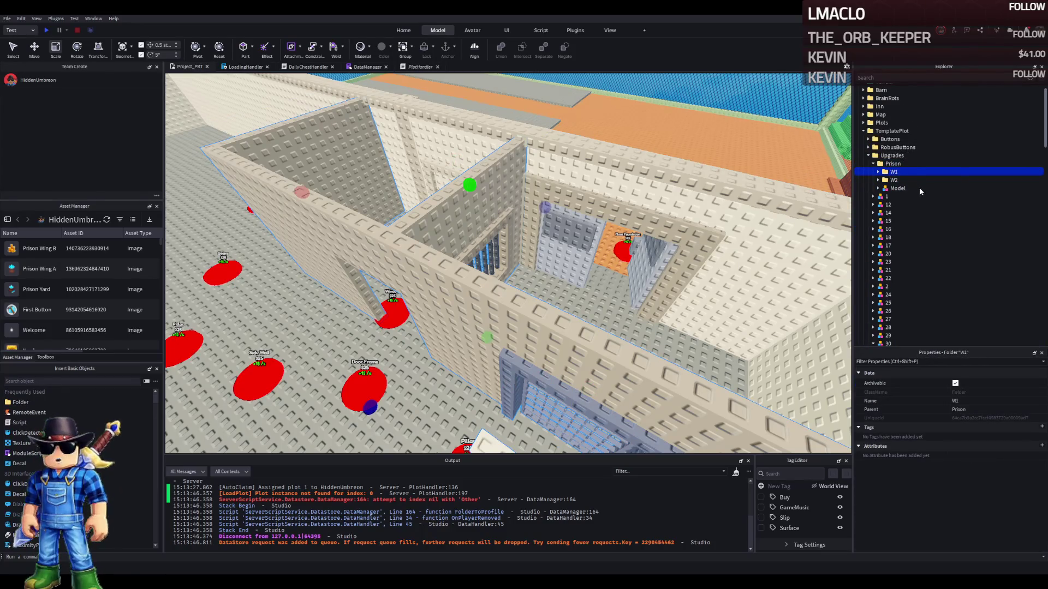
# Expand W1 again and frame the Chair inside it
pyautogui.click(878, 172)
pyautogui.click(901, 180)
pyautogui.press('f')
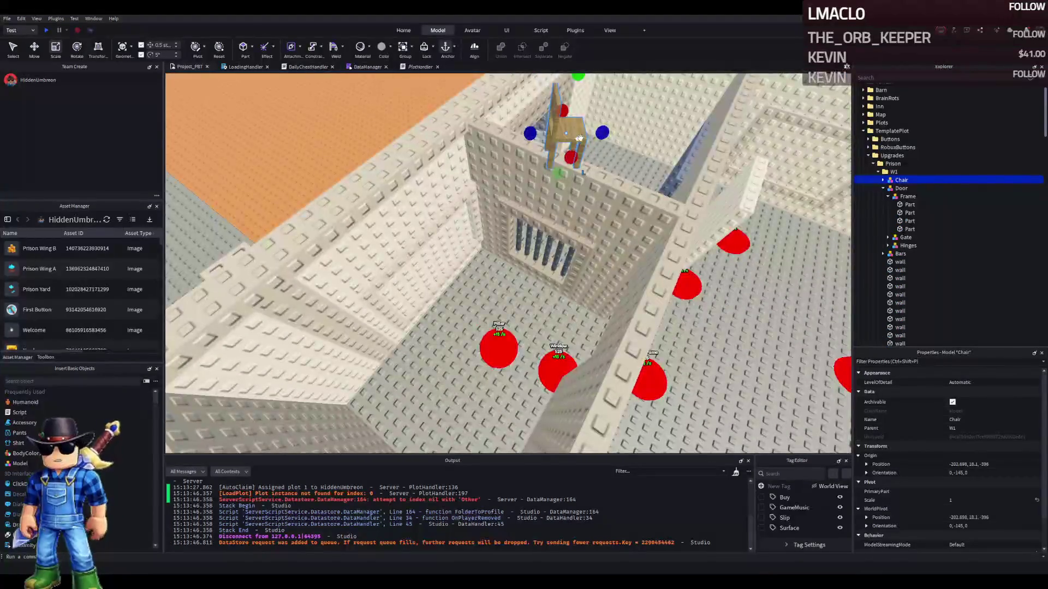
# Drag the W1 wing into folder 1 and start a play-test with F5
pyautogui.scroll(5, 516, 303)
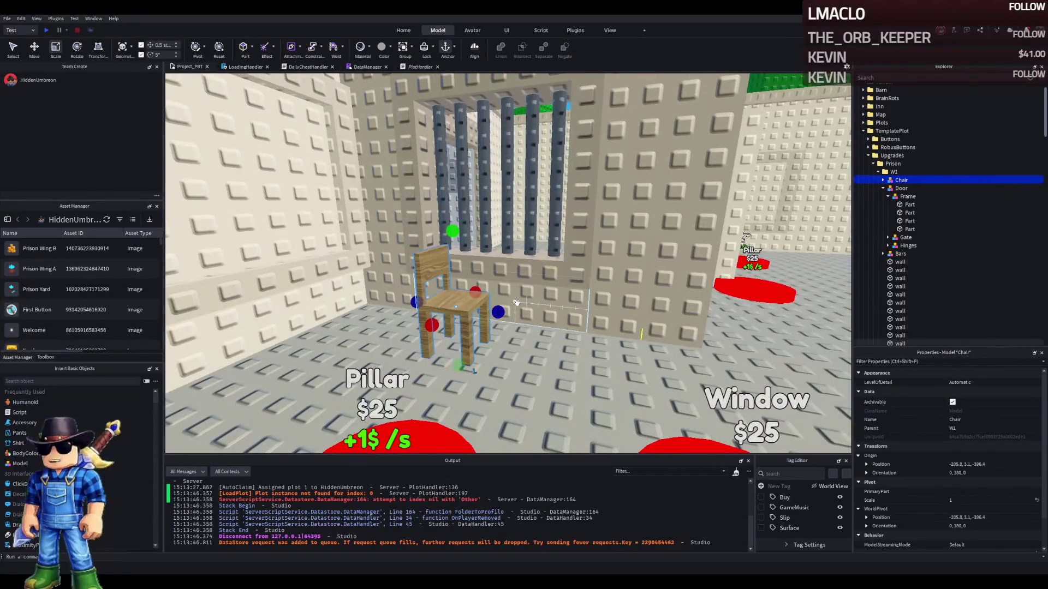
pyautogui.press('s')
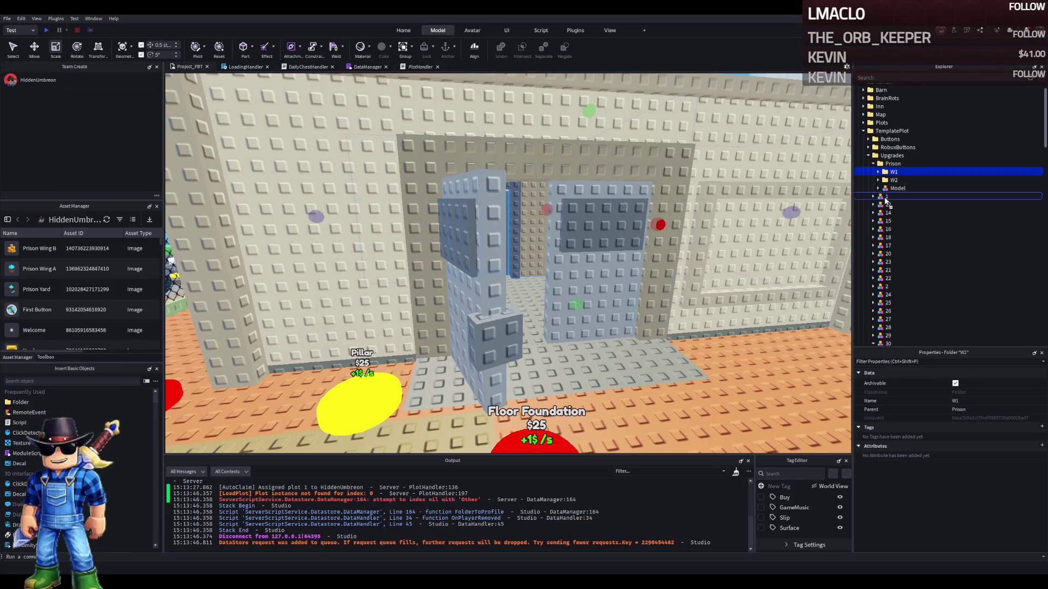
pyautogui.moveTo(885, 200); pyautogui.dragTo(866, 200)
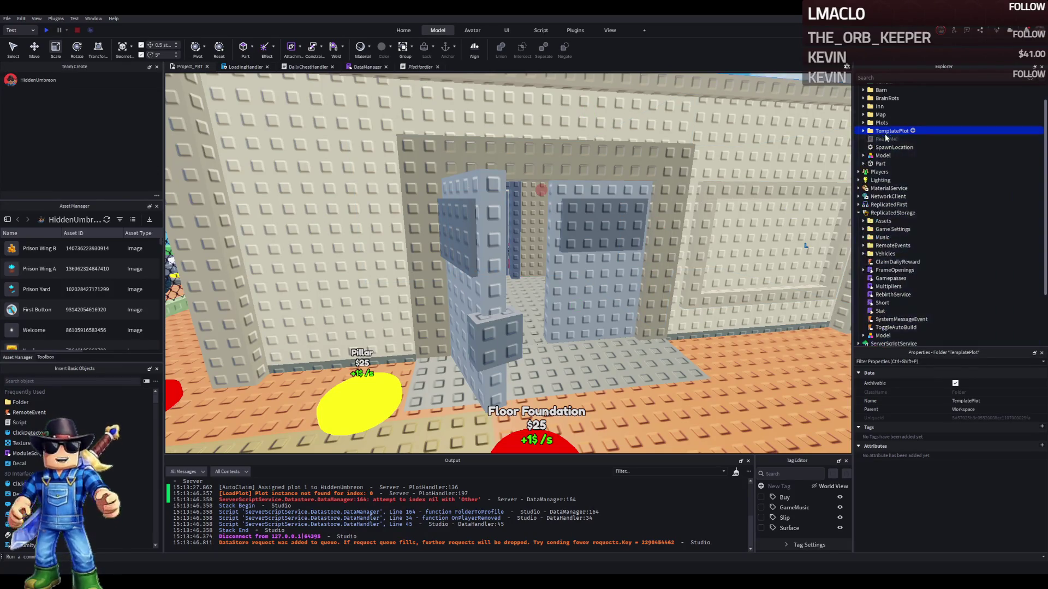
pyautogui.press('F5')
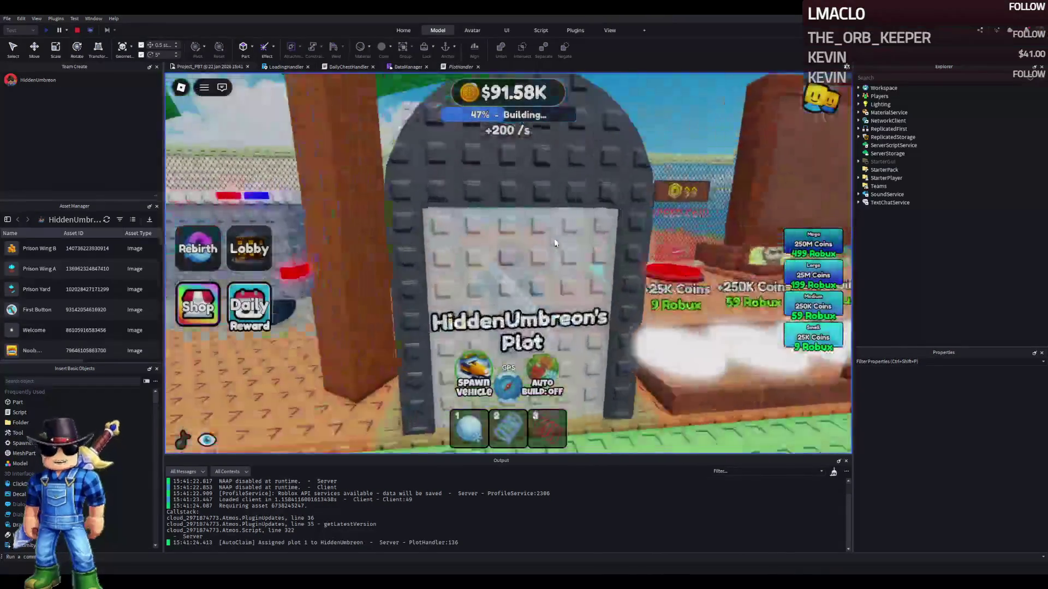
pyautogui.press('w')
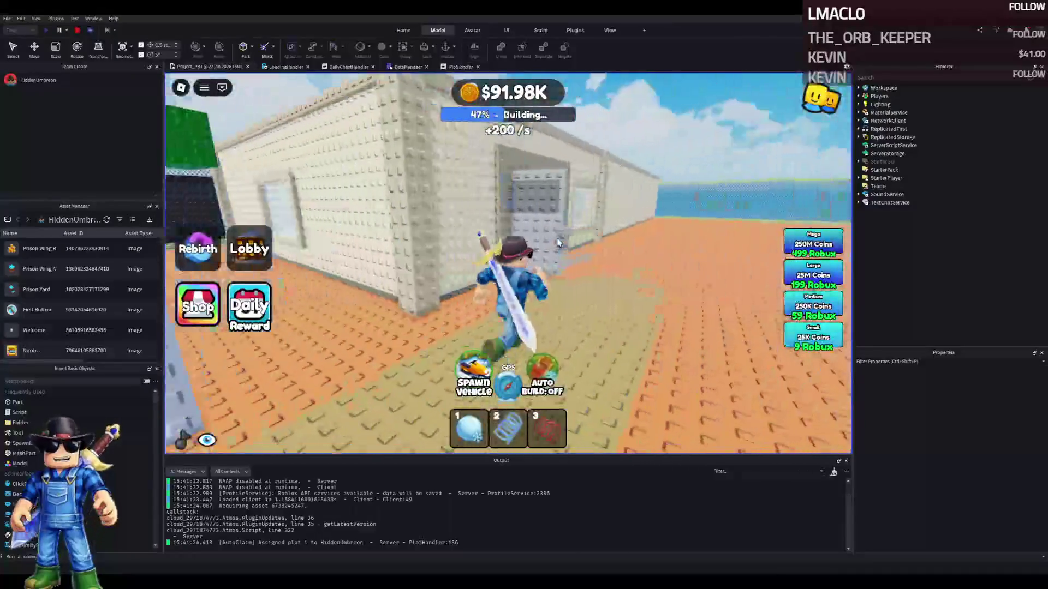
pyautogui.press('w')
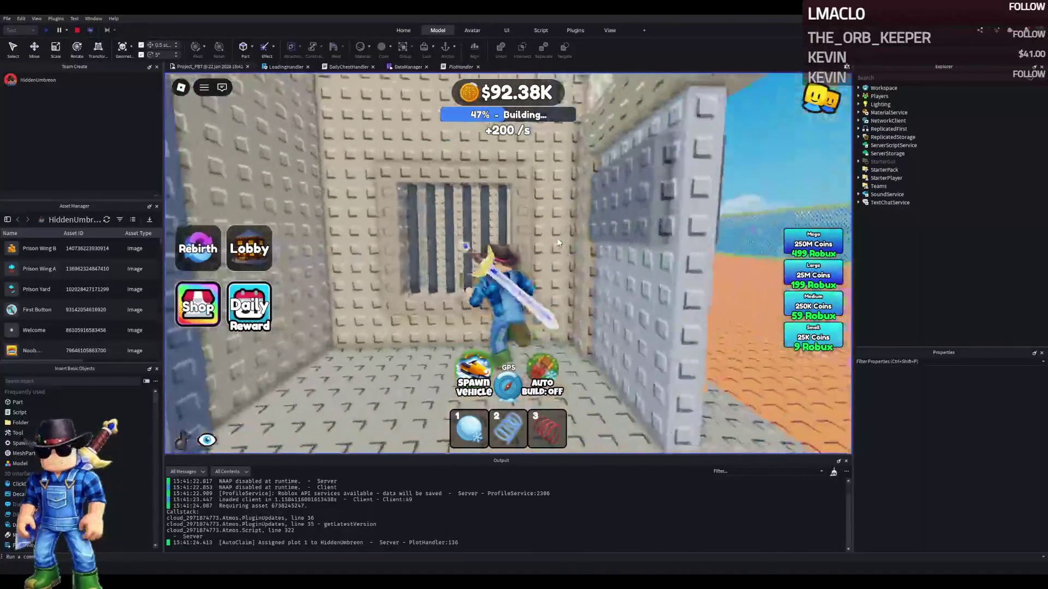
pyautogui.press('a')
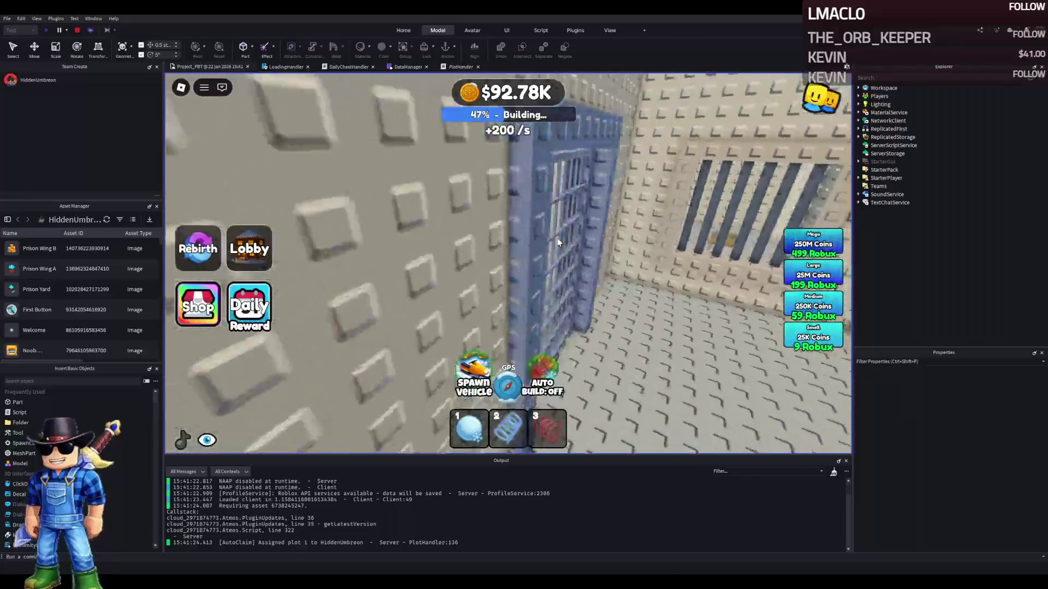
pyautogui.press('w')
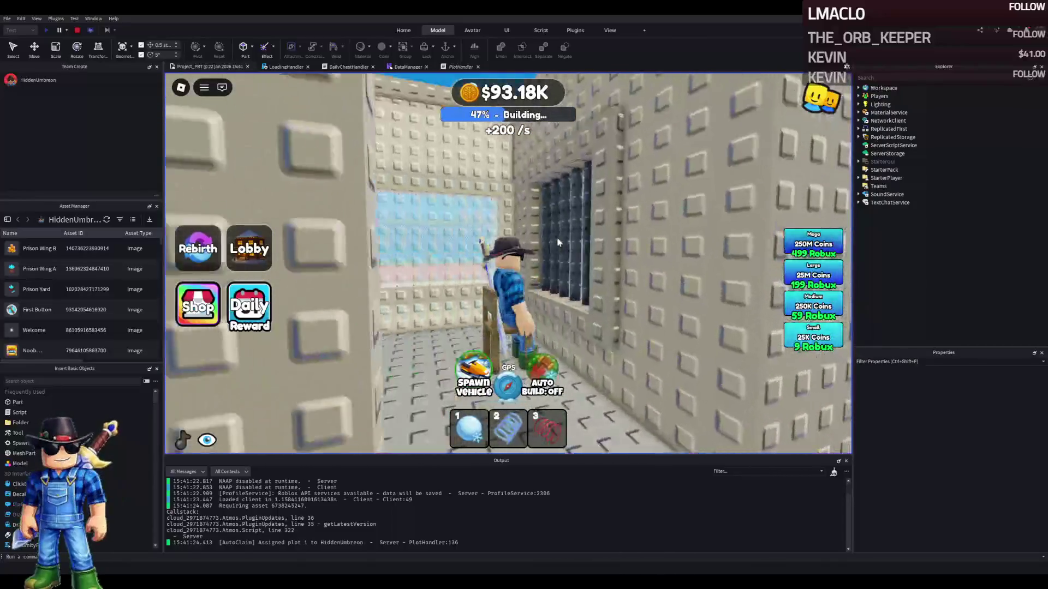
pyautogui.press('space')
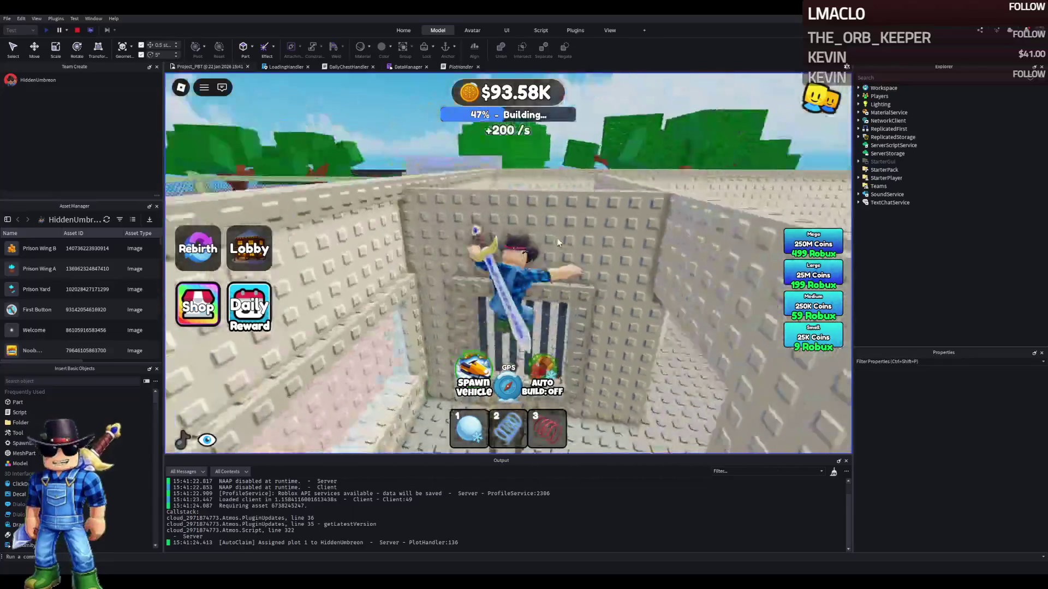
pyautogui.press('w')
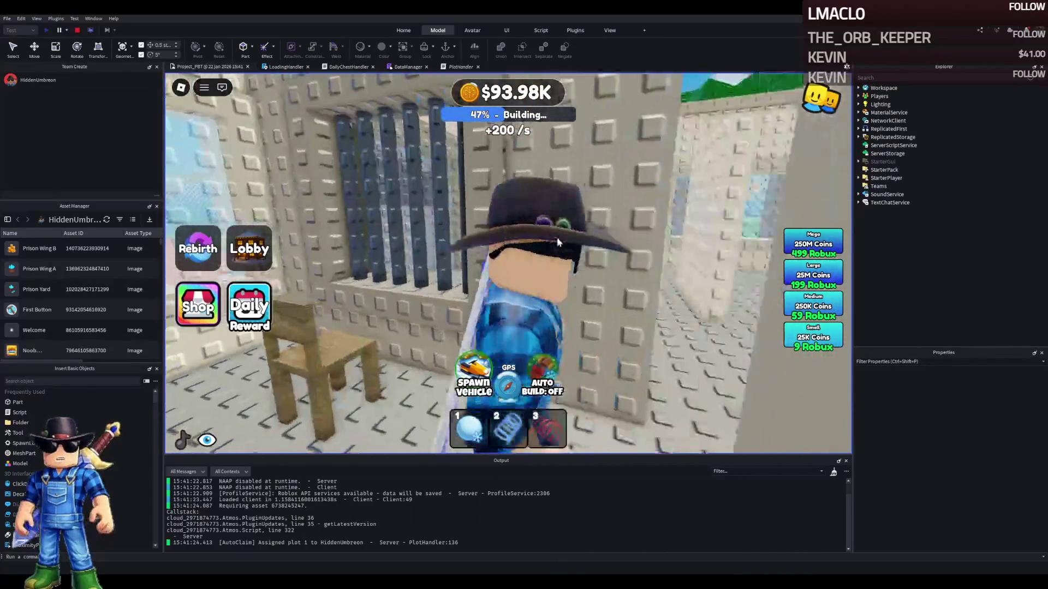
pyautogui.press('w')
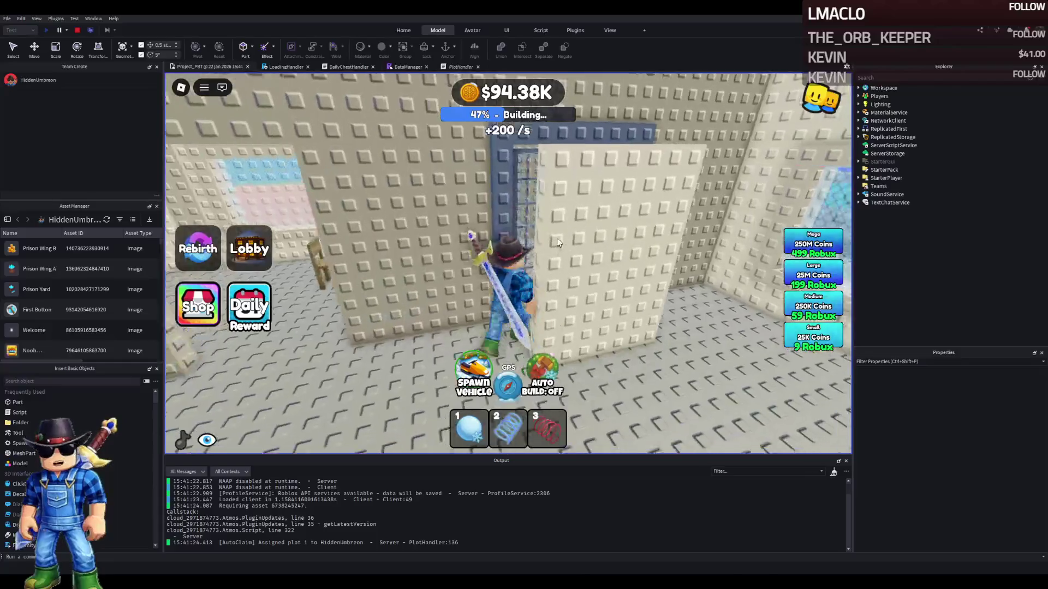
pyautogui.press('w')
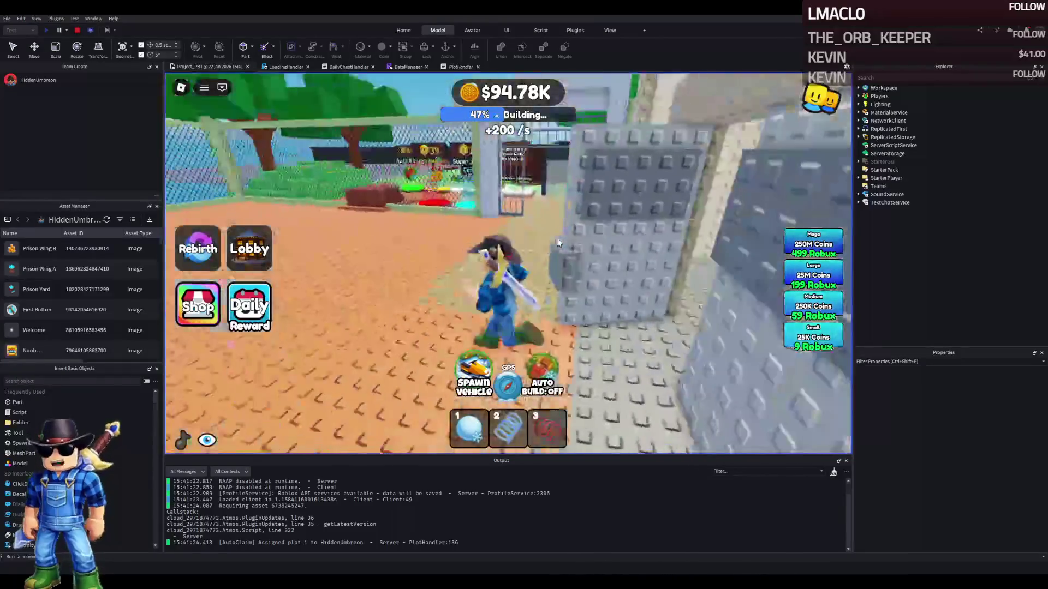
pyautogui.press('w')
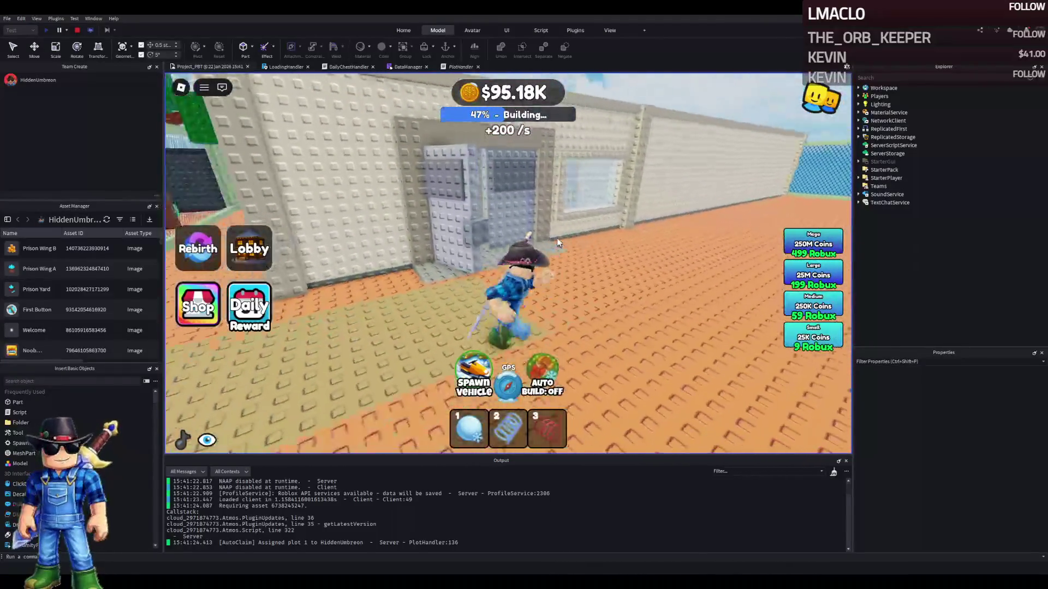
pyautogui.press('w')
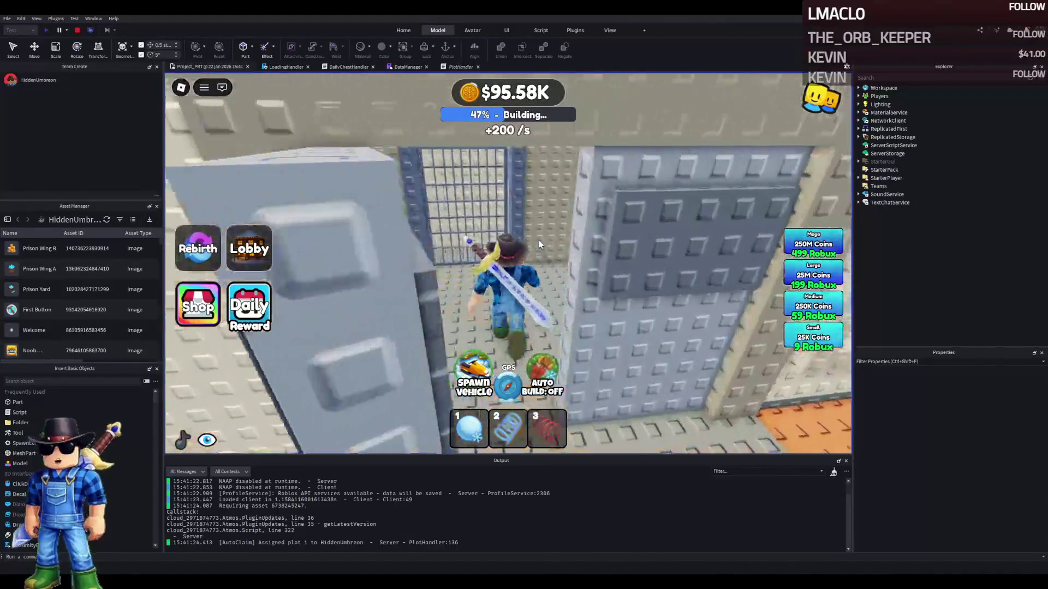
pyautogui.press('w')
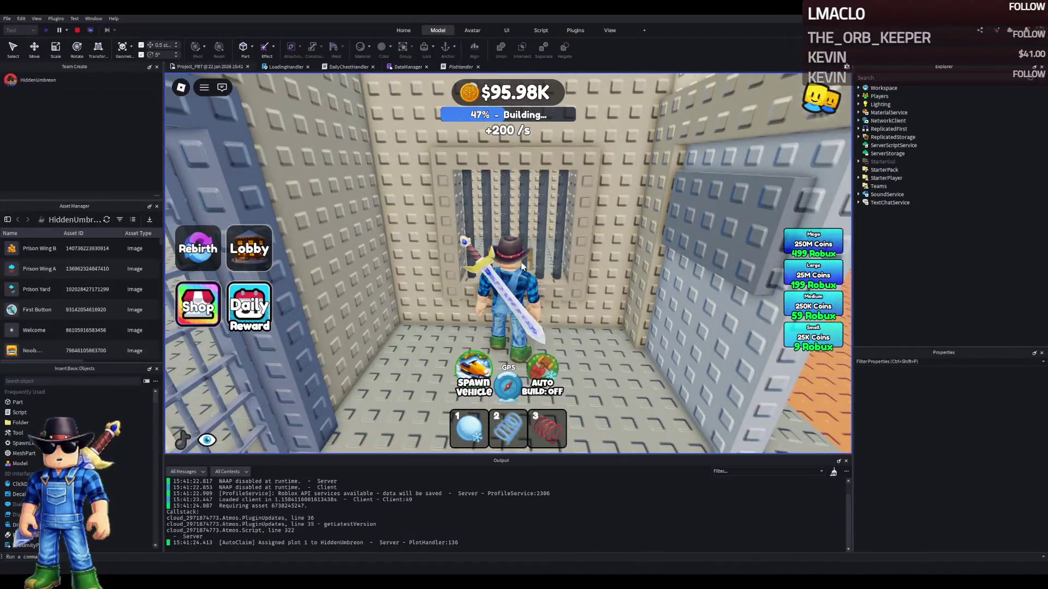
pyautogui.press('w')
pyautogui.press('w')
pyautogui.press('w')
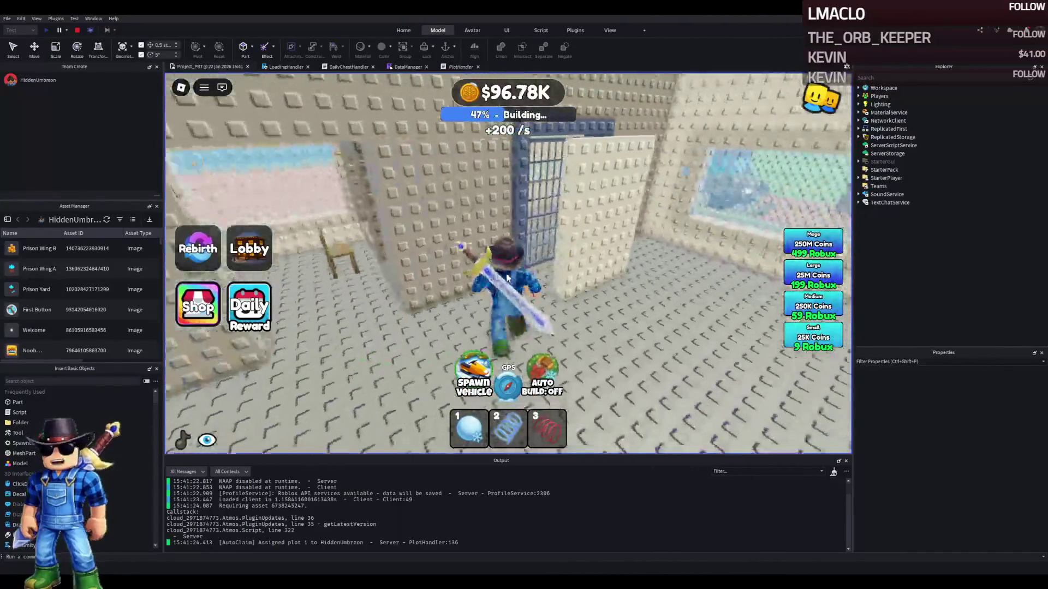
pyautogui.press('w')
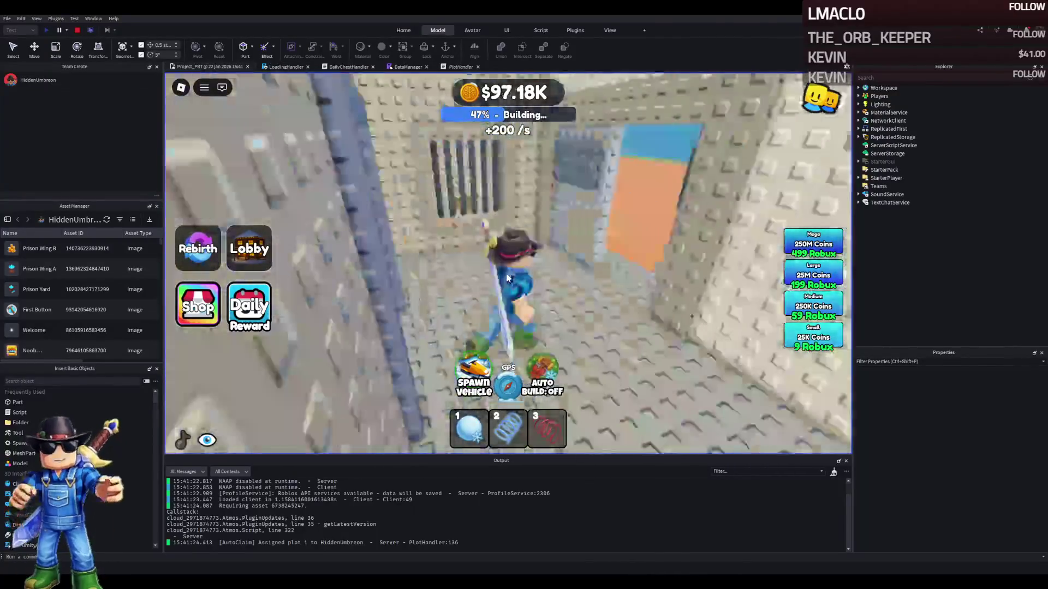
pyautogui.press('w')
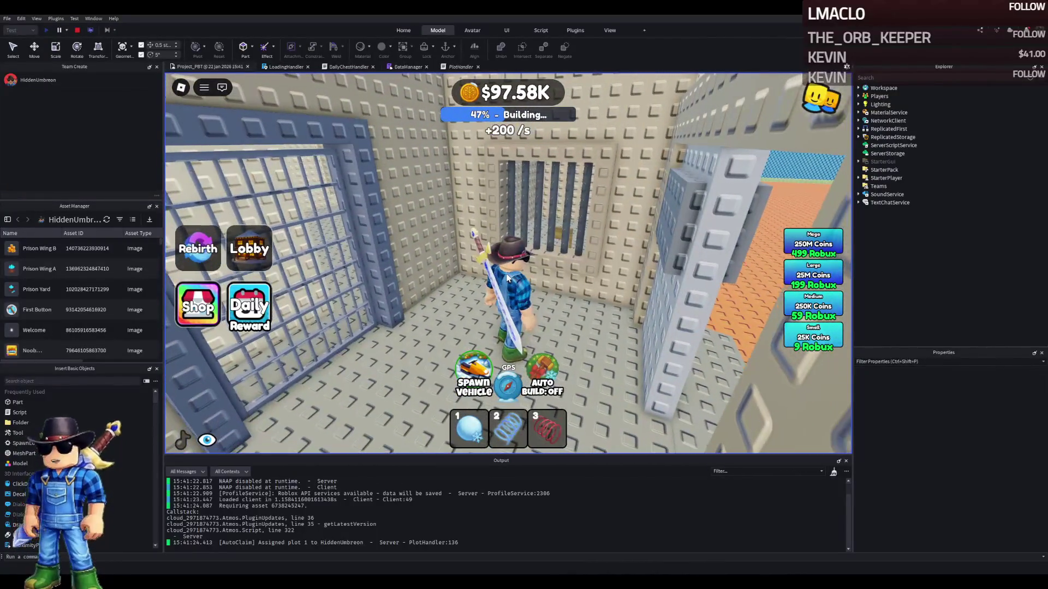
pyautogui.press('w')
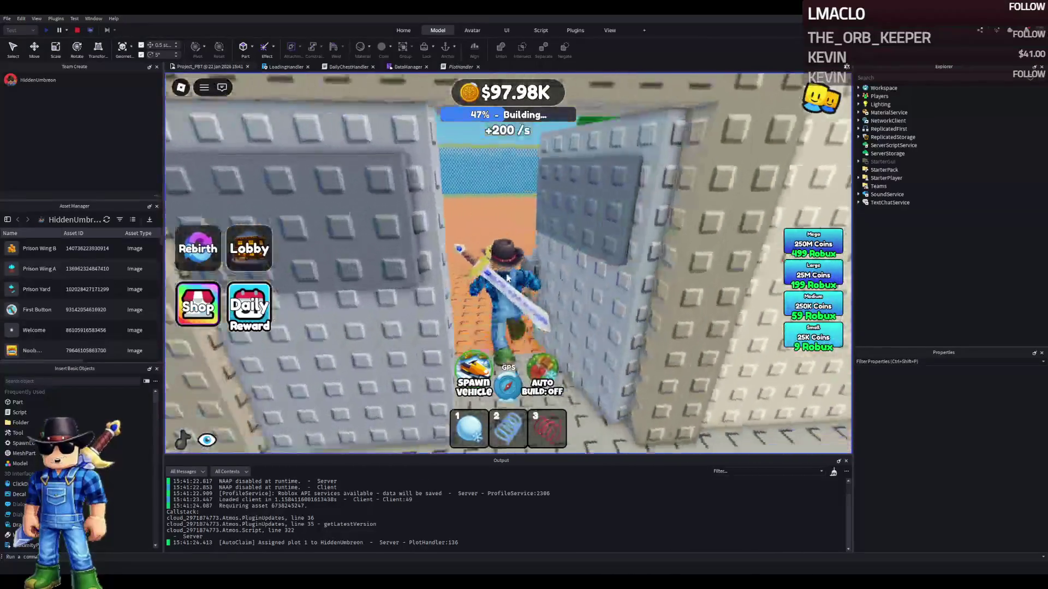
pyautogui.press('w')
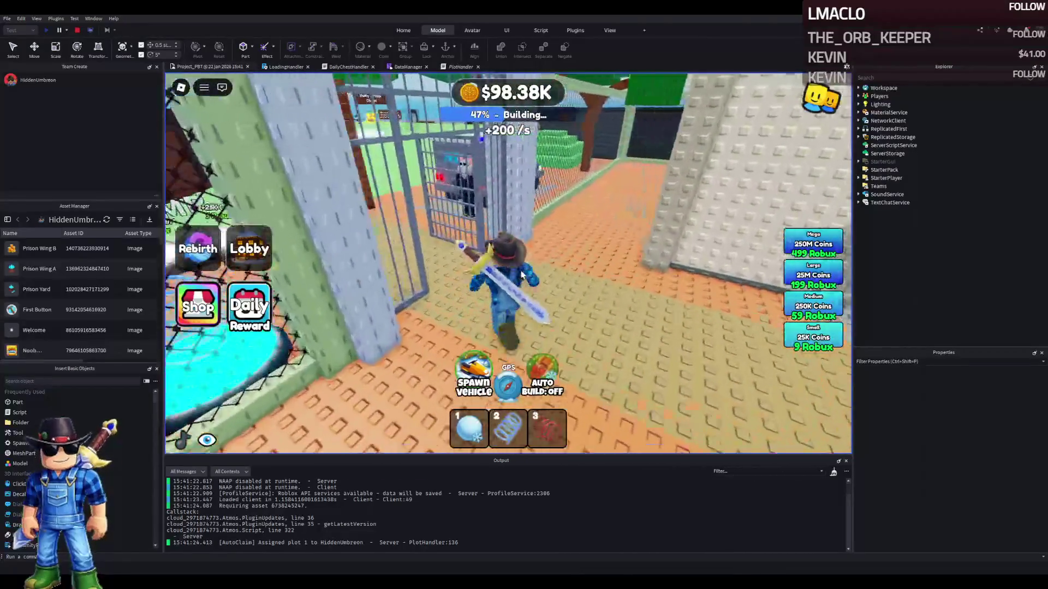
pyautogui.press('w')
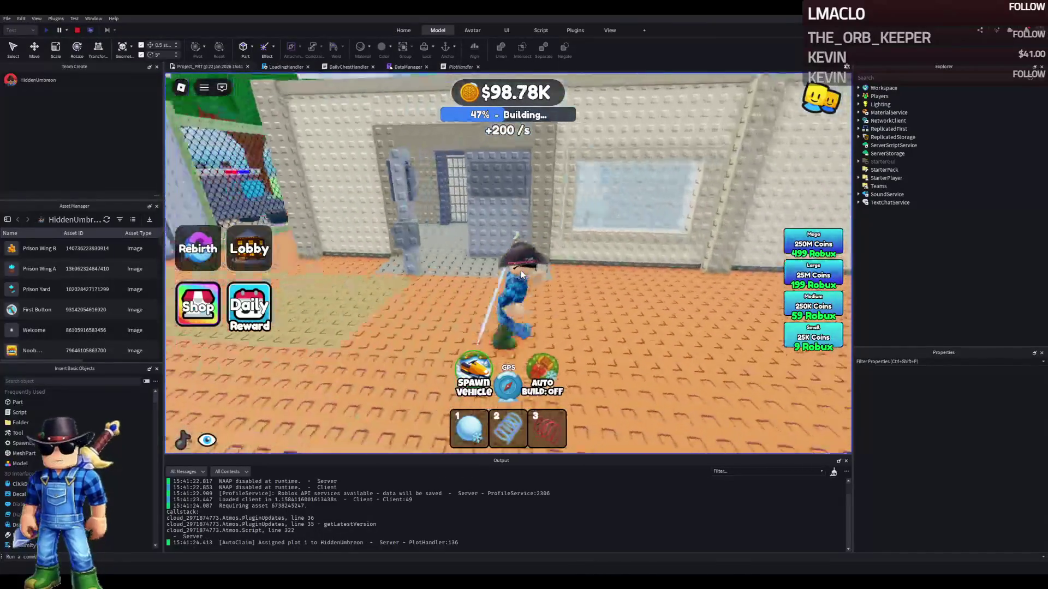
pyautogui.press('w')
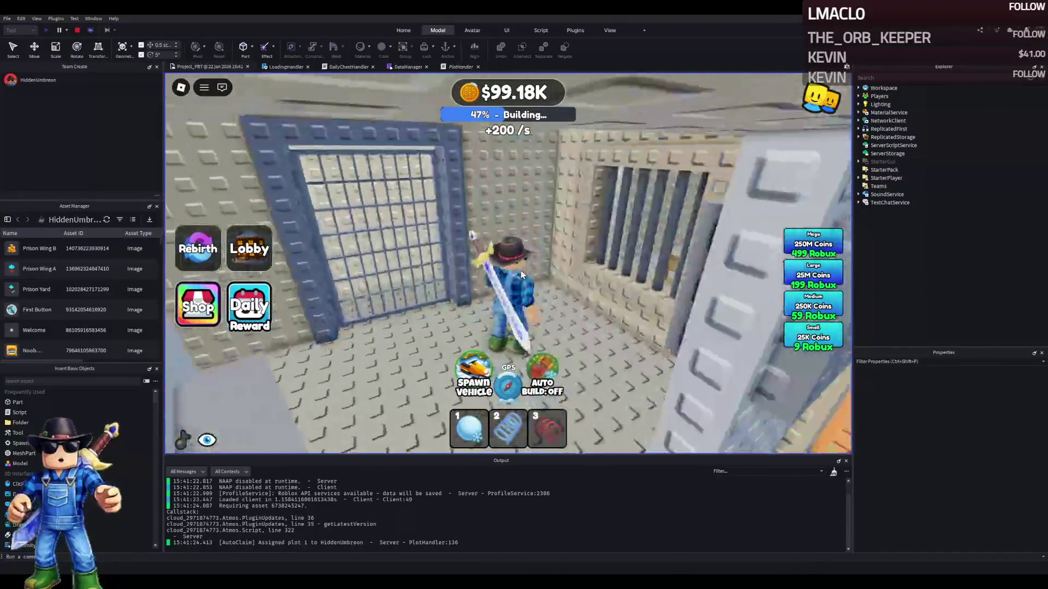
pyautogui.press('w')
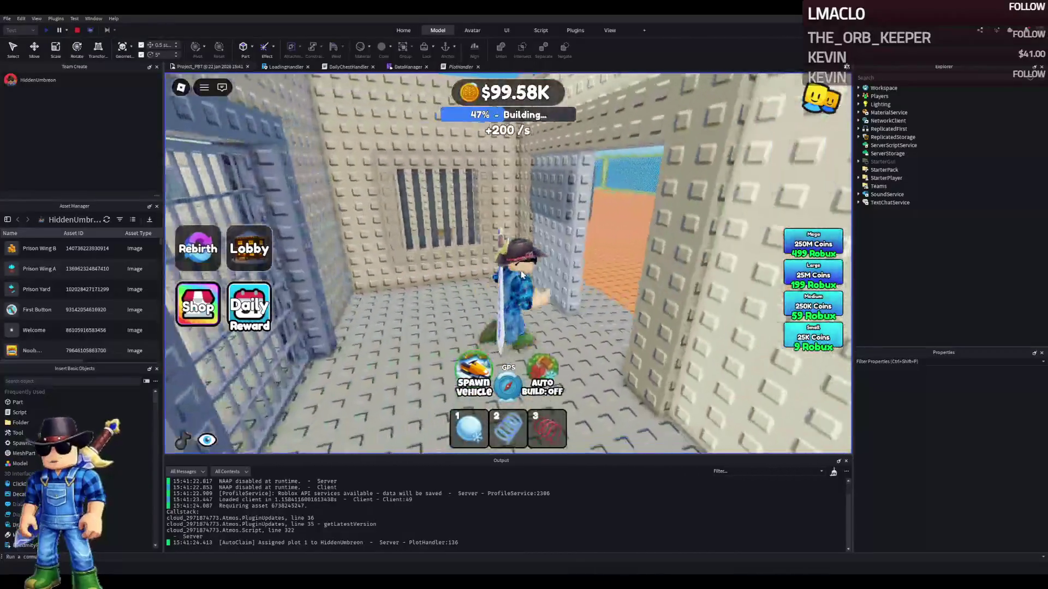
pyautogui.press('w')
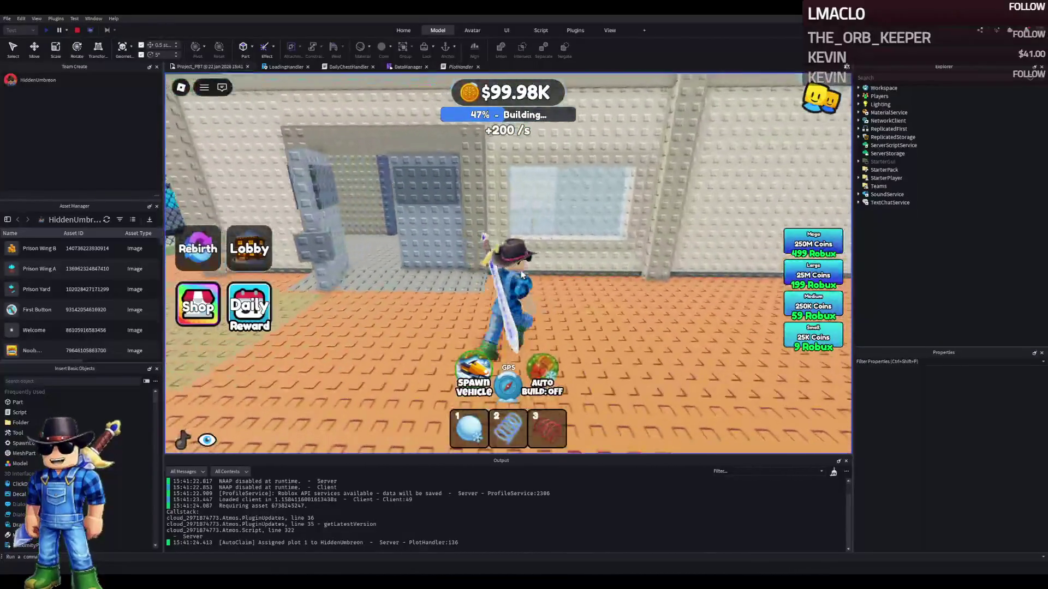
pyautogui.press('w')
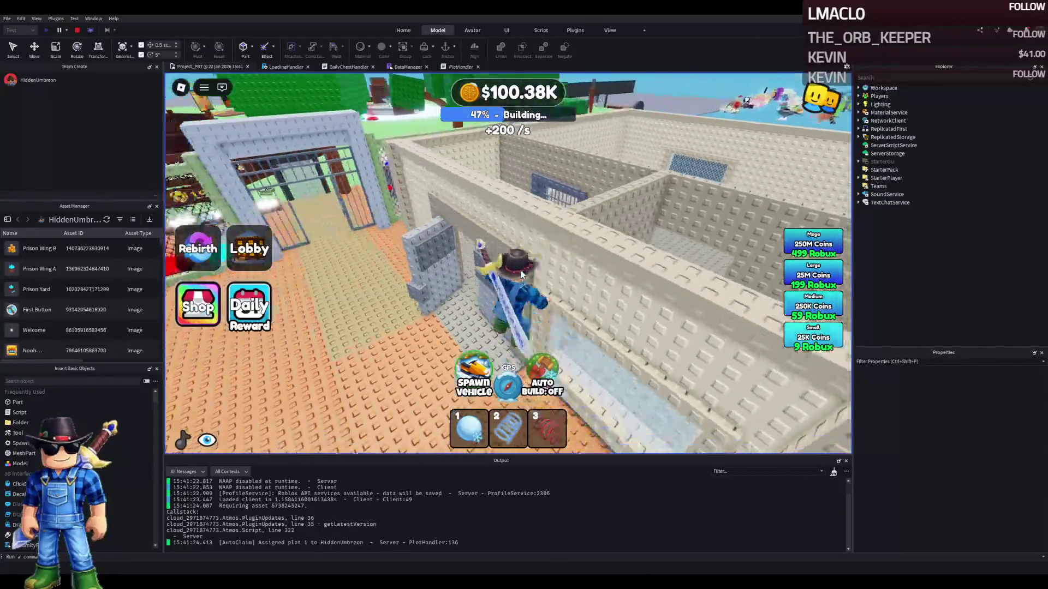
pyautogui.press('w')
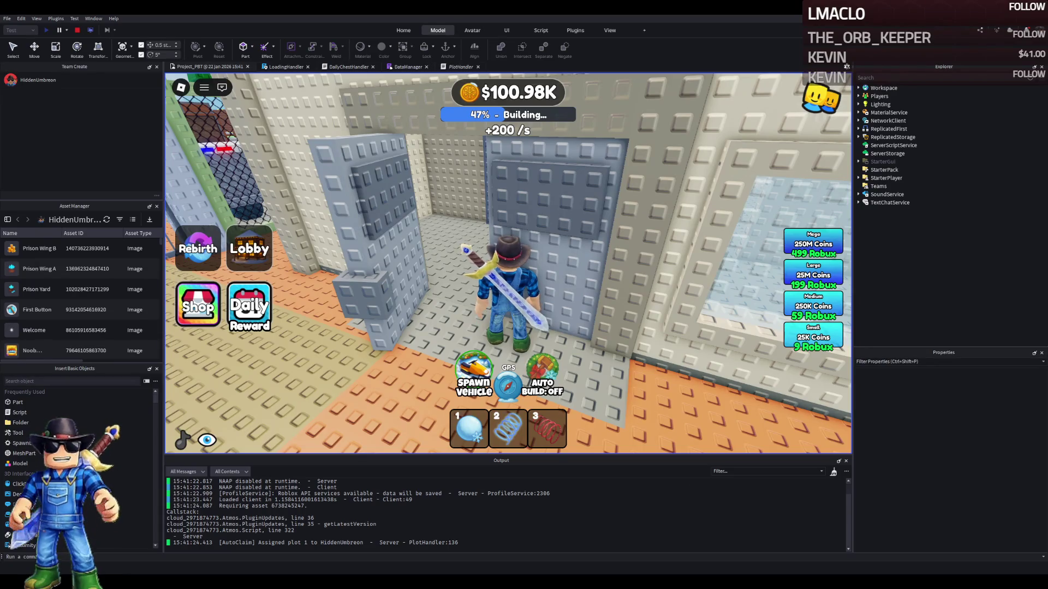
pyautogui.press('w')
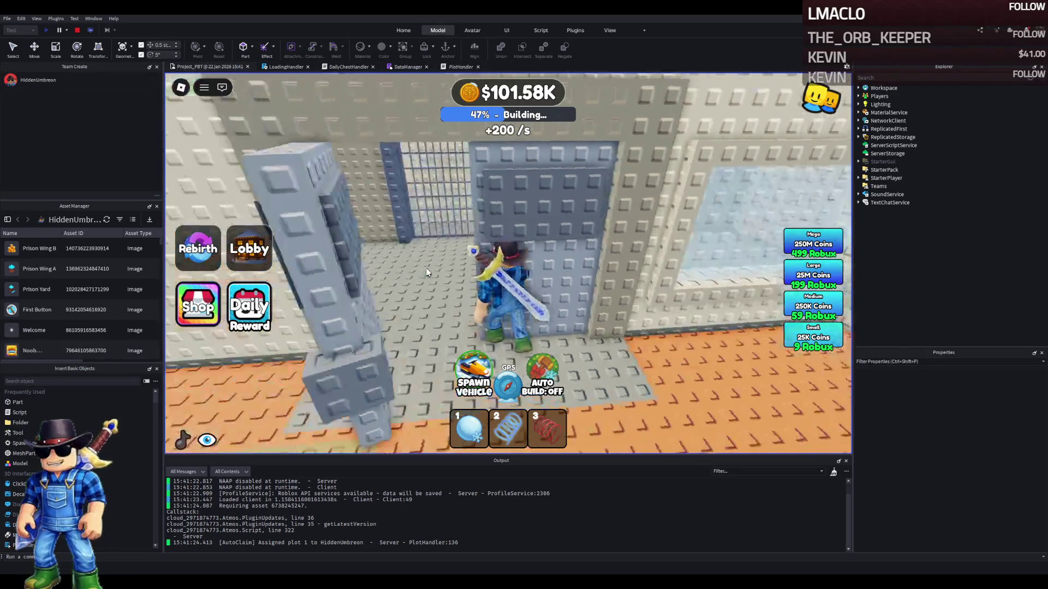
pyautogui.press('w')
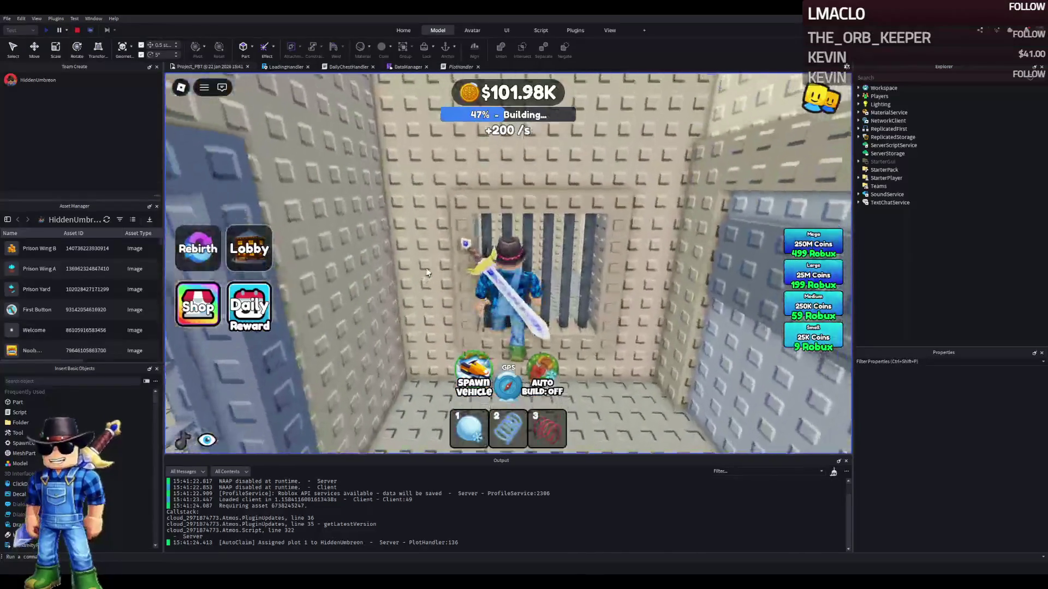
pyautogui.press('w')
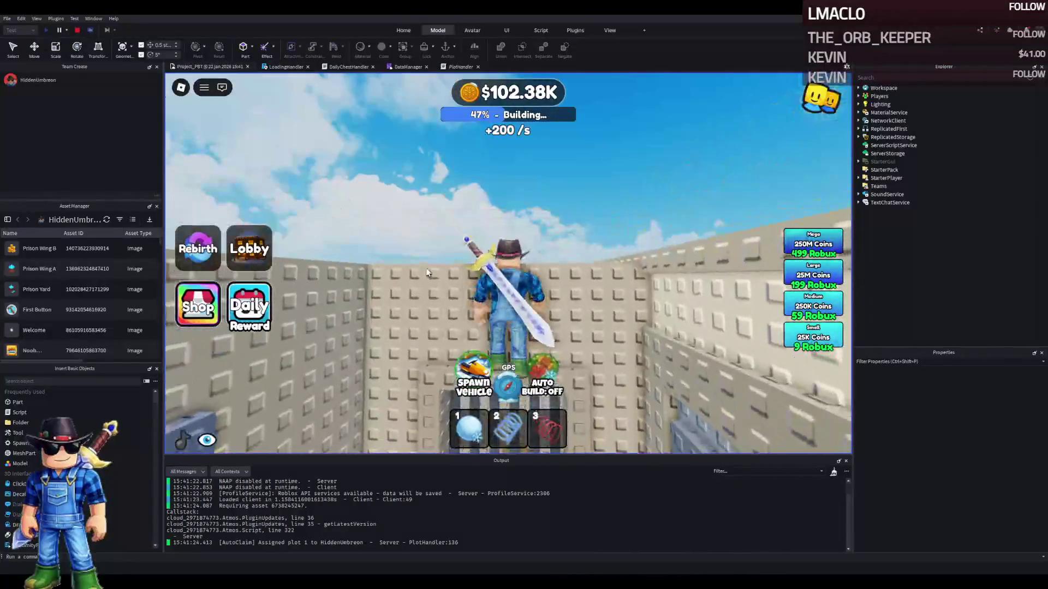
pyautogui.press('w')
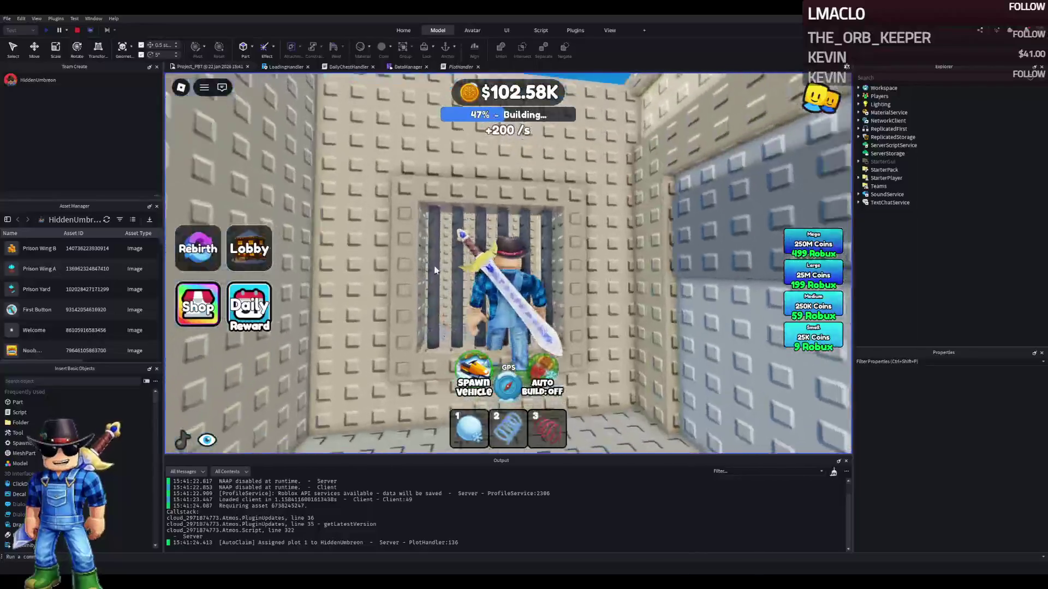
pyautogui.press('s')
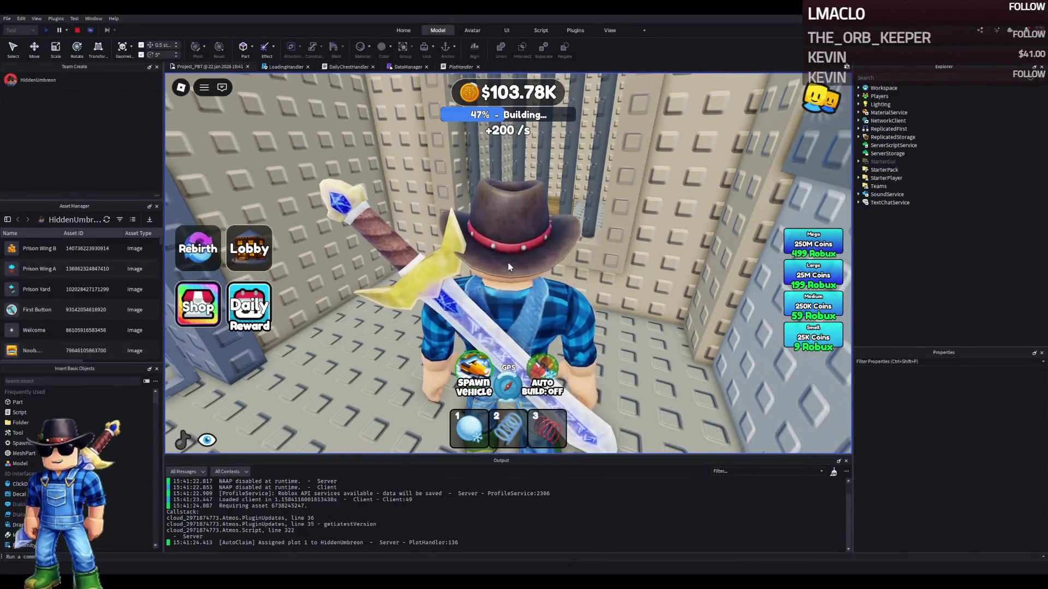
pyautogui.press('w')
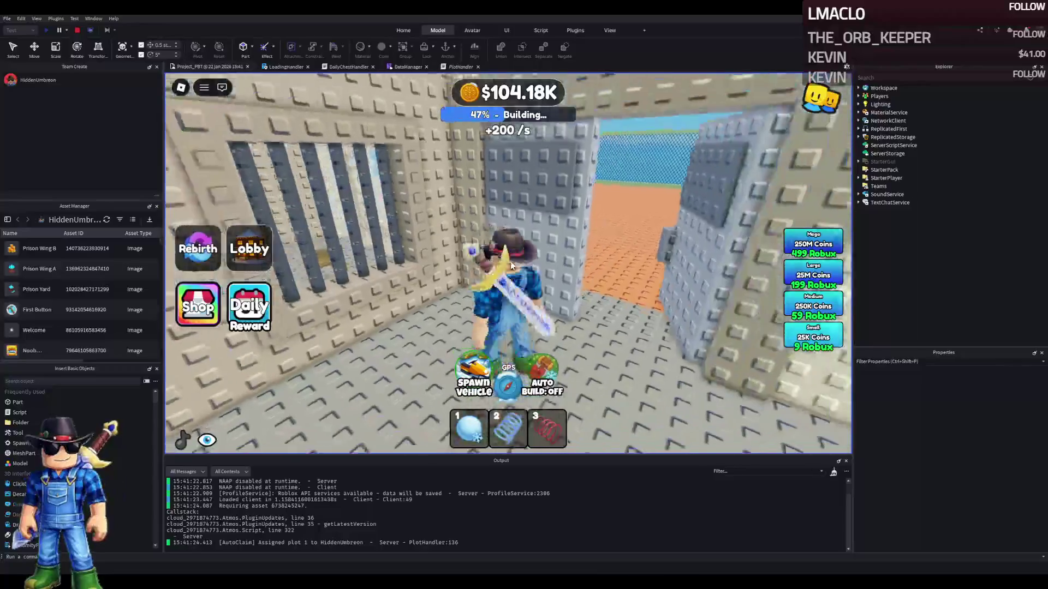
pyautogui.press('a')
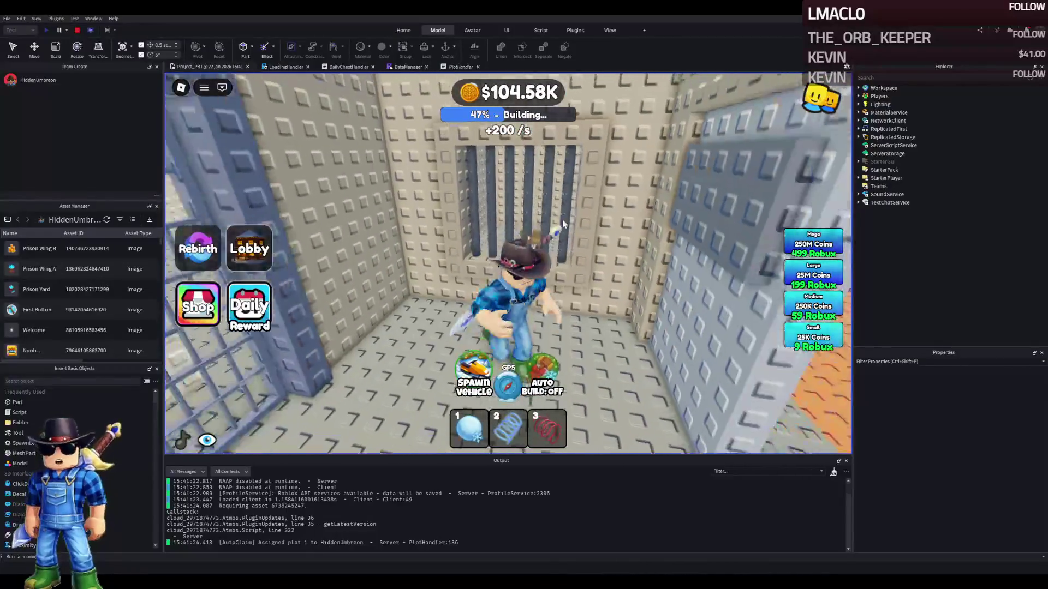
pyautogui.press('a')
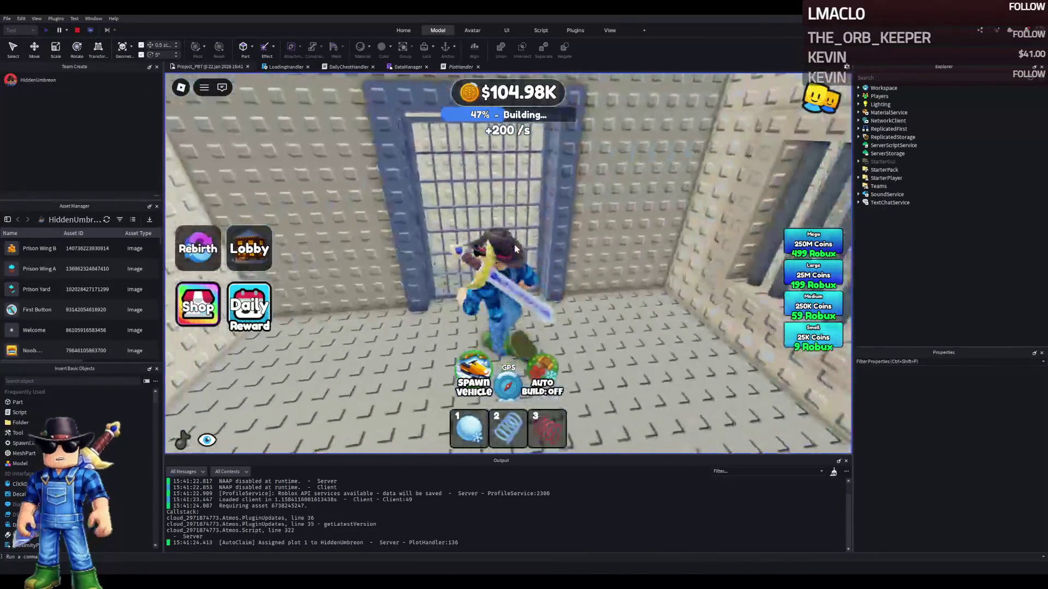
pyautogui.press('w')
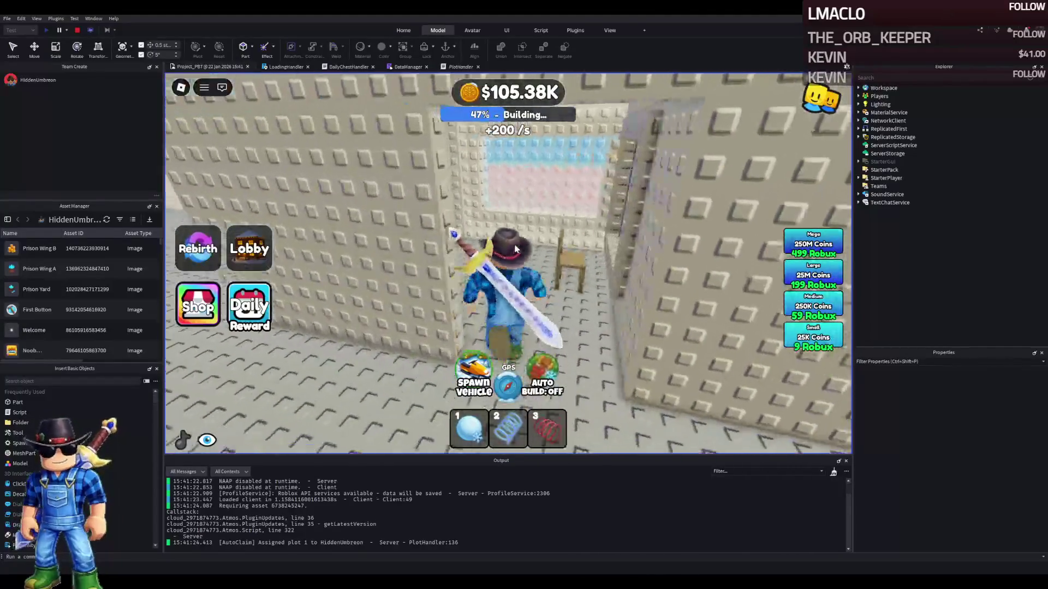
pyautogui.press('w')
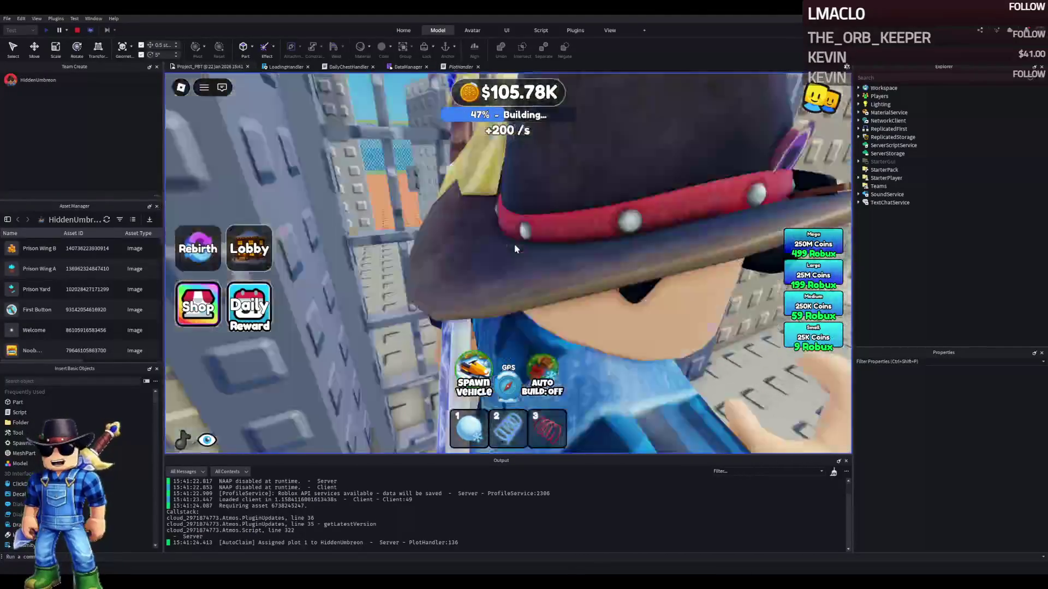
pyautogui.press('w')
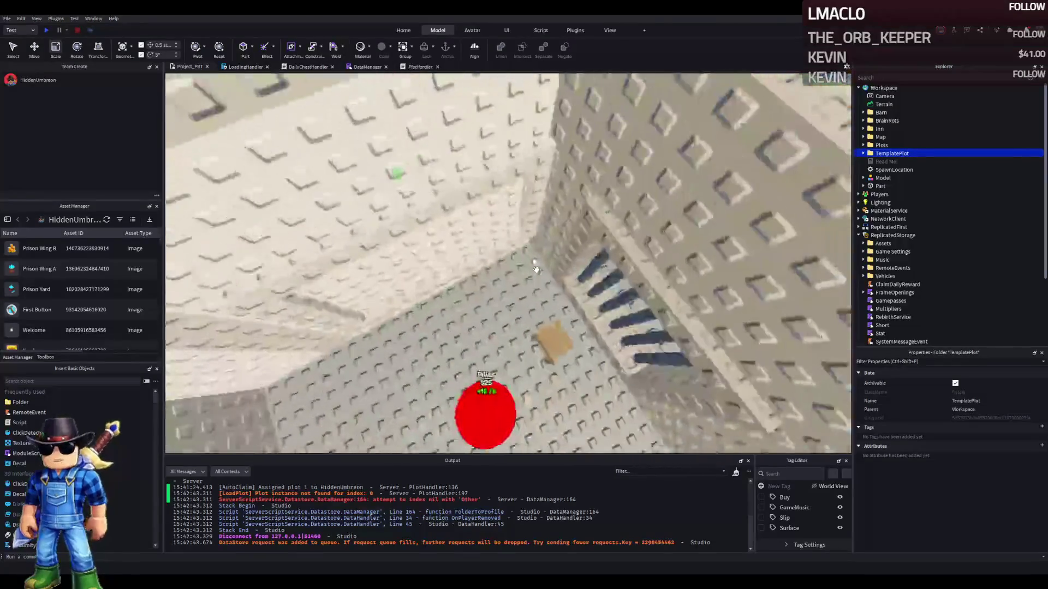
# Move the W1 group up toward Upgrades and set the Chair's scale to 1.25
pyautogui.click(539, 314)
pyautogui.scroll(3, 658, 364)
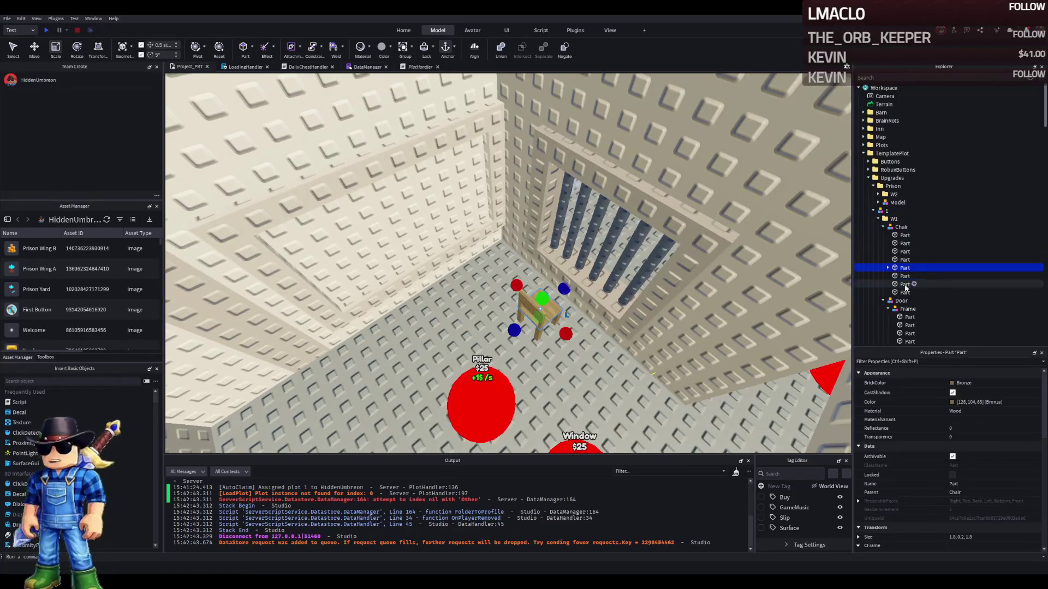
pyautogui.moveTo(901, 190); pyautogui.dragTo(901, 182)
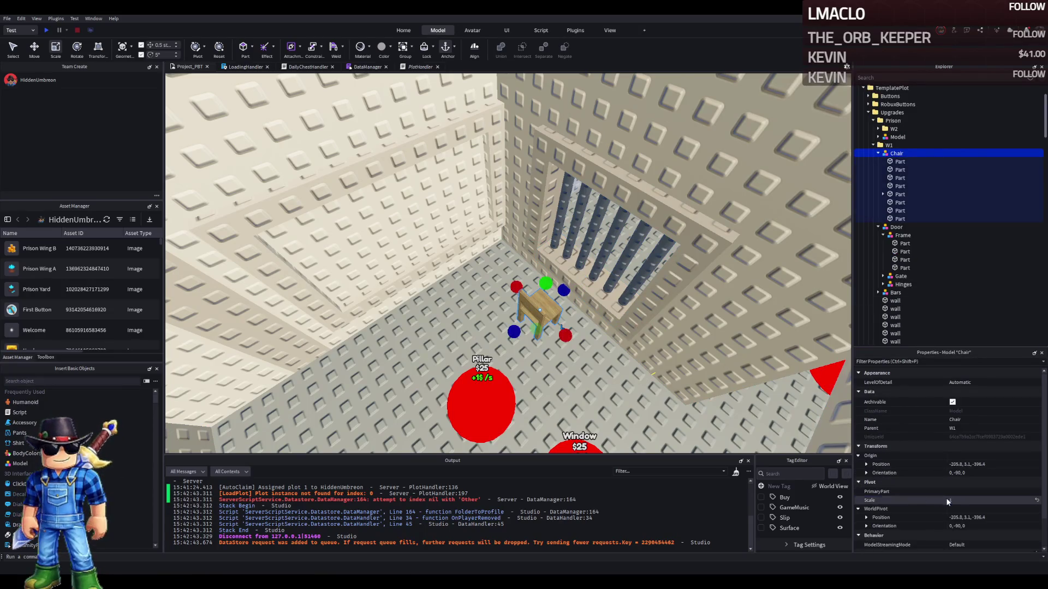
pyautogui.write('.25')
pyautogui.press('Return')
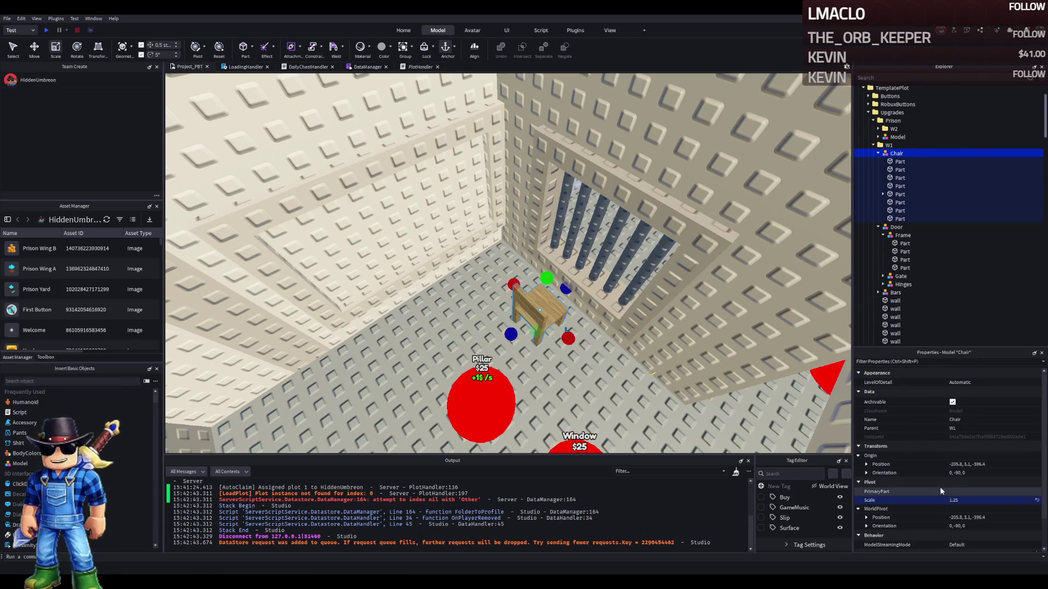
pyautogui.scroll(5, 439, 333)
pyautogui.moveTo(439, 333)
pyautogui.mouseDown()
pyautogui.moveTo(476, 345)
pyautogui.moveTo(555, 325)
pyautogui.mouseUp()
# Fly over the water past the Statue of Liberty and Uncle Sam characters to frame Piccione Macchina
pyautogui.press('w')
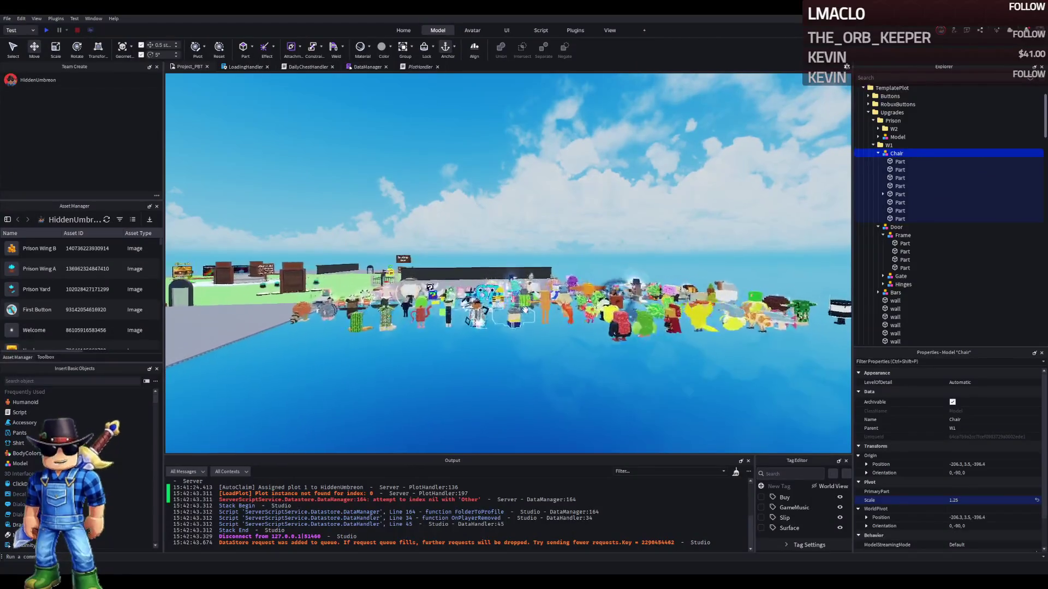
pyautogui.press('w')
pyautogui.press('s')
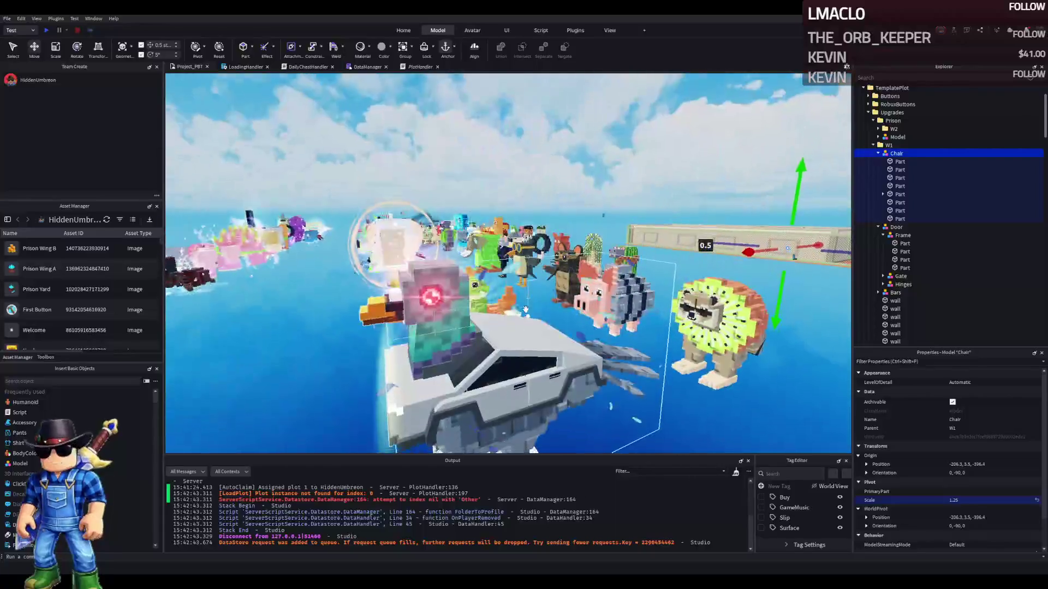
pyautogui.press('q')
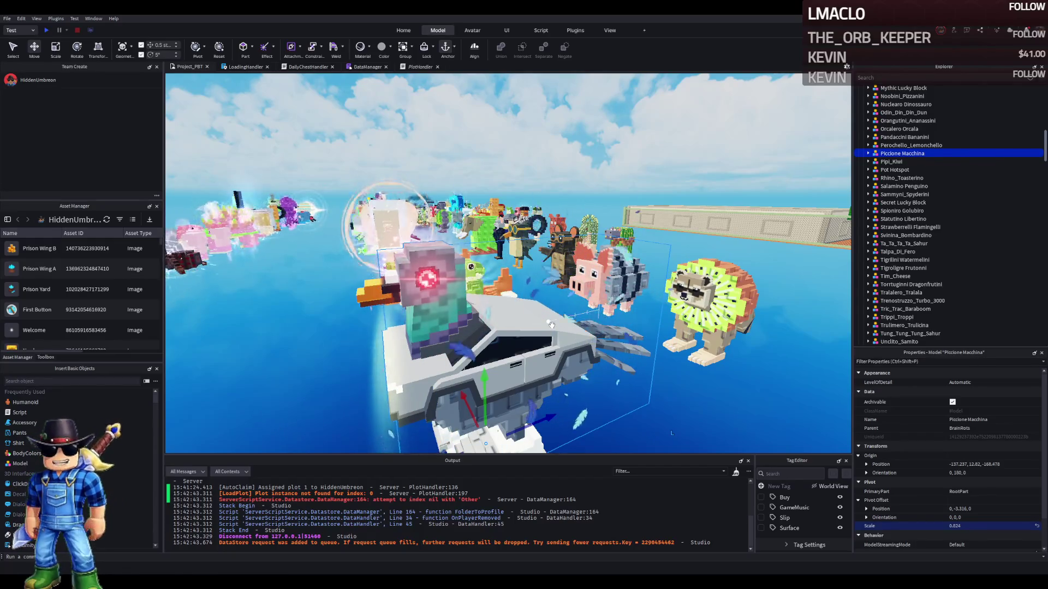
pyautogui.press('a')
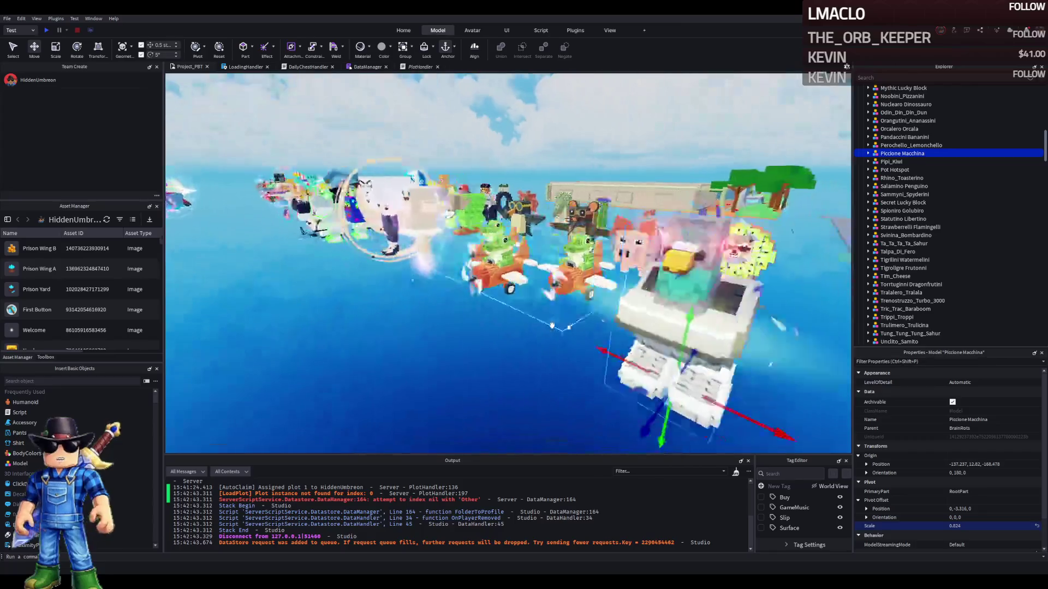
pyautogui.press('w')
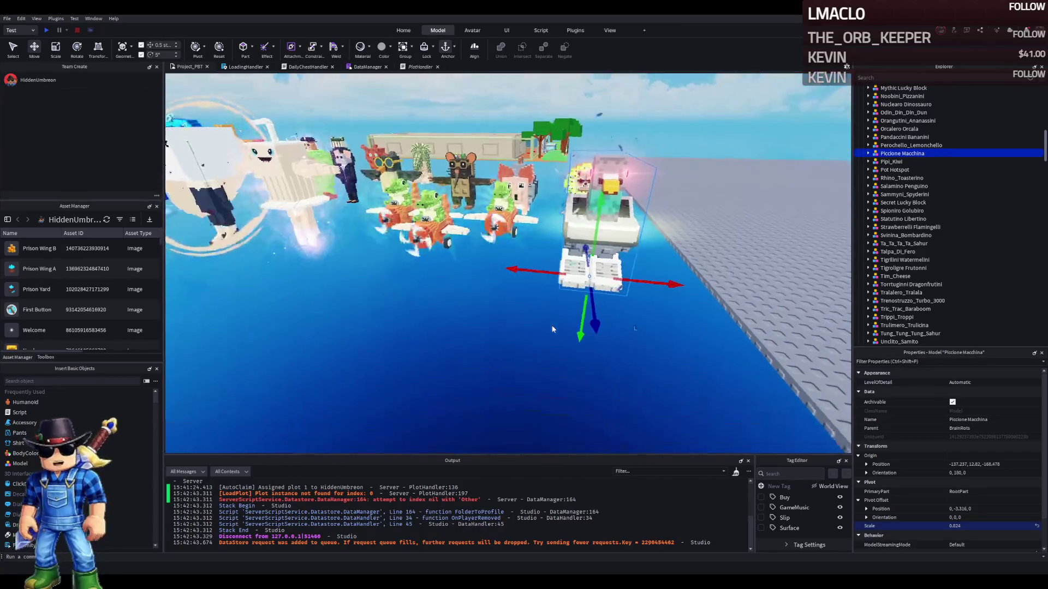
pyautogui.press('w')
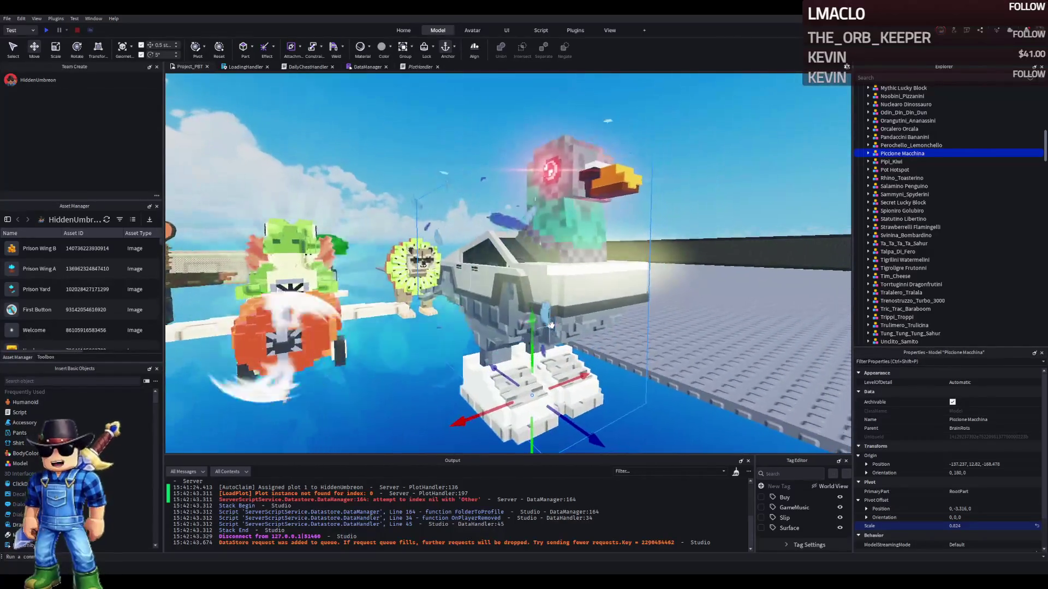
pyautogui.press('Left')
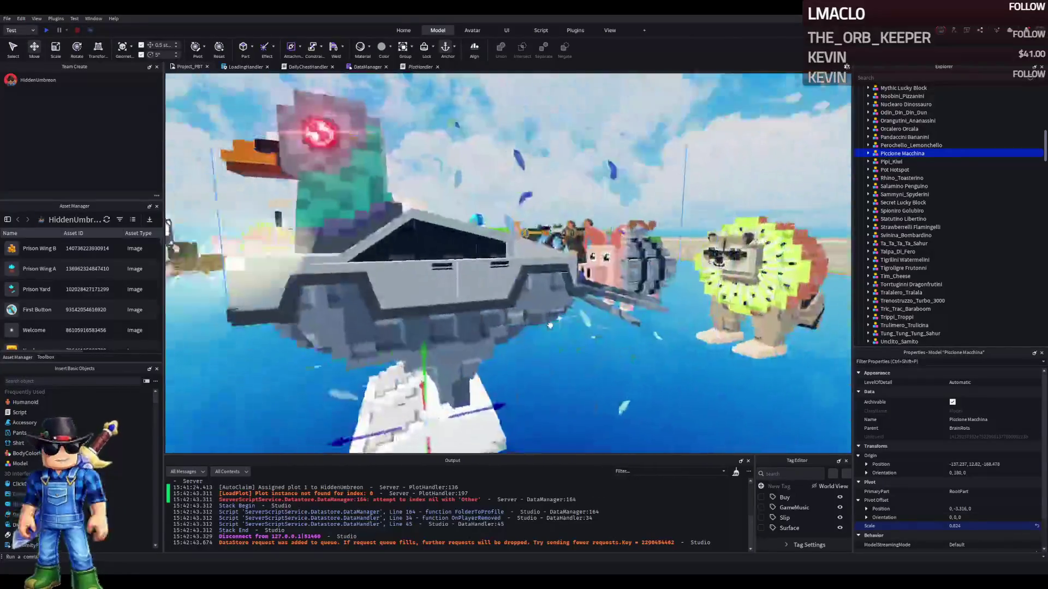
pyautogui.press('Left')
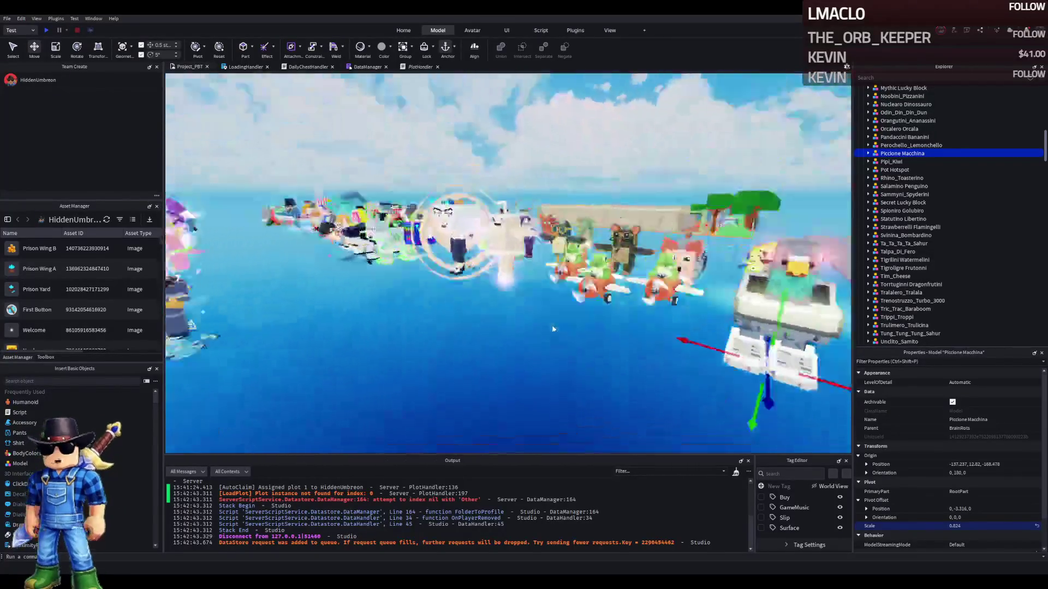
pyautogui.press('w')
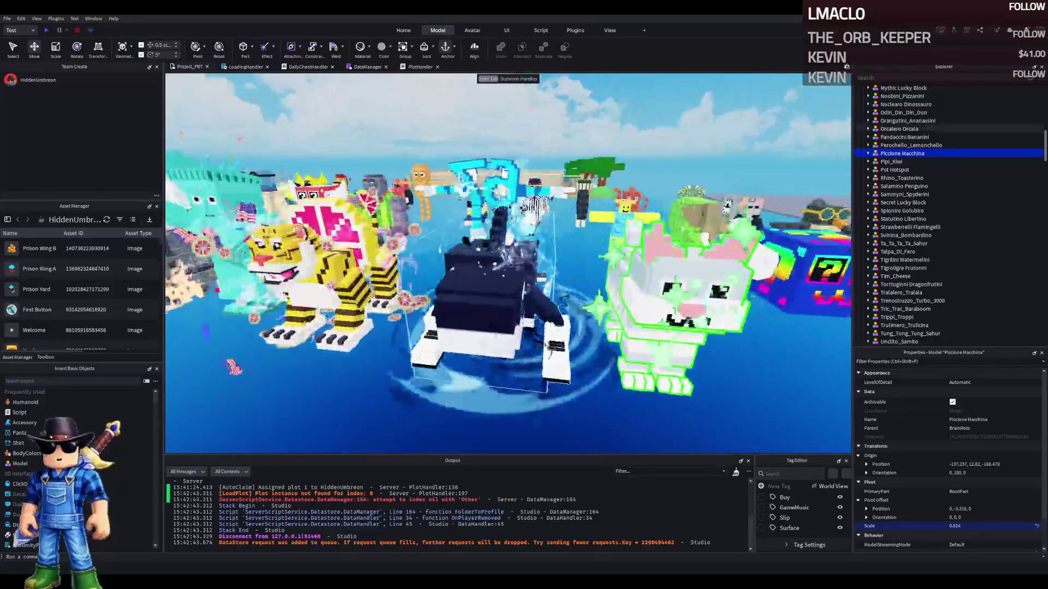
pyautogui.press('w')
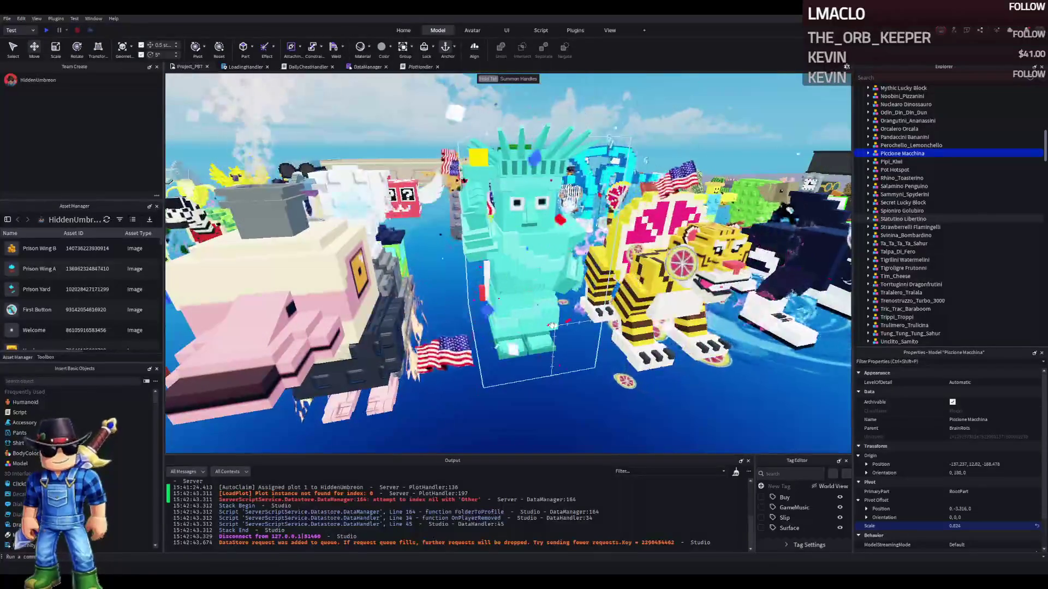
pyautogui.press('s')
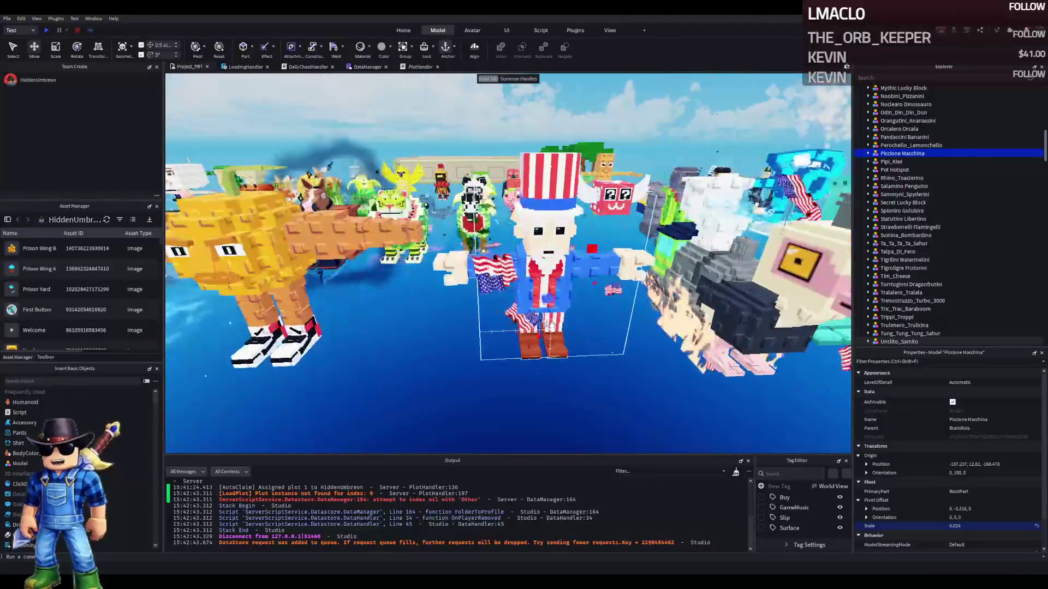
pyautogui.press('w')
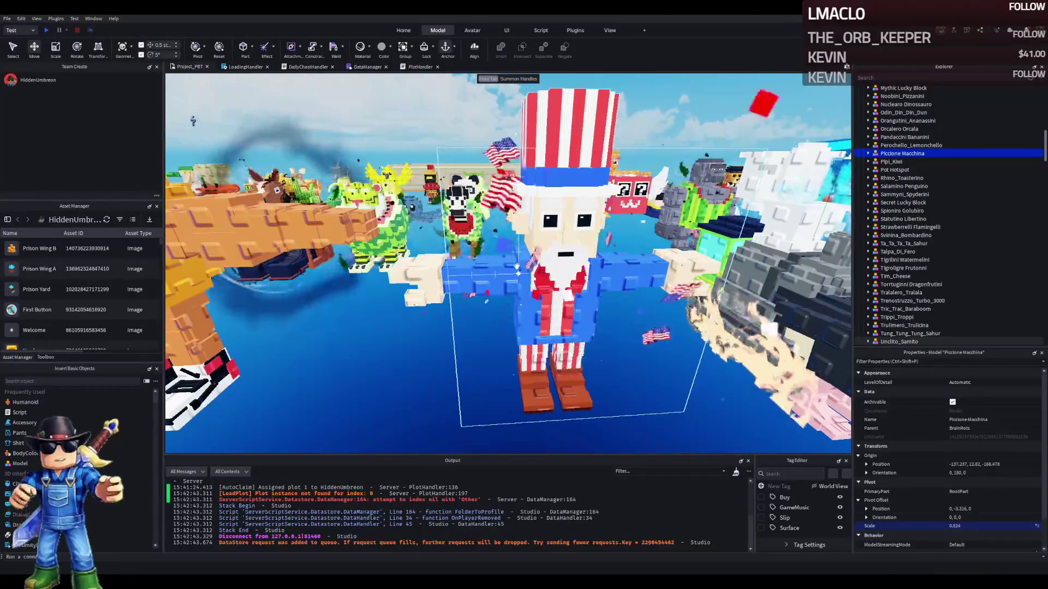
pyautogui.press('f')
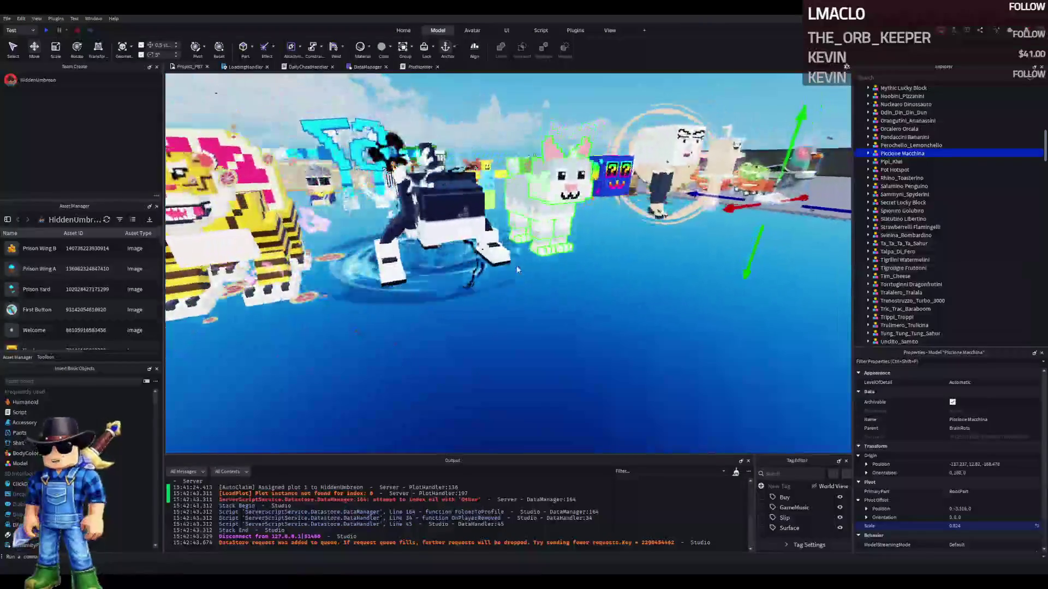
pyautogui.press('d')
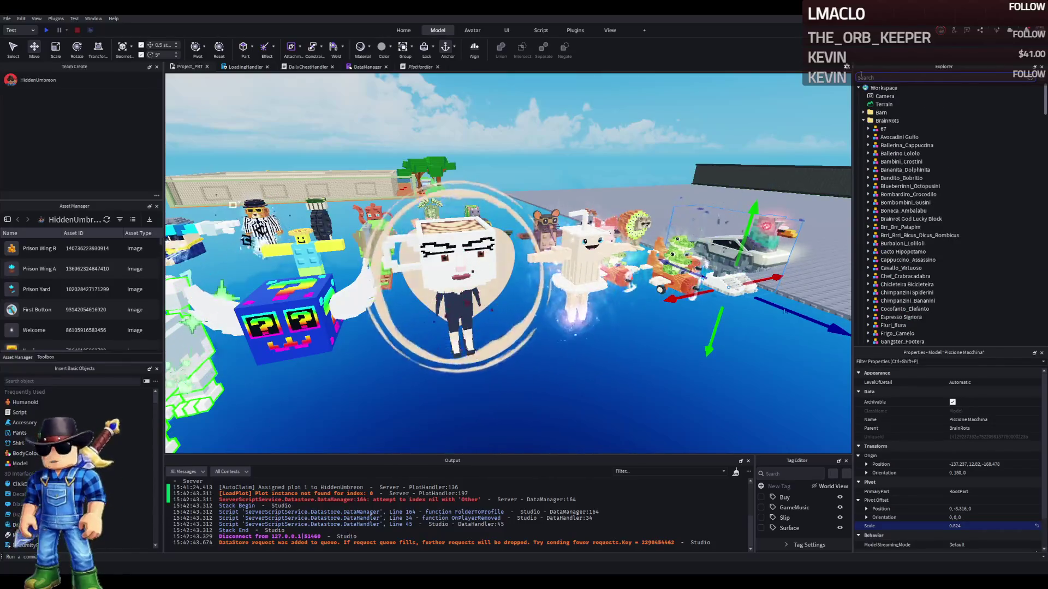
# Fly among the character planes and select Frigo_Camelo
pyautogui.press('w')
pyautogui.press('a')
pyautogui.press('a')
pyautogui.press('w')
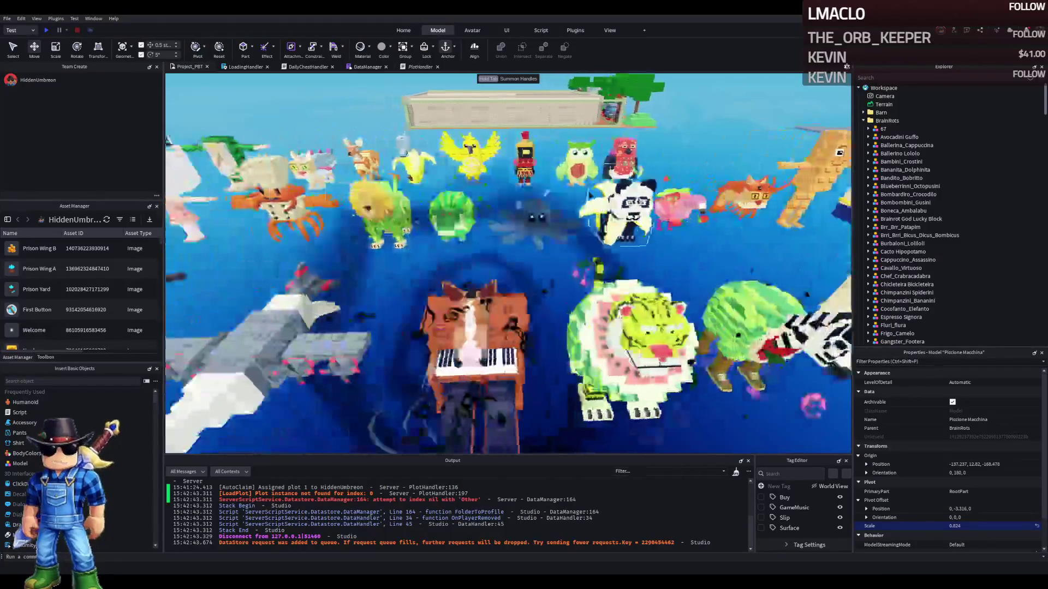
pyautogui.press('w')
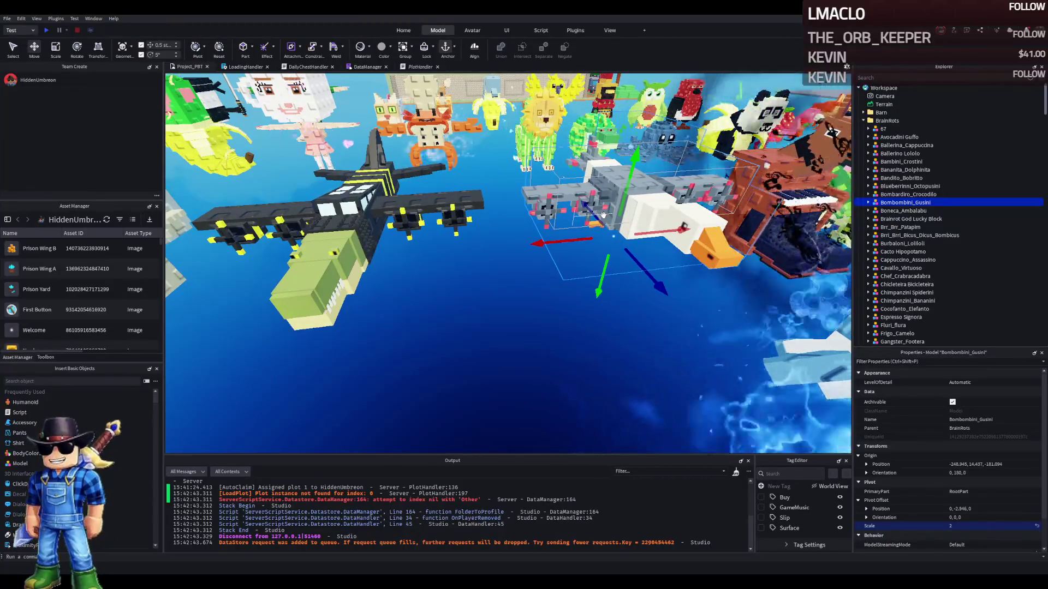
pyautogui.press('s')
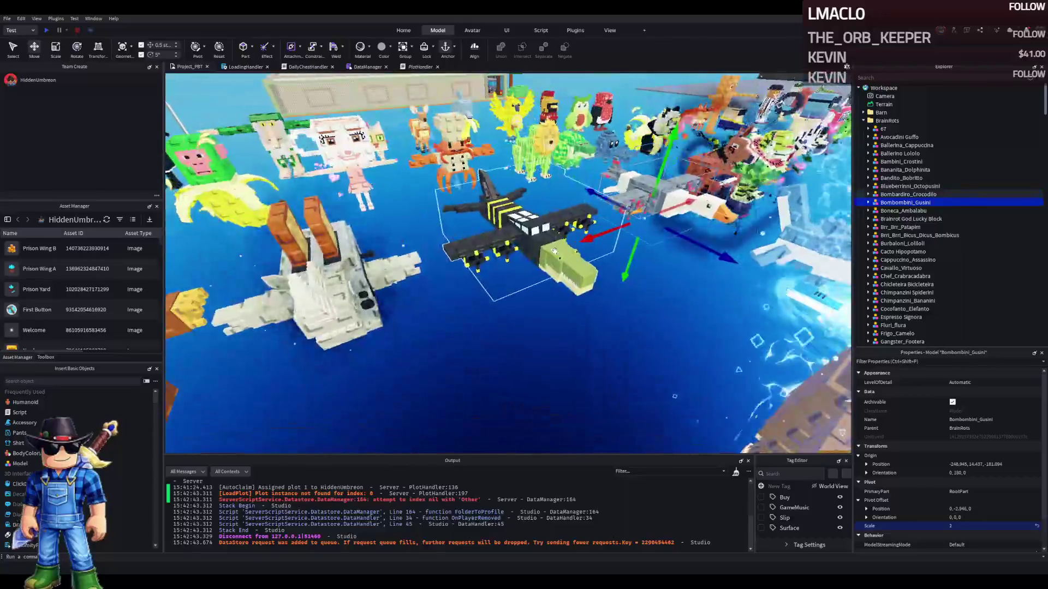
pyautogui.press('w')
pyautogui.click(511, 231)
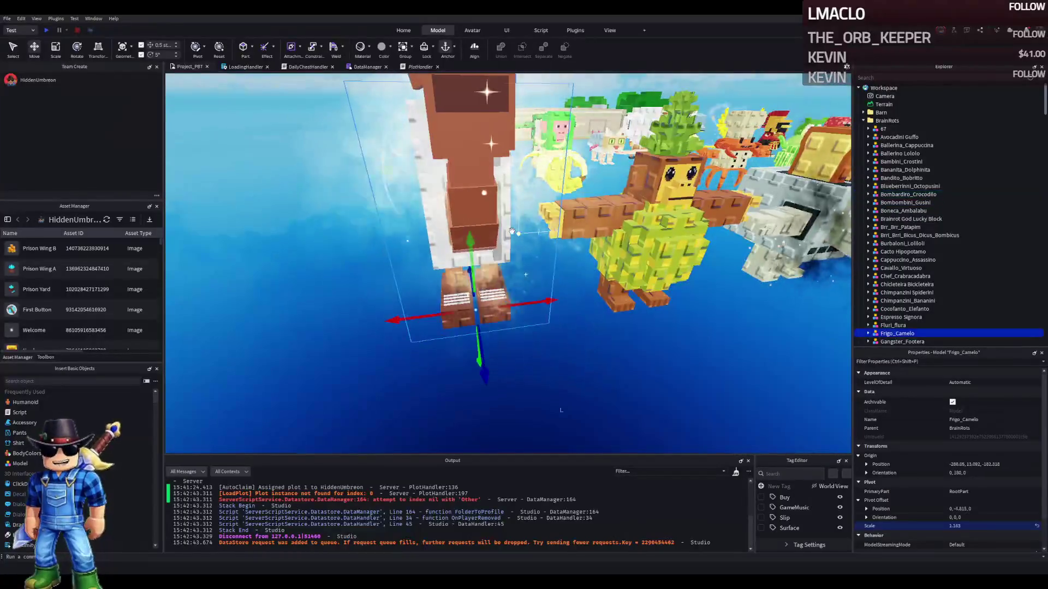
pyautogui.press('a')
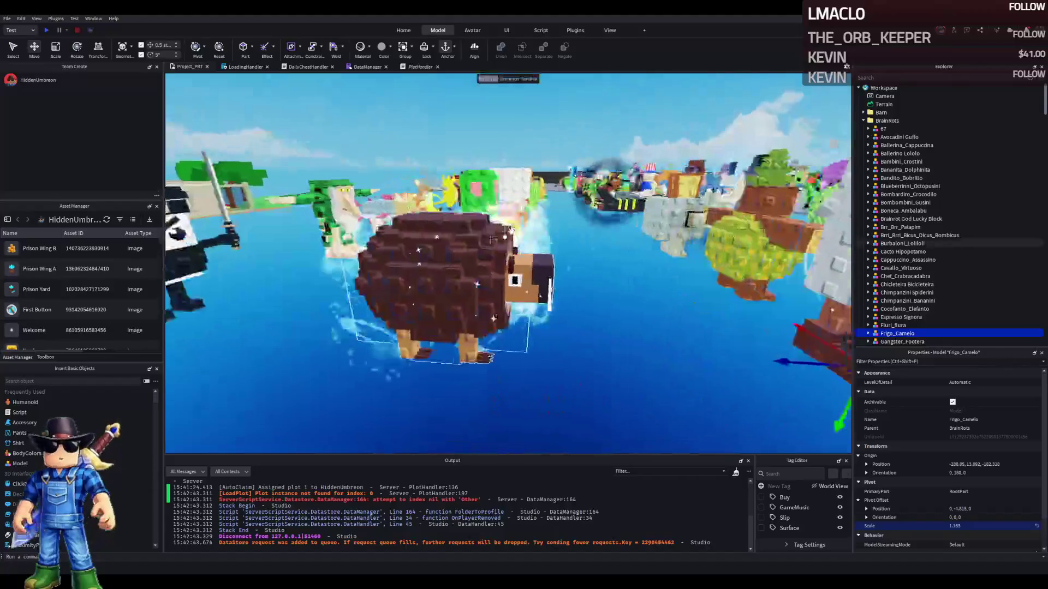
pyautogui.press('w')
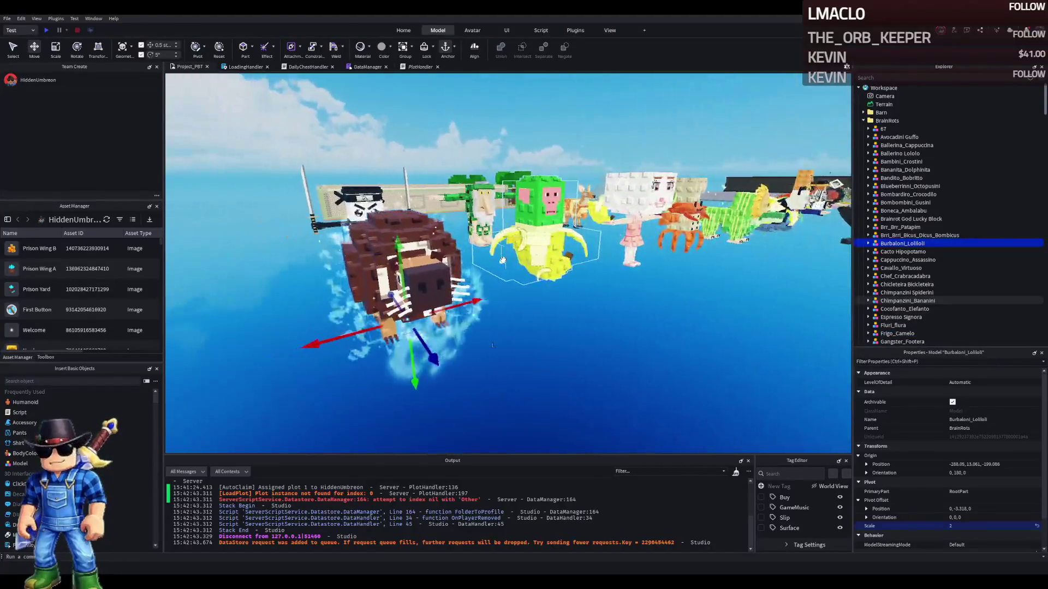
pyautogui.press('w')
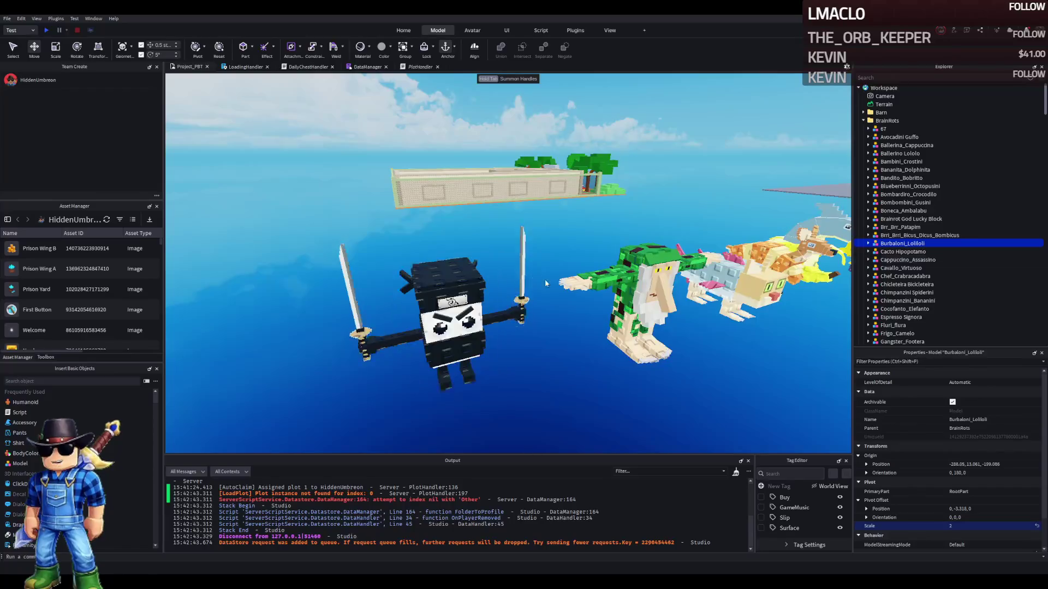
pyautogui.press('w')
# Select and frame Brr_Brr_Patapim, Gangster_Footera, Boneca_Ambalabu and Tric_Trac_Baraboom
pyautogui.click(524, 283)
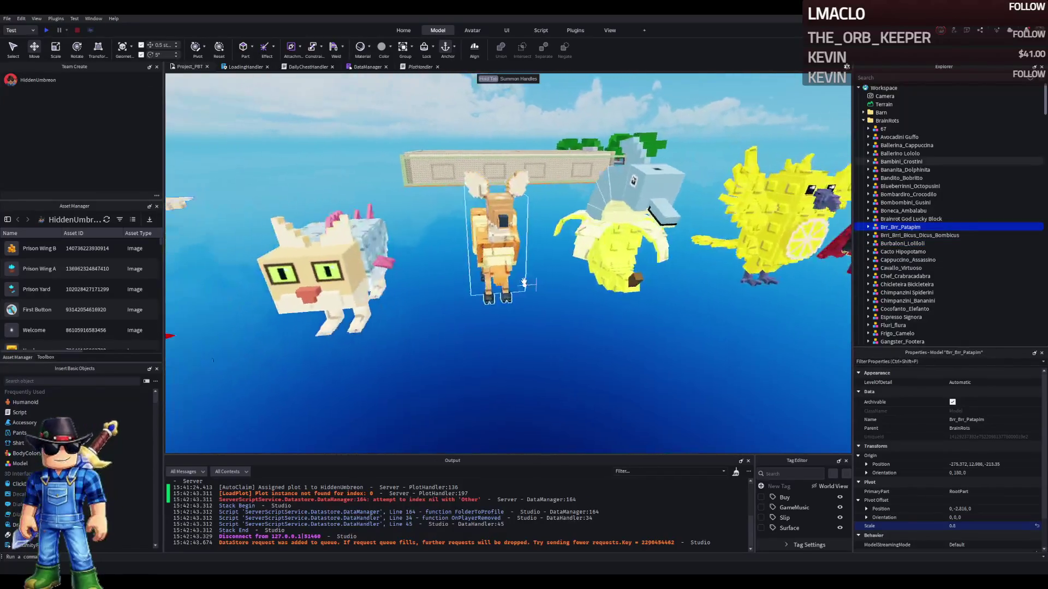
pyautogui.press('d')
pyautogui.press('w')
pyautogui.press('w')
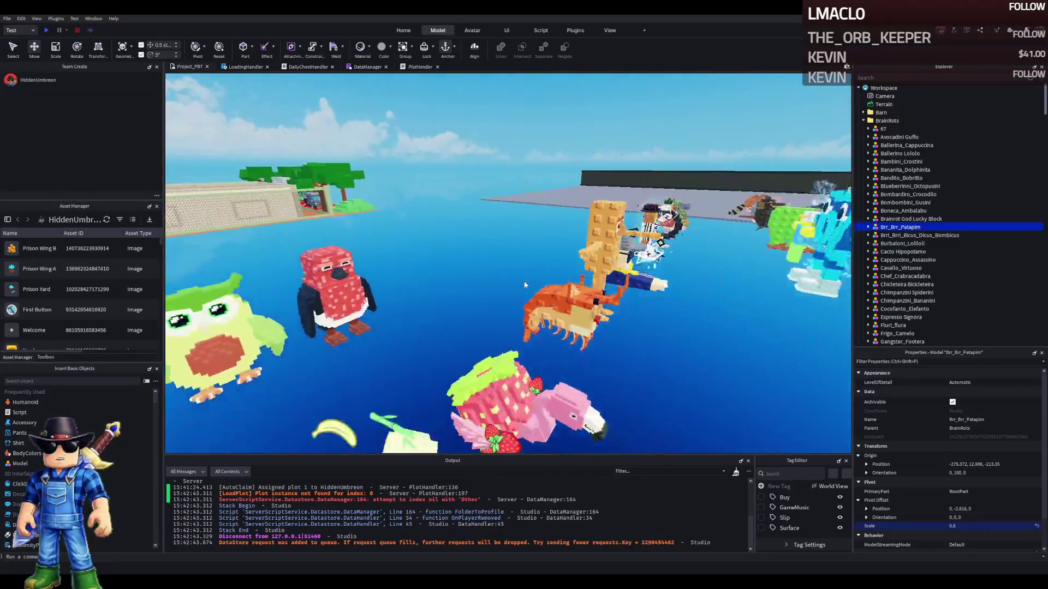
pyautogui.press('f')
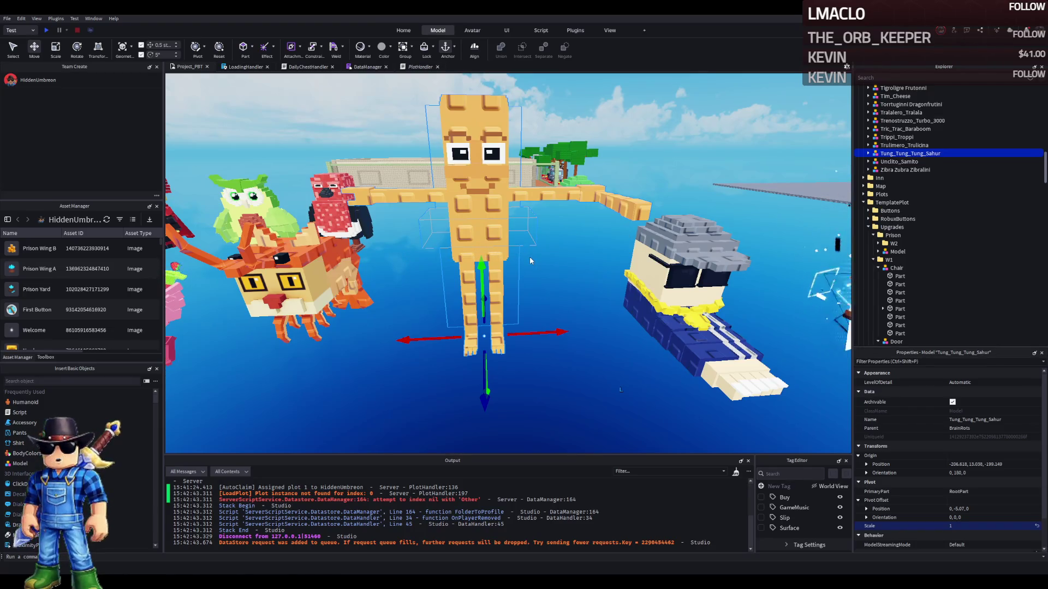
pyautogui.press('d')
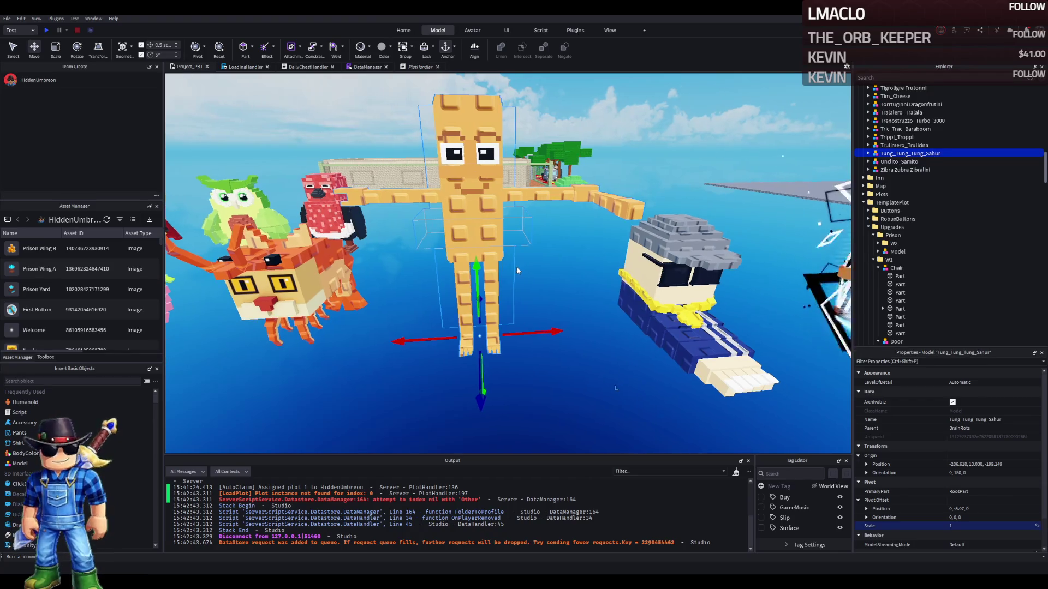
pyautogui.click(682, 229)
pyautogui.press('f')
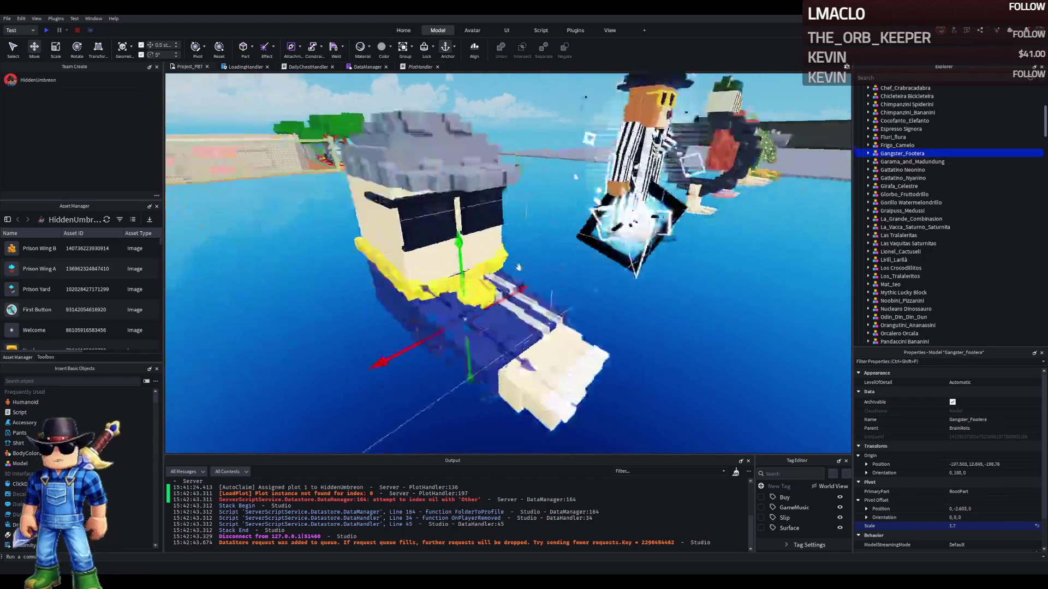
pyautogui.click(819, 229)
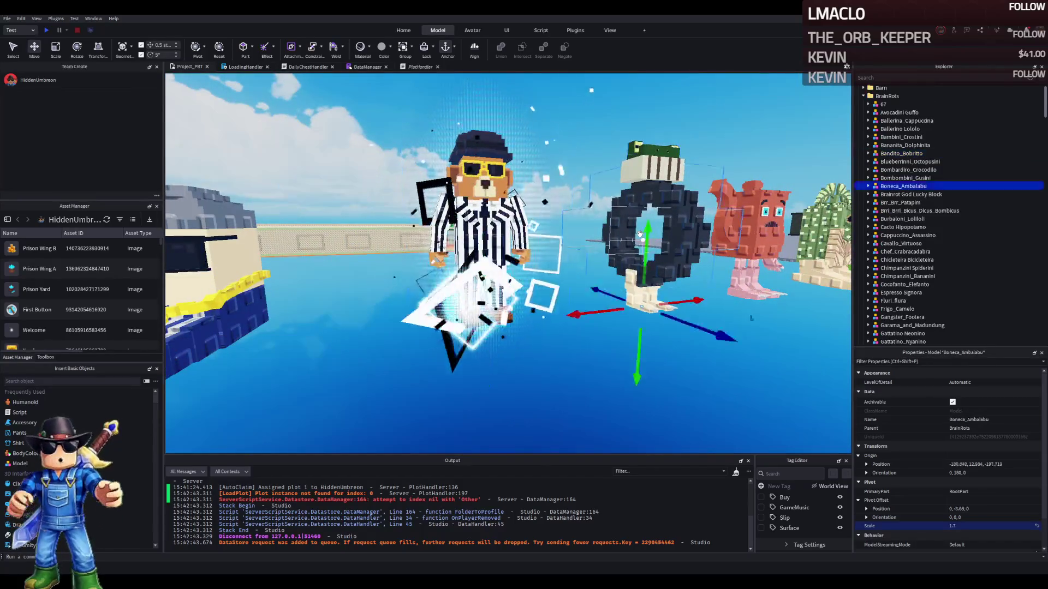
pyautogui.press('f')
pyautogui.click(808, 229)
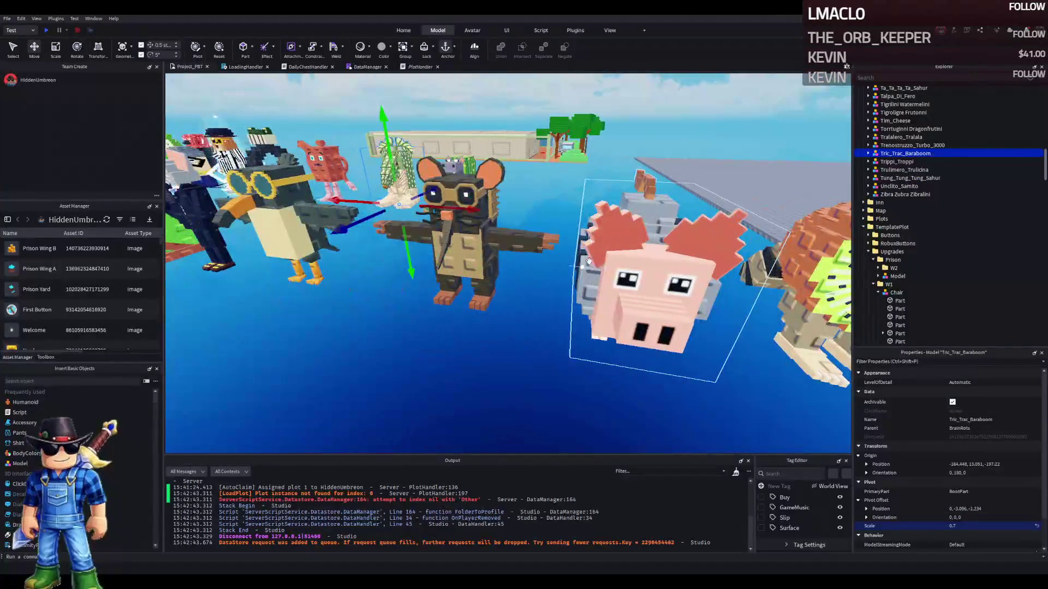
# Select Fluri_flura, duplicate it, and carry the copy to the brick prison plot
pyautogui.click(584, 256)
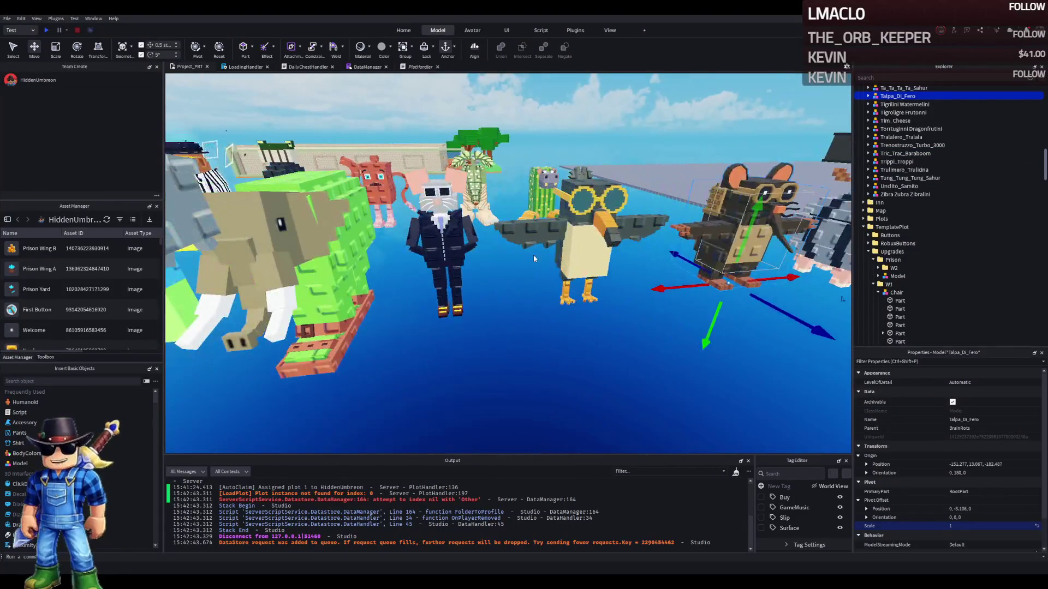
pyautogui.click(445, 240)
pyautogui.click(601, 225)
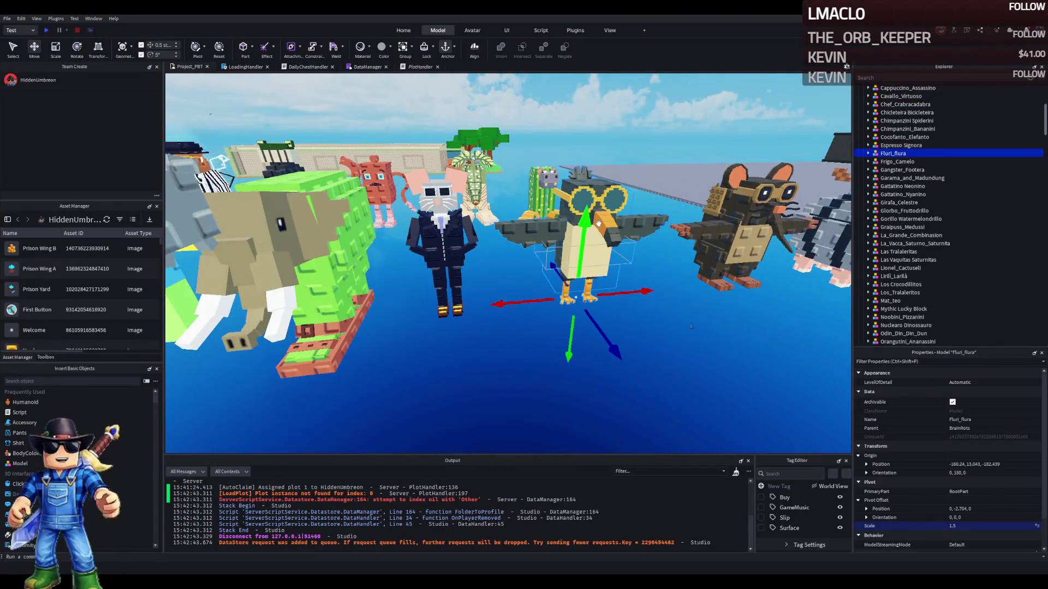
pyautogui.hotkey('ctrl', 'd')
pyautogui.moveTo(587, 227)
pyautogui.mouseDown()
pyautogui.moveTo(616, 281)
pyautogui.moveTo(536, 218)
pyautogui.moveTo(524, 257)
pyautogui.moveTo(532, 278)
pyautogui.moveTo(544, 257)
pyautogui.moveTo(507, 272)
pyautogui.moveTo(467, 247)
pyautogui.mouseUp()
pyautogui.press('f')
# Turn the chair a quarter turn to face the other way and select its eight parts
pyautogui.hotkey('ctrl', 'r')
pyautogui.hotkey('ctrl', 'r')
pyautogui.hotkey('ctrl', 'r')
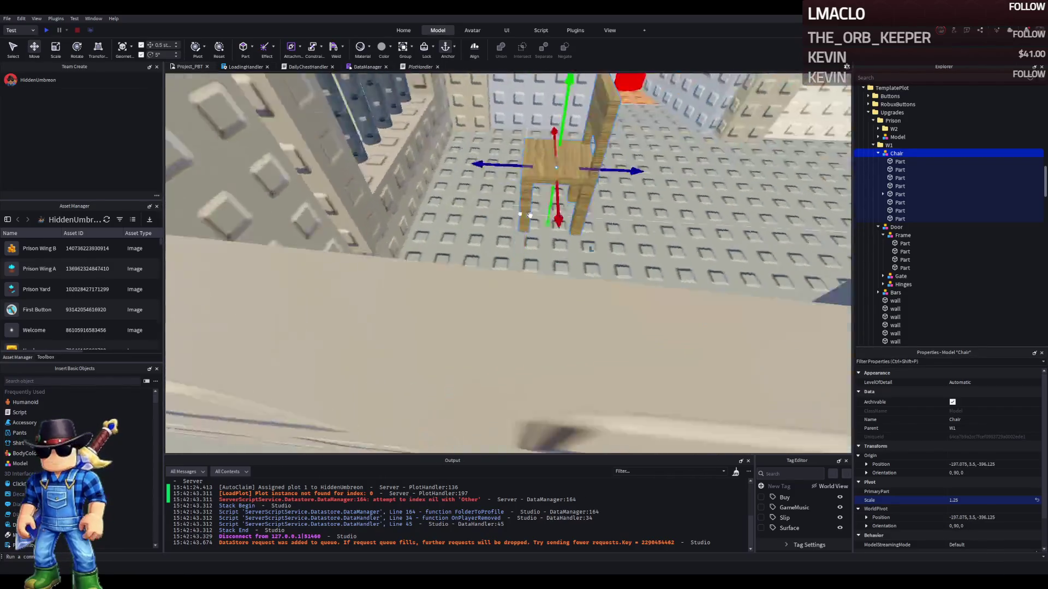
pyautogui.hotkey('ctrl', 'r')
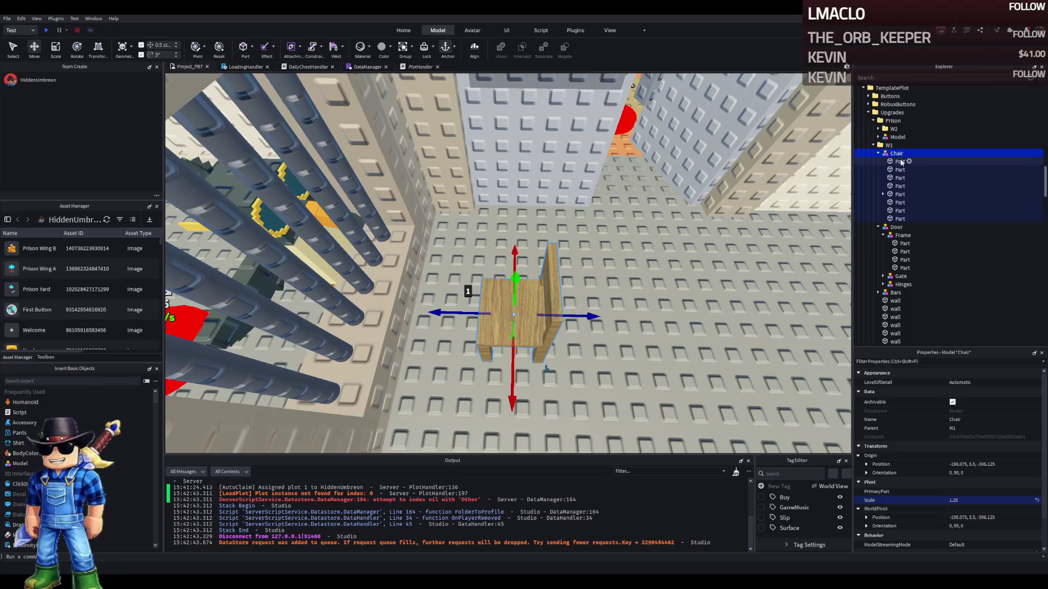
pyautogui.click(899, 162)
pyautogui.keyDown('shift'); pyautogui.click(900, 219); pyautogui.keyUp('shift')
# Stretch one chair back piece to 2.25 wide
pyautogui.scroll(3, 968, 401)
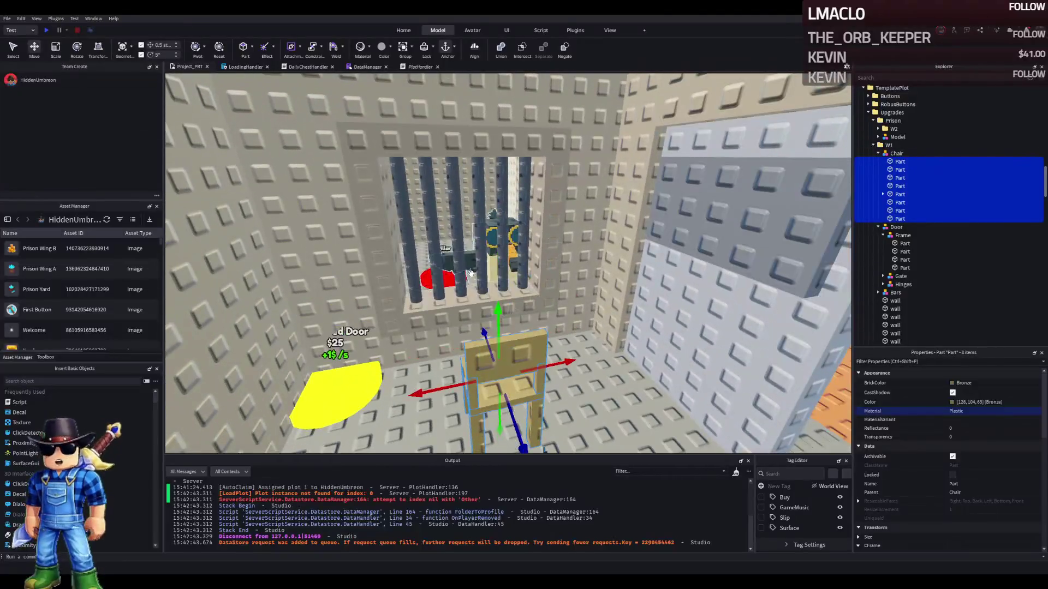
pyautogui.hotkey('ctrl', '4')
pyautogui.click(505, 355)
pyautogui.moveTo(554, 349); pyautogui.dragTo(560, 345)
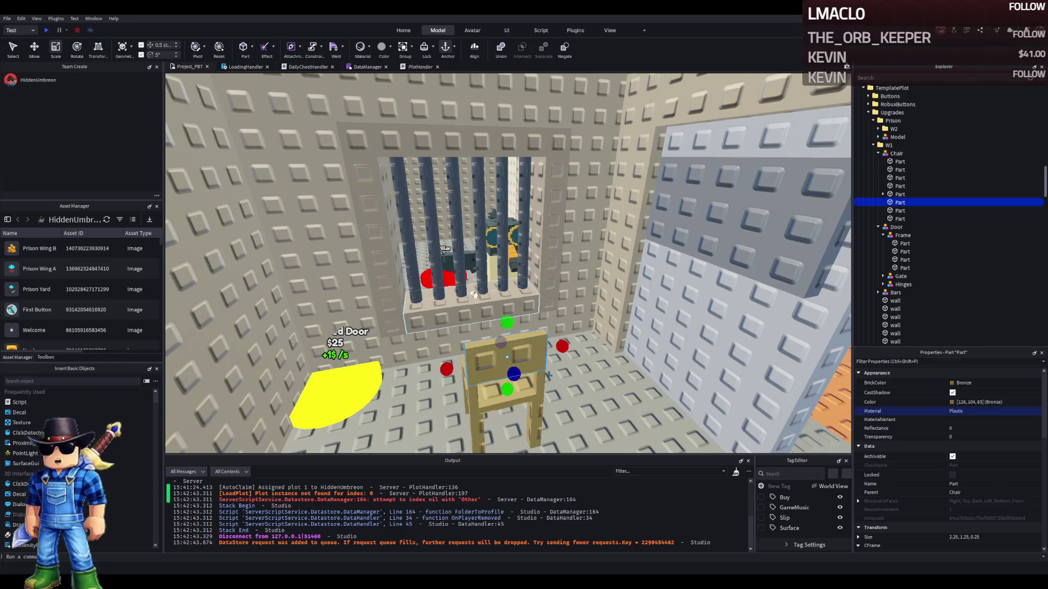
pyautogui.scroll(5, 545, 333)
# Reposition the Fluri_flura model and set its scale to 2
pyautogui.click(508, 305)
pyautogui.scroll(5, 515, 329)
pyautogui.scroll(-5, 515, 330)
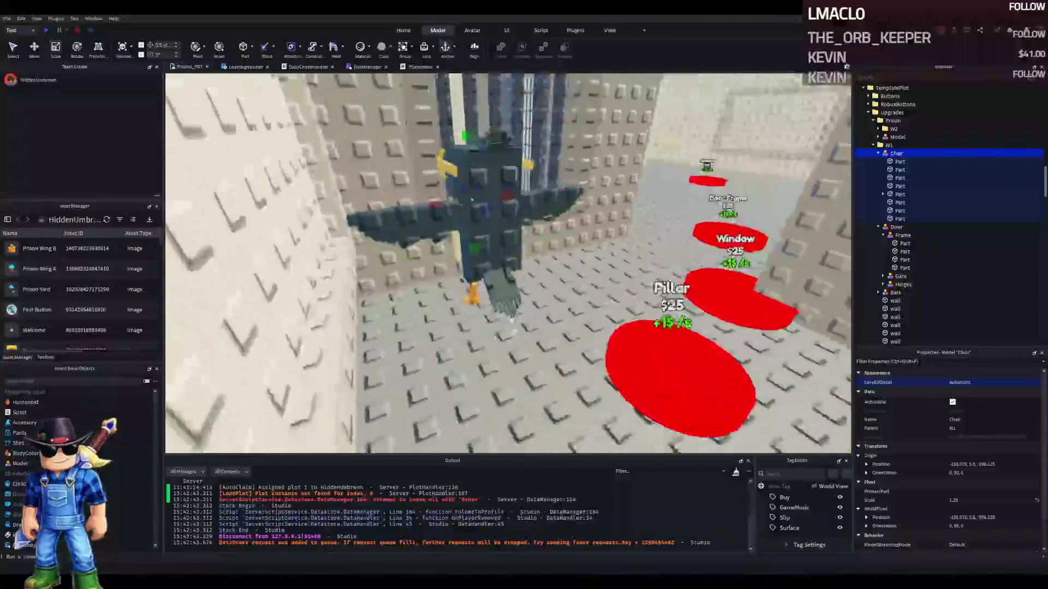
pyautogui.moveTo(431, 280); pyautogui.dragTo(506, 307)
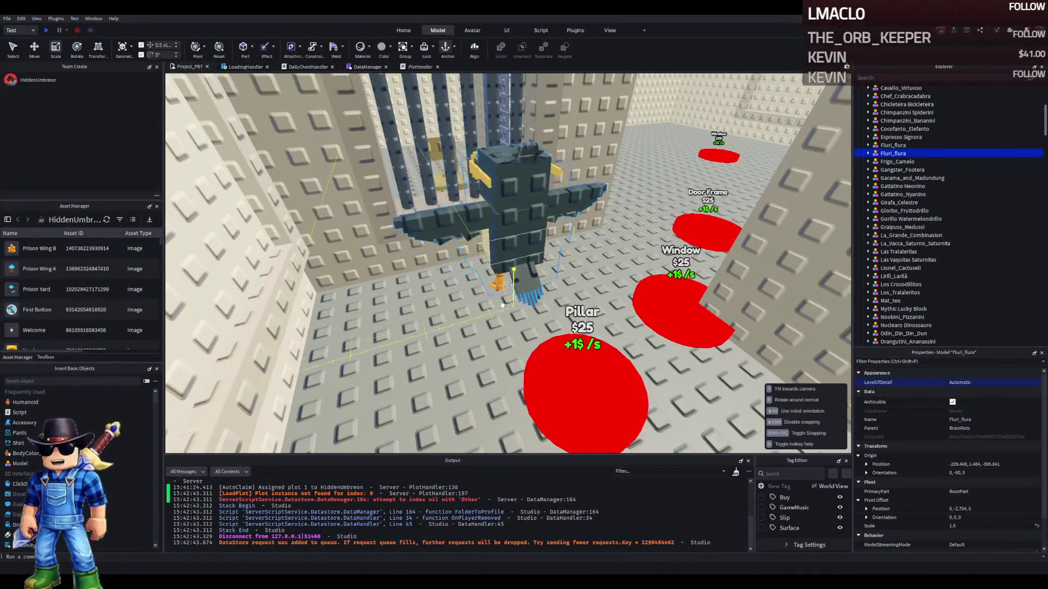
pyautogui.click(974, 526)
pyautogui.write('2')
pyautogui.press('Return')
pyautogui.scroll(5, 482, 224)
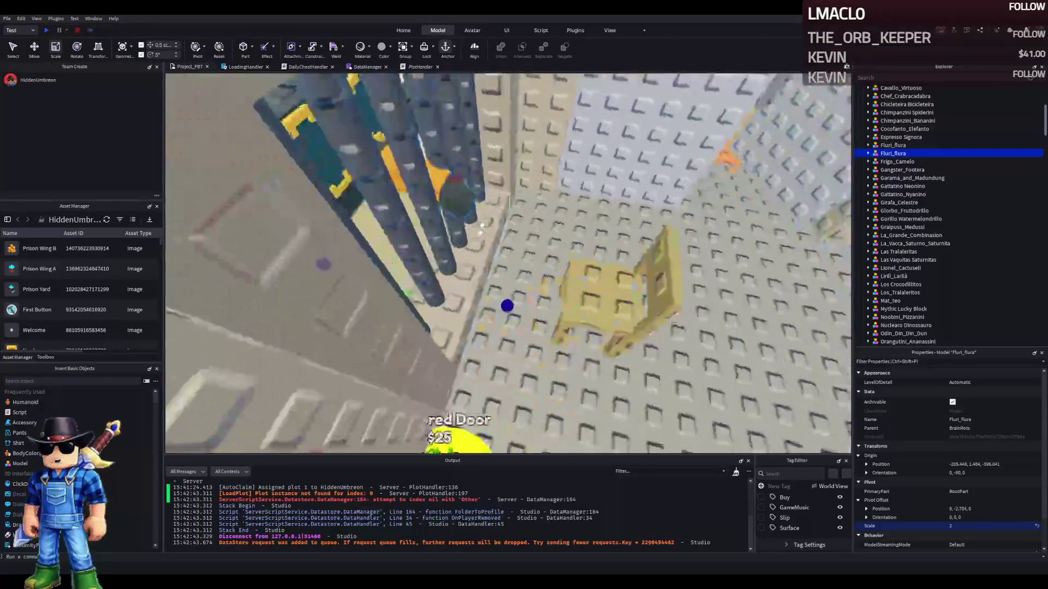
# Survey the whole plot, then fly back into the cell and select the chair
pyautogui.hotkey('ctrl', '2')
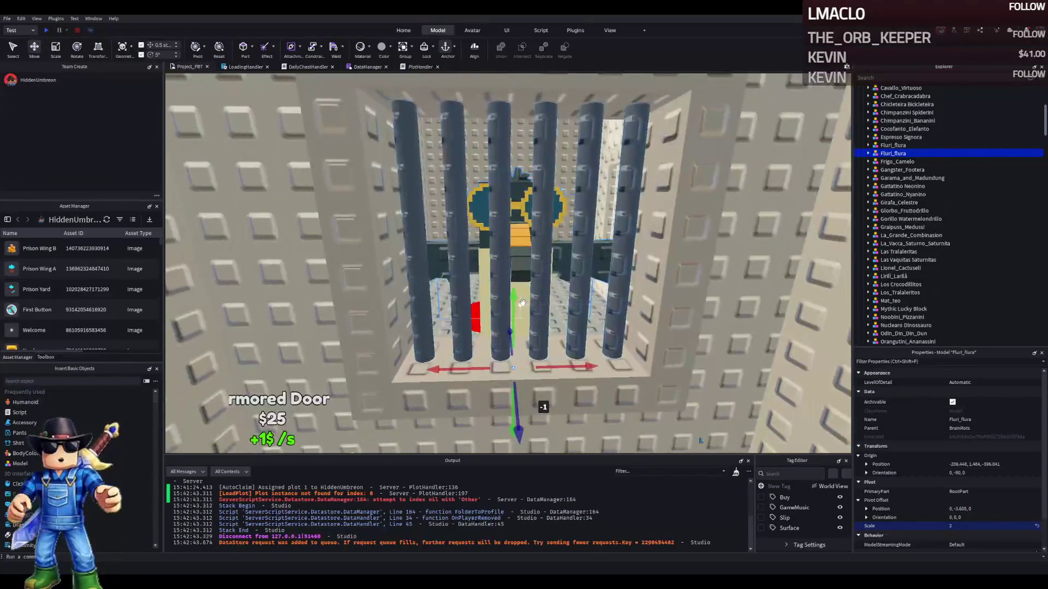
pyautogui.press('a')
pyautogui.press('w')
pyautogui.press('s')
pyautogui.press('e')
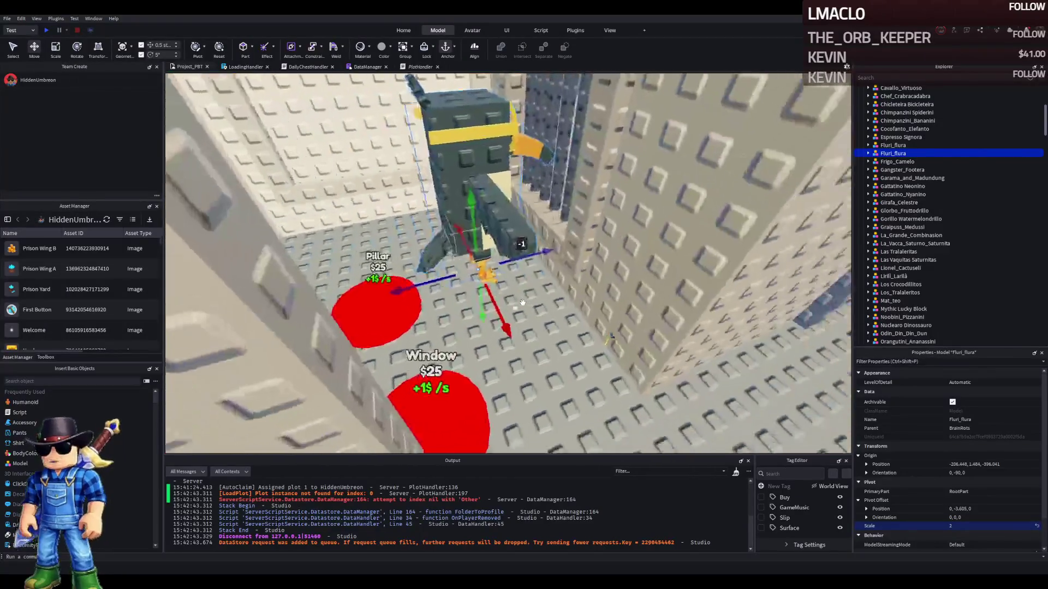
pyautogui.press('s')
pyautogui.press('q')
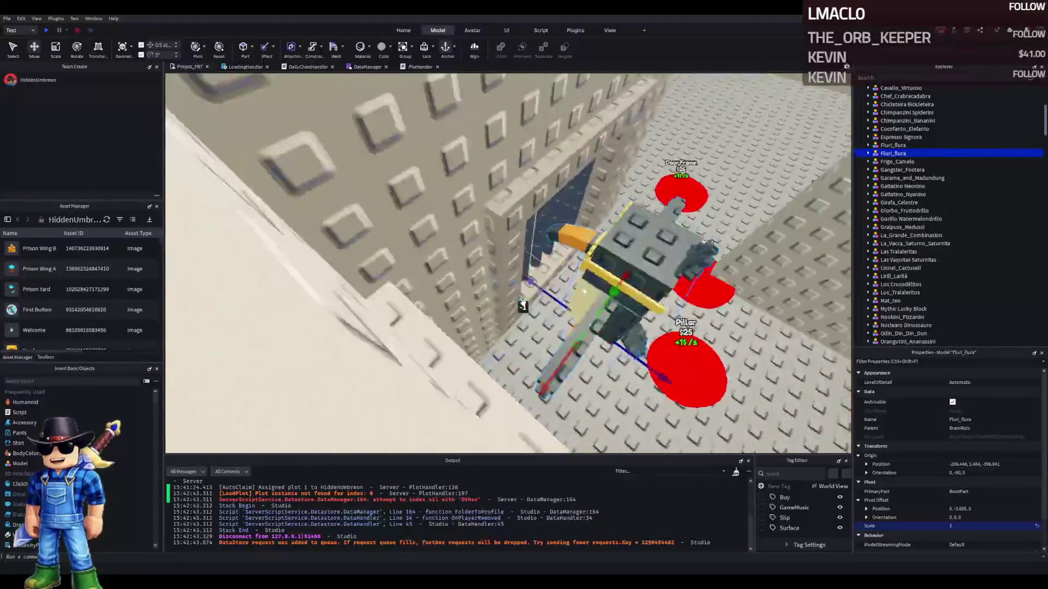
pyautogui.press('f')
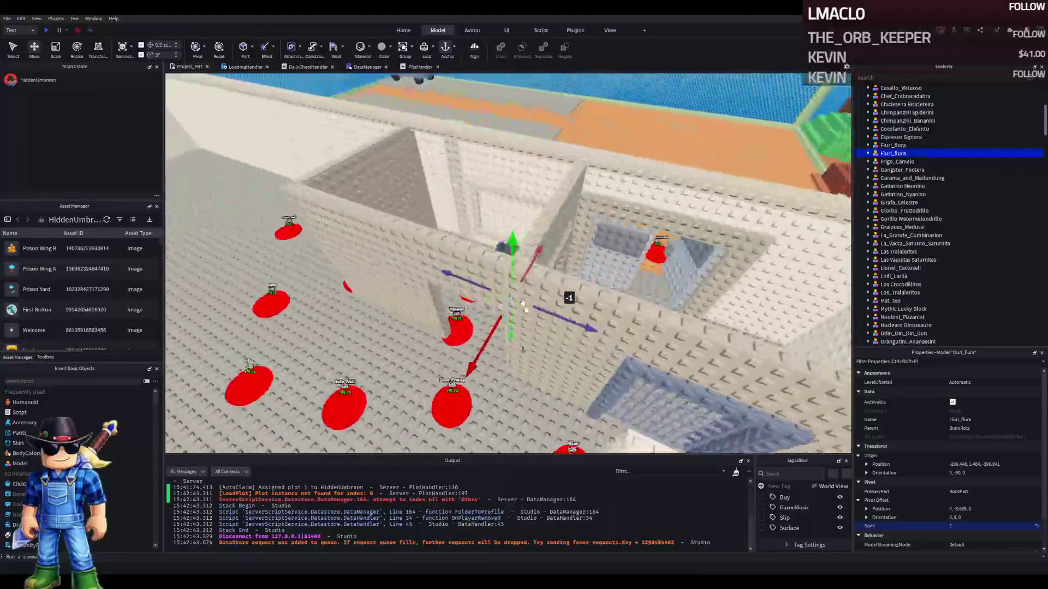
pyautogui.press('w')
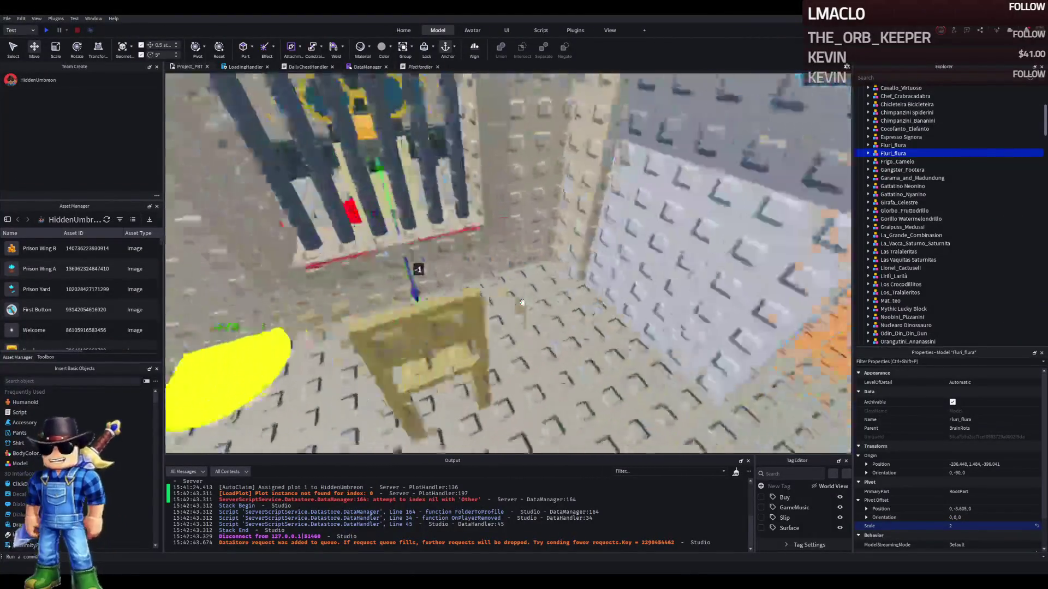
pyautogui.click(371, 306)
# Delete the chair model, then restore it with undo
pyautogui.press('s')
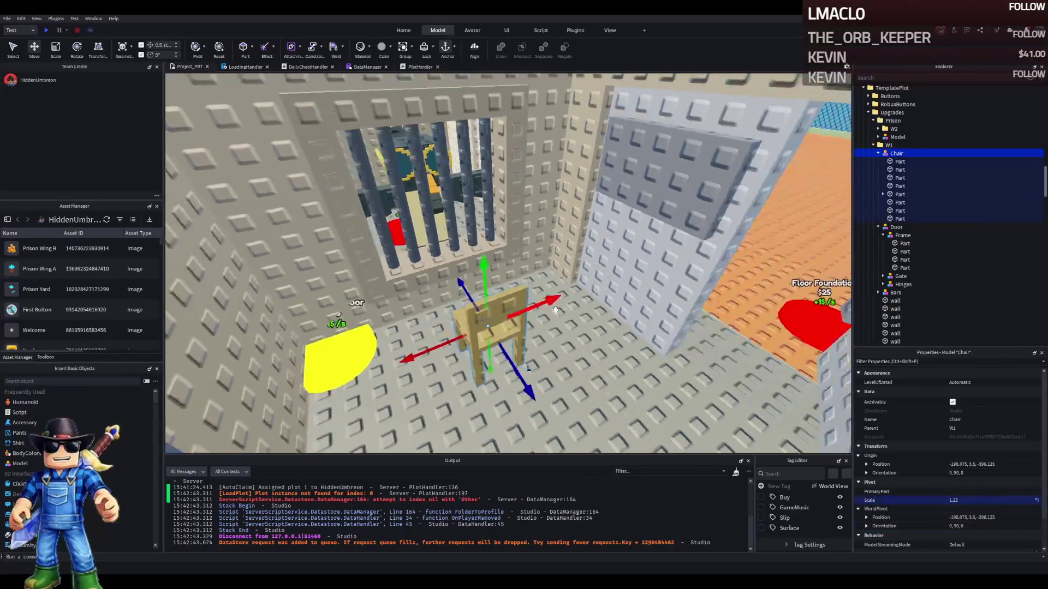
pyautogui.press('Delete')
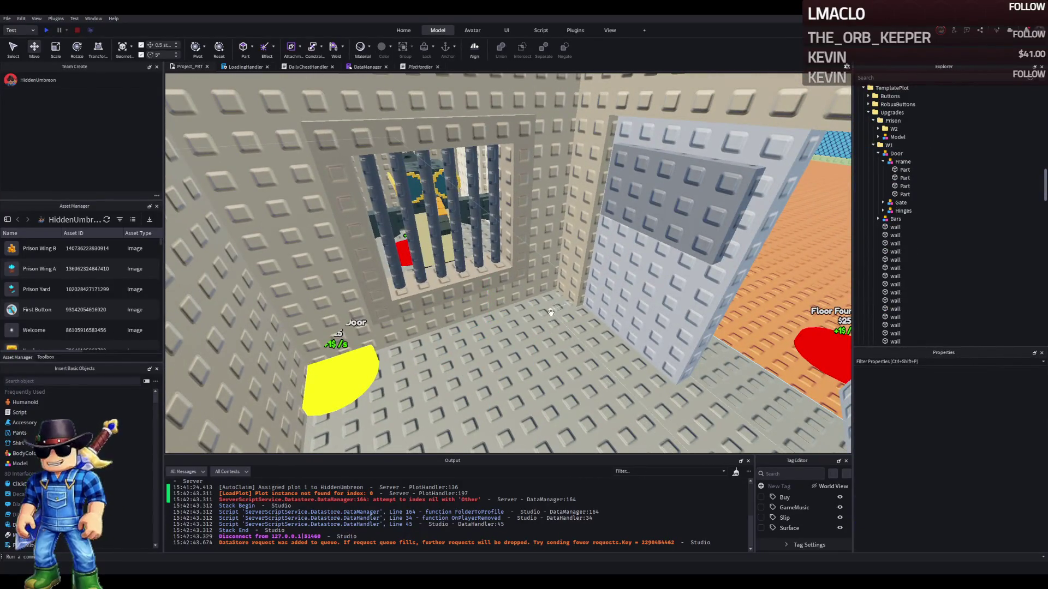
pyautogui.press('s')
pyautogui.hotkey('ctrl', 'z')
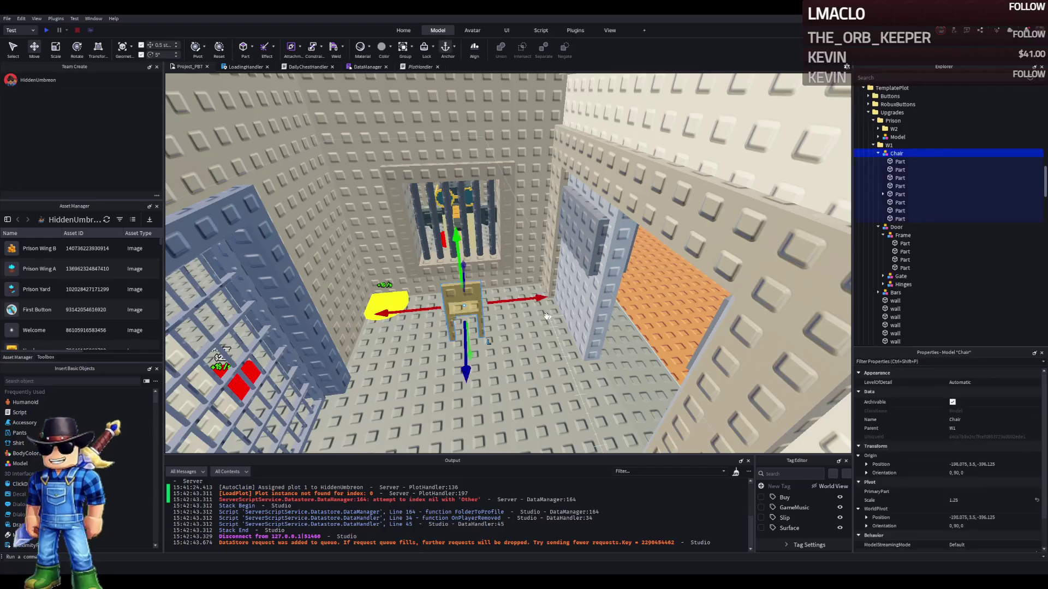
# Frame the chair in view and select the whole Chair model
pyautogui.click(900, 161)
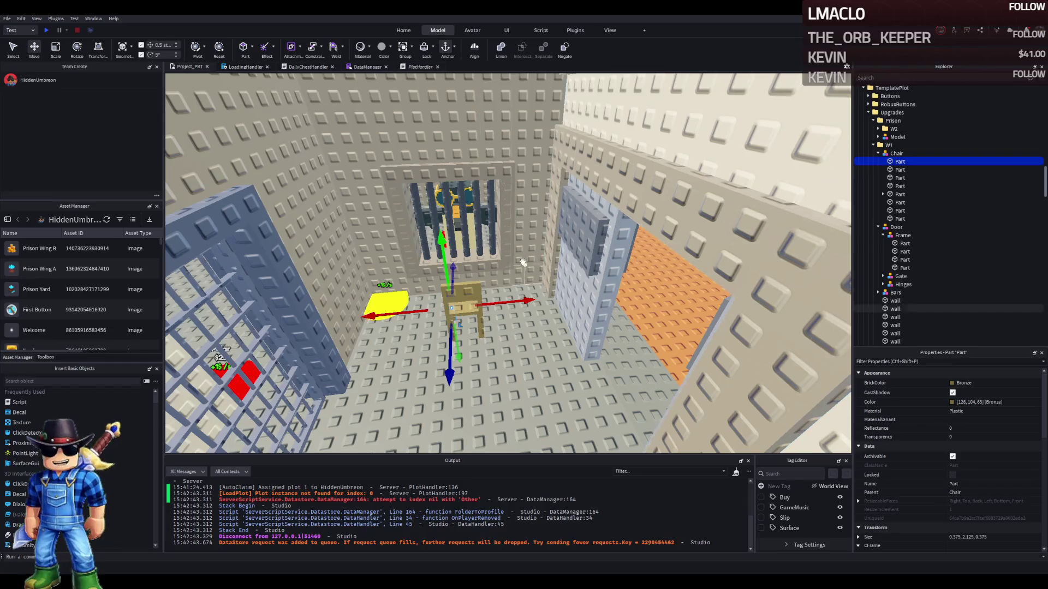
pyautogui.scroll(5, 526, 263)
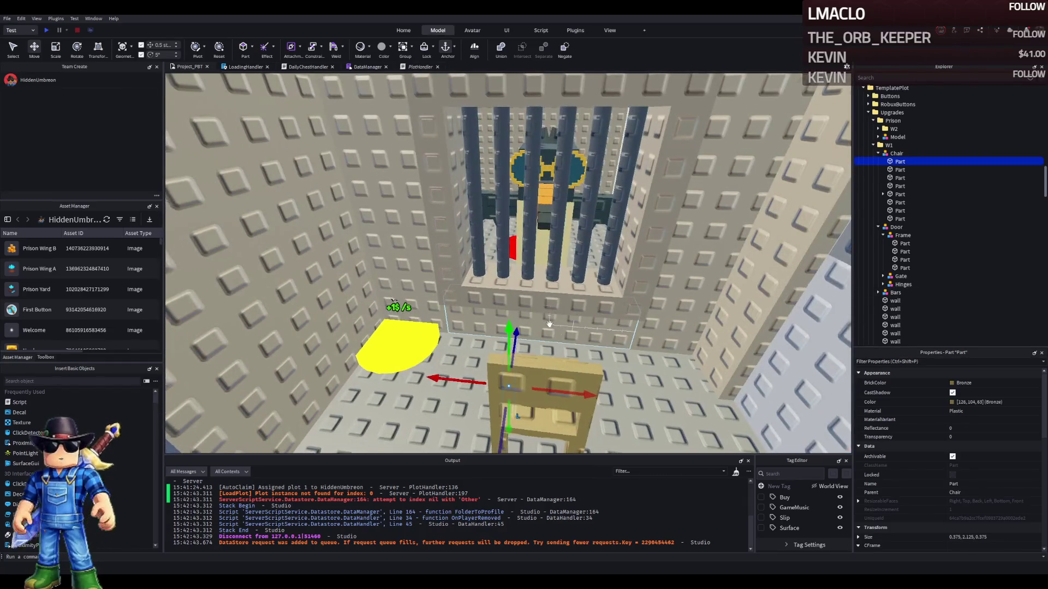
pyautogui.press('f')
pyautogui.click(462, 300)
pyautogui.hotkey('ctrl', '3')
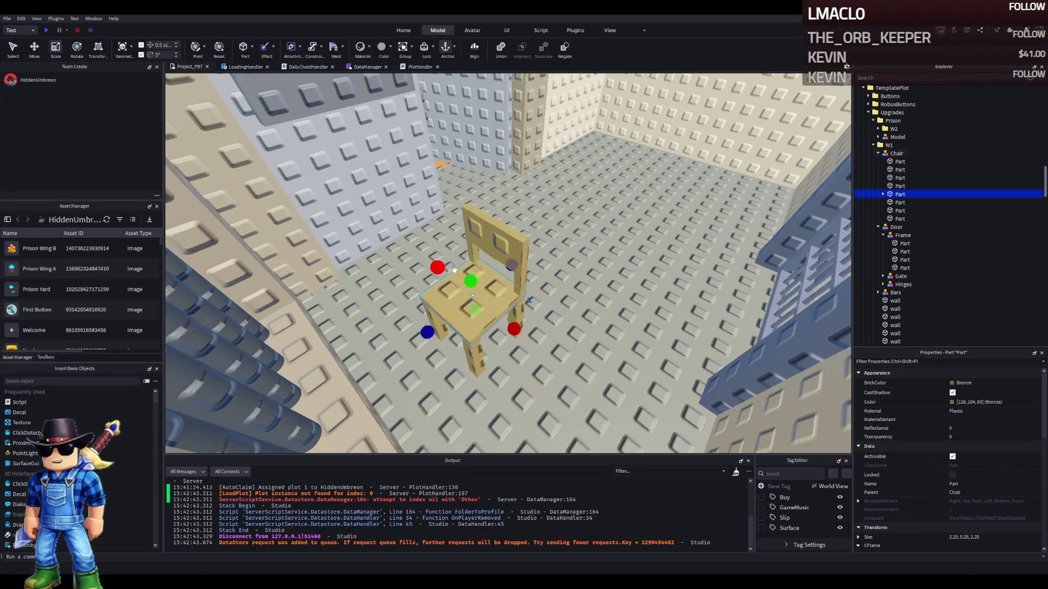
pyautogui.click(970, 537)
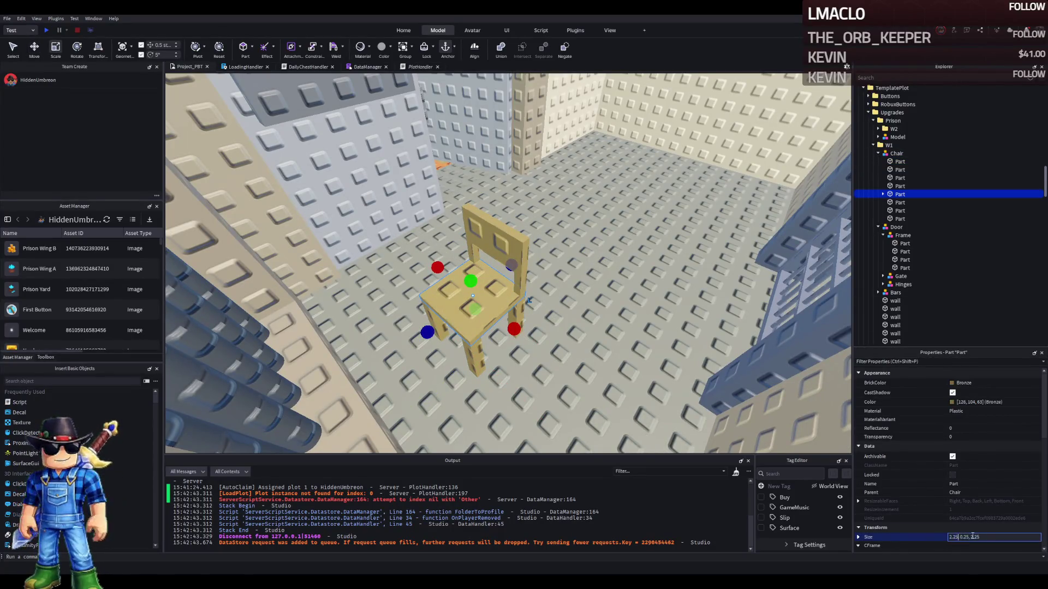
pyautogui.click(896, 153)
# Set the chair's Pivot Scale, trying 1 and 2 before settling on 1.5
pyautogui.click(974, 501)
pyautogui.write('1.25')
pyautogui.press('Return')
pyautogui.click(962, 503)
pyautogui.press('Return')
pyautogui.press('f')
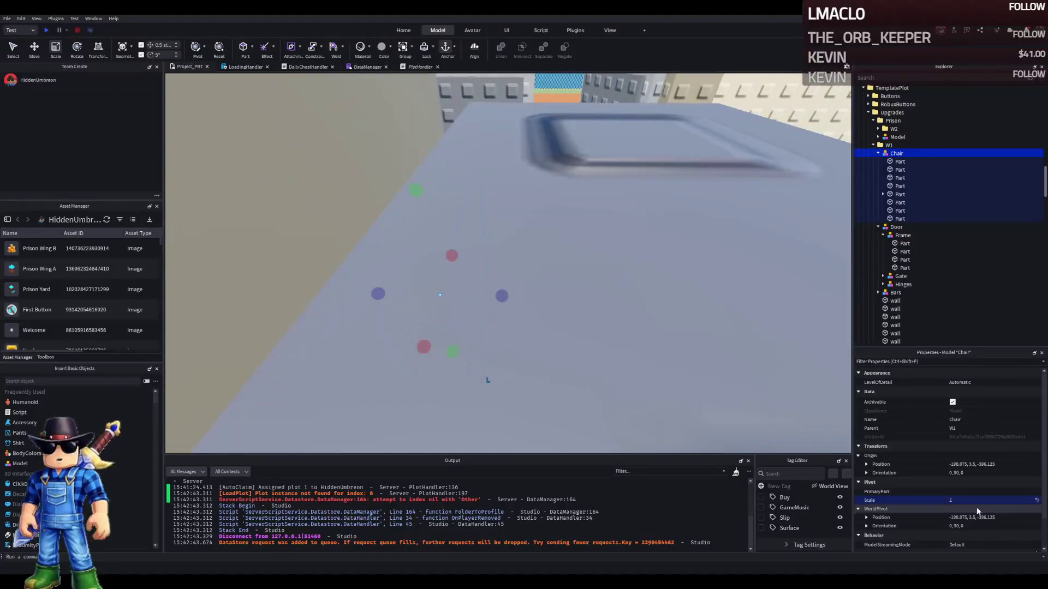
pyautogui.click(973, 501)
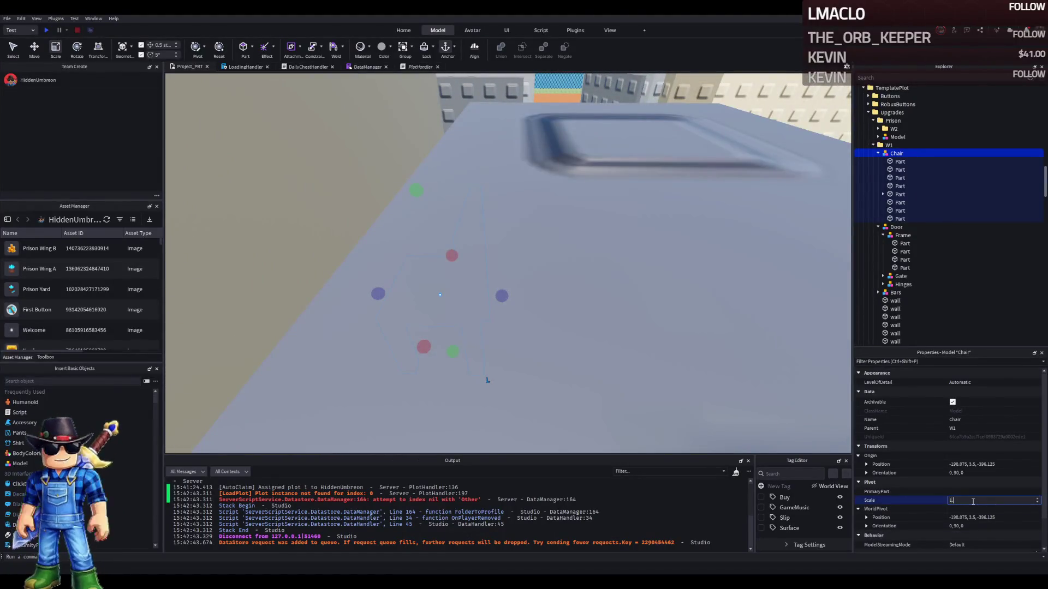
pyautogui.write('1.5')
pyautogui.press('Return')
pyautogui.press('f')
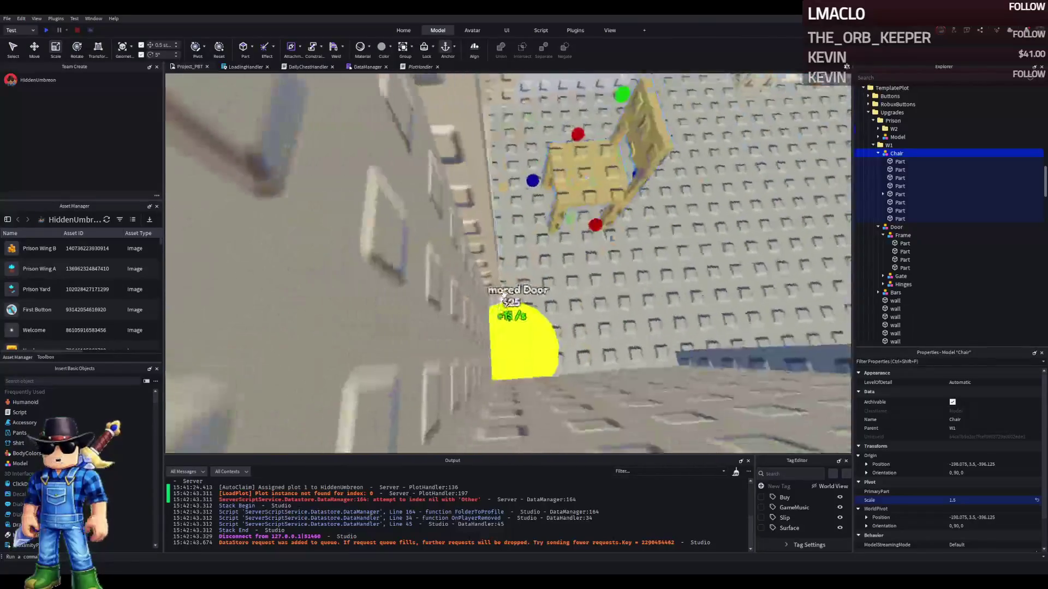
# Rotate the chair to 105° and shift it half a stud
pyautogui.hotkey('ctrl', '2')
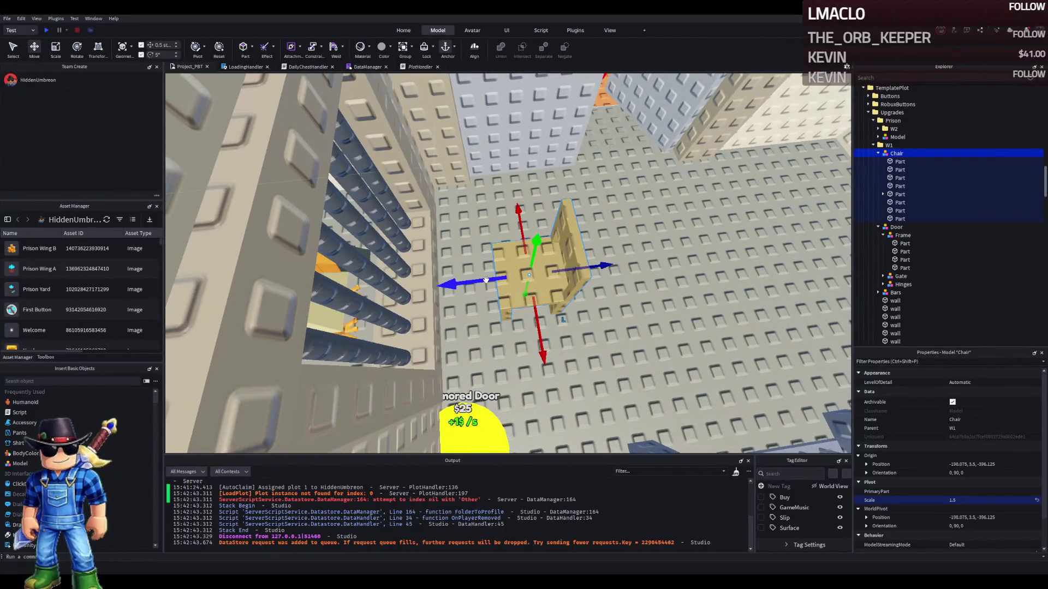
pyautogui.hotkey('ctrl', '3')
pyautogui.moveTo(529, 332); pyautogui.dragTo(537, 327)
pyautogui.hotkey('ctrl', '2')
pyautogui.moveTo(445, 306); pyautogui.dragTo(475, 267)
pyautogui.moveTo(530, 316); pyautogui.dragTo(537, 326)
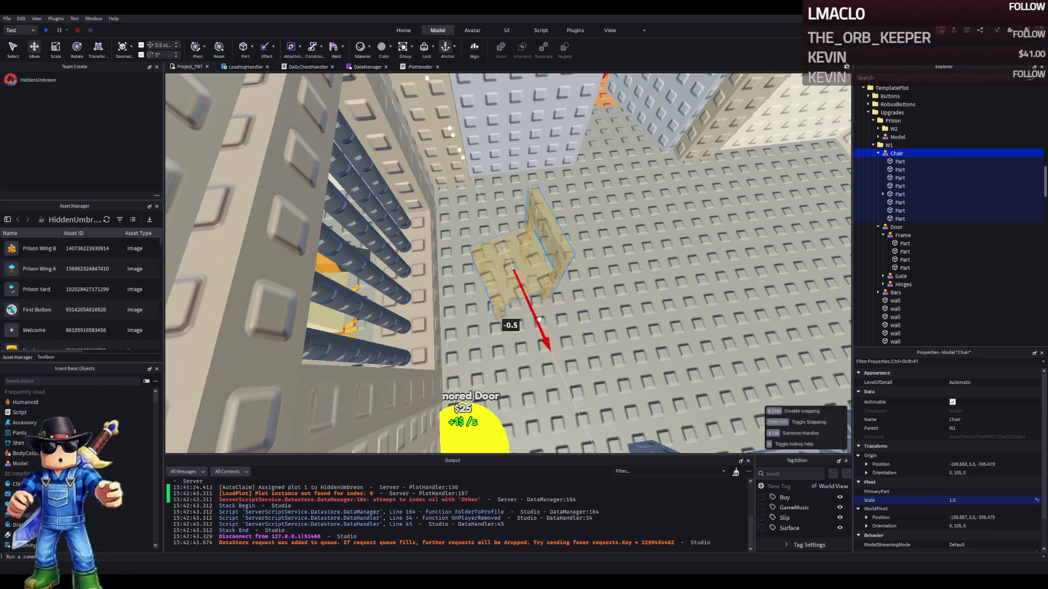
# Focus on the Tim_Cheese model 20, expand it, and select the AnimationController's Animator
pyautogui.press('w')
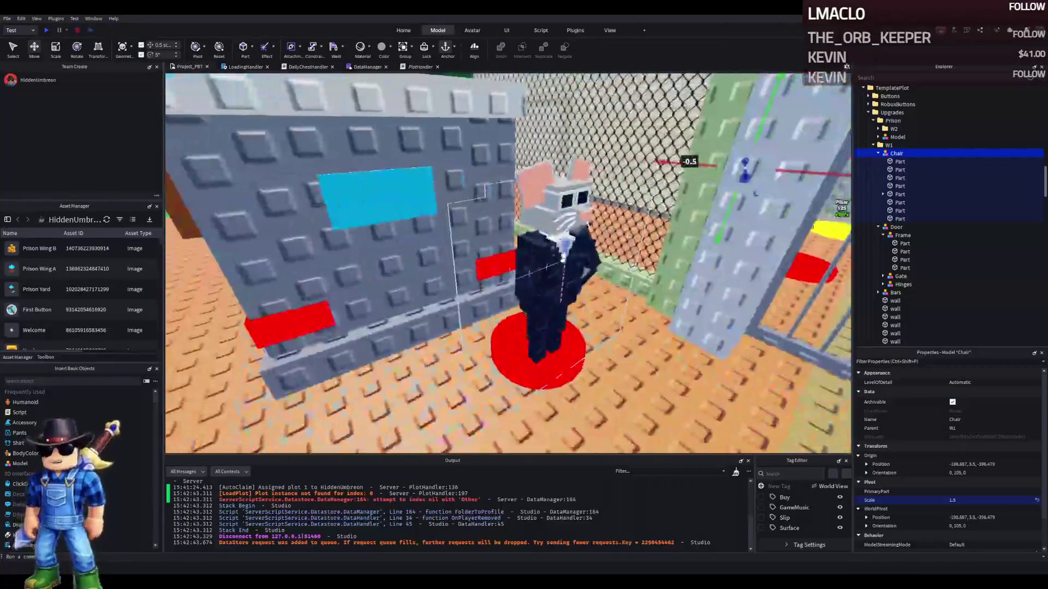
pyautogui.click(755, 193)
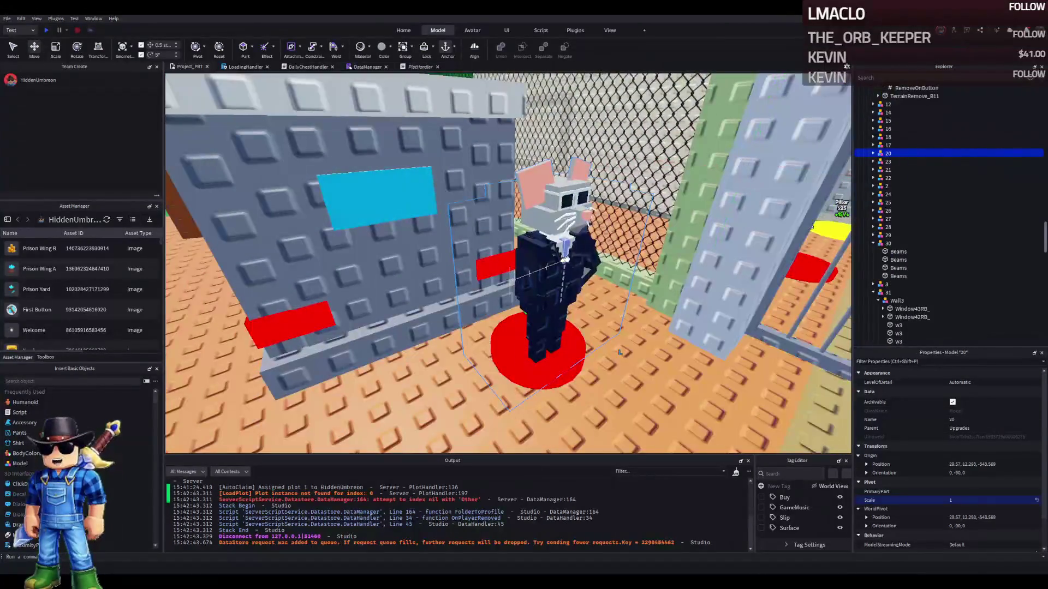
pyautogui.press('w')
pyautogui.click(875, 154)
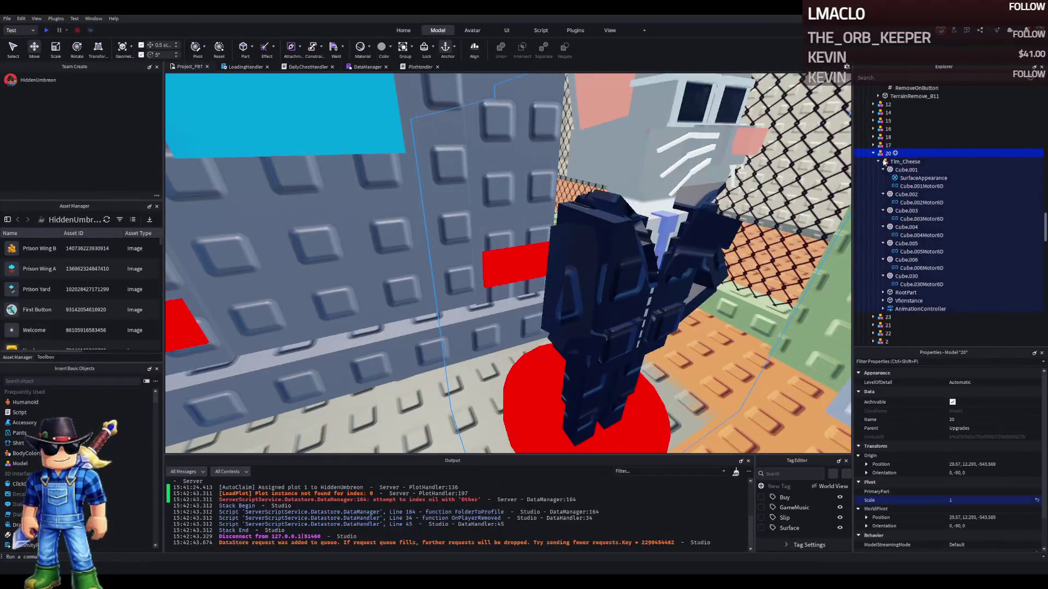
pyautogui.click(883, 170)
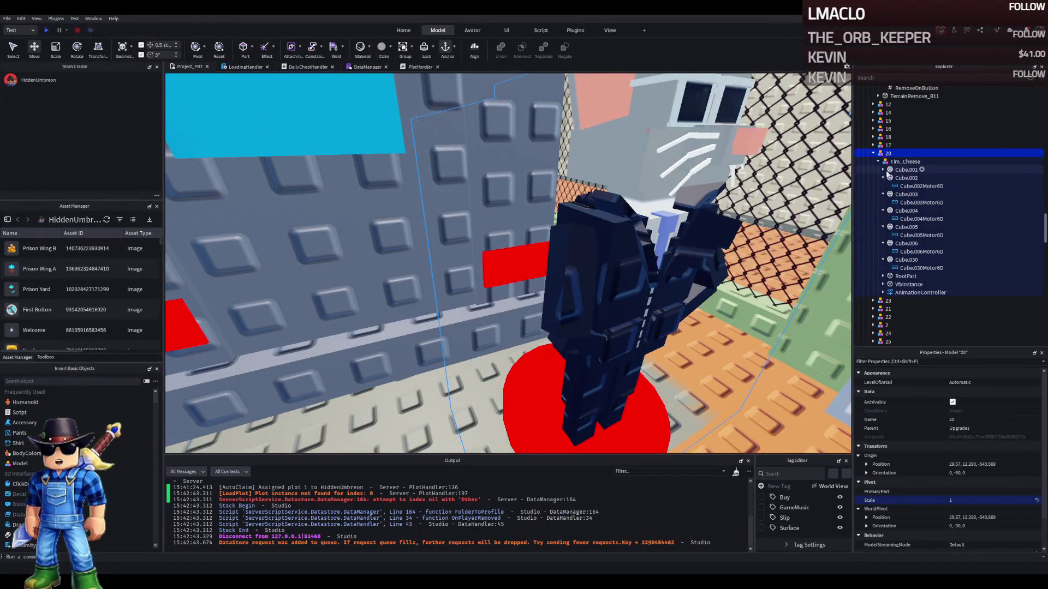
pyautogui.click(901, 294)
pyautogui.click(910, 301)
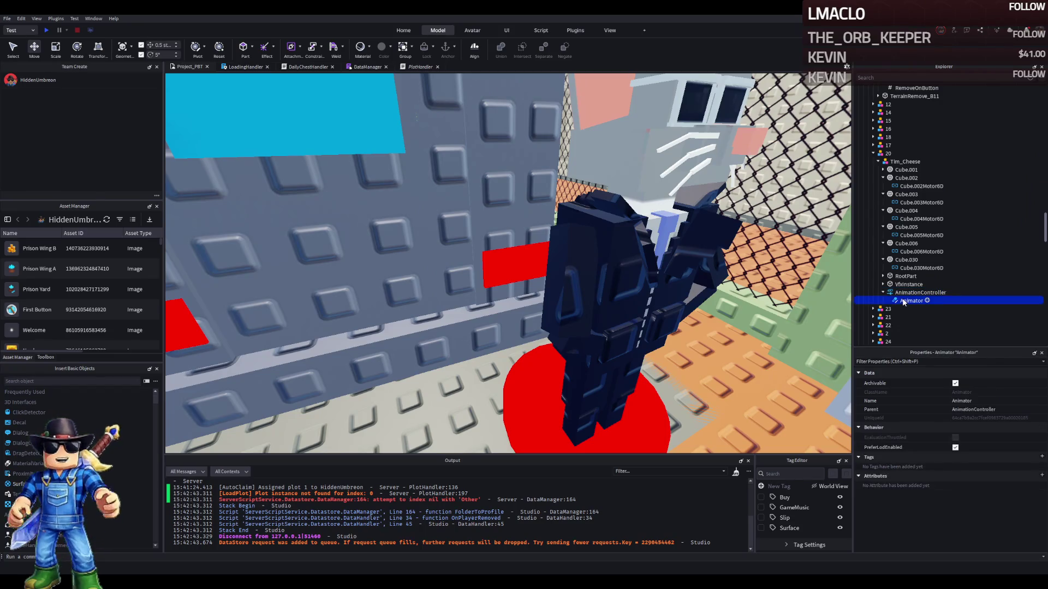
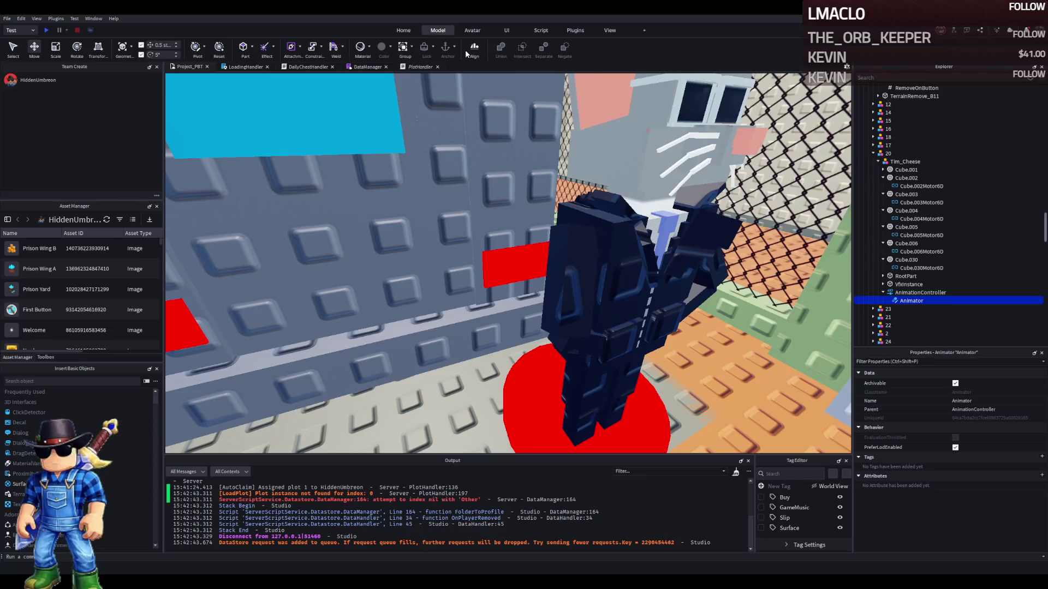
# Browse the building, scripting and view tools, collapsing the AnimationController's children in Explorer
pyautogui.click(407, 31)
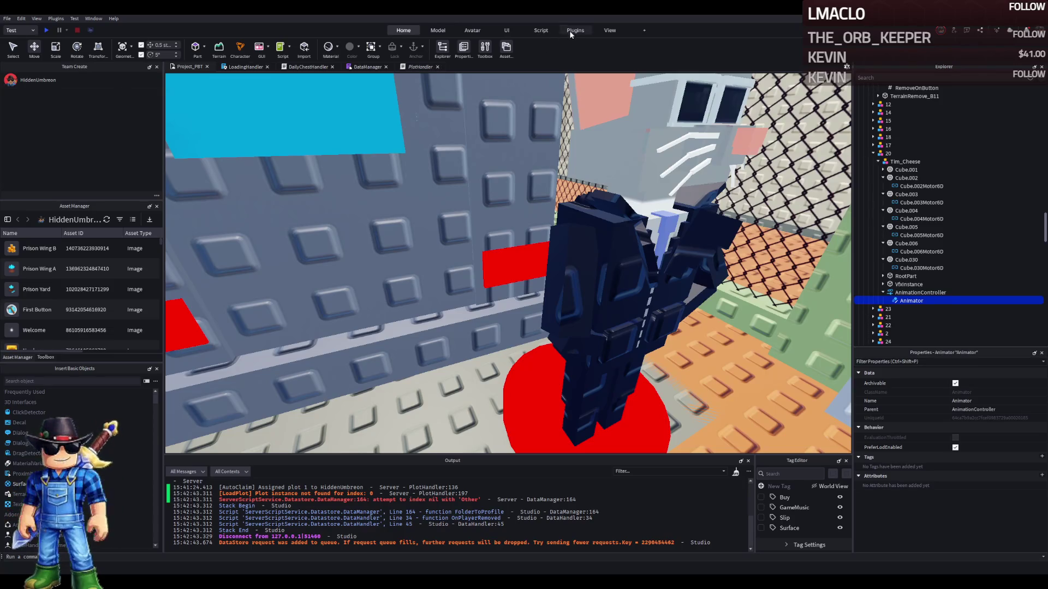
pyautogui.click(543, 31)
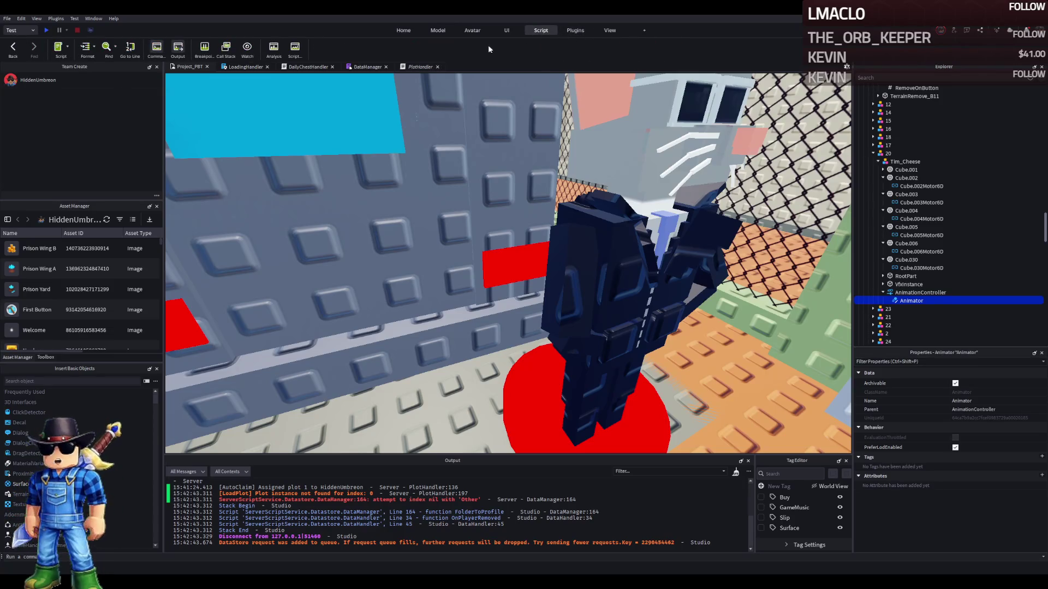
pyautogui.click(613, 30)
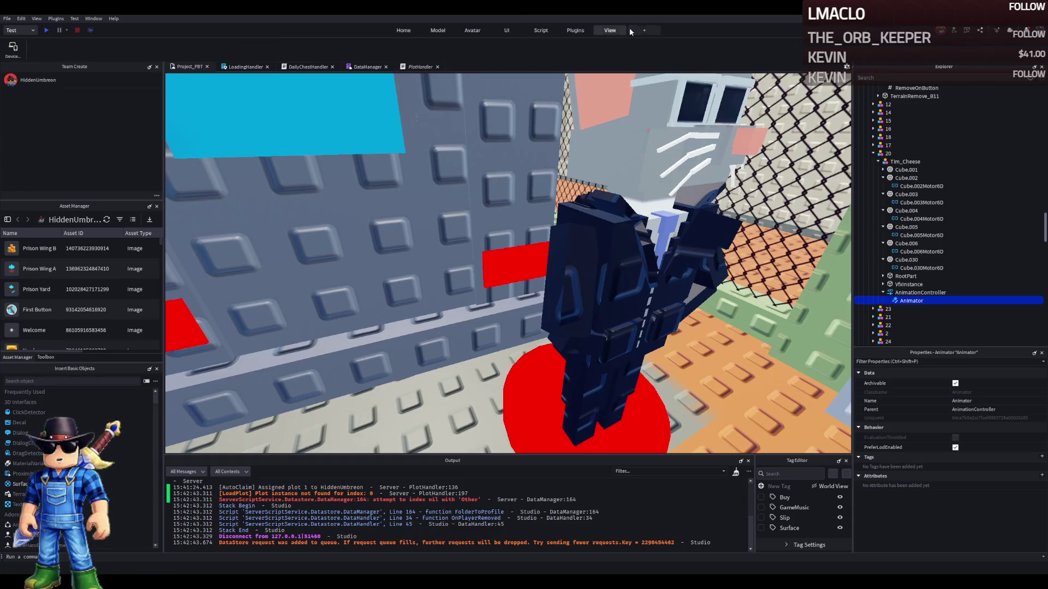
pyautogui.click(403, 30)
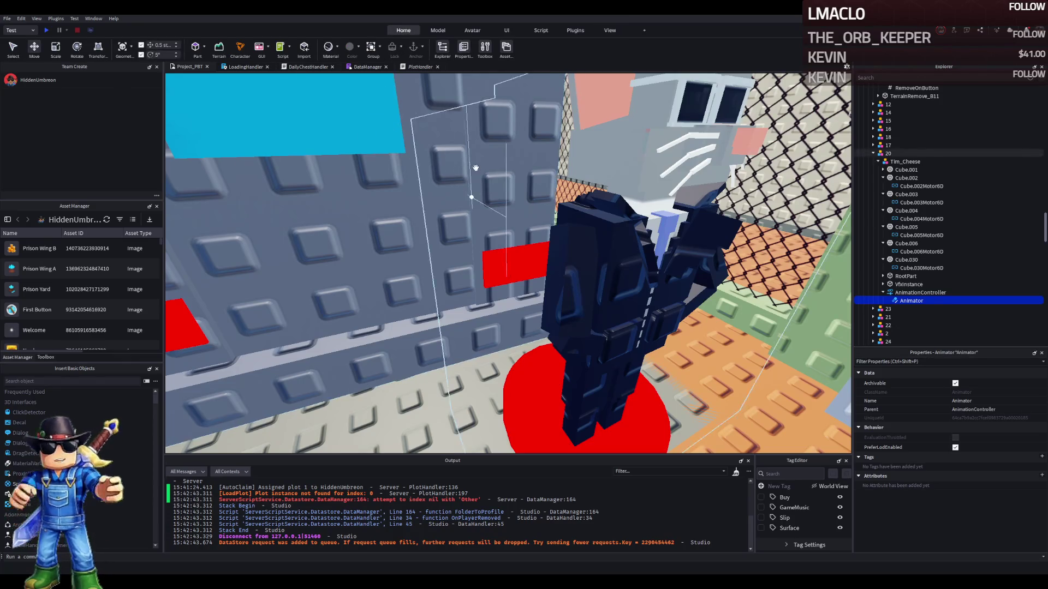
pyautogui.doubleClick(910, 293)
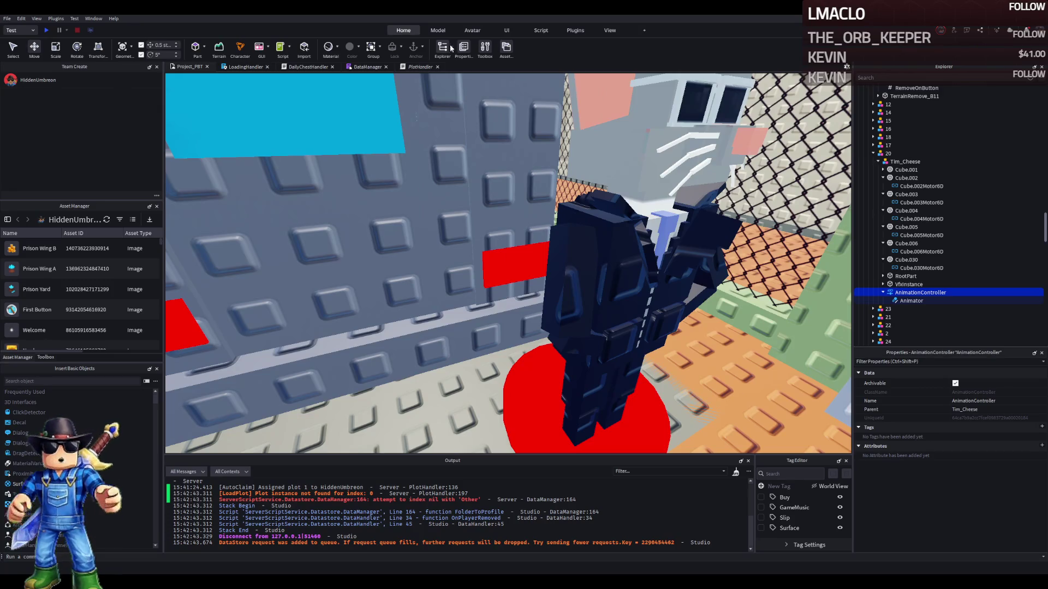
pyautogui.click(438, 31)
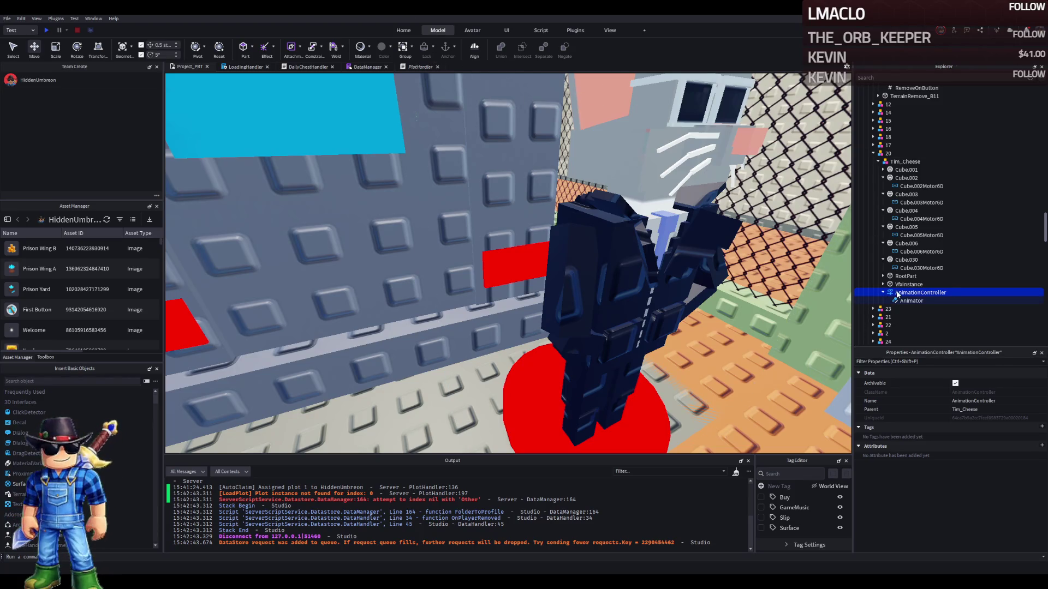
# Focus on the guard's Cube.030, then fly over the wall to look down into the barred cell
pyautogui.click(922, 257)
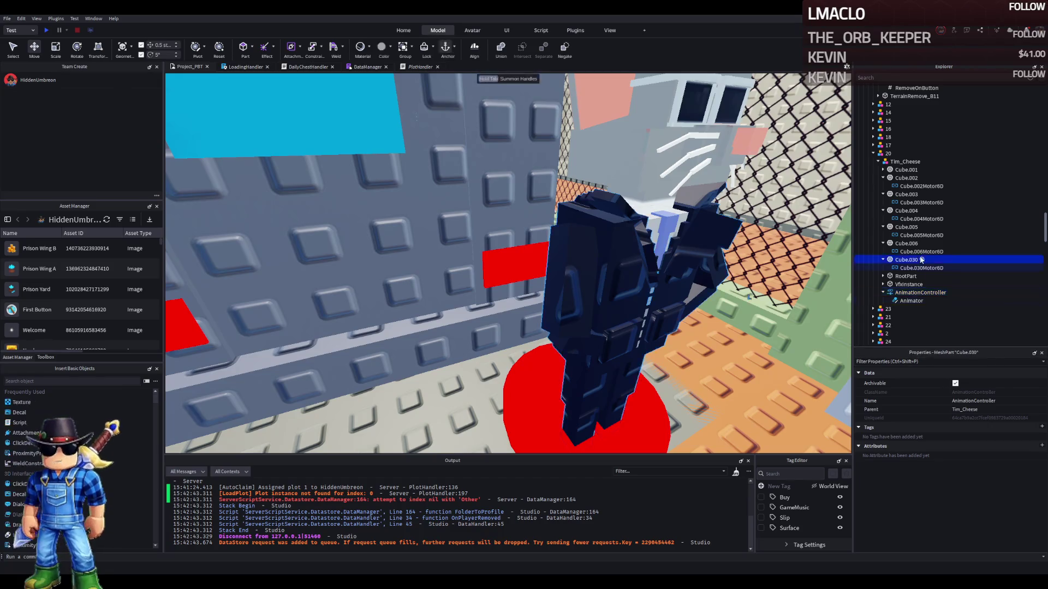
pyautogui.press('f')
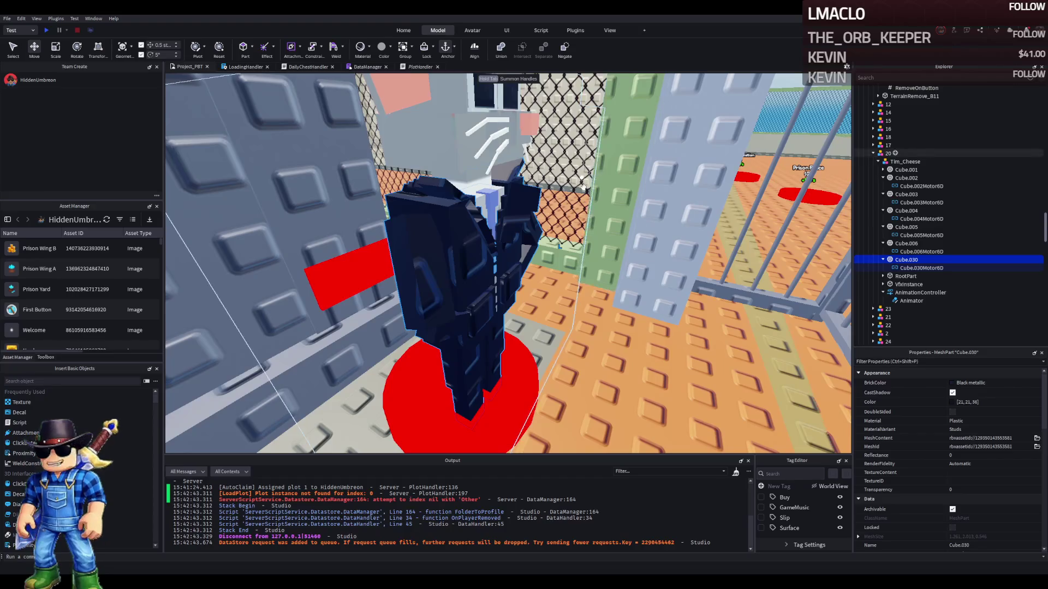
pyautogui.press('s')
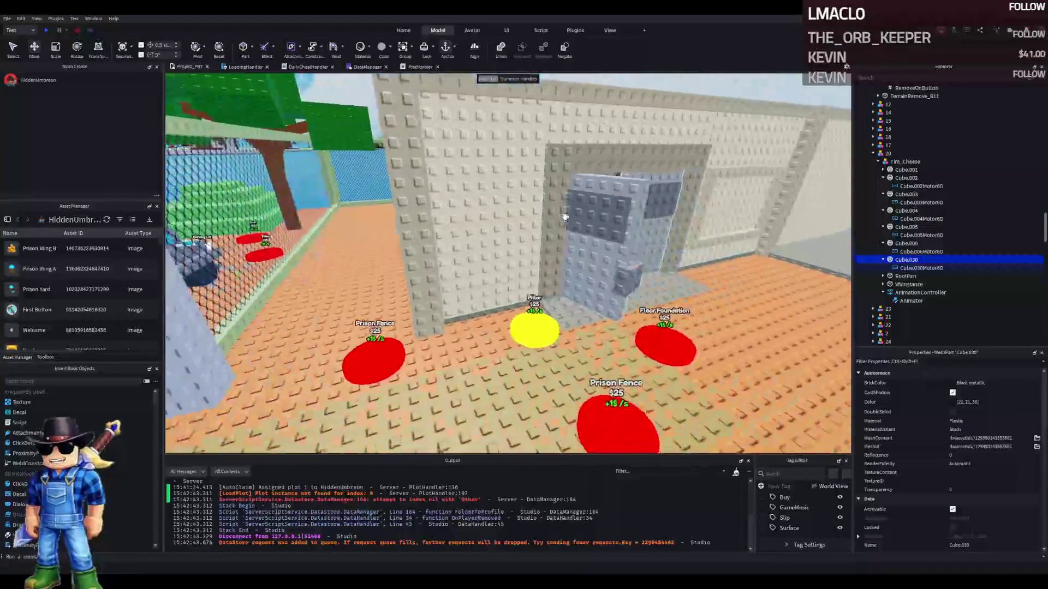
pyautogui.press('d')
pyautogui.press('a')
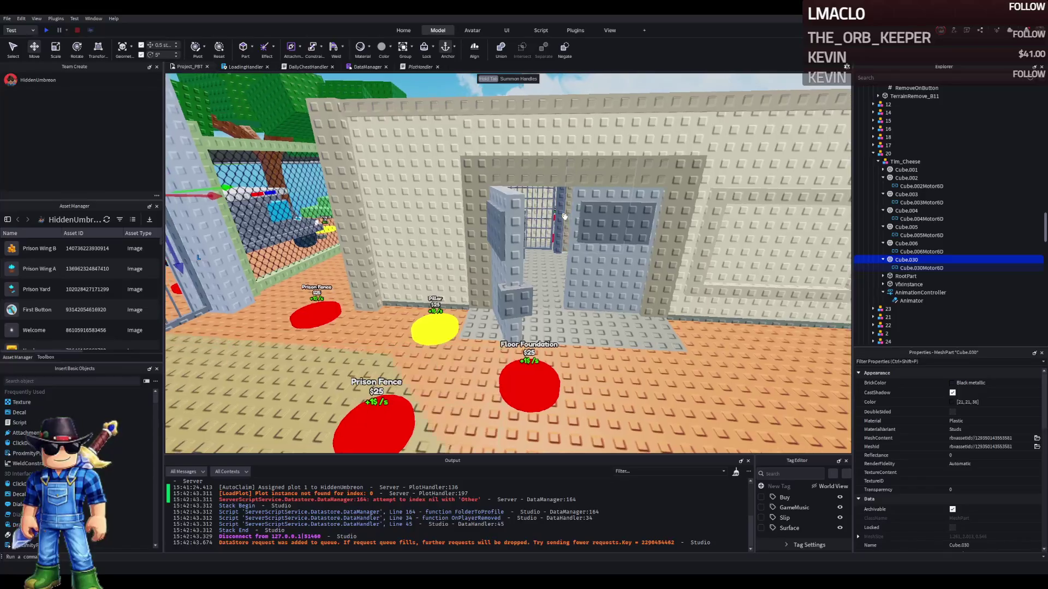
pyautogui.press('e')
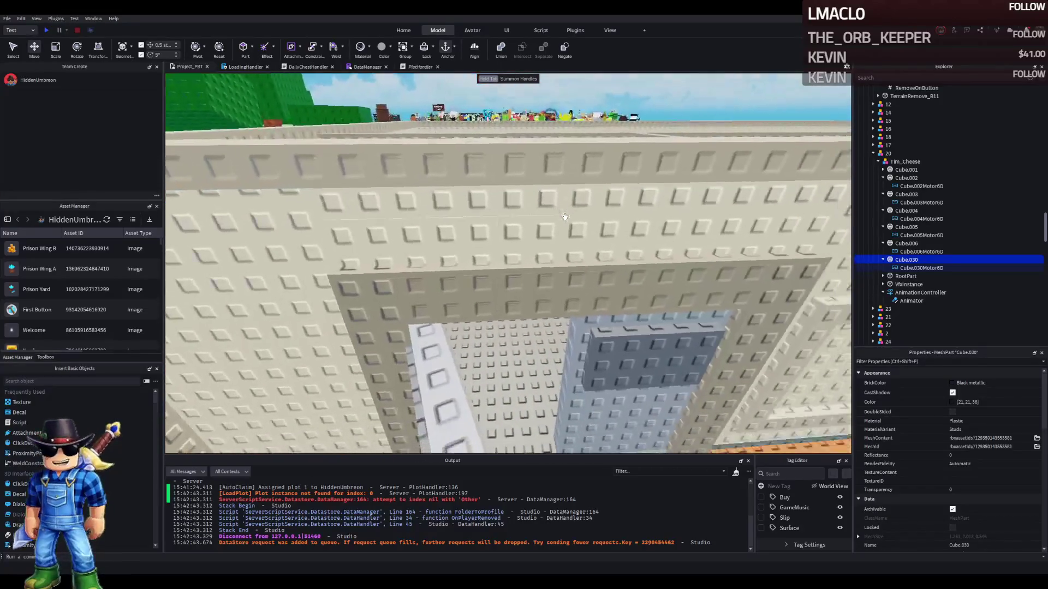
pyautogui.press('e')
pyautogui.press('w')
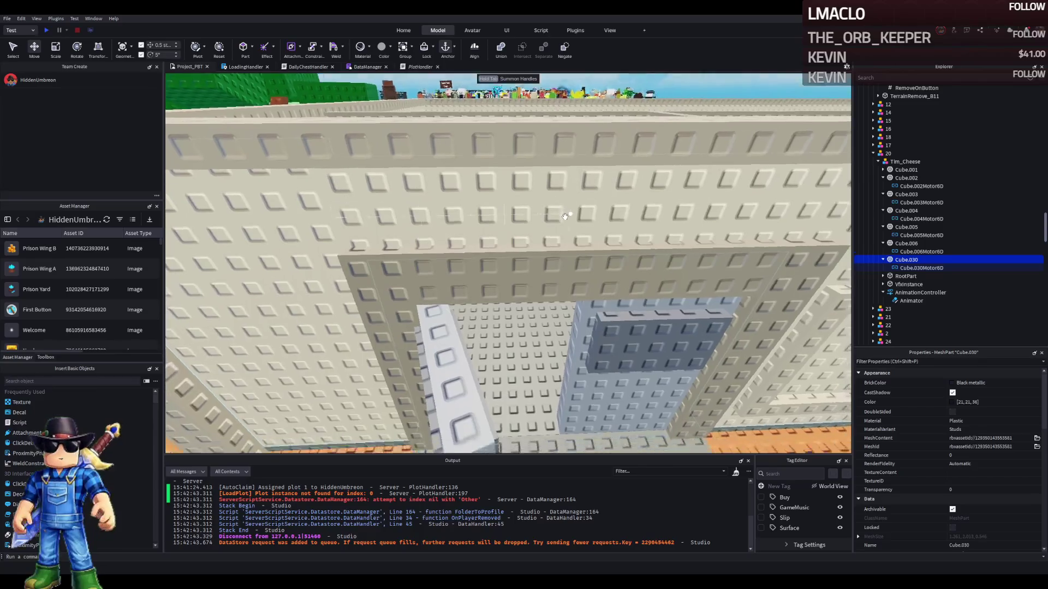
pyautogui.press('s')
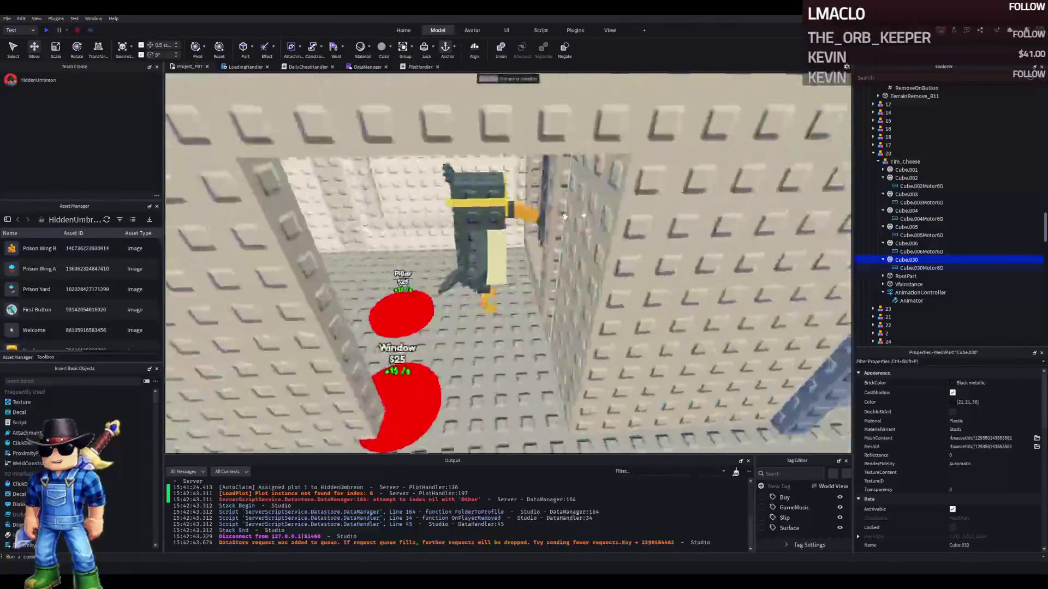
pyautogui.press('s')
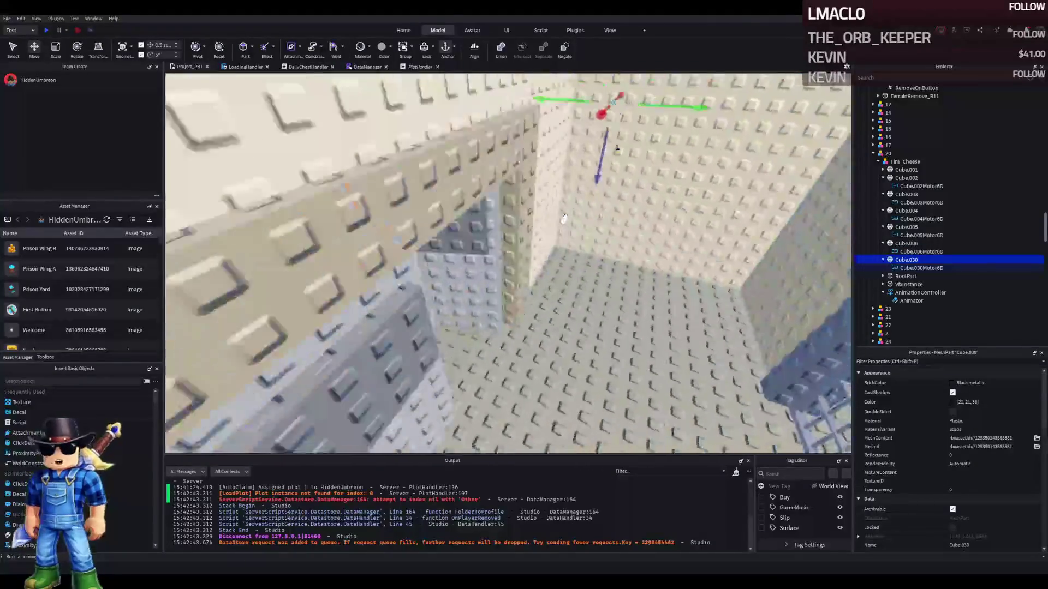
pyautogui.press('w')
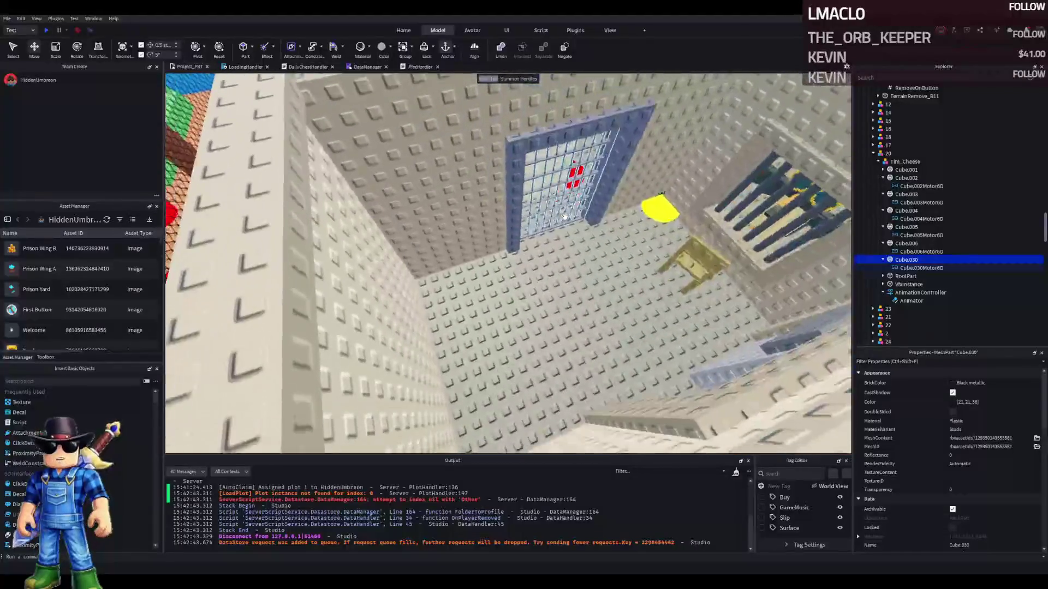
pyautogui.press('s')
pyautogui.press('w')
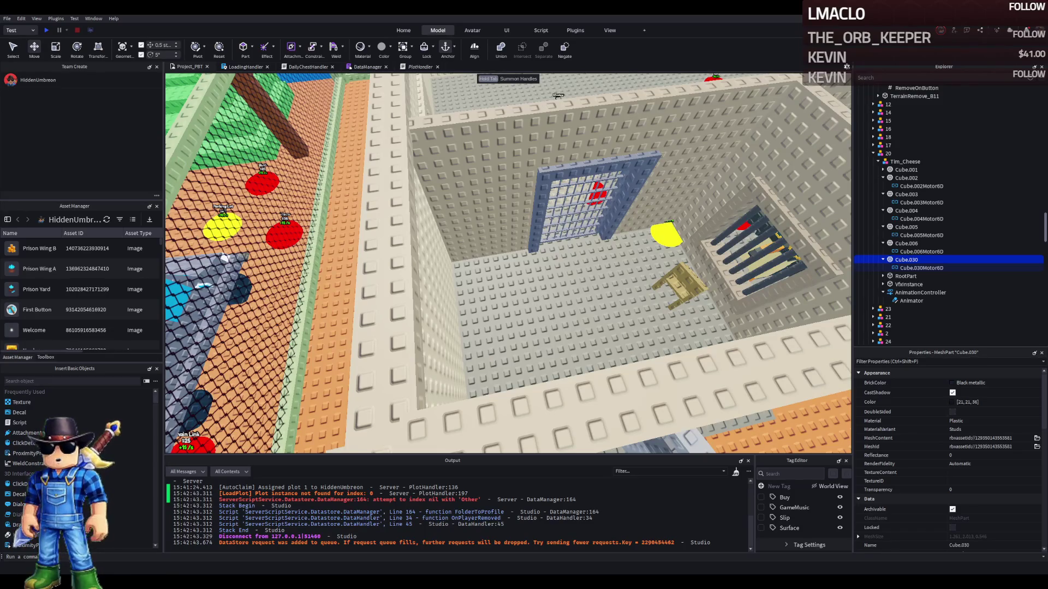
# Paste the Bench into W1, move it into the cell, rotate it 90° and slide it 1.5 studs
pyautogui.click(674, 273)
pyautogui.click(882, 146)
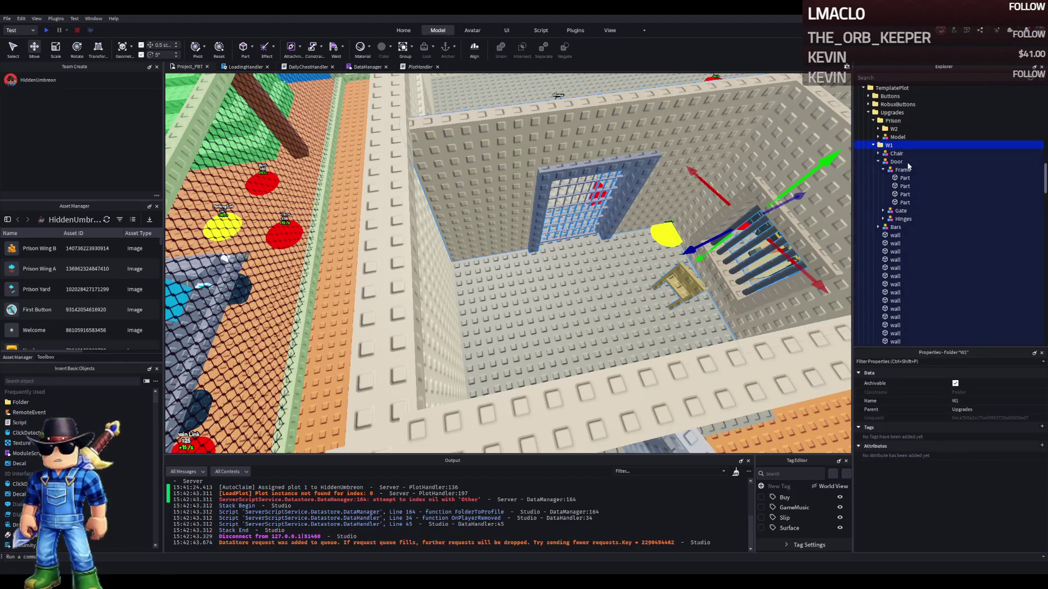
pyautogui.hotkey('ctrl', 'v')
pyautogui.press('f')
pyautogui.moveTo(620, 206)
pyautogui.mouseDown()
pyautogui.moveTo(467, 234)
pyautogui.moveTo(467, 243)
pyautogui.moveTo(494, 236)
pyautogui.moveTo(473, 236)
pyautogui.moveTo(437, 275)
pyautogui.mouseUp()
pyautogui.hotkey('ctrl', 'r')
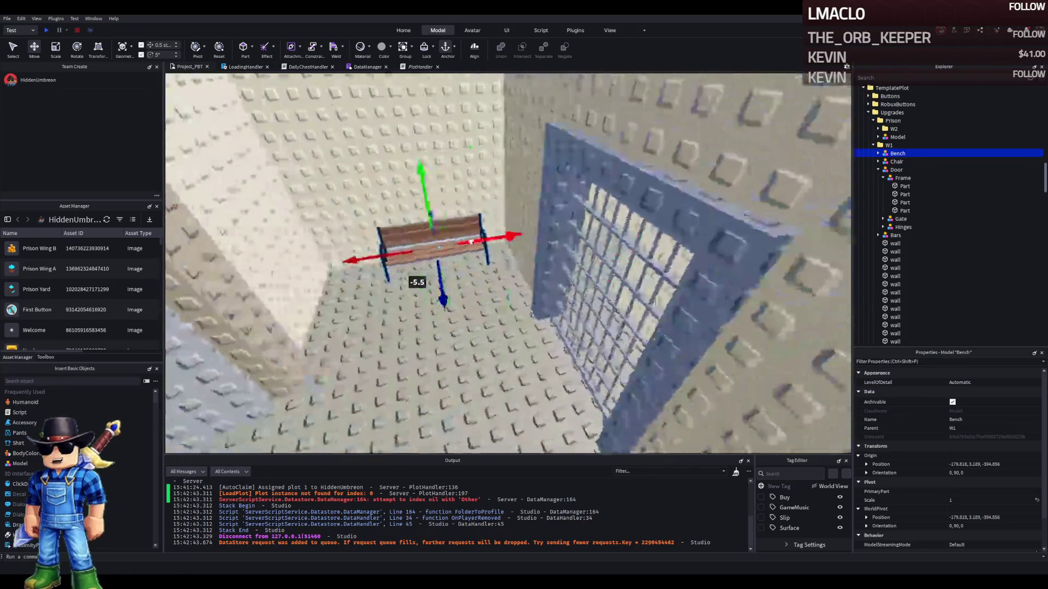
pyautogui.moveTo(494, 239); pyautogui.dragTo(474, 256)
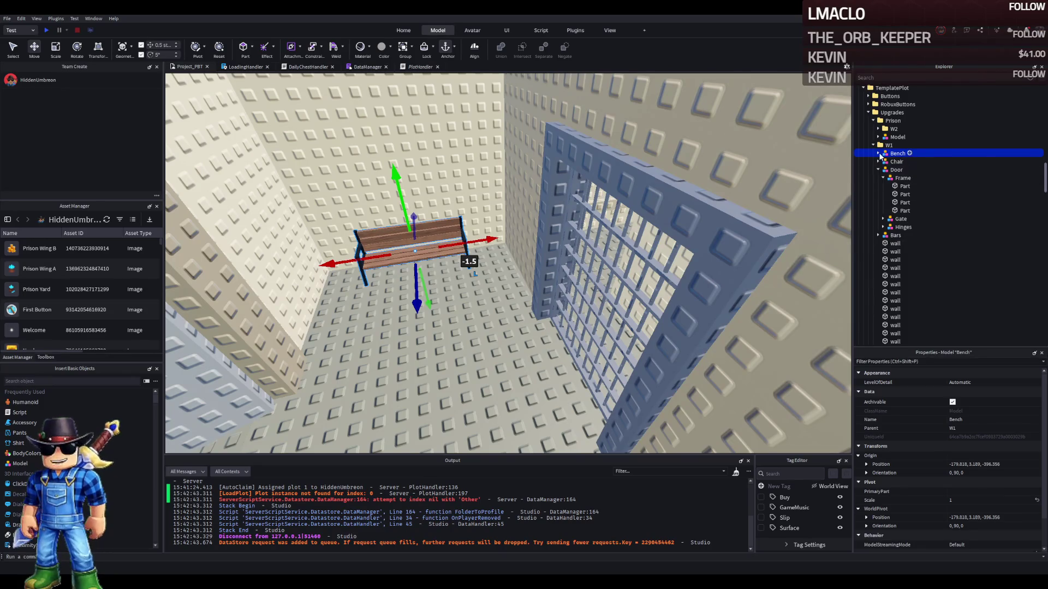
# Select all 16 bench parts and open their Material setting
pyautogui.click(879, 154)
pyautogui.click(900, 161)
pyautogui.keyDown('shift'); pyautogui.click(900, 284); pyautogui.keyUp('shift')
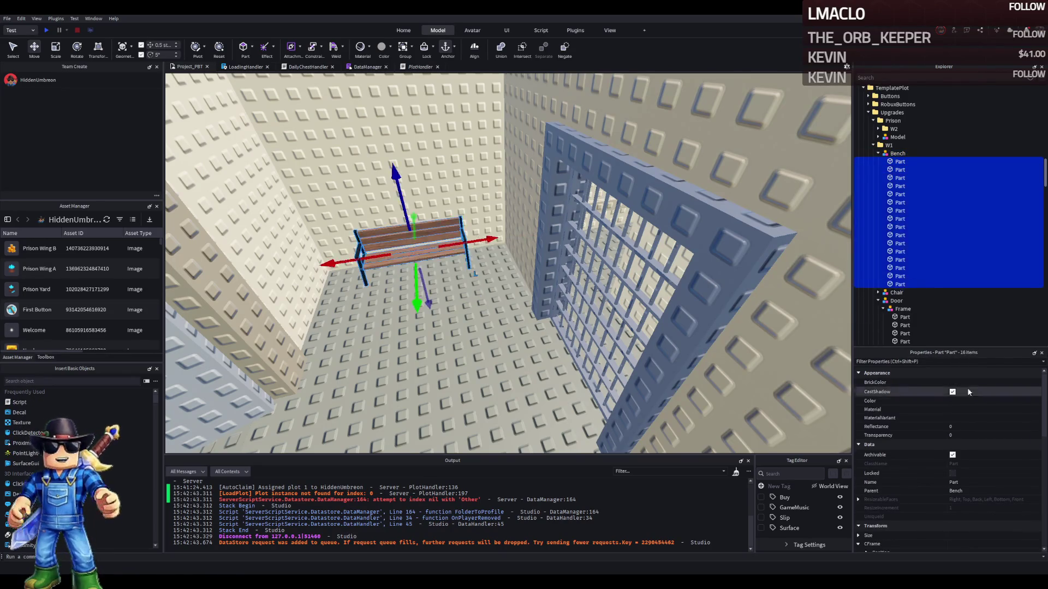
pyautogui.click(979, 408)
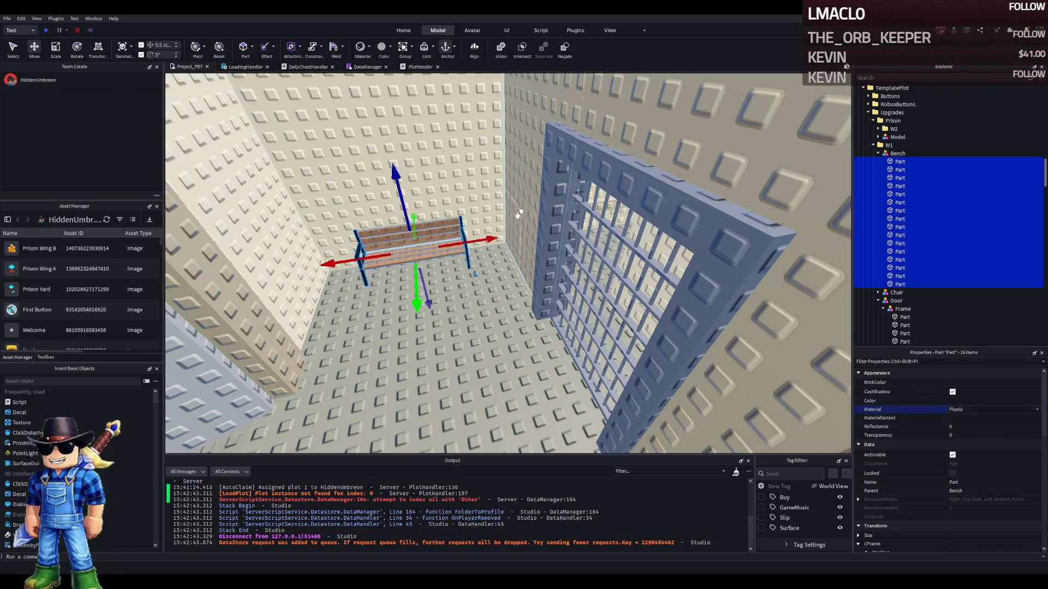
# Inspect the whole bench model from several sides, then collapse the hierarchy back to TemplatePlot
pyautogui.press('f')
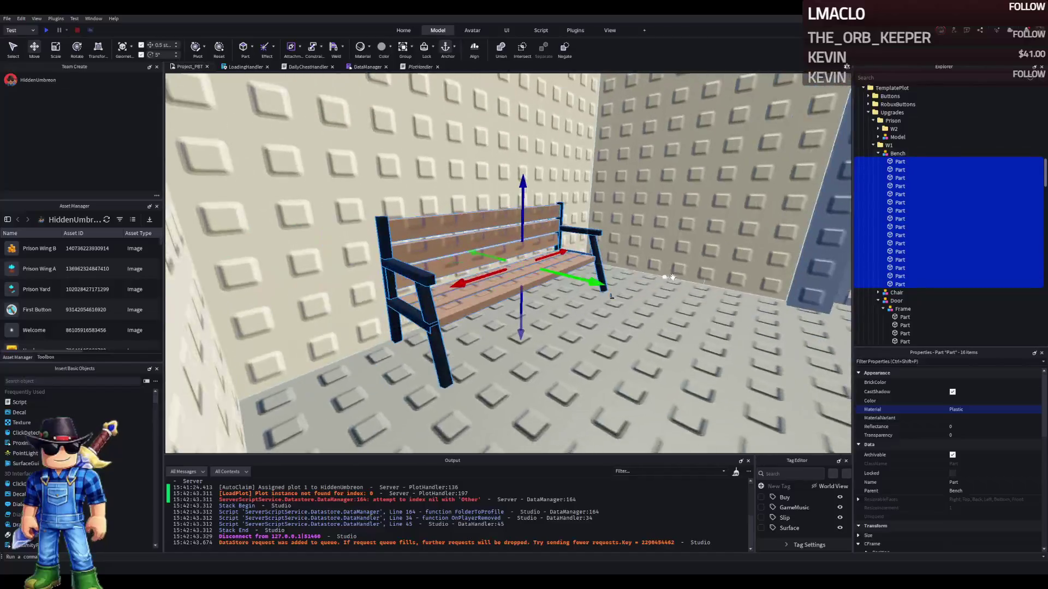
pyautogui.click(667, 276)
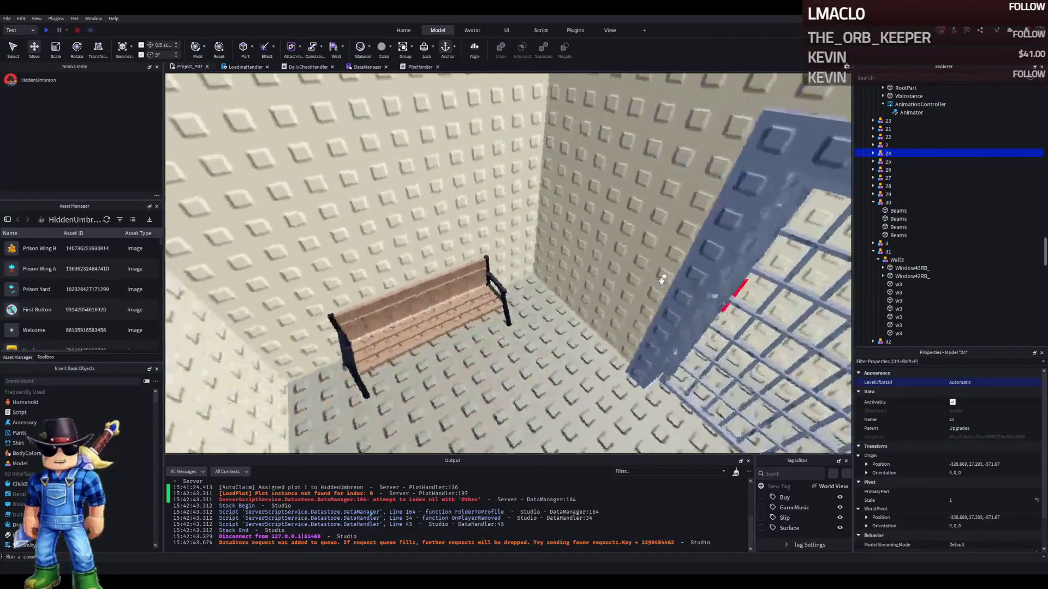
pyautogui.press('a')
pyautogui.click(407, 299)
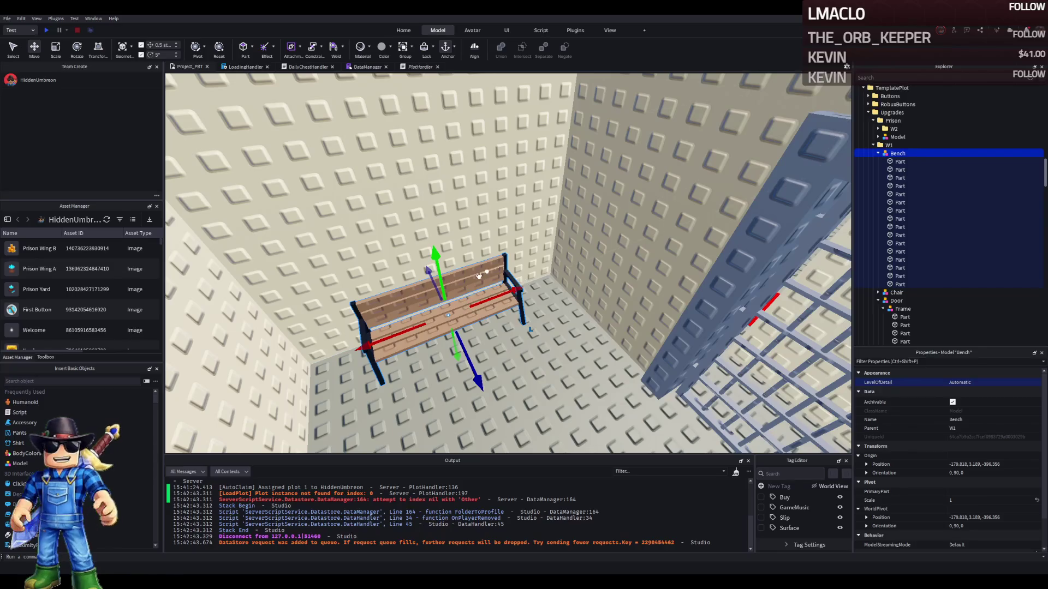
pyautogui.press('w')
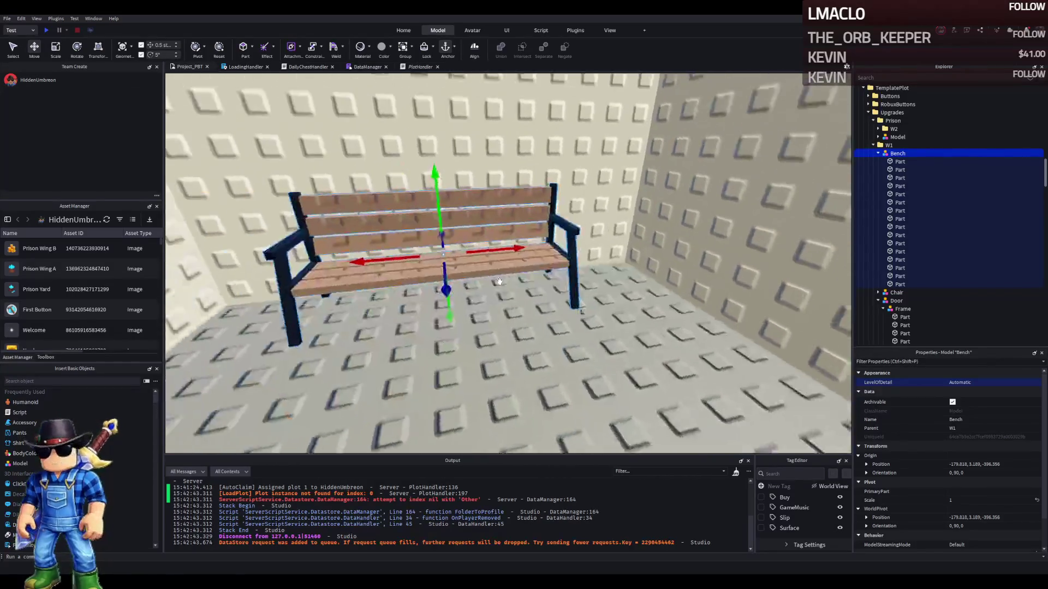
pyautogui.press('a')
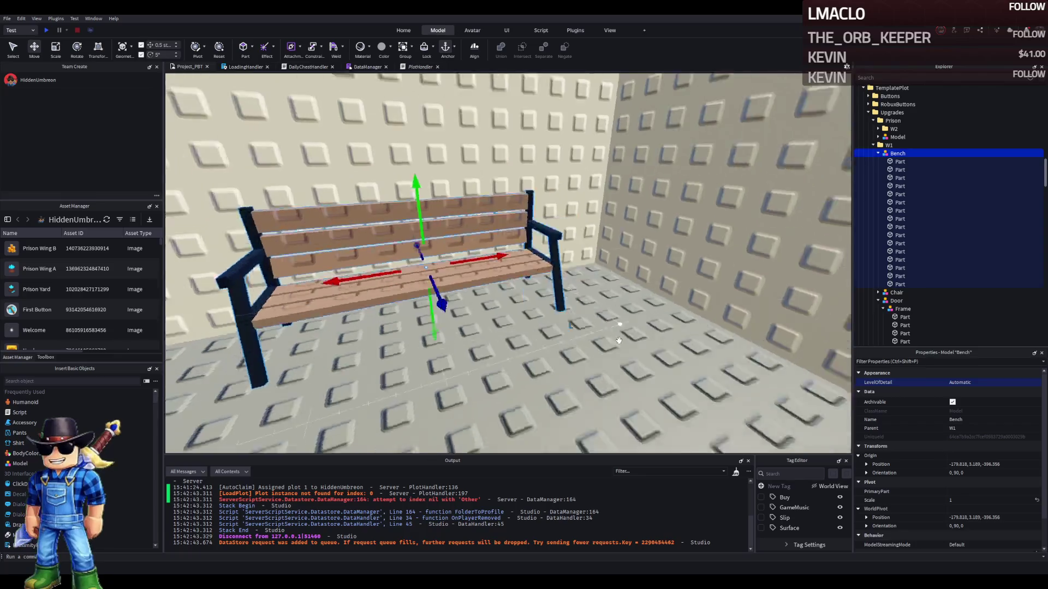
pyautogui.press('d')
pyautogui.click(887, 145)
pyautogui.press('Left')
pyautogui.press('Left')
pyautogui.press('Left')
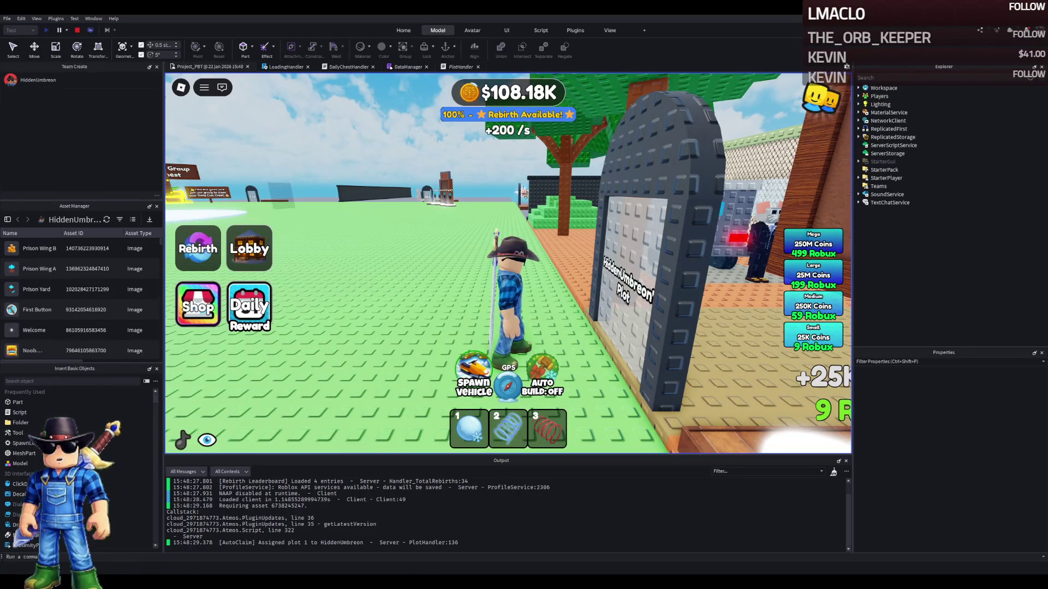
# Walk the character through and past the prison gate toward the wall, then stop the test
pyautogui.press('w')
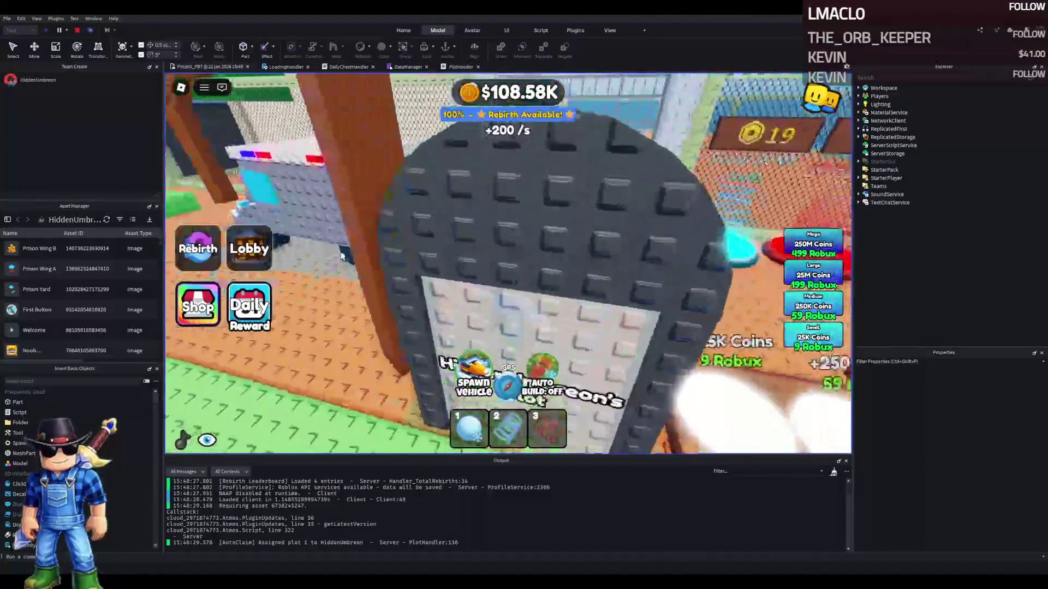
pyautogui.press('w')
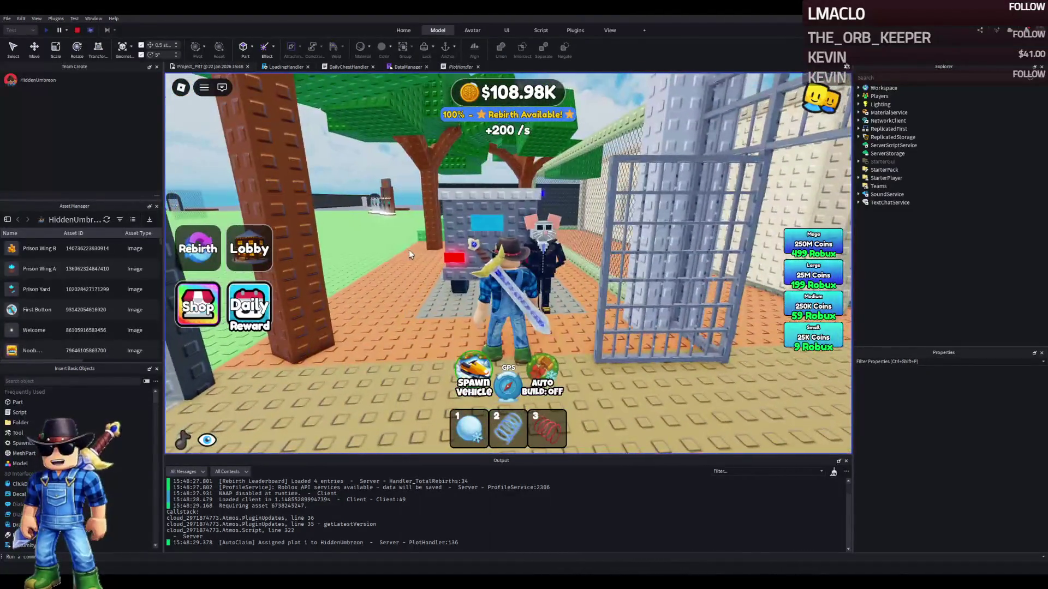
pyautogui.press('w')
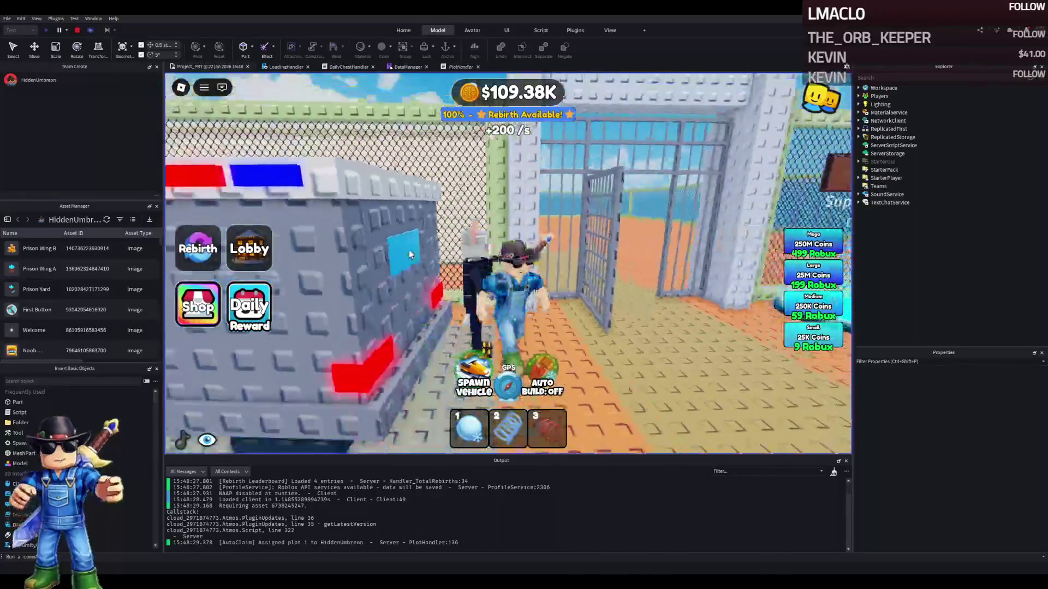
pyautogui.press('w')
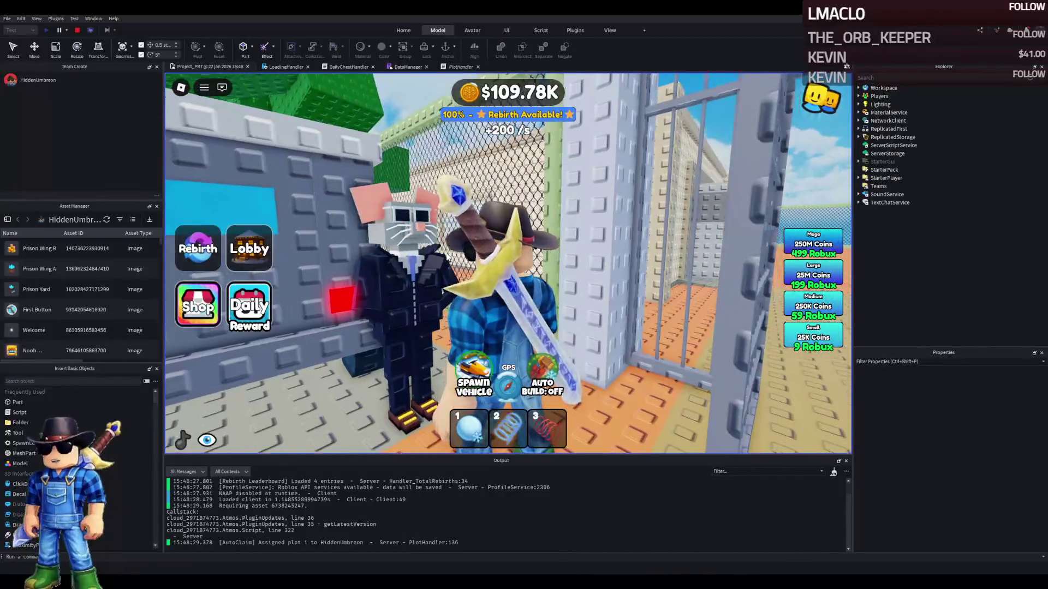
pyautogui.press('w')
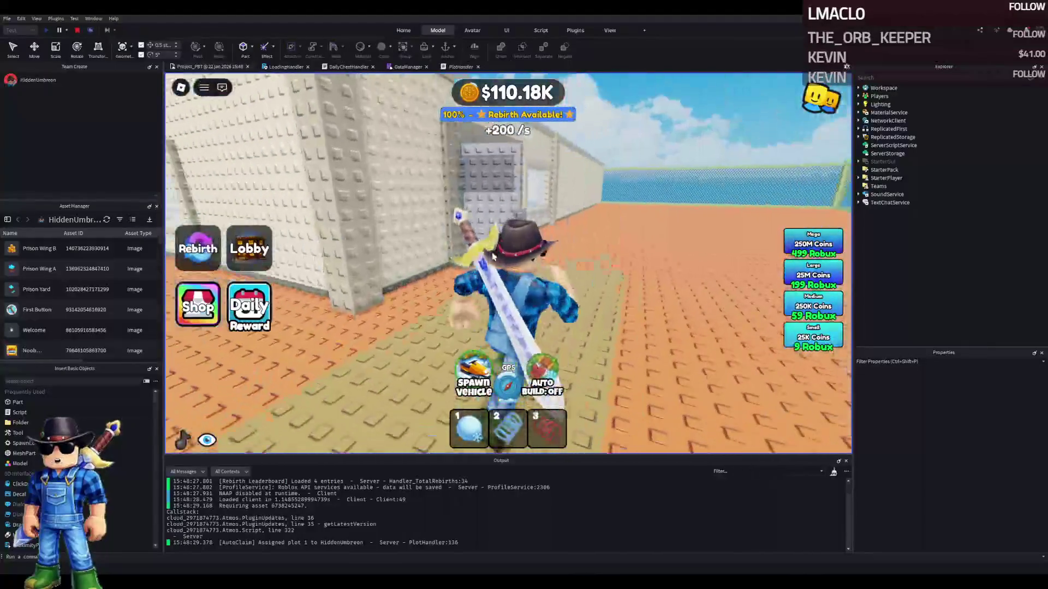
pyautogui.press('w')
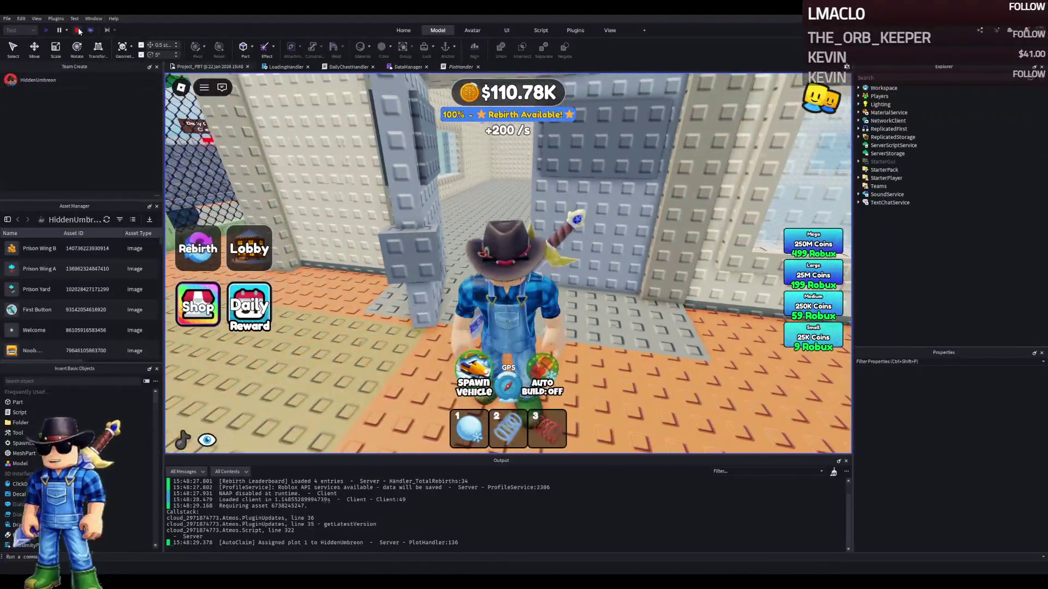
pyautogui.click(78, 31)
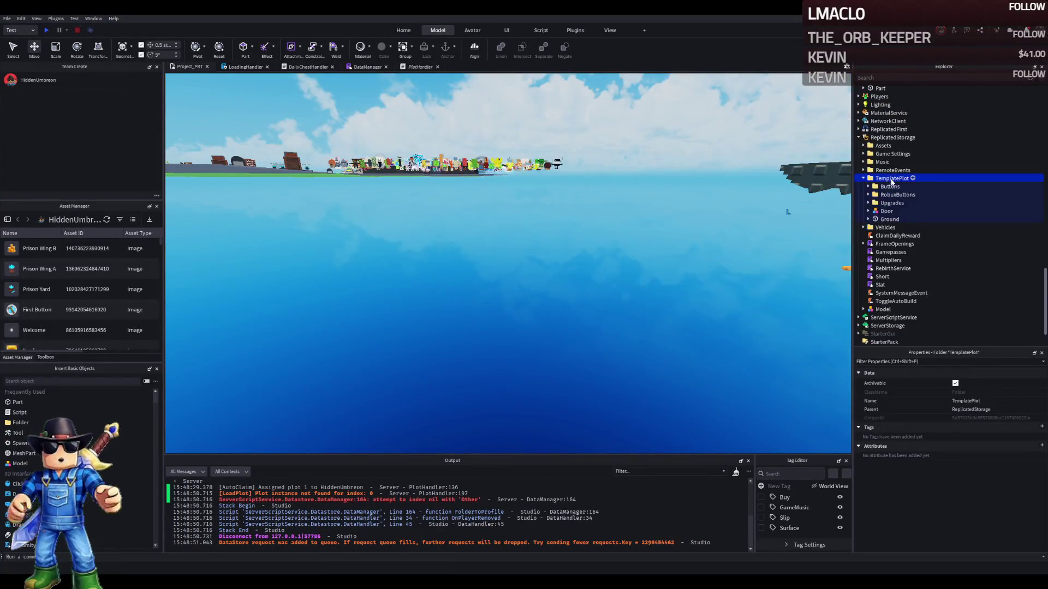
# Select the W1 folder under Upgrades and start a play test with F5
pyautogui.doubleClick(892, 204)
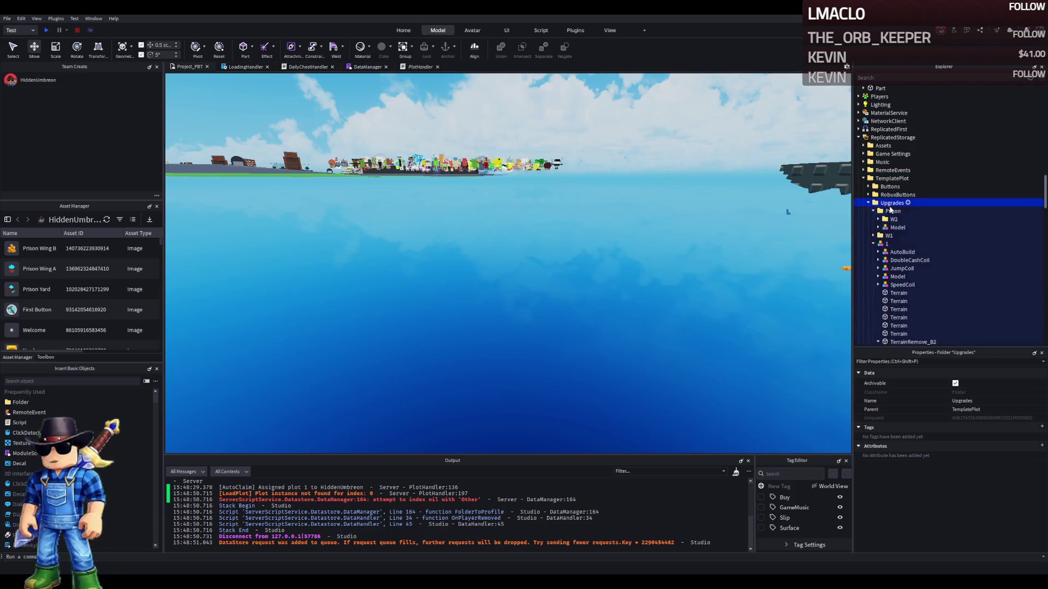
pyautogui.click(888, 236)
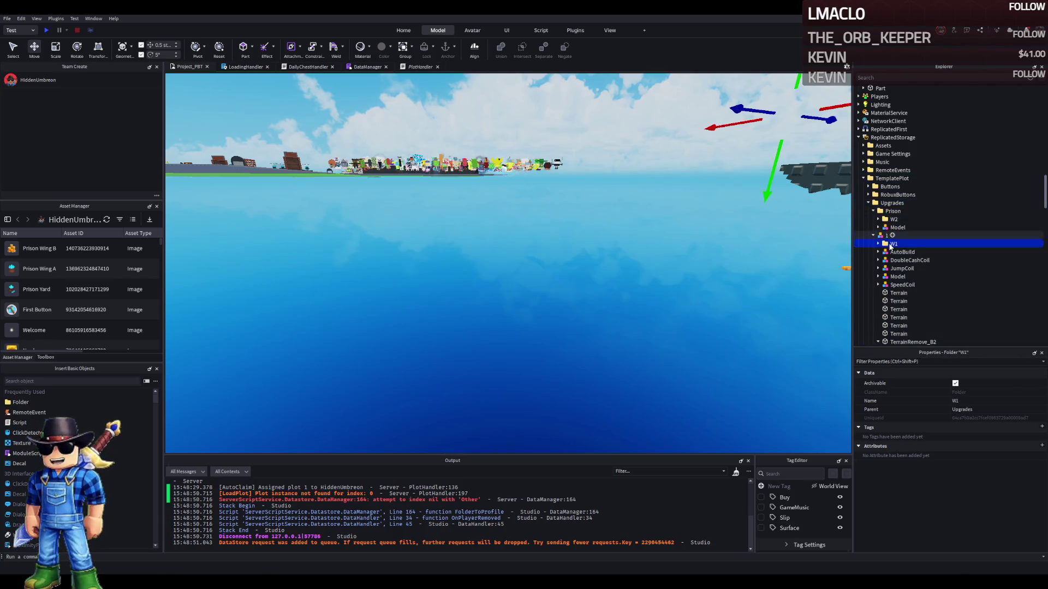
pyautogui.press('F5')
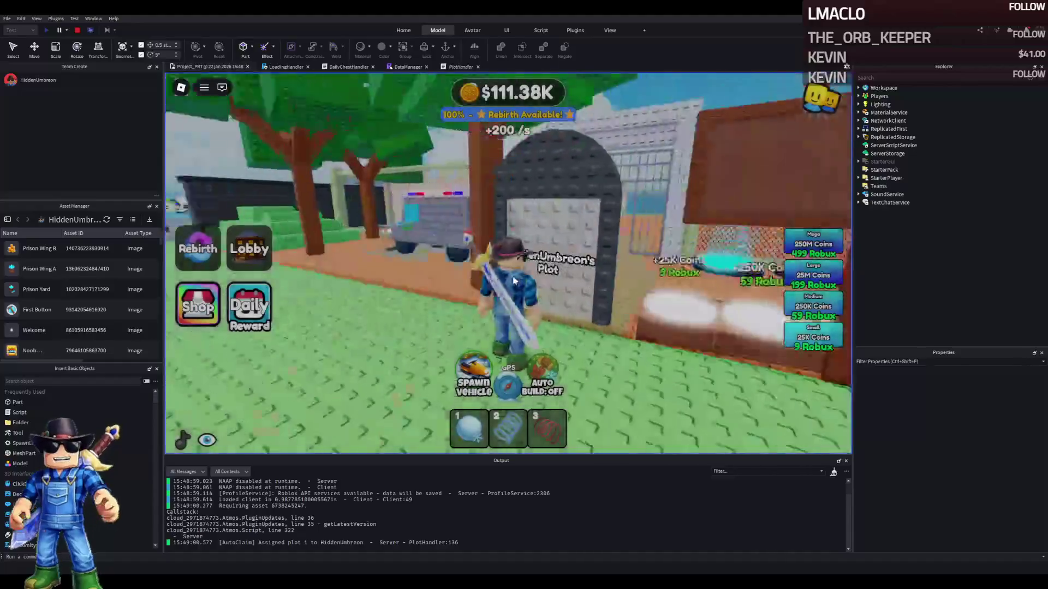
# Walk through the barred cell and bench cell, then sit in a chair and get up
pyautogui.press('w')
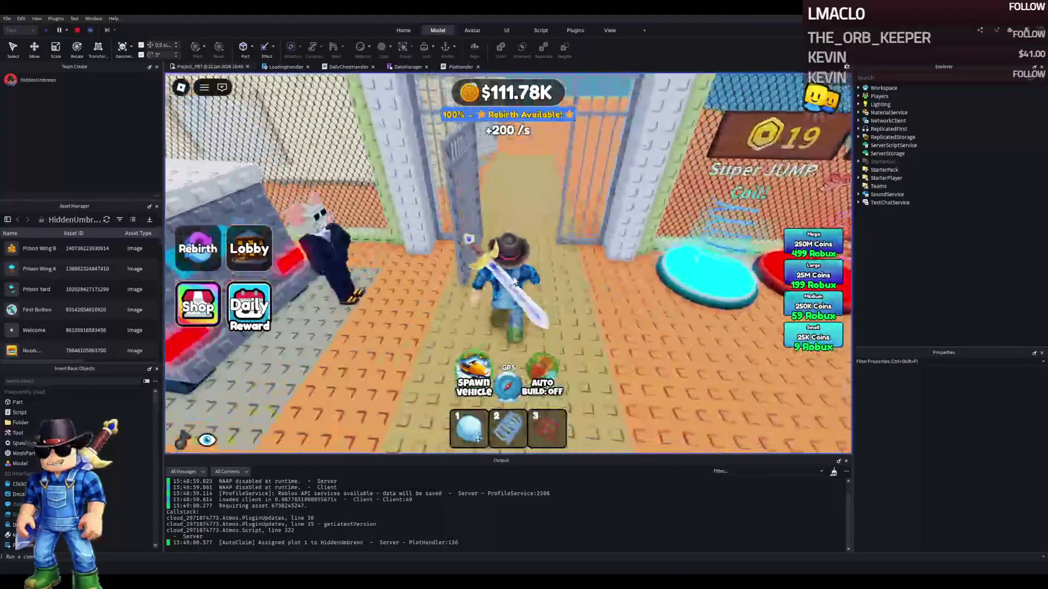
pyautogui.press('w')
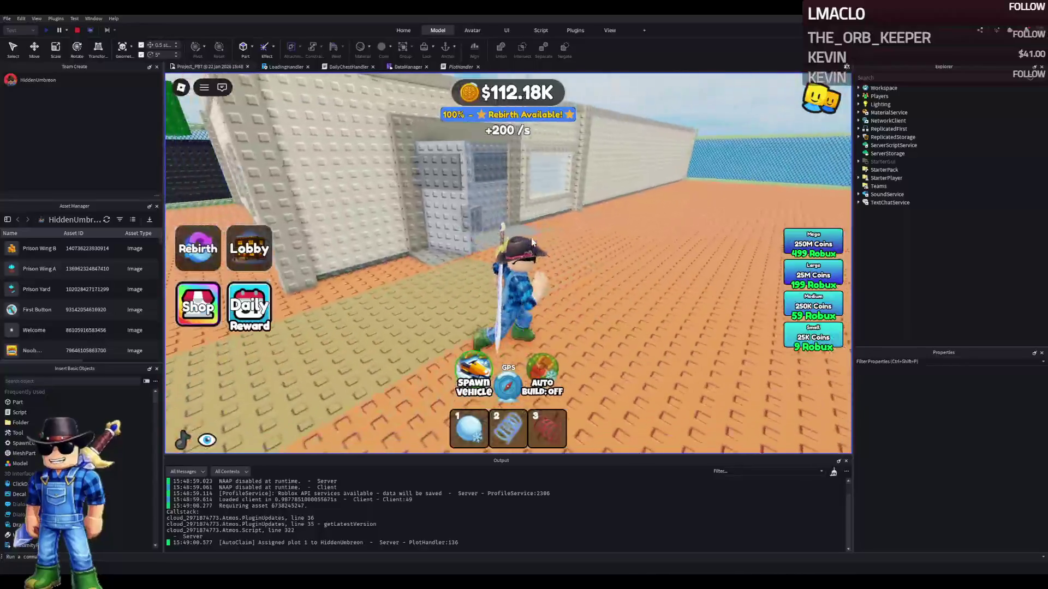
pyautogui.press('w')
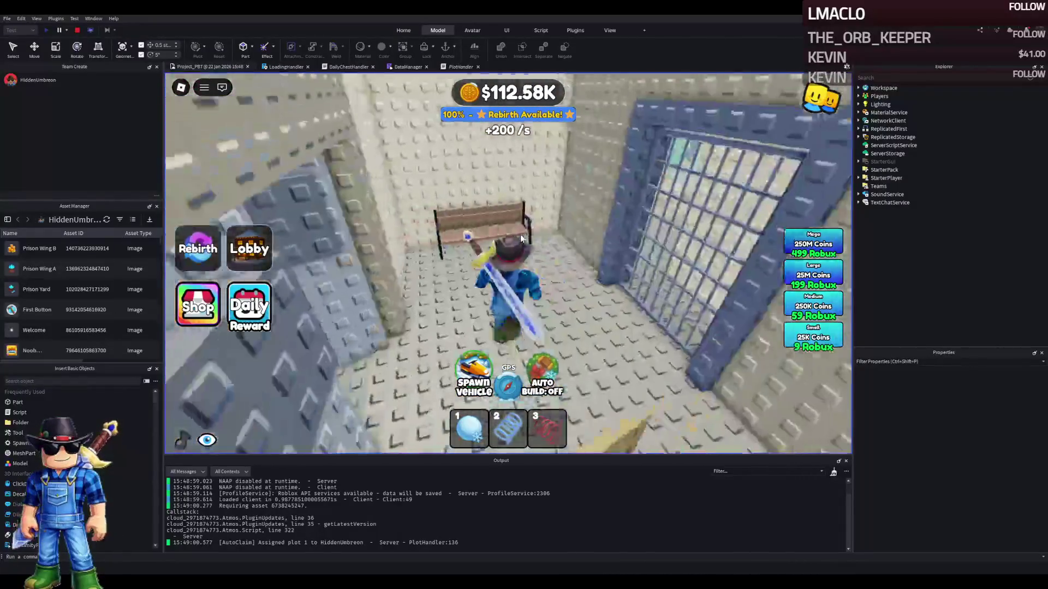
pyautogui.press('s')
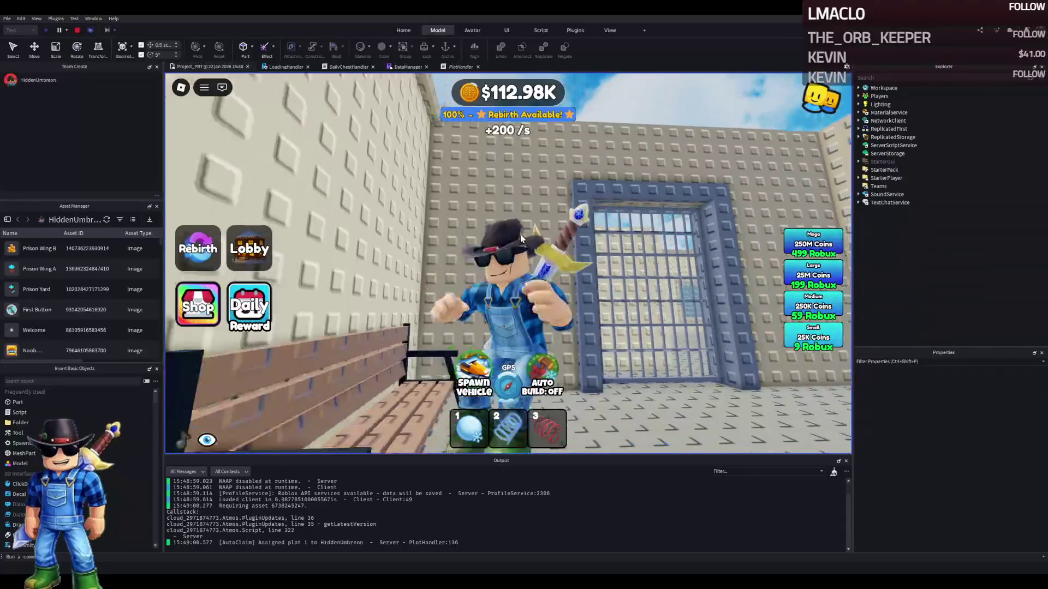
pyautogui.press('w')
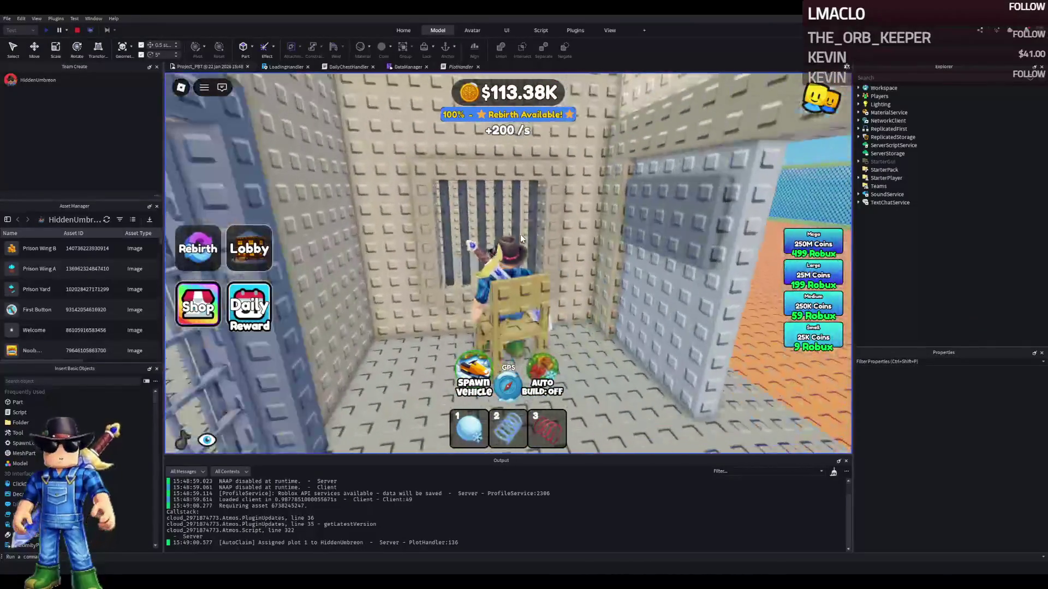
pyautogui.press('space')
pyautogui.press('w')
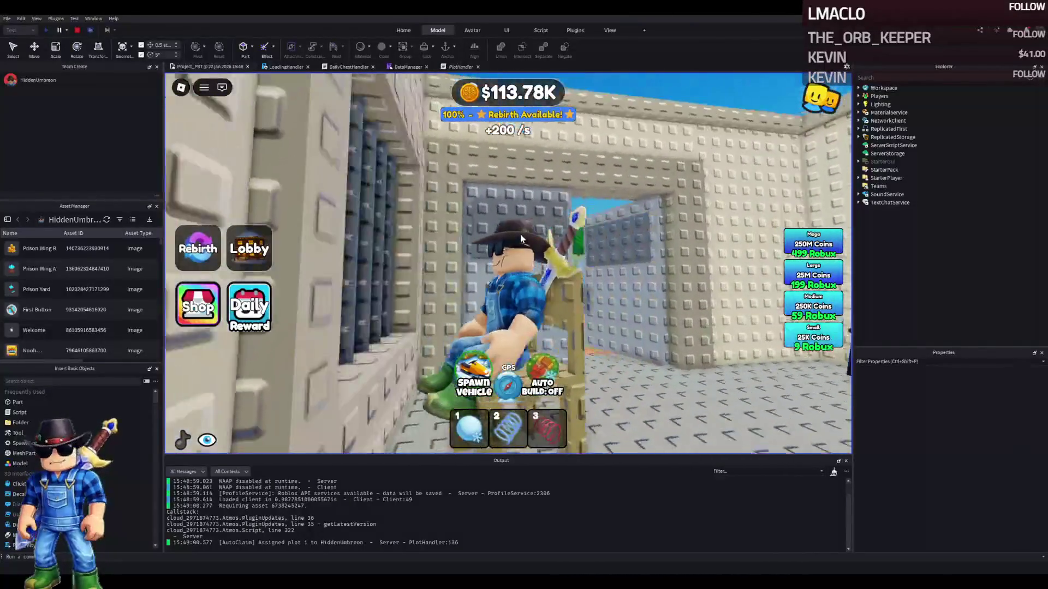
# Sit in the barred cell's wooden chair, walk out and back in, then stop the test
pyautogui.press('w')
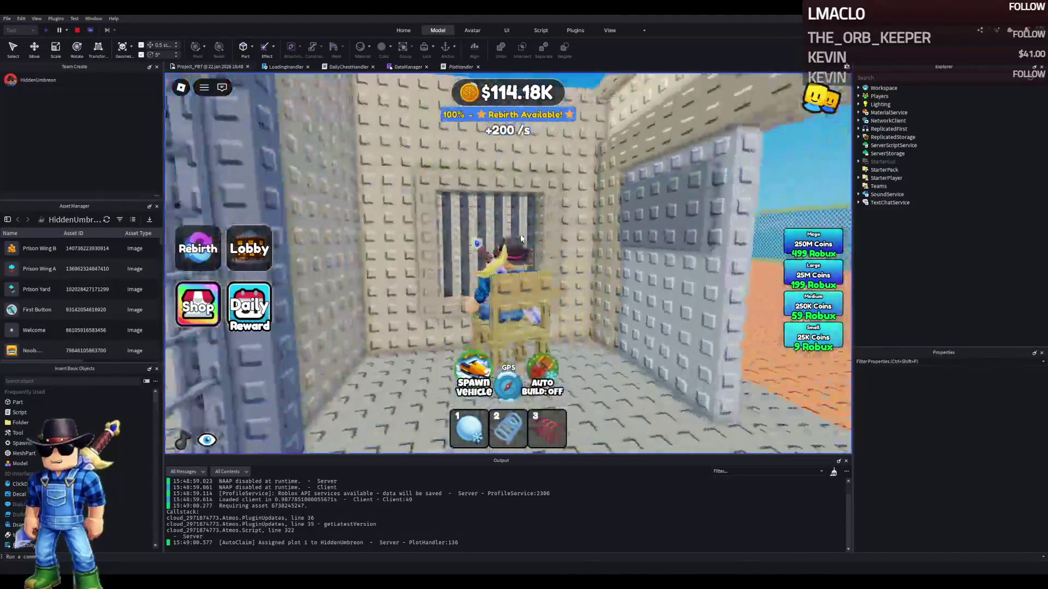
pyautogui.press('w')
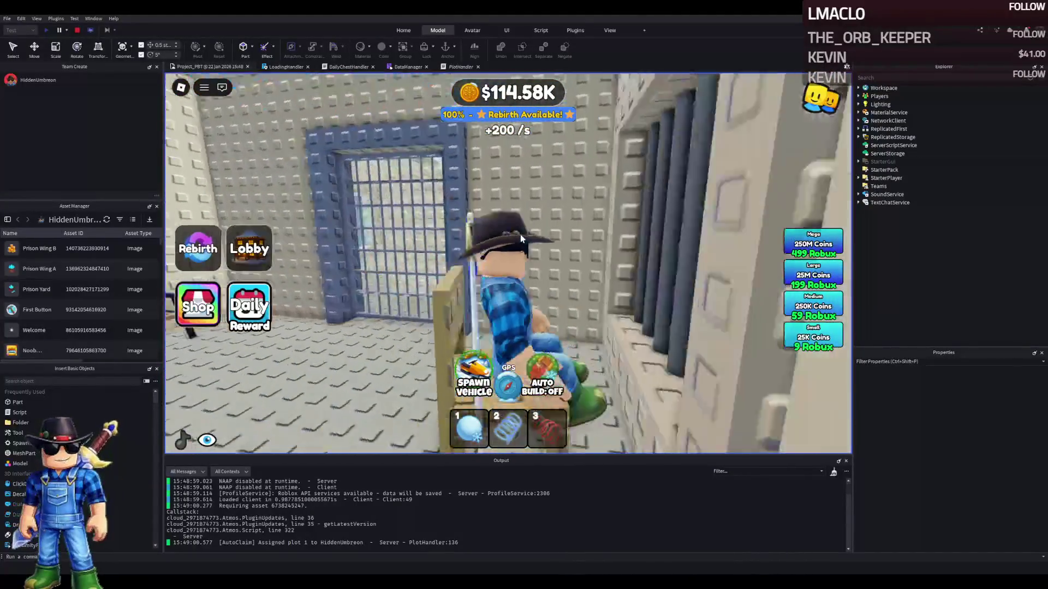
pyautogui.press('space')
pyautogui.press('w')
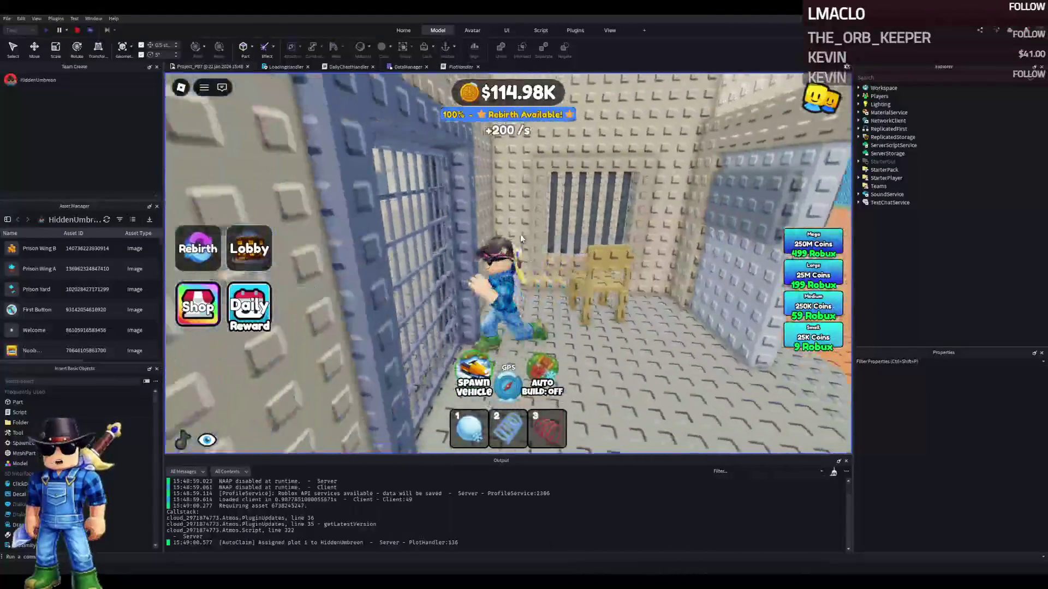
pyautogui.press('w')
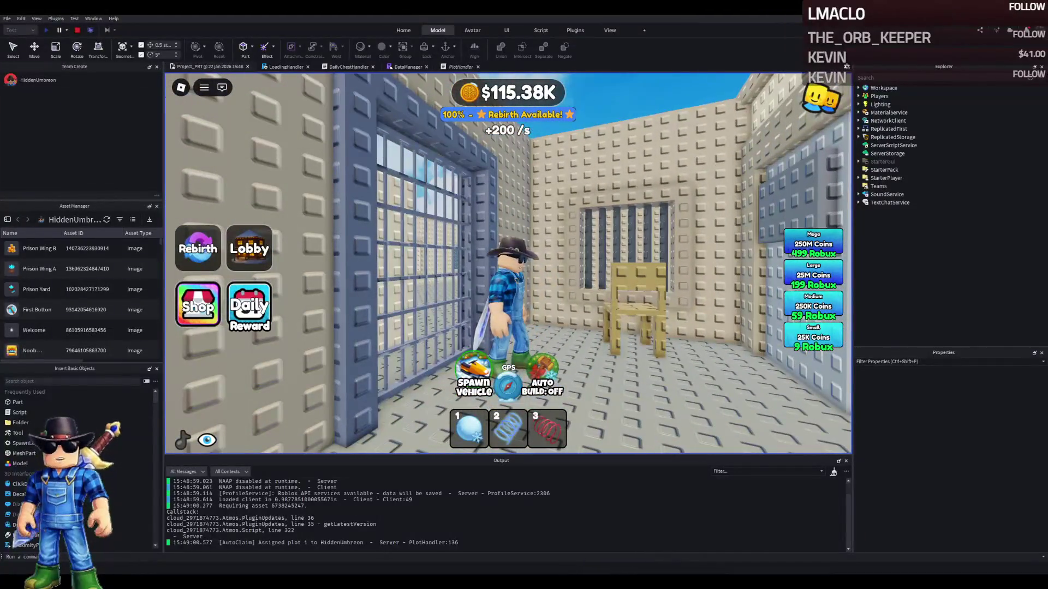
pyautogui.click(78, 30)
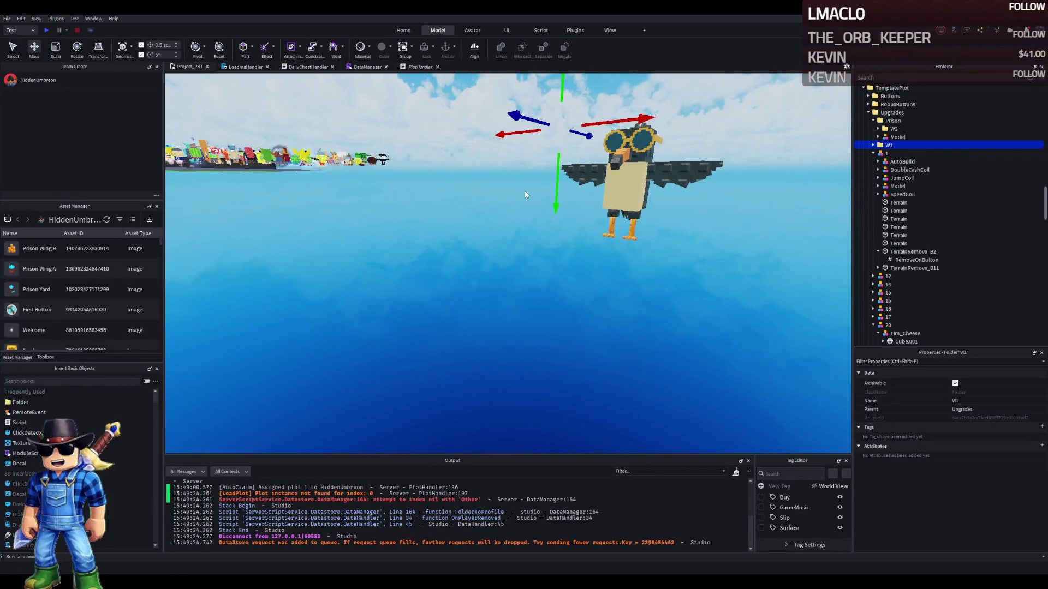
# Scale the W1 bench to 1.5 then 1.25, shifting it one stud forward and half a stud up
pyautogui.press('f')
pyautogui.click(486, 234)
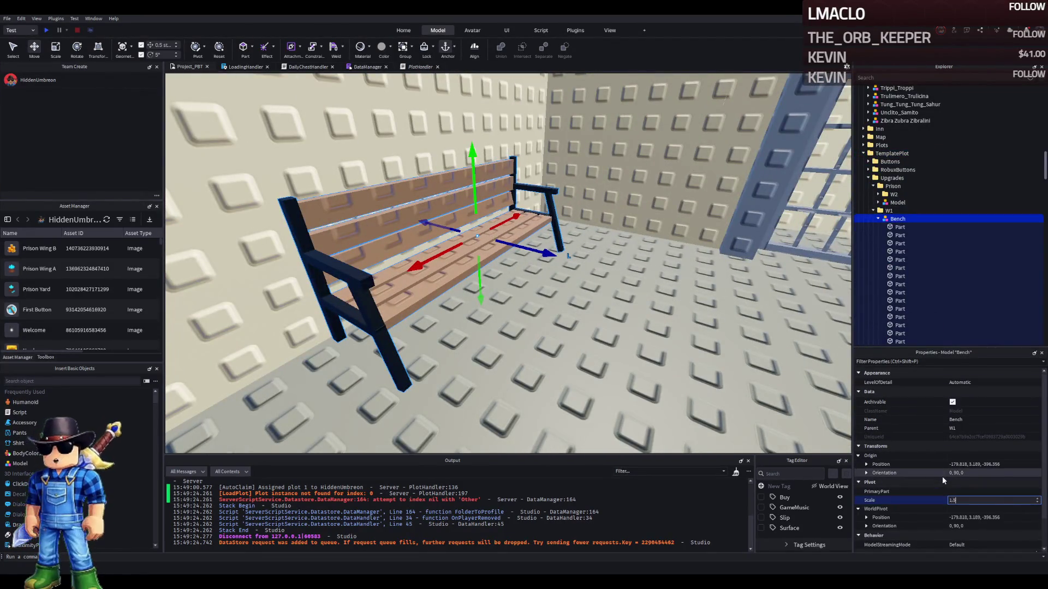
pyautogui.write('1.5')
pyautogui.press('Return')
pyautogui.press('q')
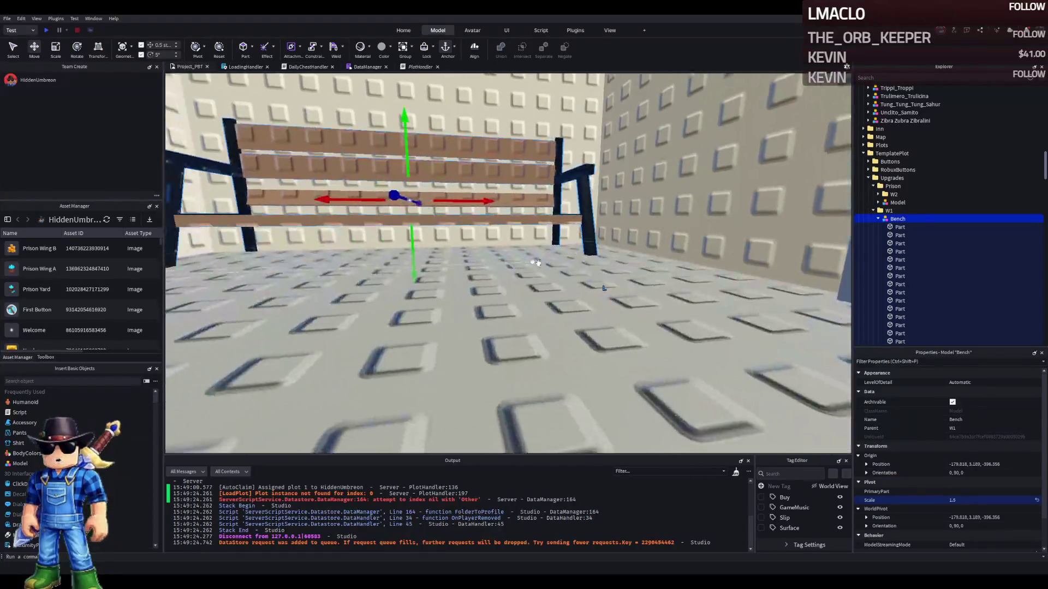
pyautogui.moveTo(481, 202); pyautogui.dragTo(559, 287)
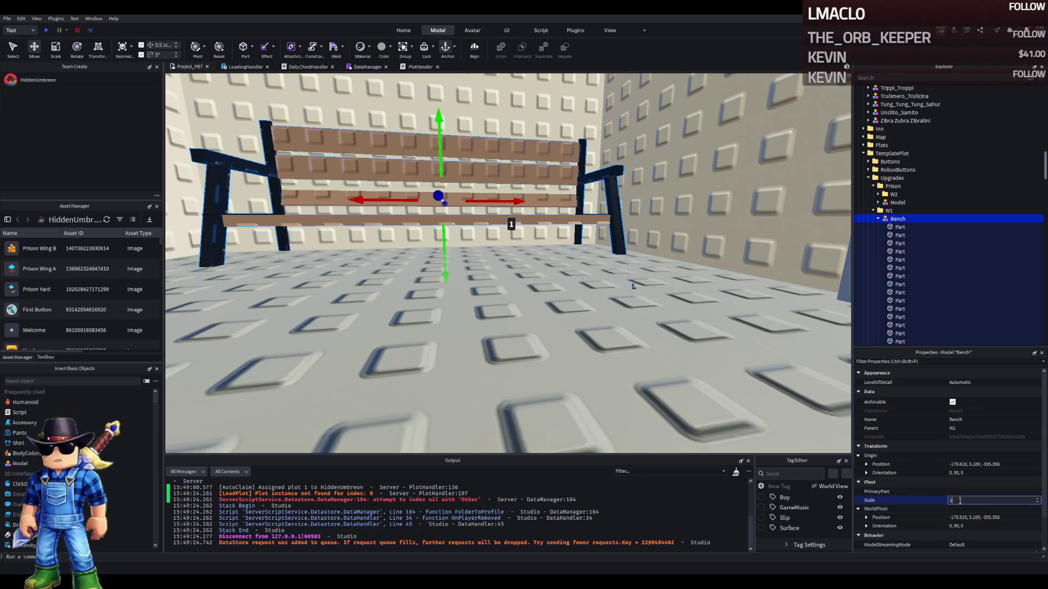
pyautogui.press('Return')
pyautogui.moveTo(443, 261); pyautogui.dragTo(441, 250)
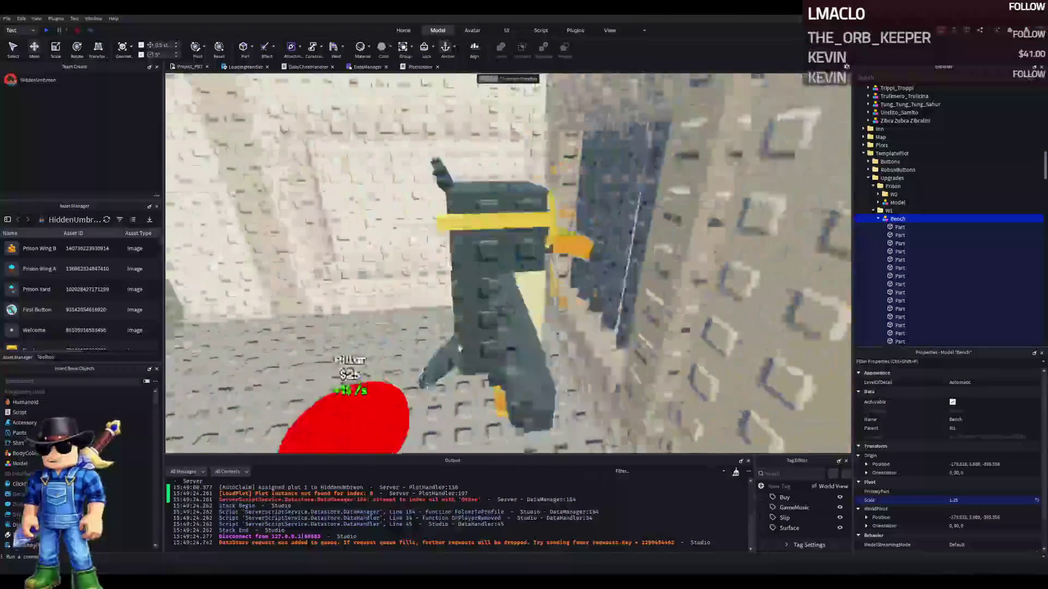
# Select the Fluri_flura model and chair, then focus the view on the cell Door model
pyautogui.click(486, 315)
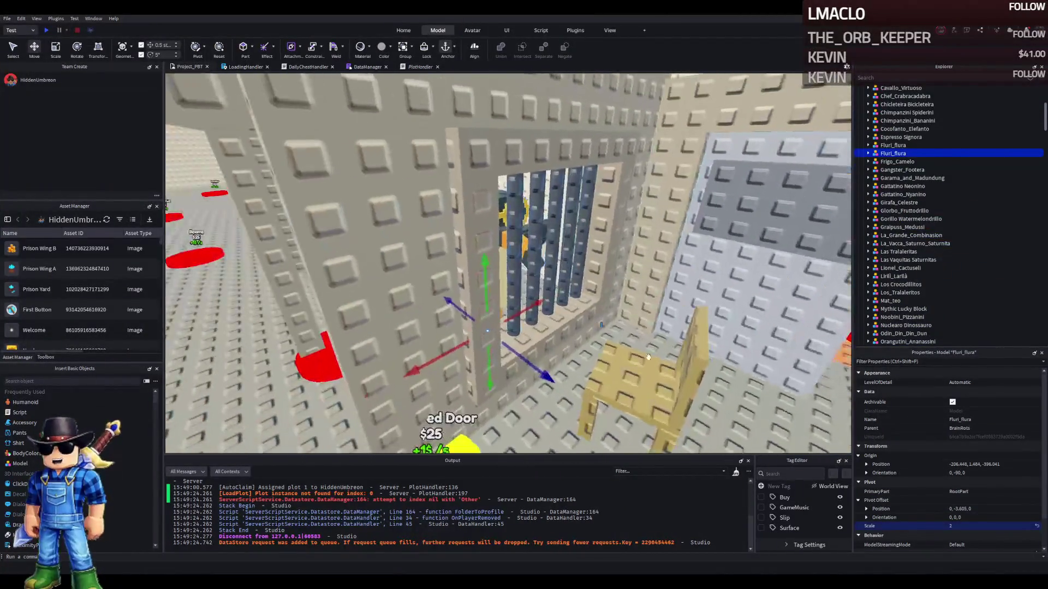
pyautogui.keyDown('ctrl'); pyautogui.click(649, 376); pyautogui.keyUp('ctrl')
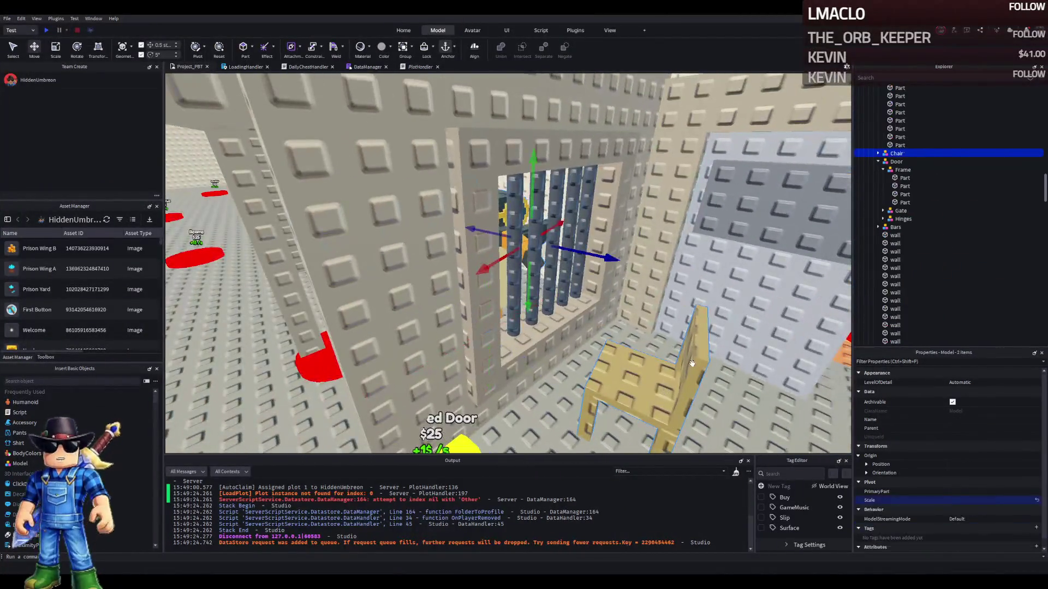
pyautogui.click(895, 161)
pyautogui.click(879, 153)
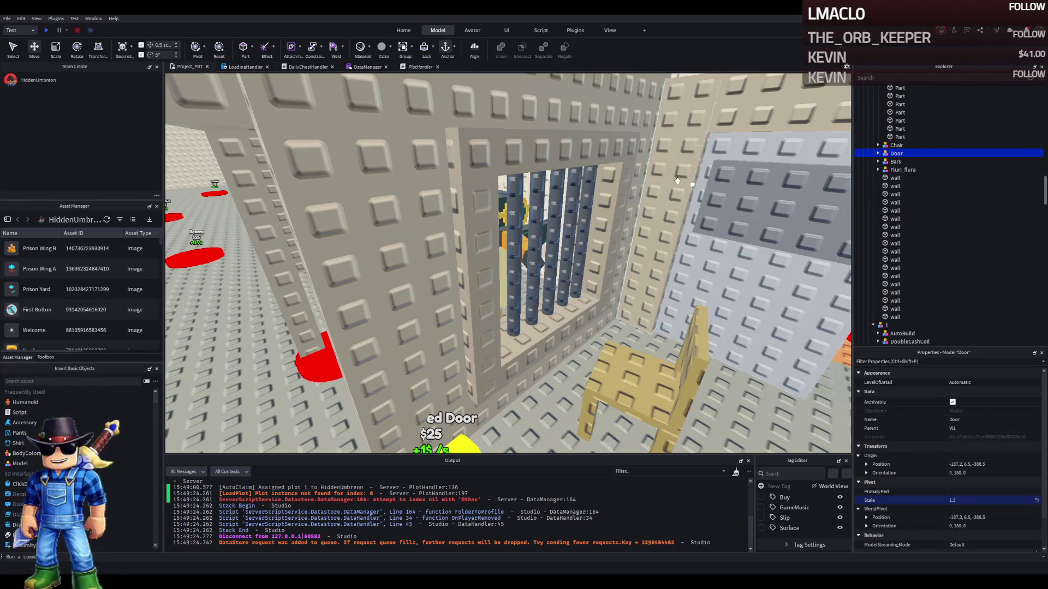
pyautogui.press('f')
# Fly the view across the cell and select the whole Fluri_flura model
pyautogui.scroll(-10, 671, 183)
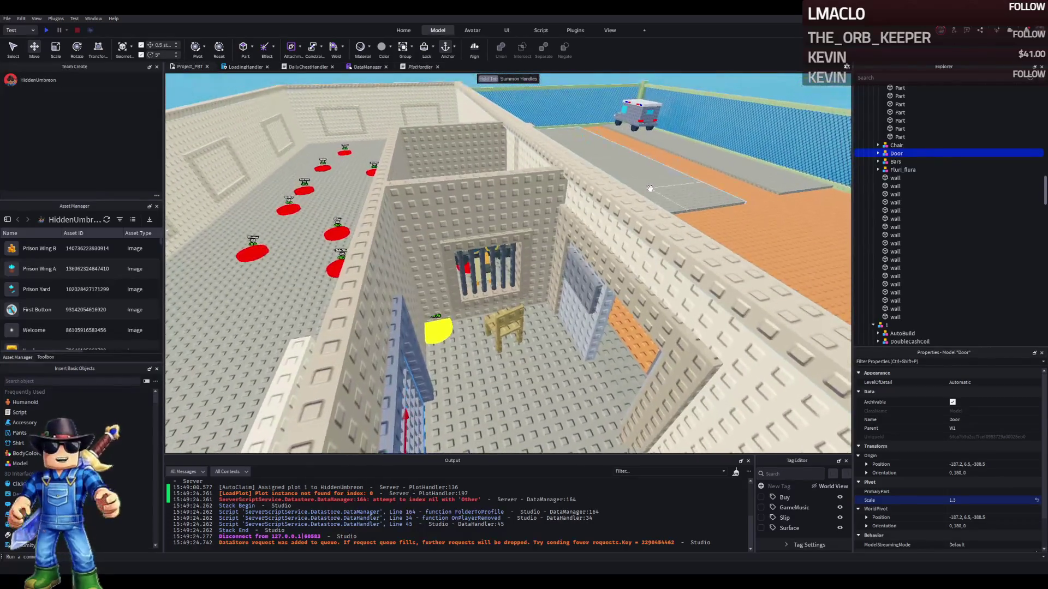
pyautogui.press('w')
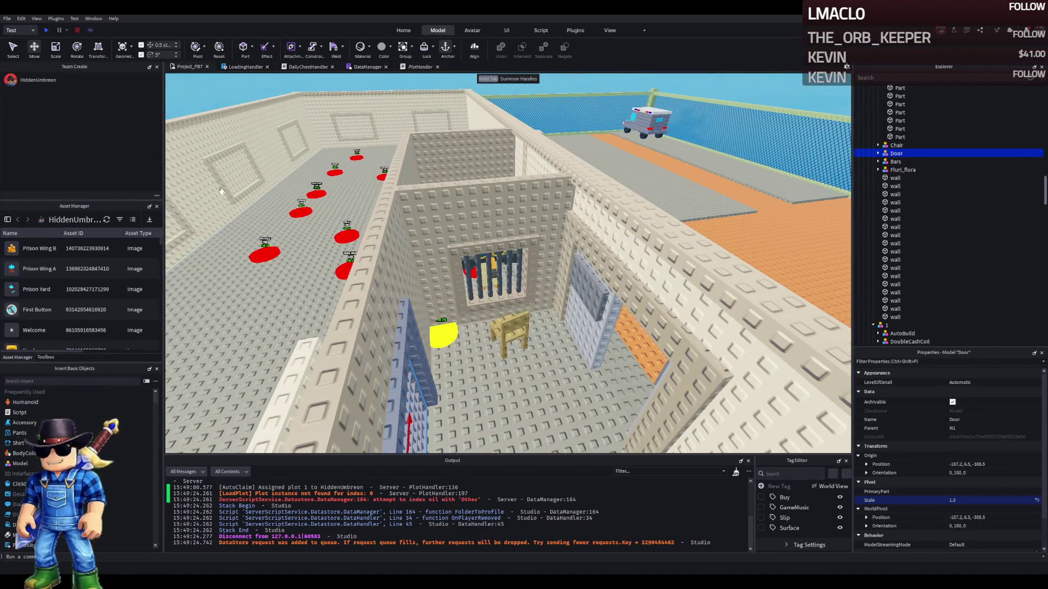
pyautogui.press('e')
pyautogui.press('a')
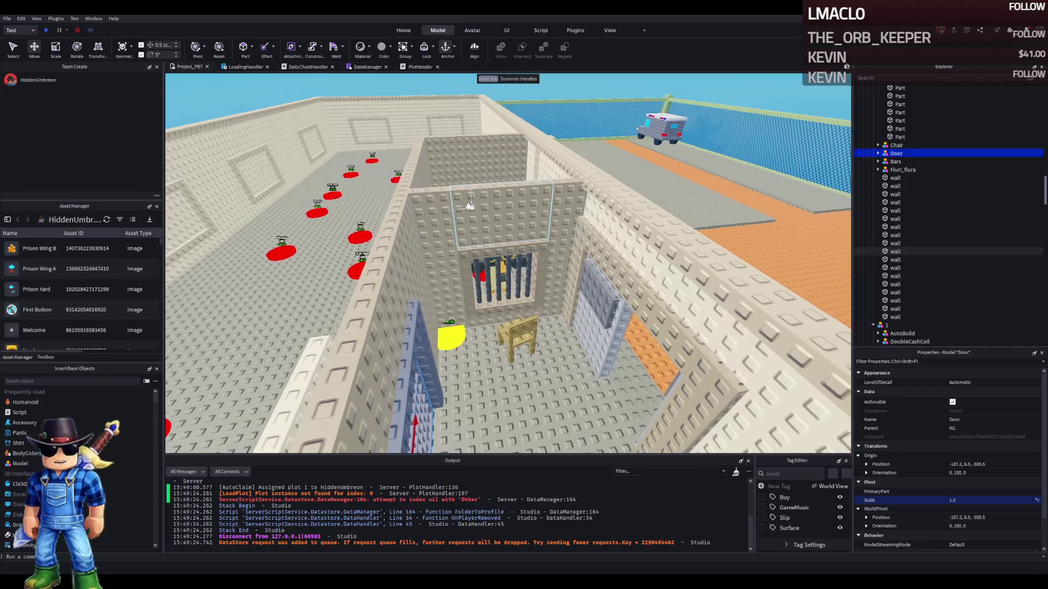
pyautogui.press('a')
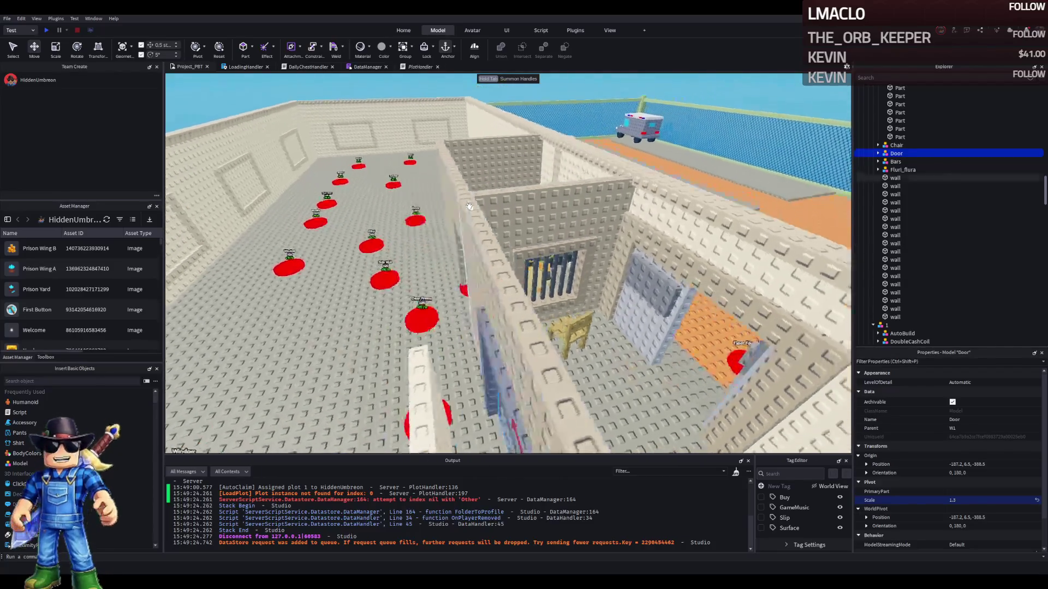
pyautogui.press('w')
pyautogui.click(475, 320)
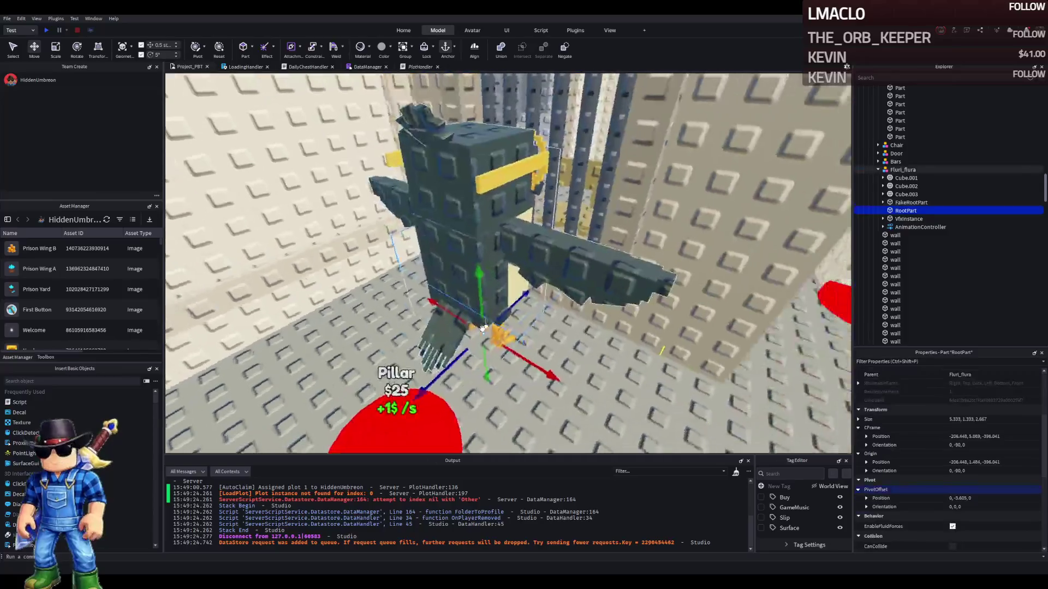
pyautogui.click(893, 170)
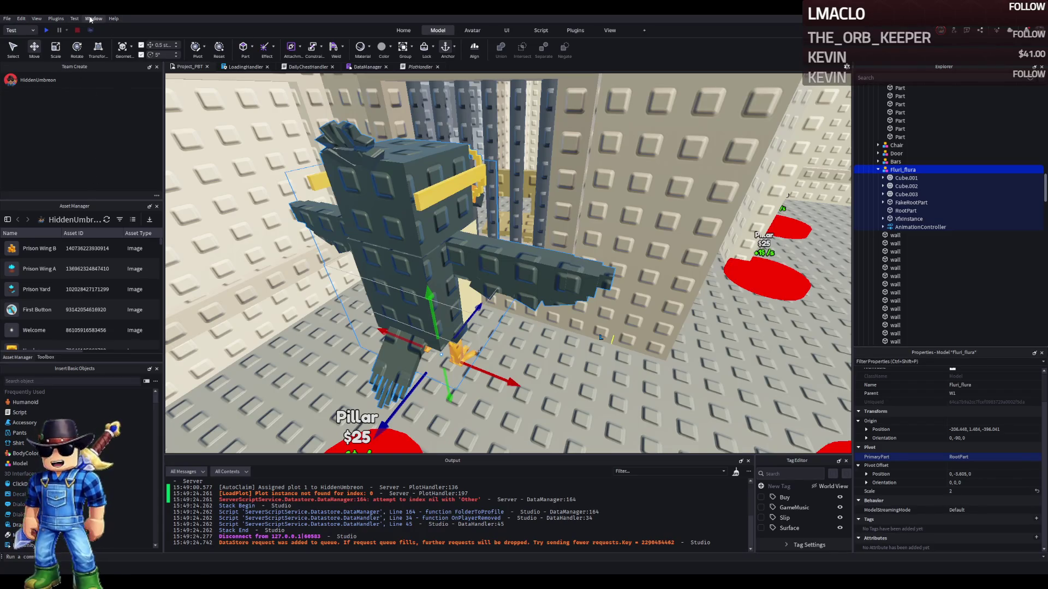
# Open the Animation Editor on the Fluri_flura rig and rotate its Cube.002 arm joint upward
pyautogui.click(198, 103)
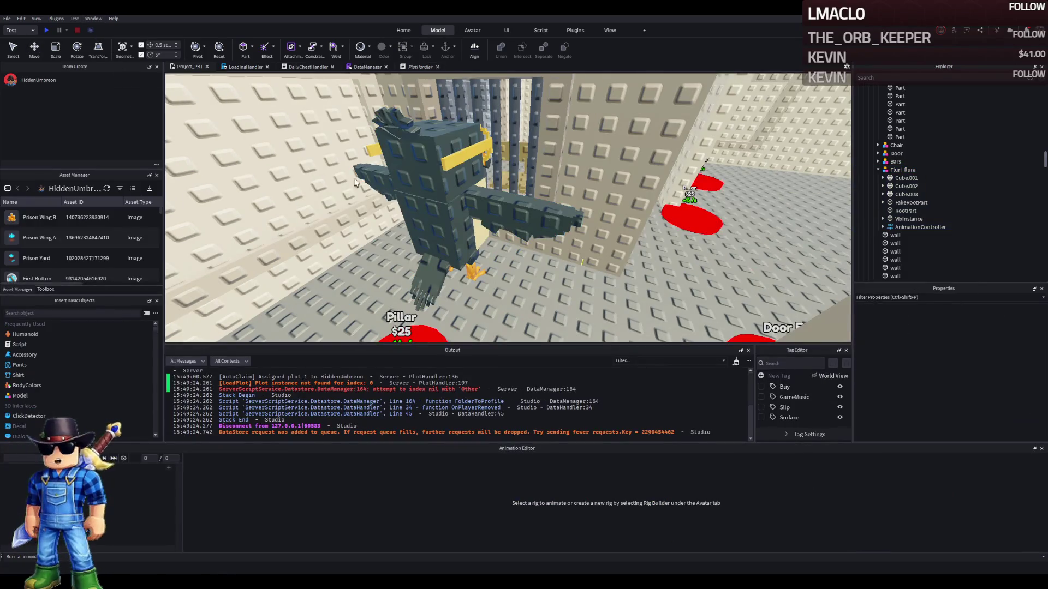
pyautogui.click(904, 227)
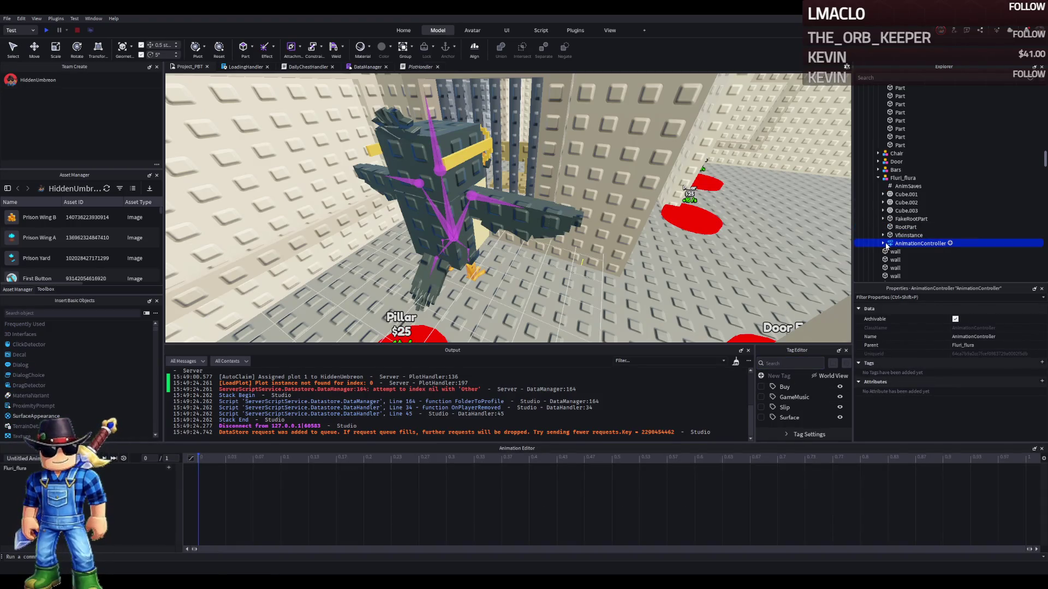
pyautogui.click(910, 252)
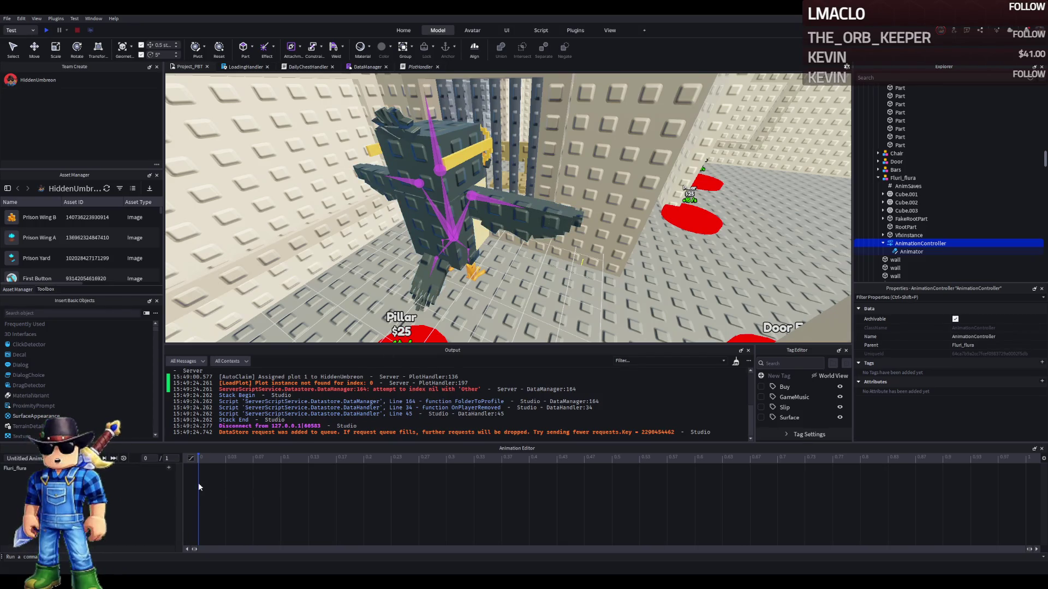
pyautogui.click(535, 219)
pyautogui.press('w')
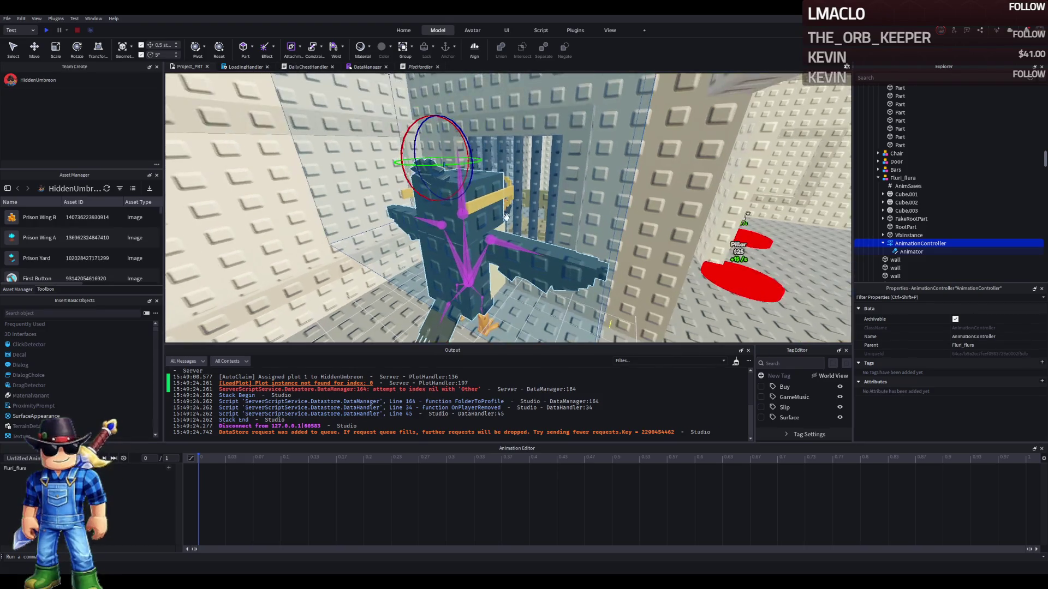
pyautogui.click(564, 255)
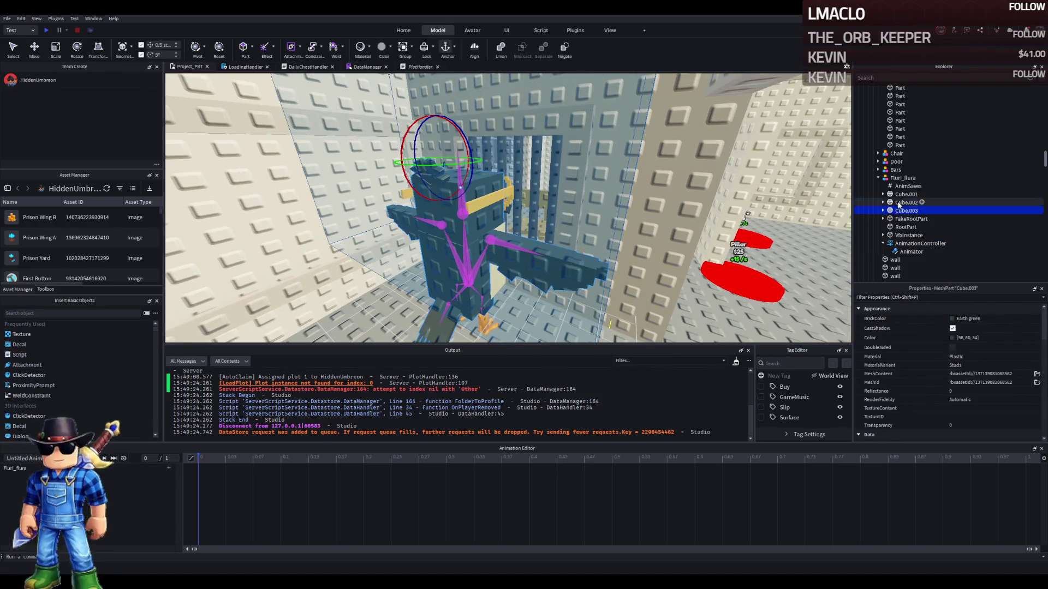
pyautogui.click(504, 247)
pyautogui.moveTo(525, 261)
pyautogui.mouseDown()
pyautogui.moveTo(543, 244)
pyautogui.moveTo(475, 269)
pyautogui.moveTo(496, 301)
pyautogui.moveTo(538, 277)
pyautogui.mouseUp()
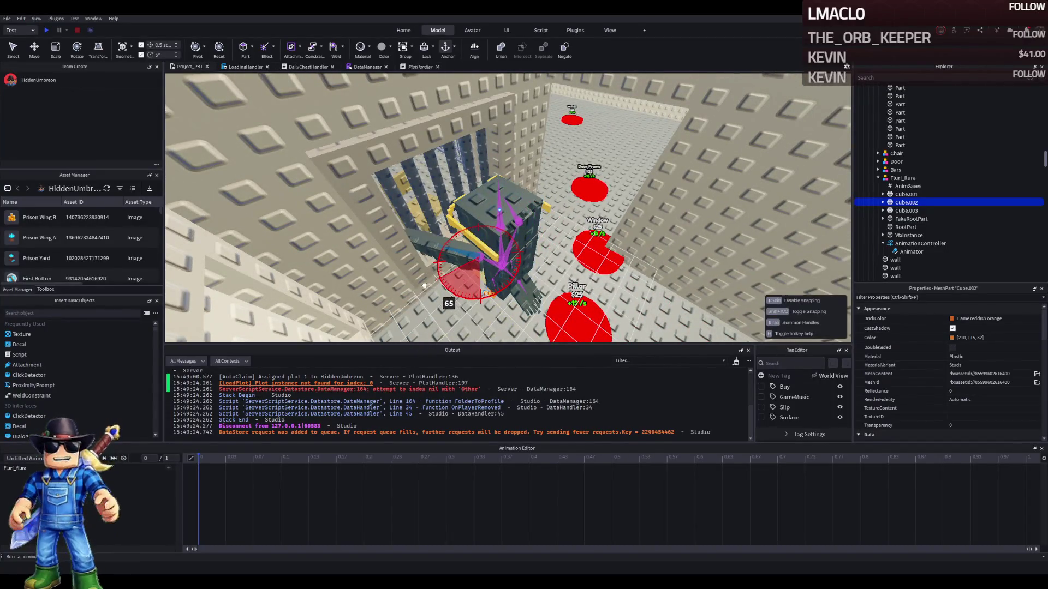
# Close the Animation Editor and switch back to moving parts
pyautogui.scroll(10, 423, 286)
pyautogui.scroll(10, 422, 284)
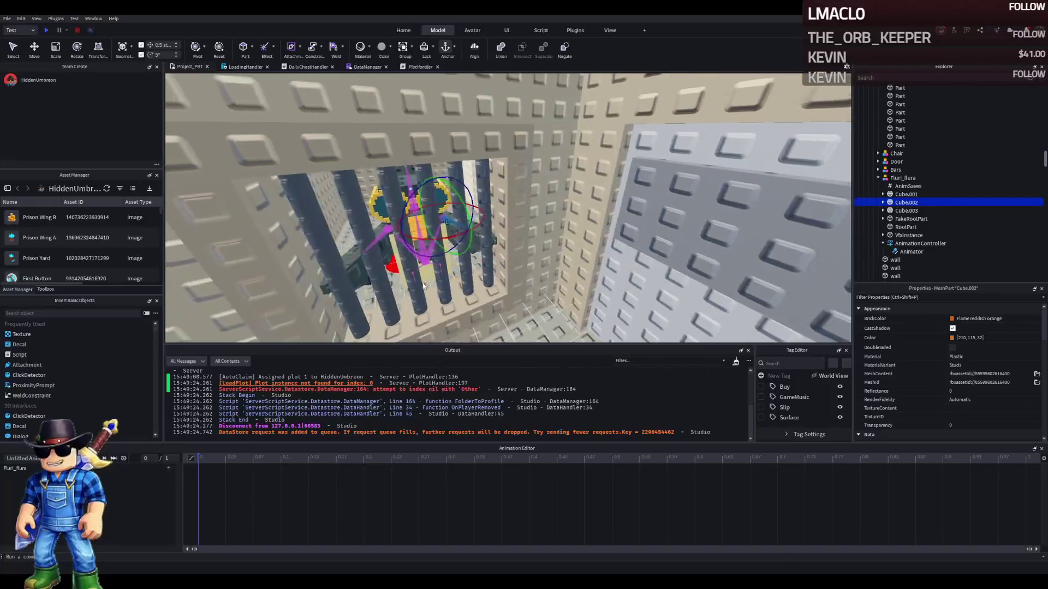
pyautogui.scroll(-10, 423, 282)
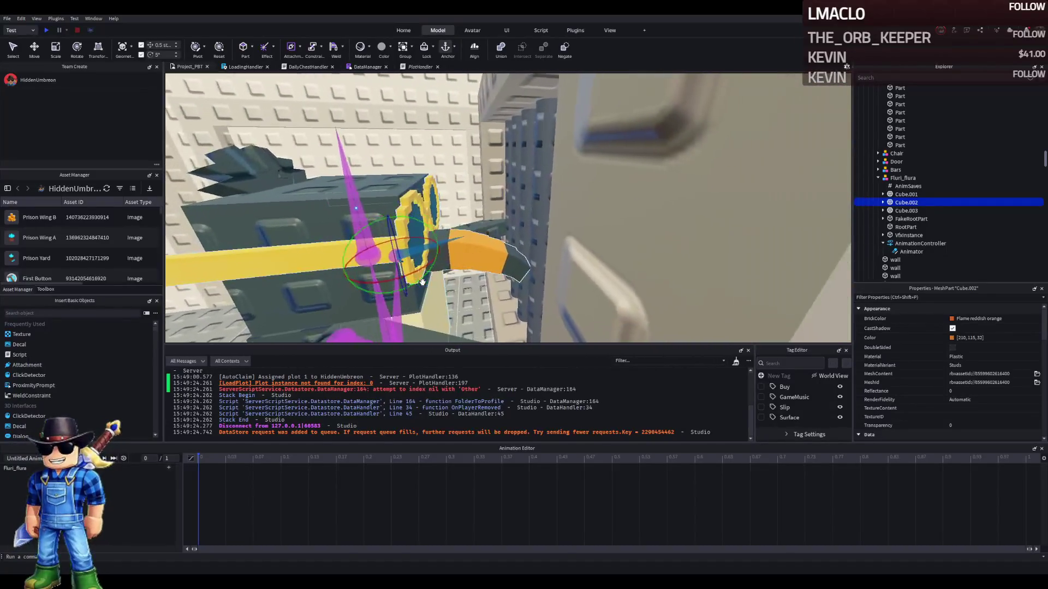
pyautogui.scroll(5, 787, 208)
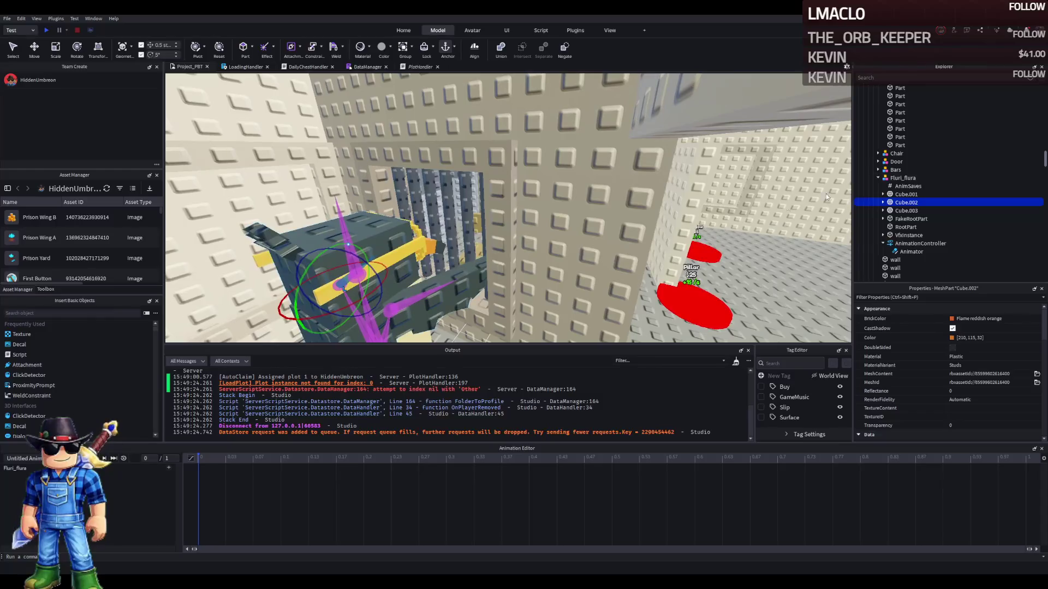
pyautogui.click(1041, 448)
pyautogui.hotkey('ctrl', '2')
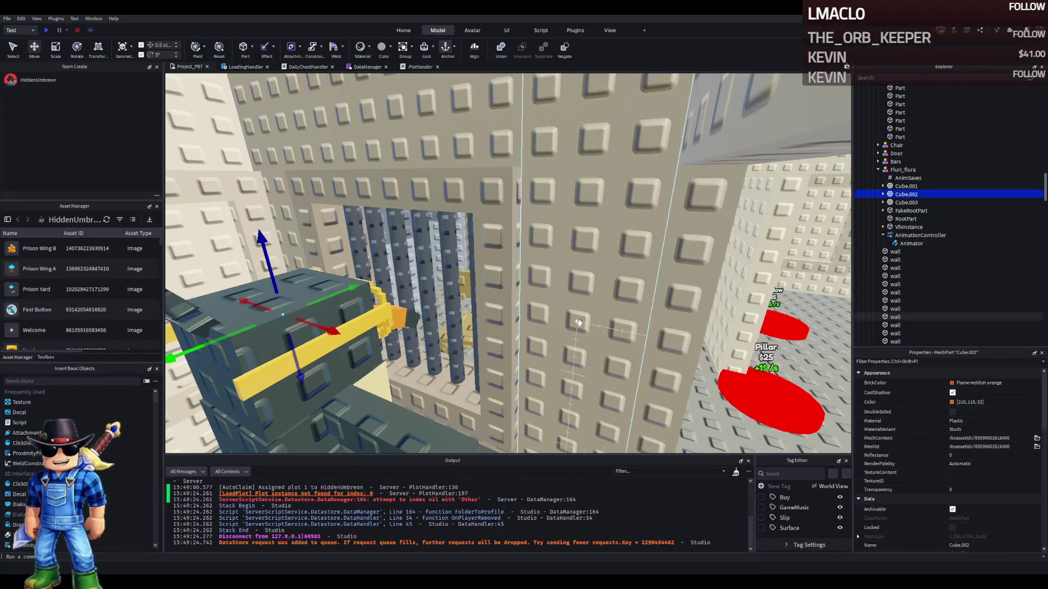
# Select the rig's FakeRootPart and frame it in view
pyautogui.scroll(3, 476, 329)
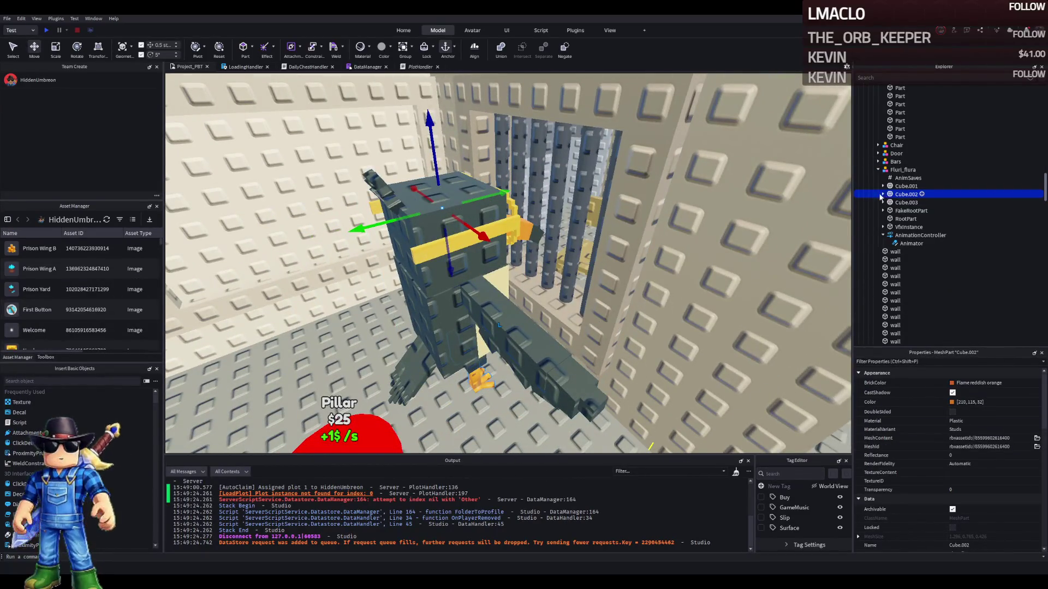
pyautogui.press('f')
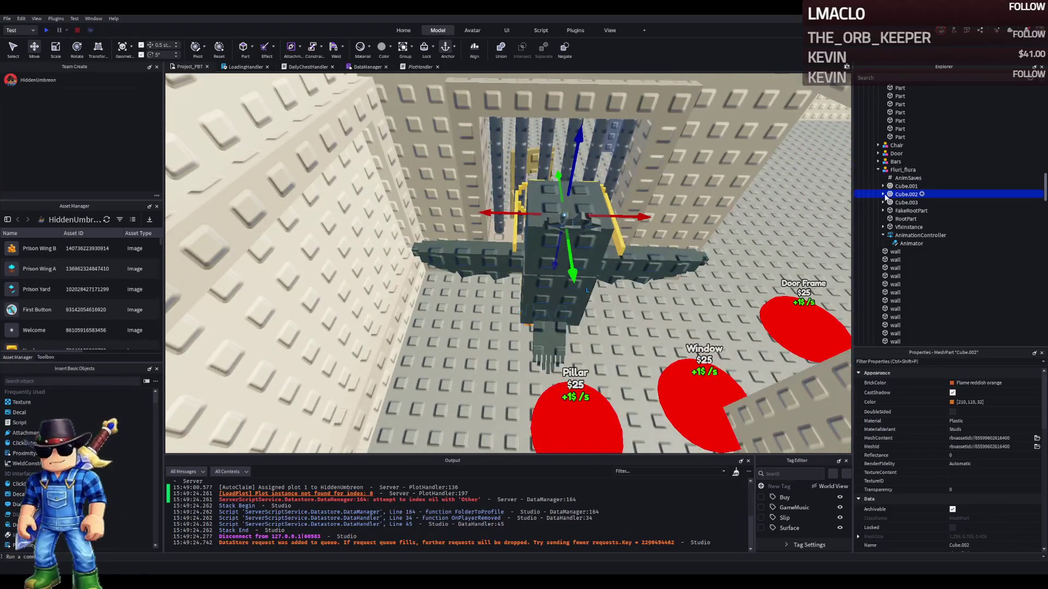
pyautogui.click(891, 211)
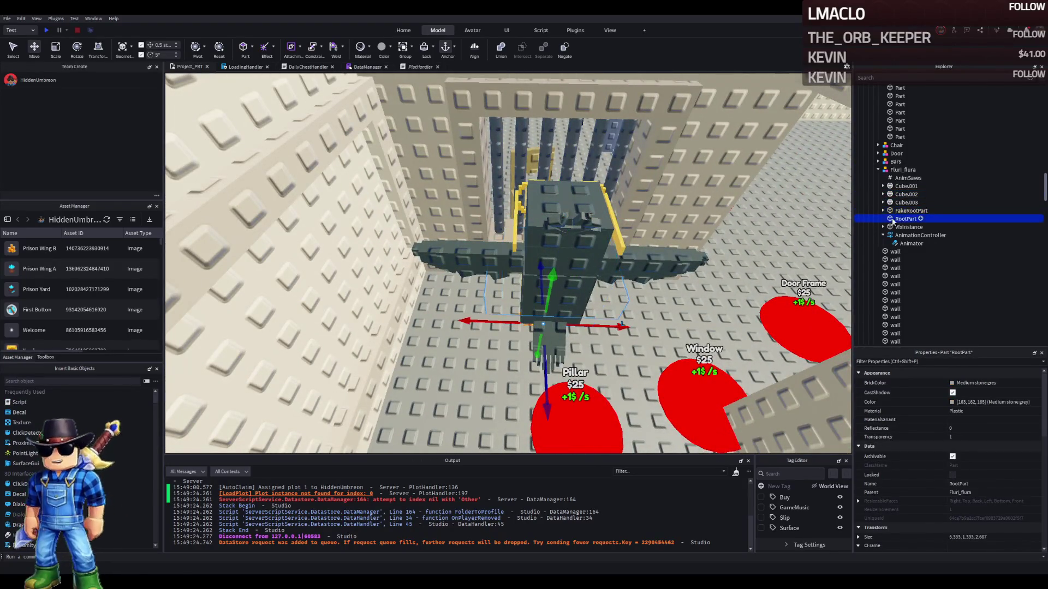
pyautogui.click(907, 211)
pyautogui.press('f')
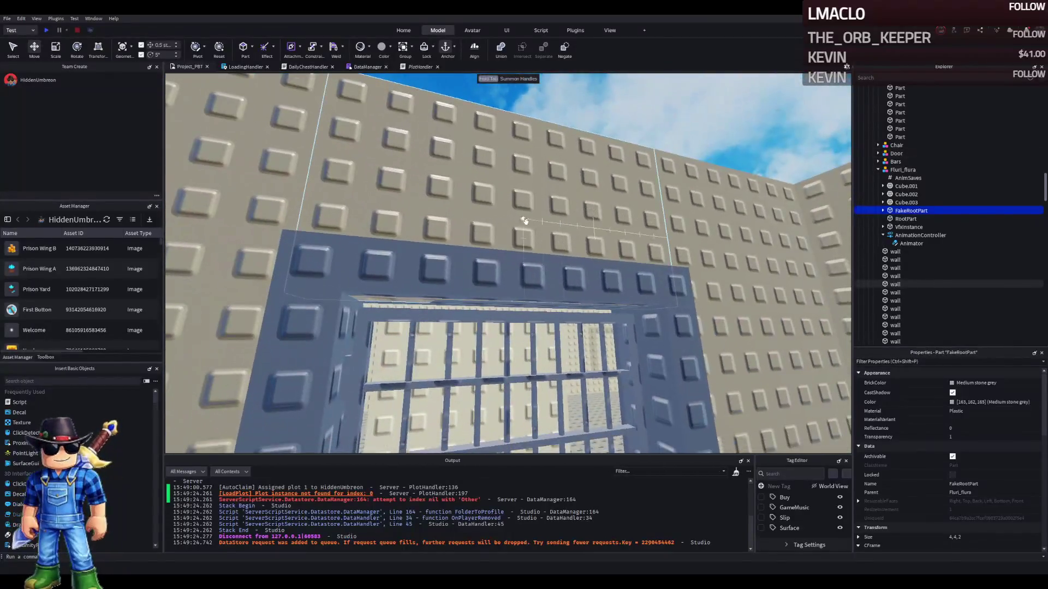
# Select the wall above the cell door, then the tall wall piece beside the barred cell
pyautogui.click(530, 249)
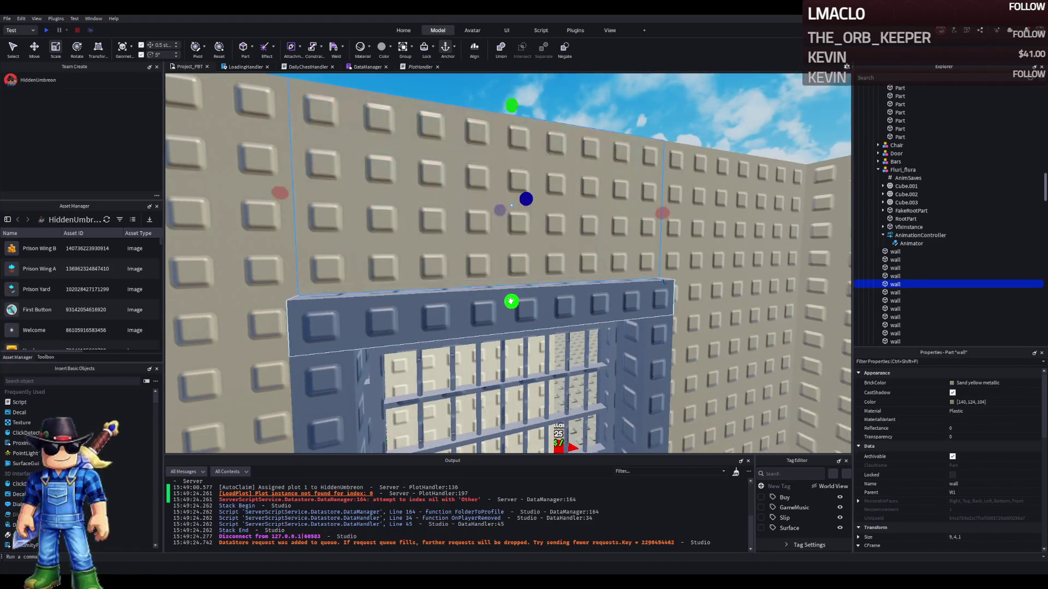
pyautogui.scroll(5, 511, 301)
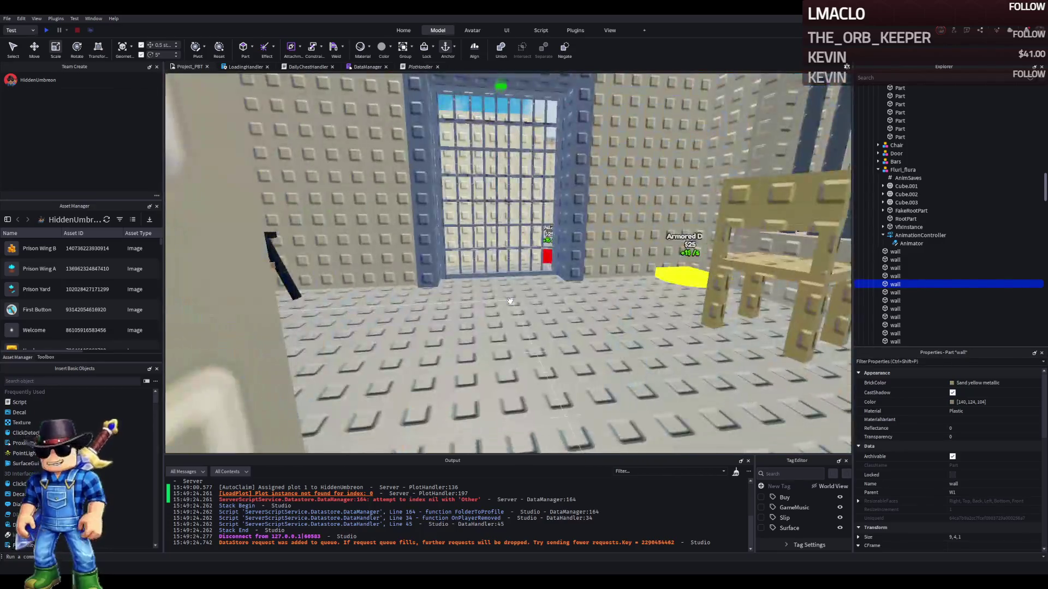
pyautogui.scroll(-3, 510, 300)
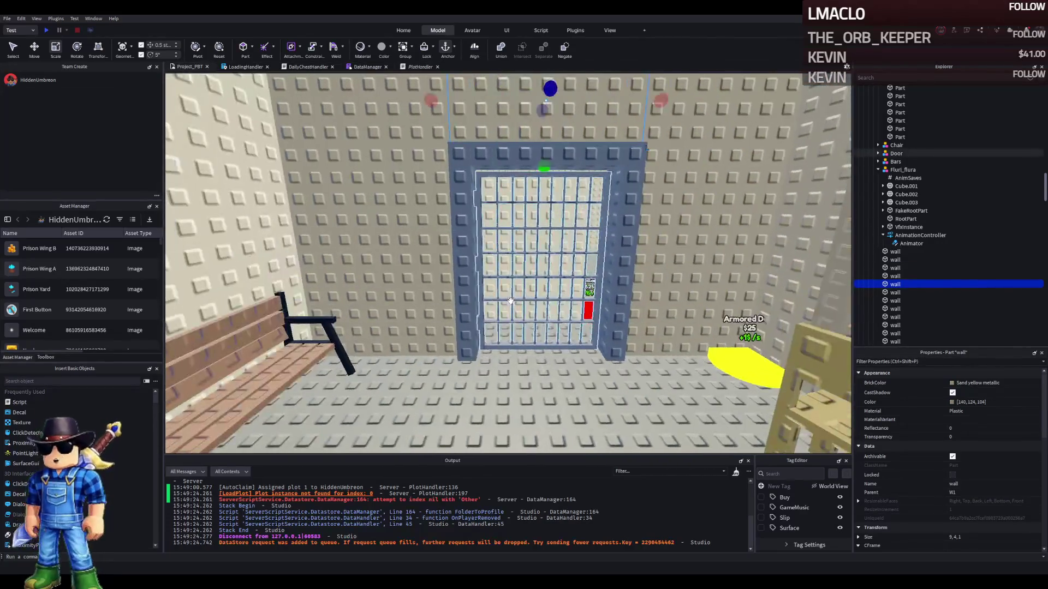
pyautogui.scroll(3, 508, 300)
pyautogui.scroll(3, 509, 300)
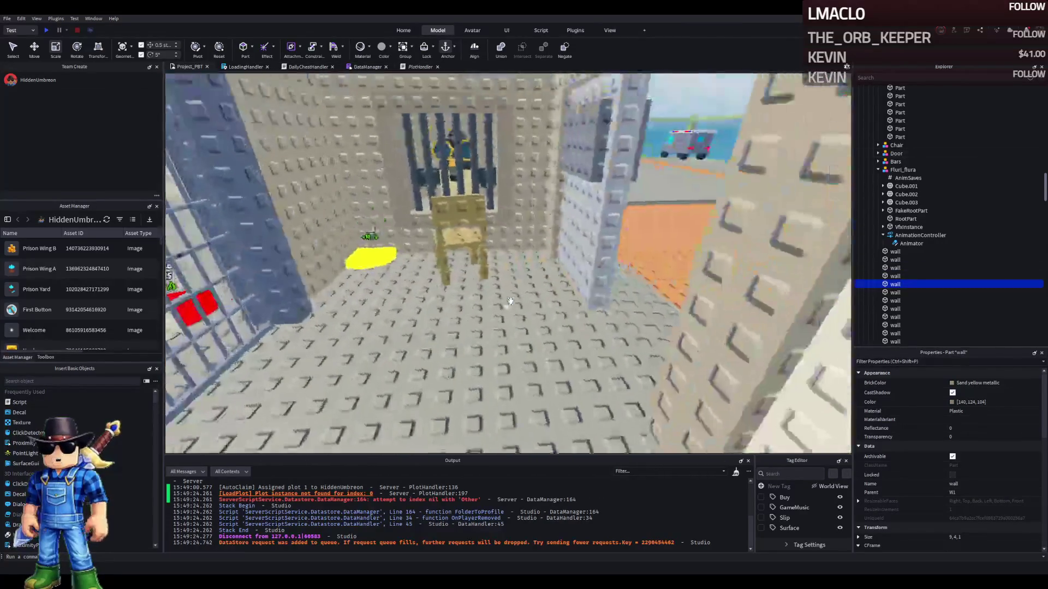
pyautogui.press('f')
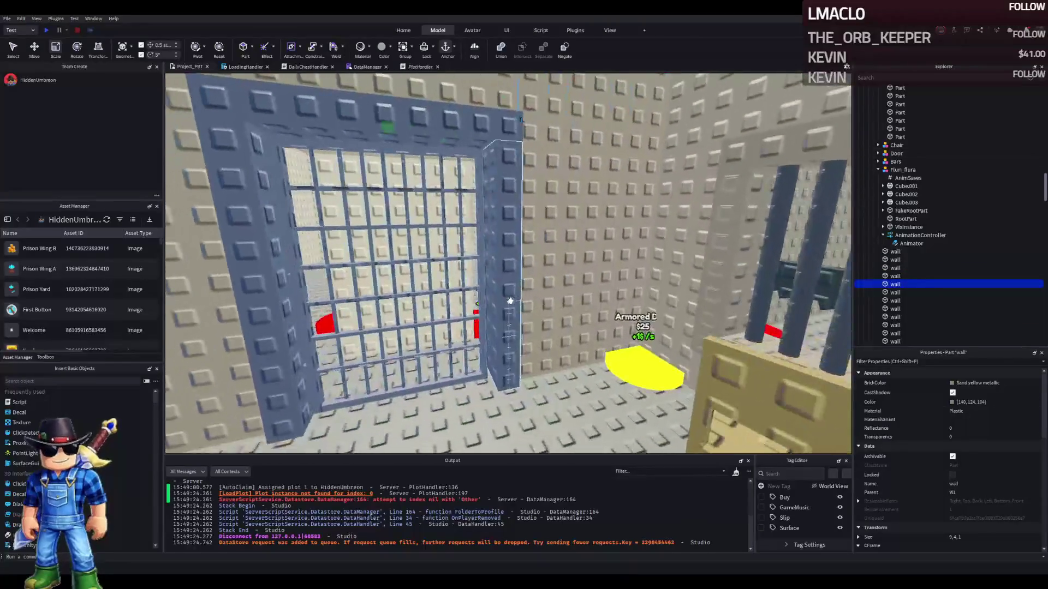
pyautogui.scroll(3, 510, 300)
pyautogui.scroll(-2, 510, 300)
pyautogui.scroll(5, 511, 300)
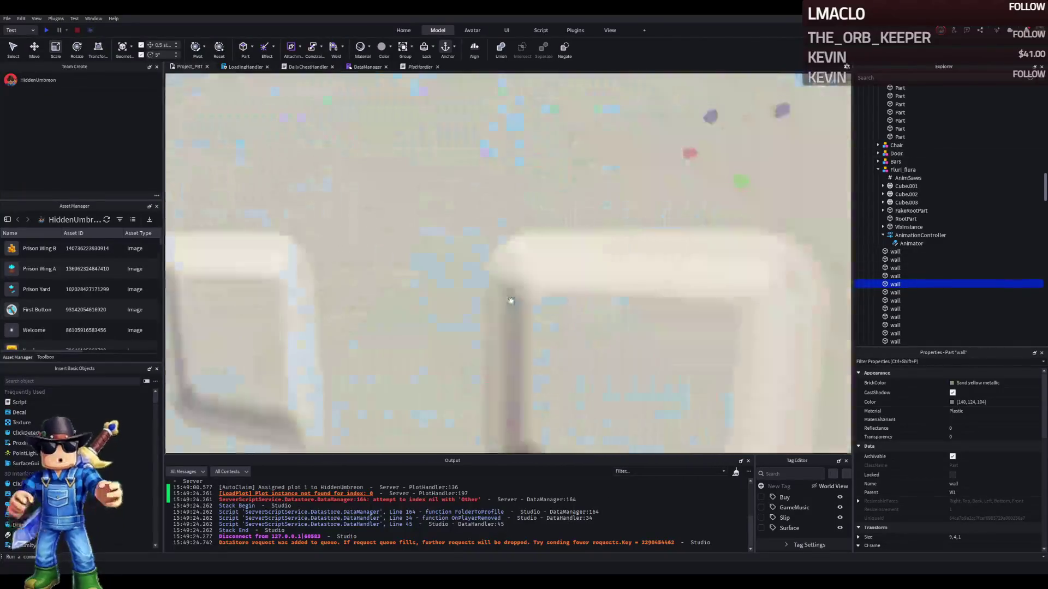
pyautogui.scroll(-4, 510, 301)
pyautogui.scroll(-5, 510, 301)
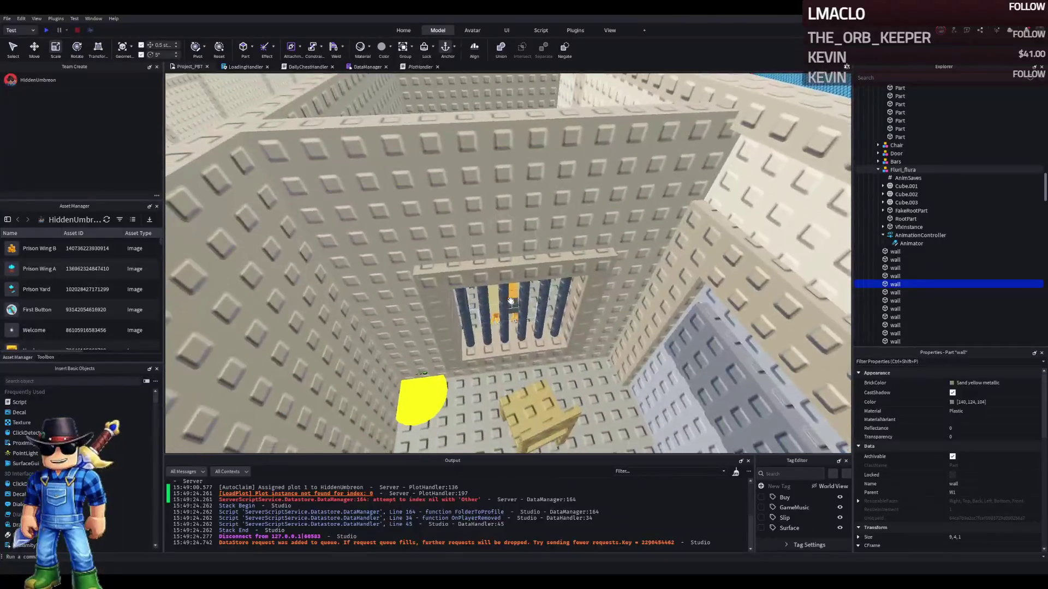
pyautogui.scroll(-5, 510, 301)
pyautogui.scroll(5, 509, 301)
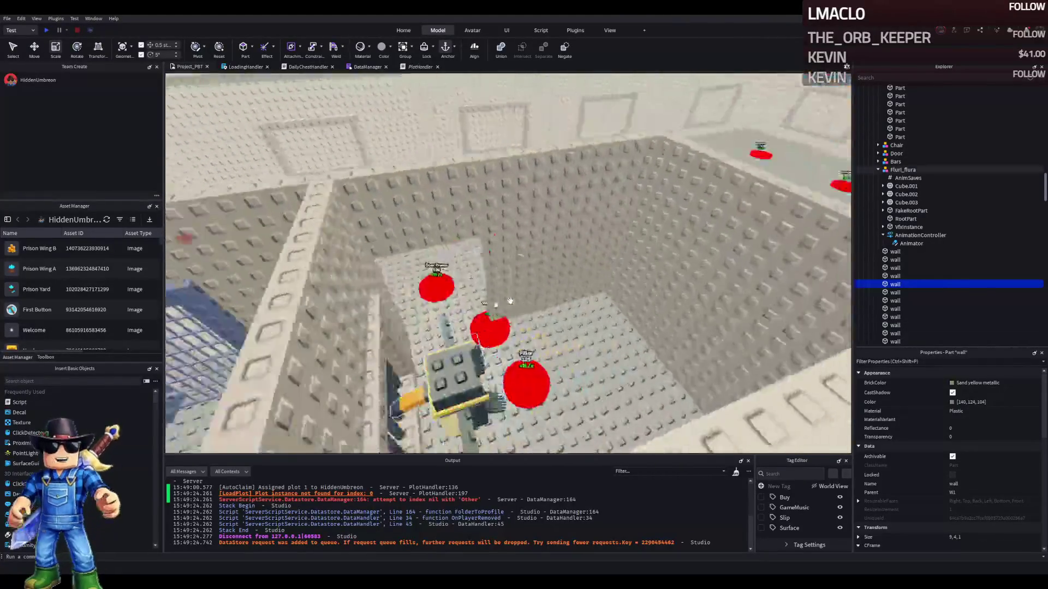
pyautogui.scroll(-5, 509, 301)
pyautogui.scroll(3, 510, 301)
pyautogui.scroll(2, 510, 300)
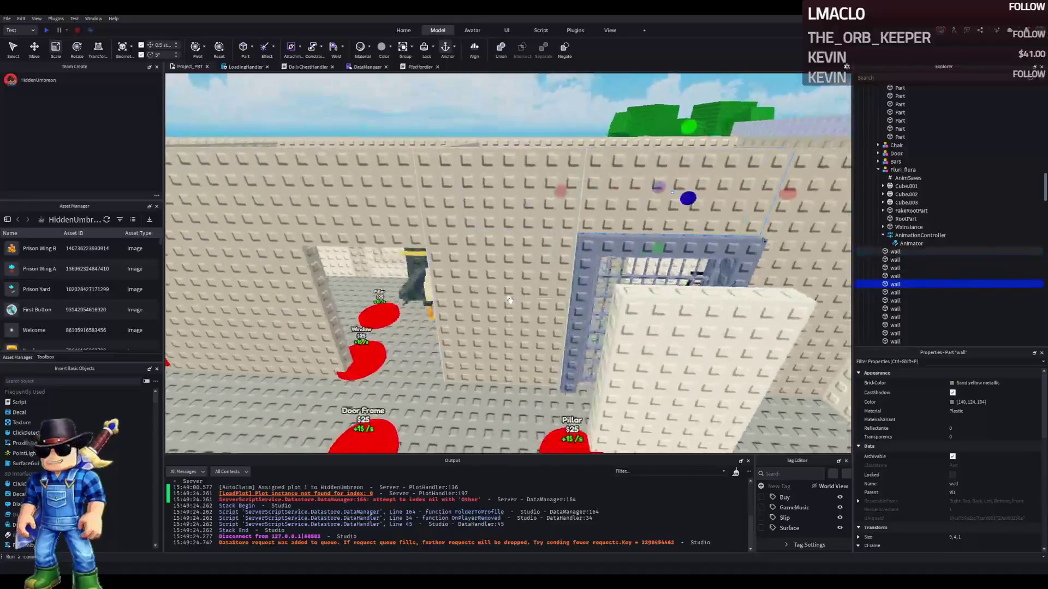
pyautogui.moveTo(513, 301); pyautogui.dragTo(695, 317)
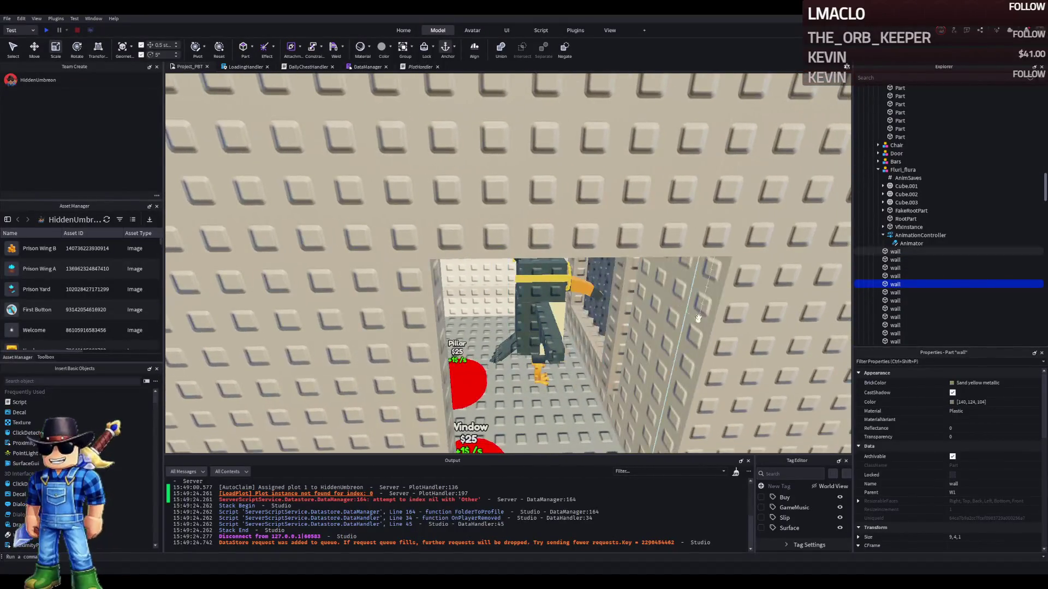
pyautogui.click(700, 337)
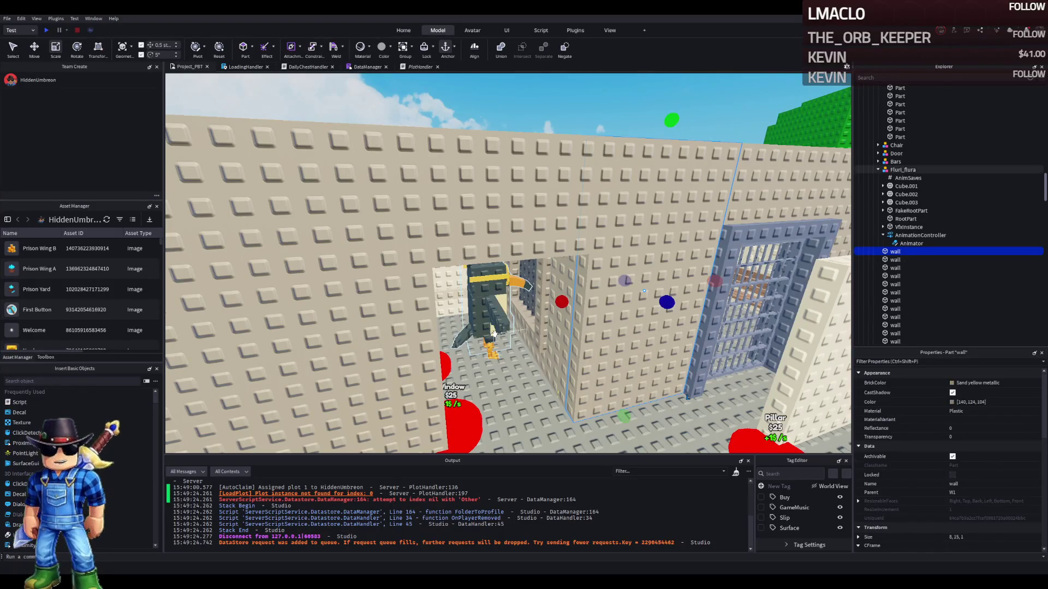
pyautogui.moveTo(494, 334); pyautogui.dragTo(494, 334)
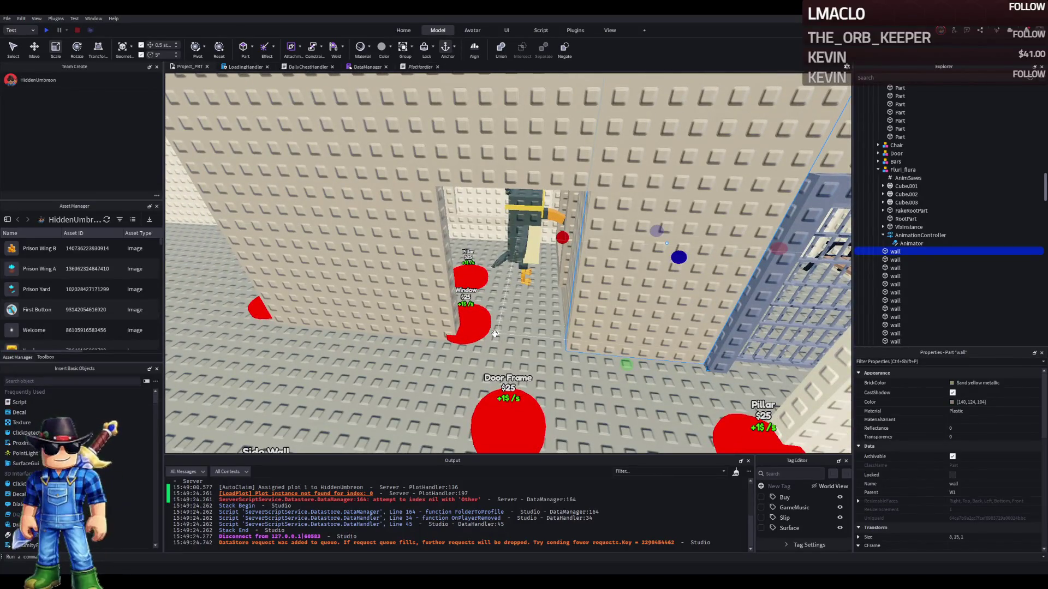
# Resize the left wall beside the doorway to about 7 studs wide, 10 high and 0.5 thick
pyautogui.click(414, 256)
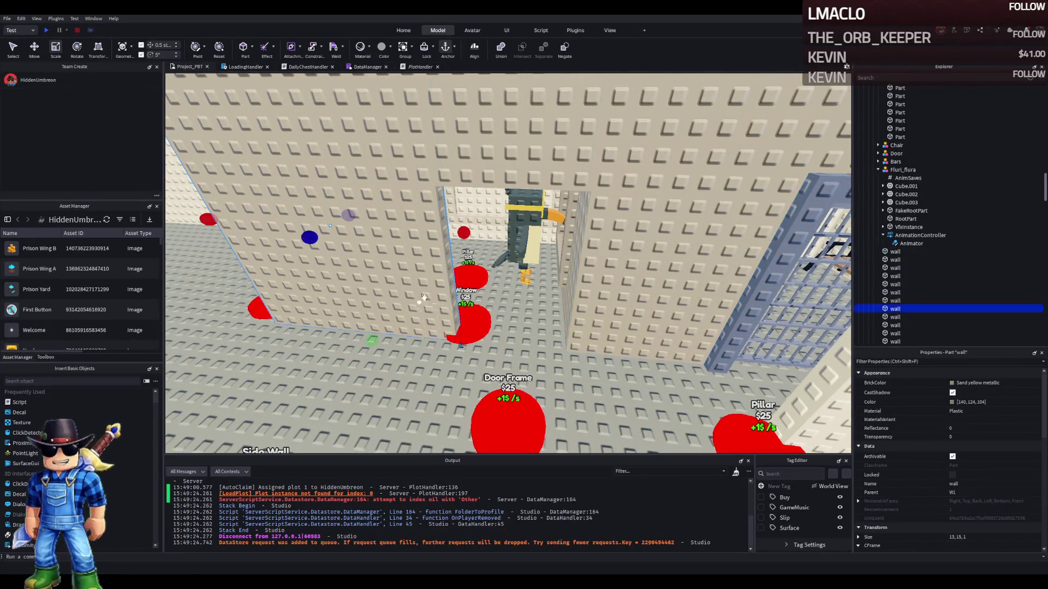
pyautogui.moveTo(465, 235); pyautogui.dragTo(465, 235)
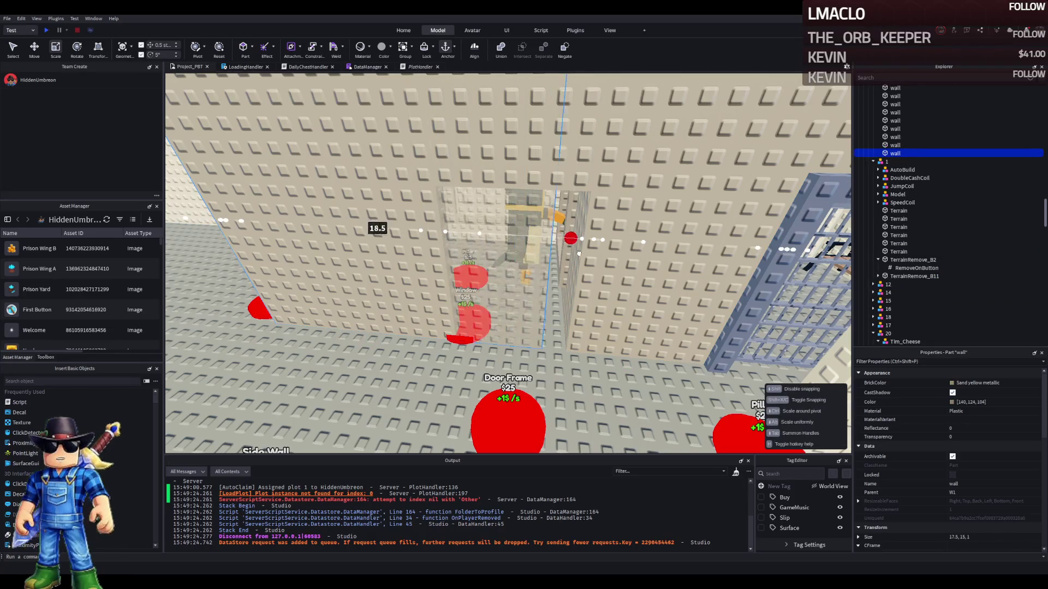
pyautogui.moveTo(605, 255); pyautogui.dragTo(442, 216)
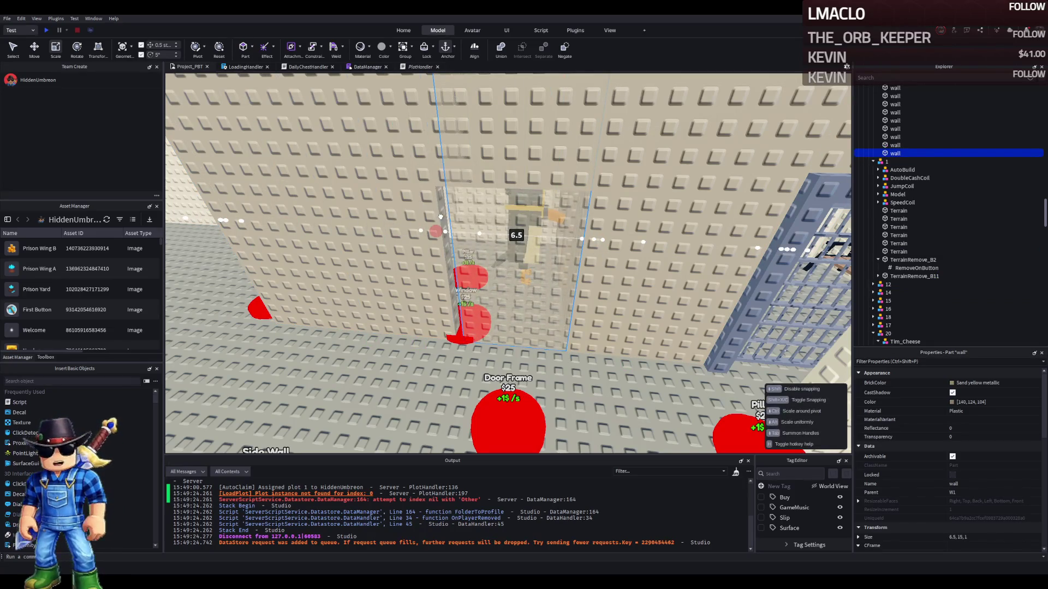
pyautogui.press('f')
pyautogui.moveTo(484, 163); pyautogui.dragTo(480, 278)
pyautogui.press('a')
pyautogui.moveTo(517, 234); pyautogui.dragTo(513, 233)
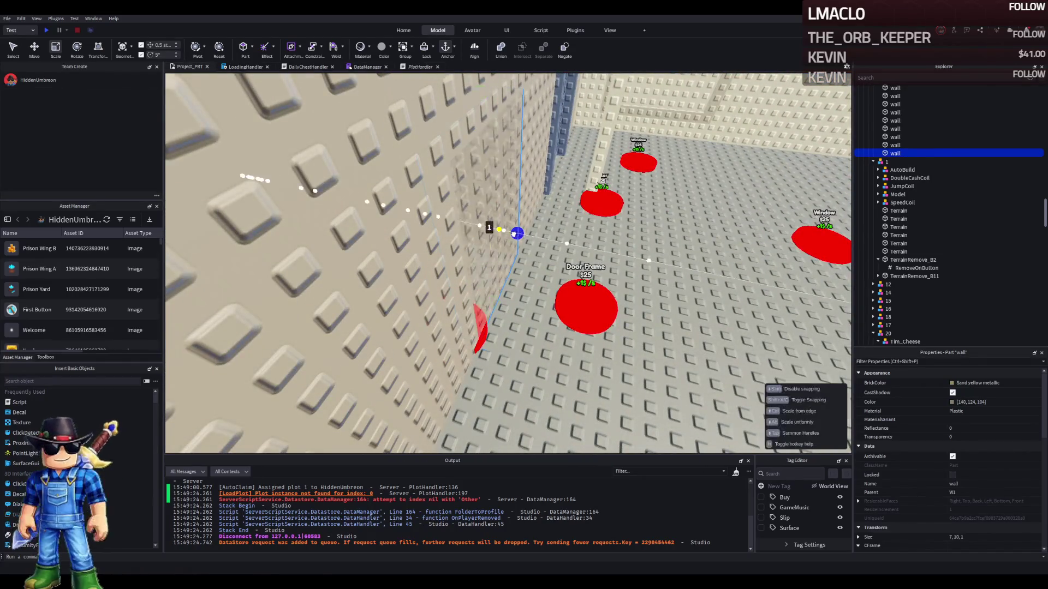
pyautogui.press('w')
pyautogui.press('s')
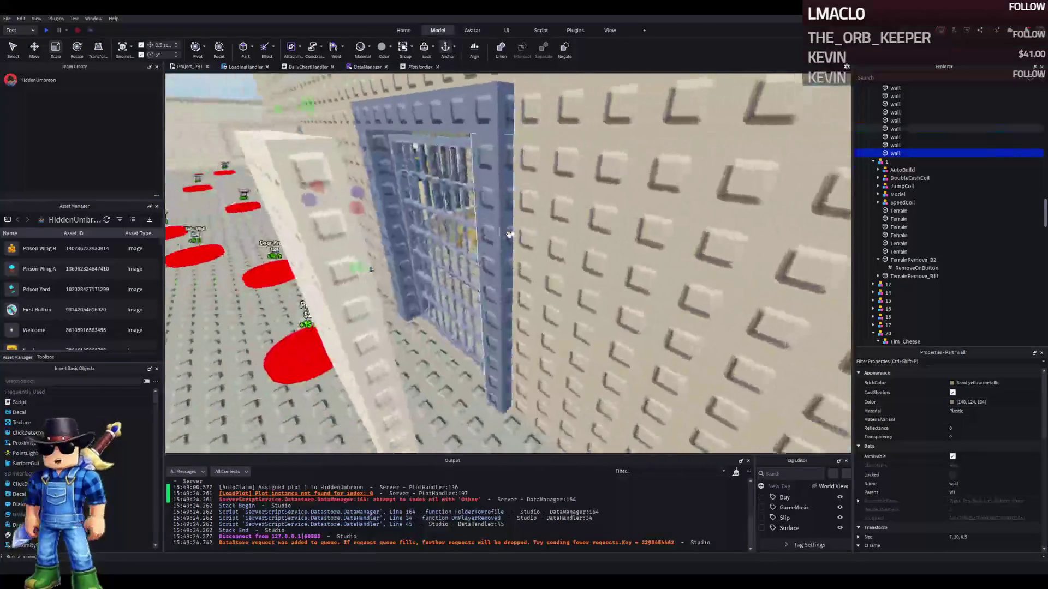
pyautogui.press('w')
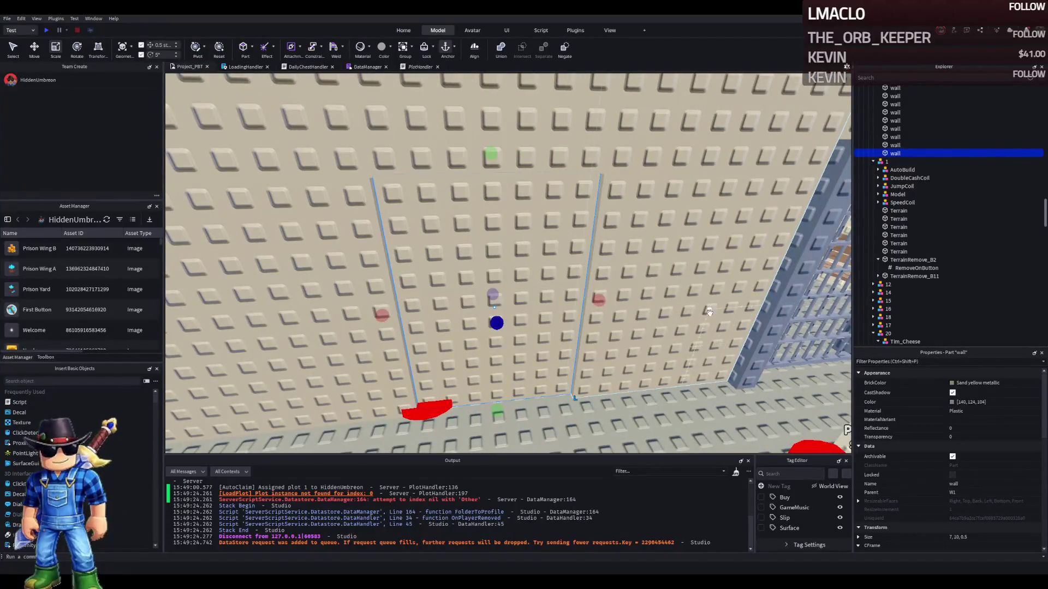
pyautogui.press('d')
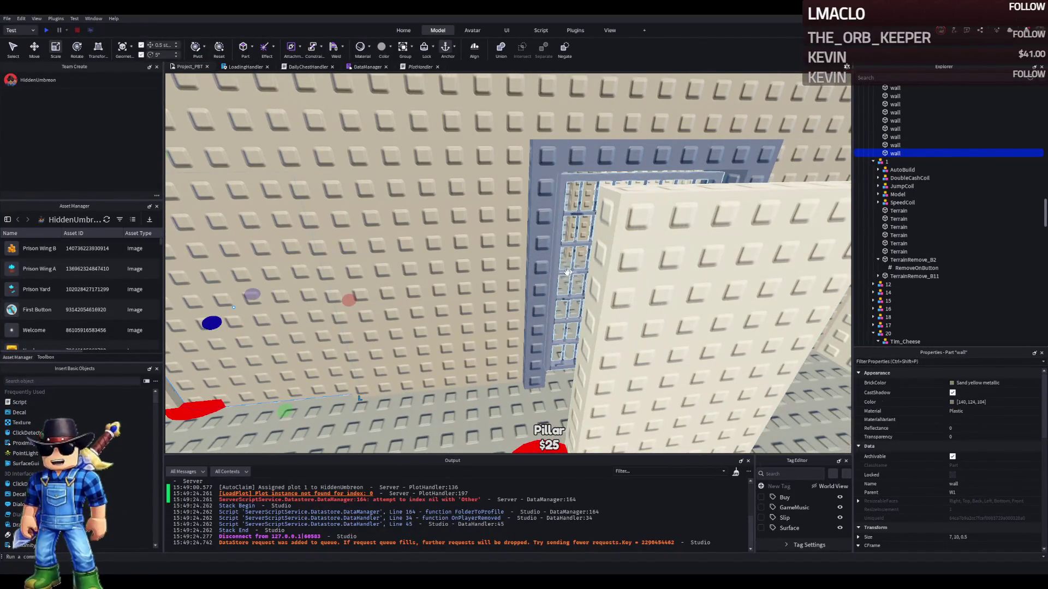
# Shift the grey frame piece 1 stud sideways and delete the extra wall piece
pyautogui.click(524, 234)
pyautogui.press('f')
pyautogui.hotkey('ctrl', '2')
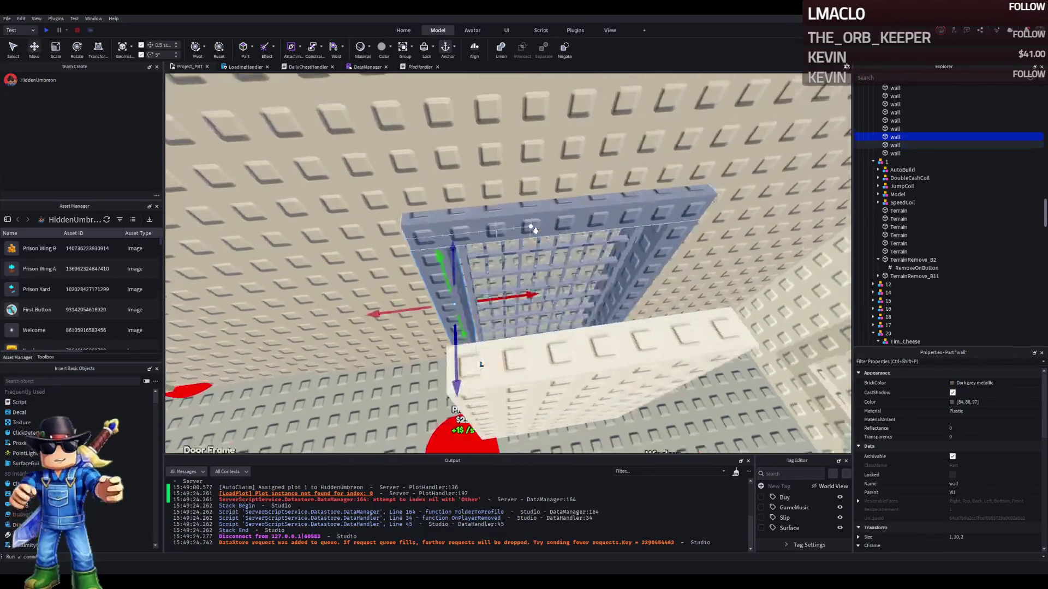
pyautogui.moveTo(505, 295); pyautogui.dragTo(639, 280)
pyautogui.hotkey('ctrl', '3')
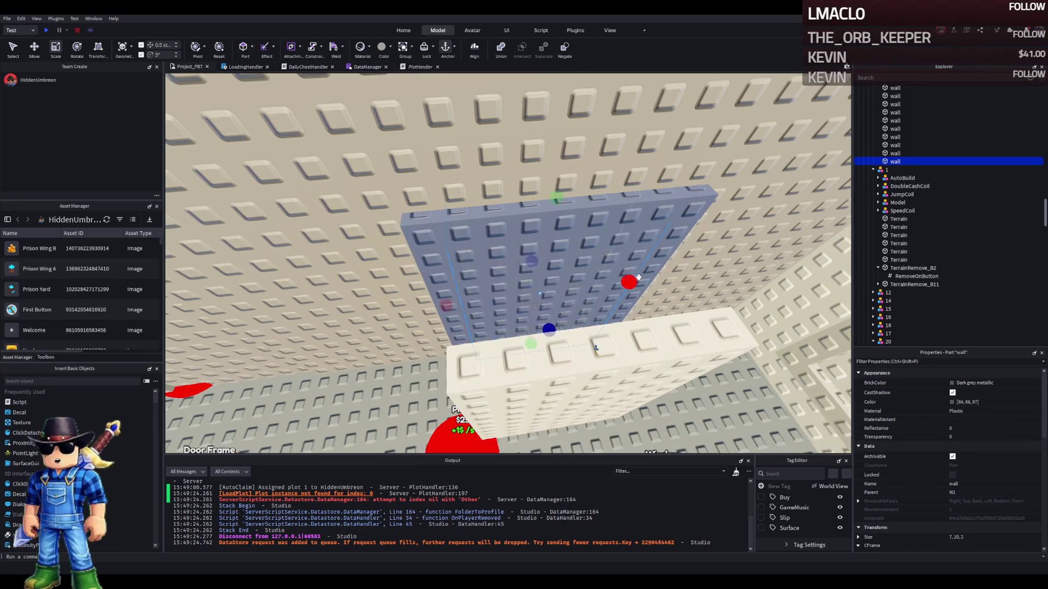
pyautogui.press('Delete')
# Select the three grey frame pieces around the cell door together
pyautogui.click(581, 290)
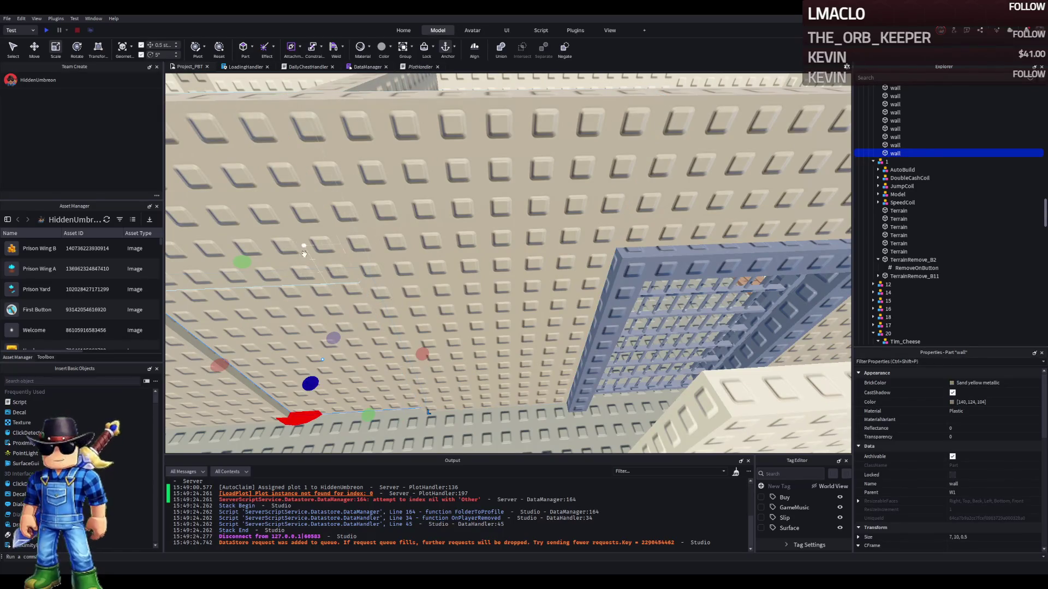
pyautogui.press('s')
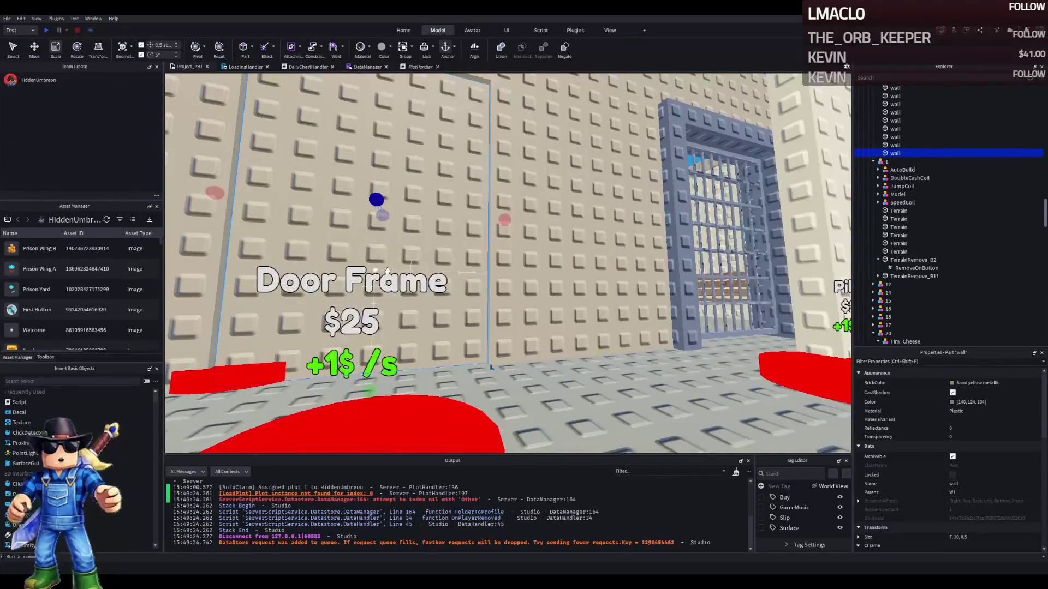
pyautogui.press('a')
pyautogui.press('d')
pyautogui.click(650, 219)
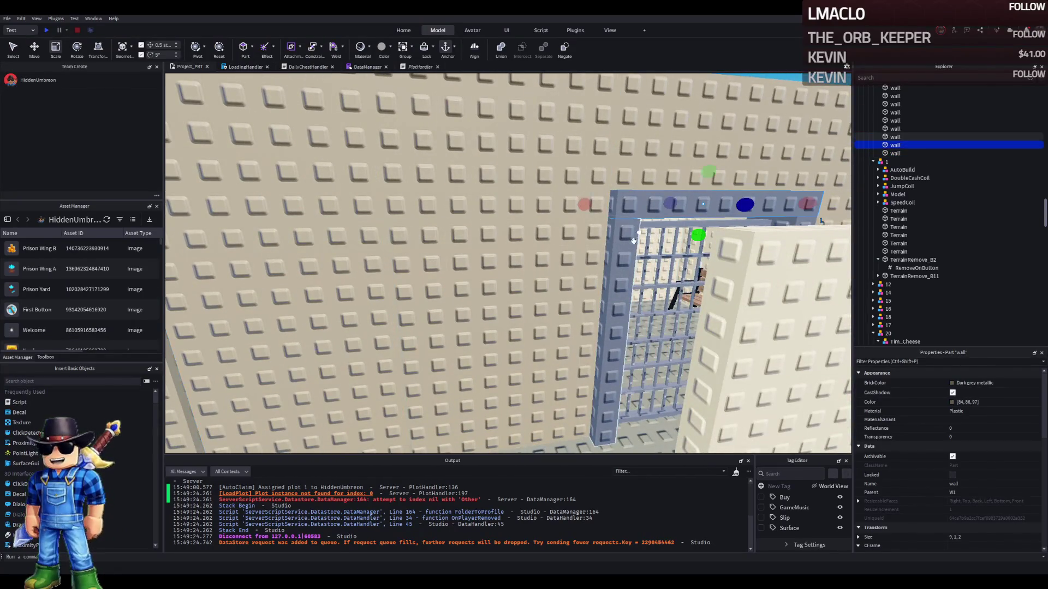
pyautogui.press('s')
pyautogui.keyDown('ctrl'); pyautogui.click(648, 284); pyautogui.keyUp('ctrl')
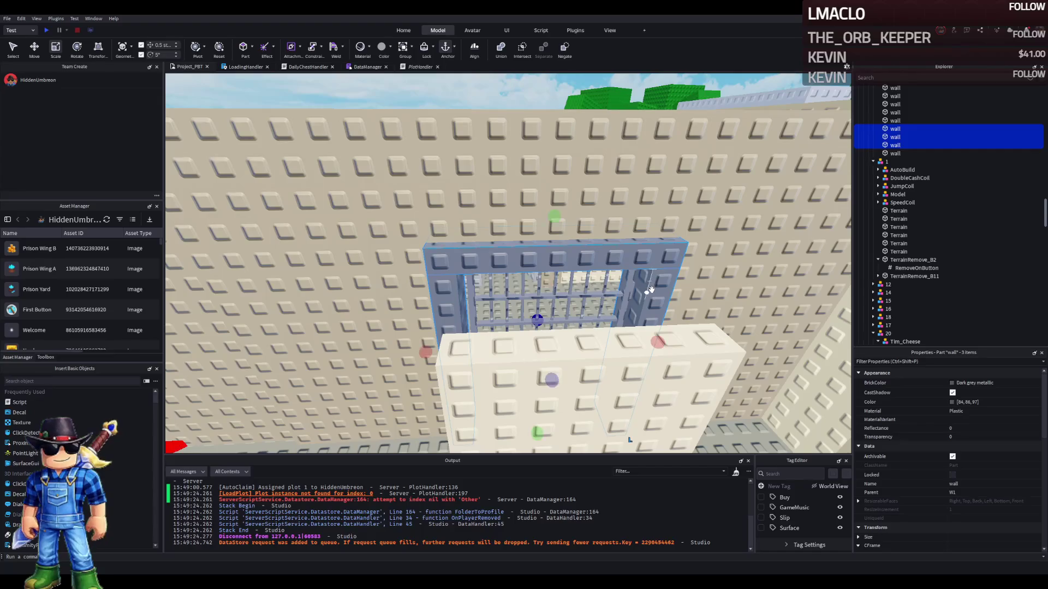
# Group the three frame pieces into a model and place a copy 14 studs along the wall
pyautogui.click(655, 292)
pyautogui.hotkey('ctrl', '2')
pyautogui.hotkey('ctrl', 'd')
pyautogui.moveTo(616, 343); pyautogui.dragTo(541, 346)
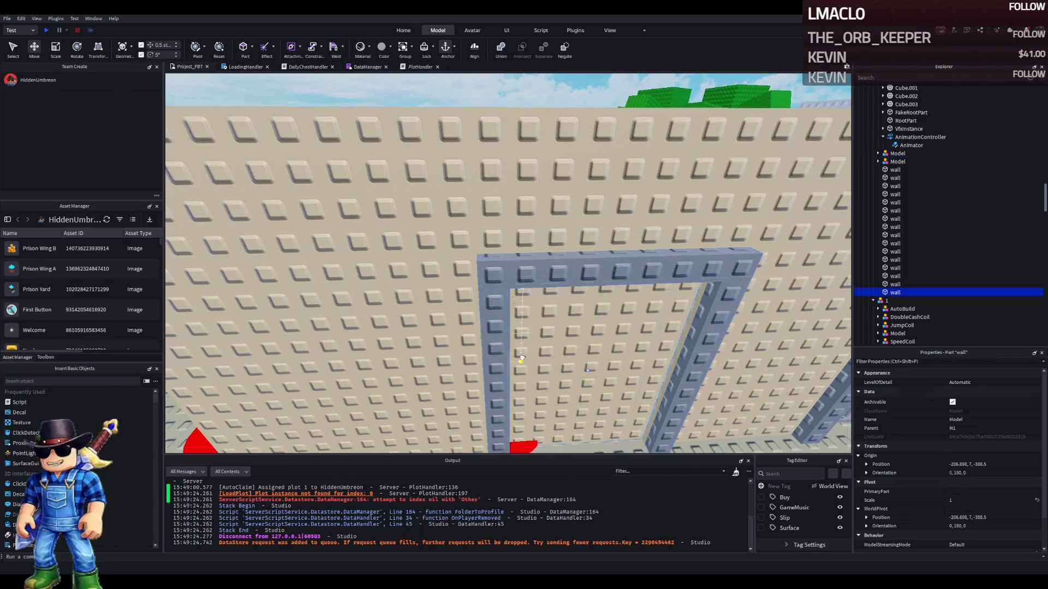
# Rename the copied frame DoorFrame and the barred original MetalDoorFrame
pyautogui.click(494, 365)
pyautogui.click(497, 368)
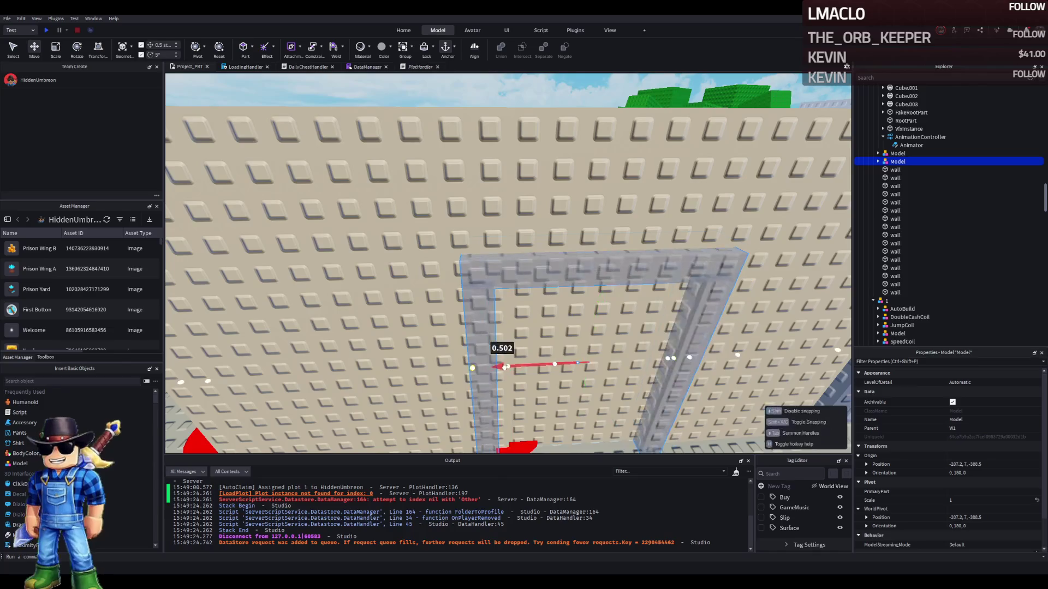
pyautogui.press('d')
pyautogui.press('F2')
pyautogui.write('DoorFrame')
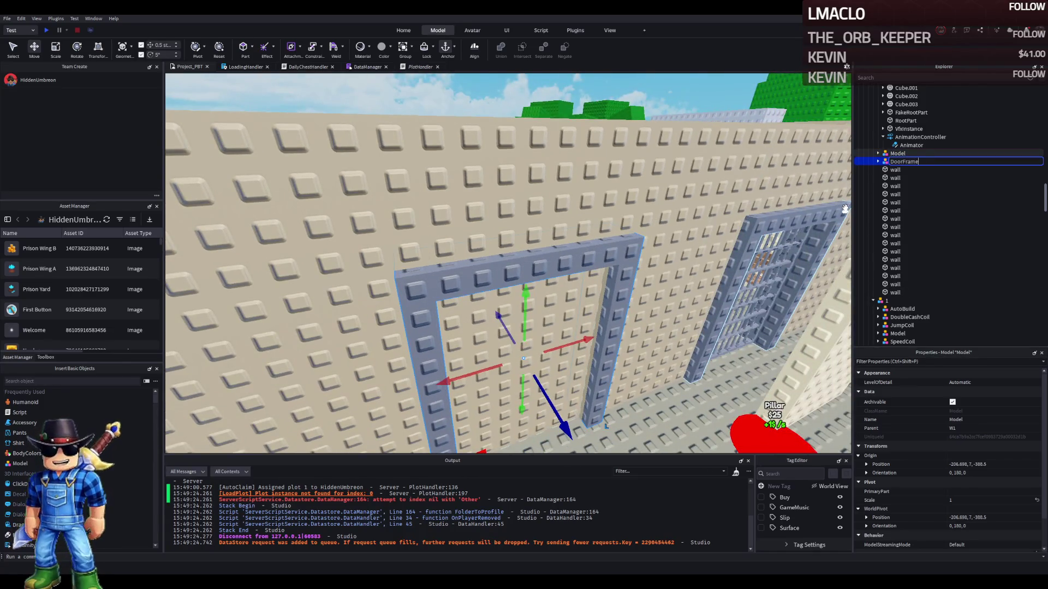
pyautogui.press('Return')
pyautogui.press('Up')
pyautogui.press('F2')
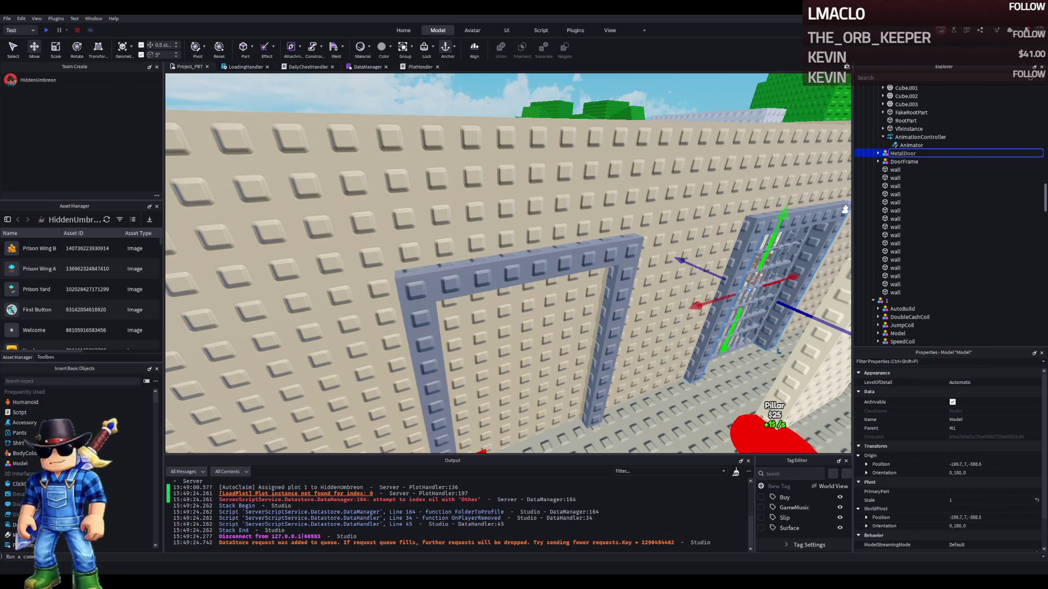
pyautogui.write('Frame')
pyautogui.press('Return')
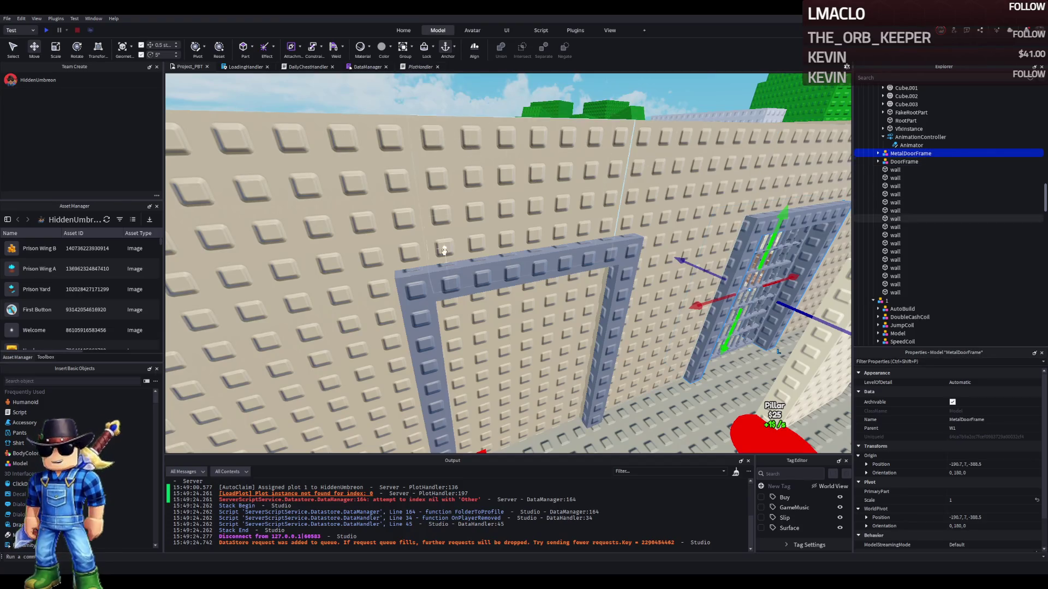
pyautogui.click(508, 328)
# Shrink the wall panel beside the door frame from 12 to 8 studs wide
pyautogui.press('f')
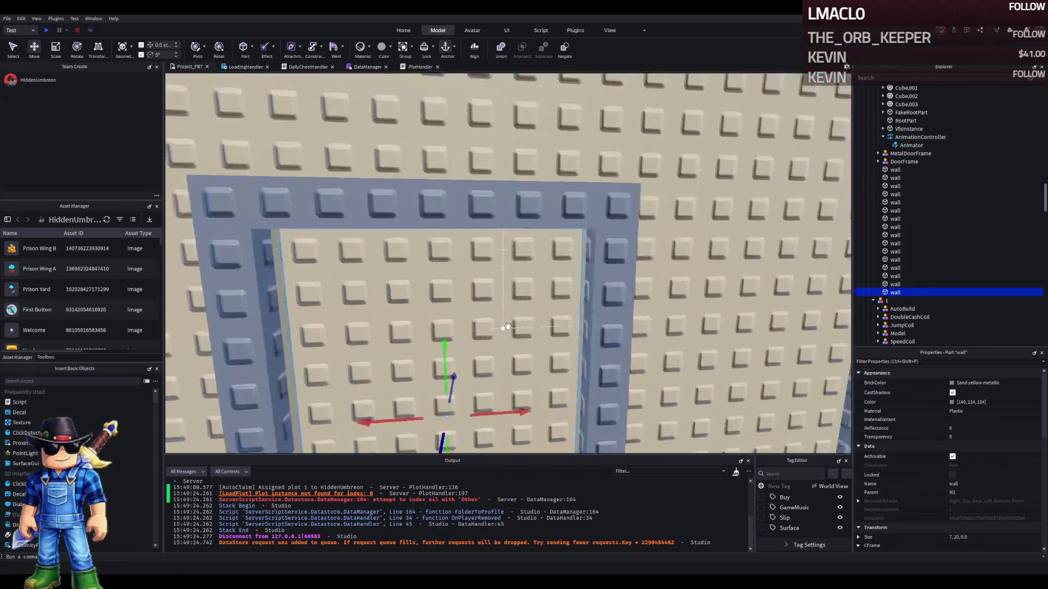
pyautogui.press('a')
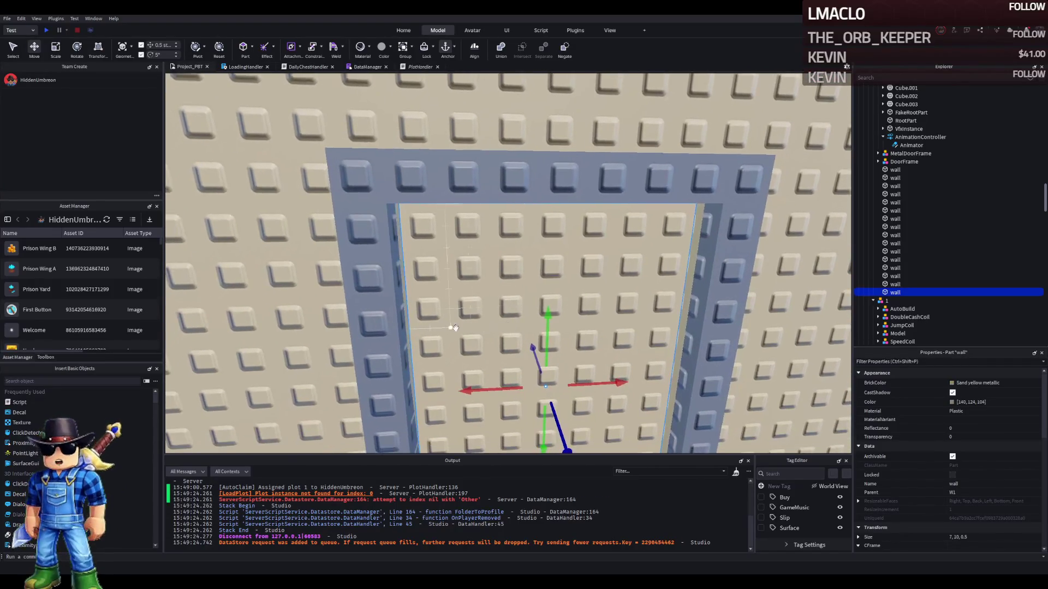
pyautogui.click(302, 294)
pyautogui.press('f')
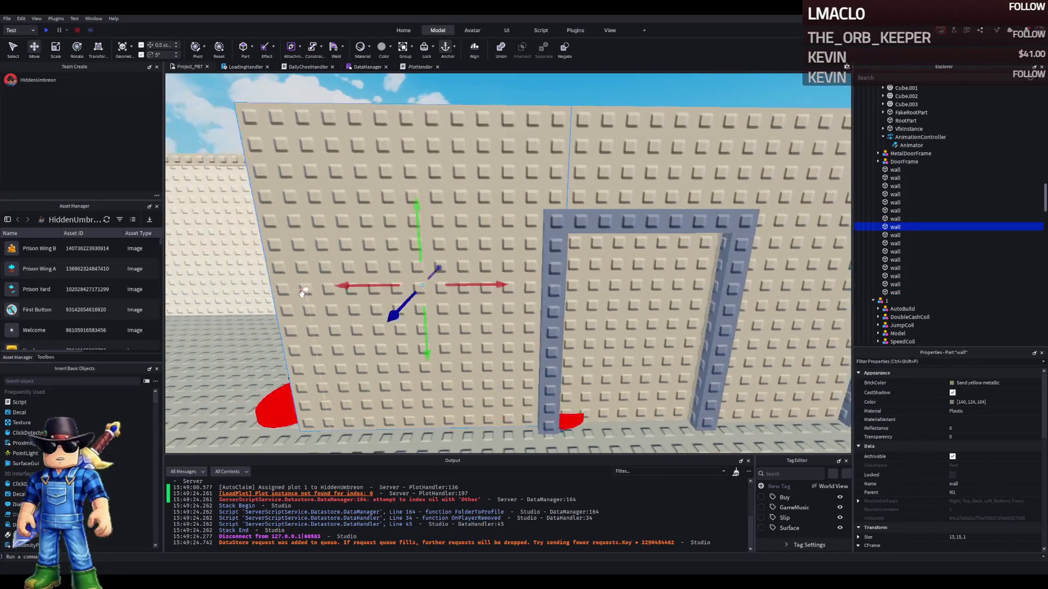
pyautogui.press('a')
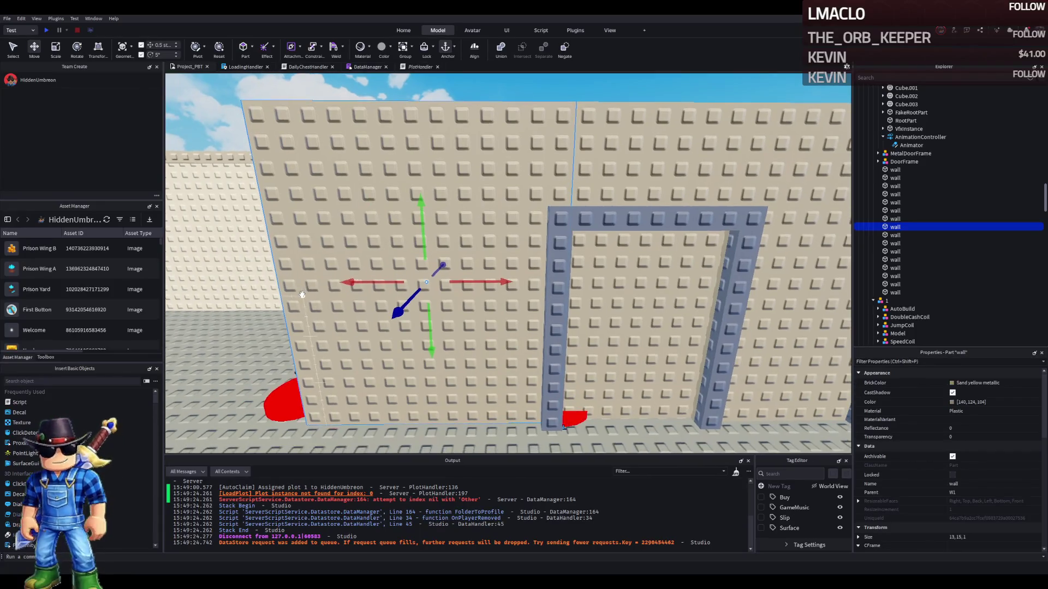
pyautogui.press('d')
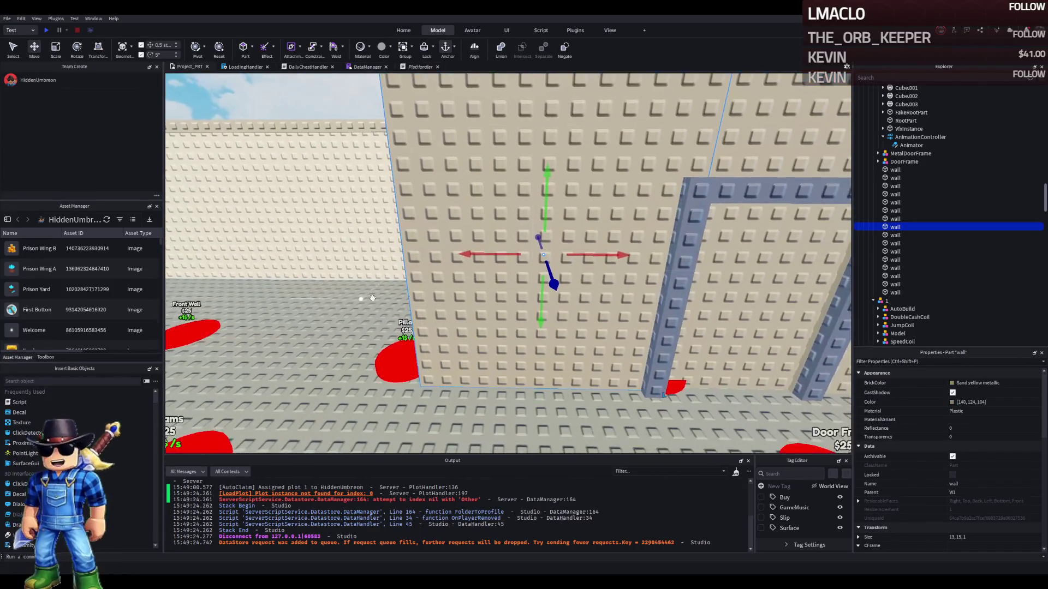
pyautogui.hotkey('ctrl', '3')
pyautogui.press('s')
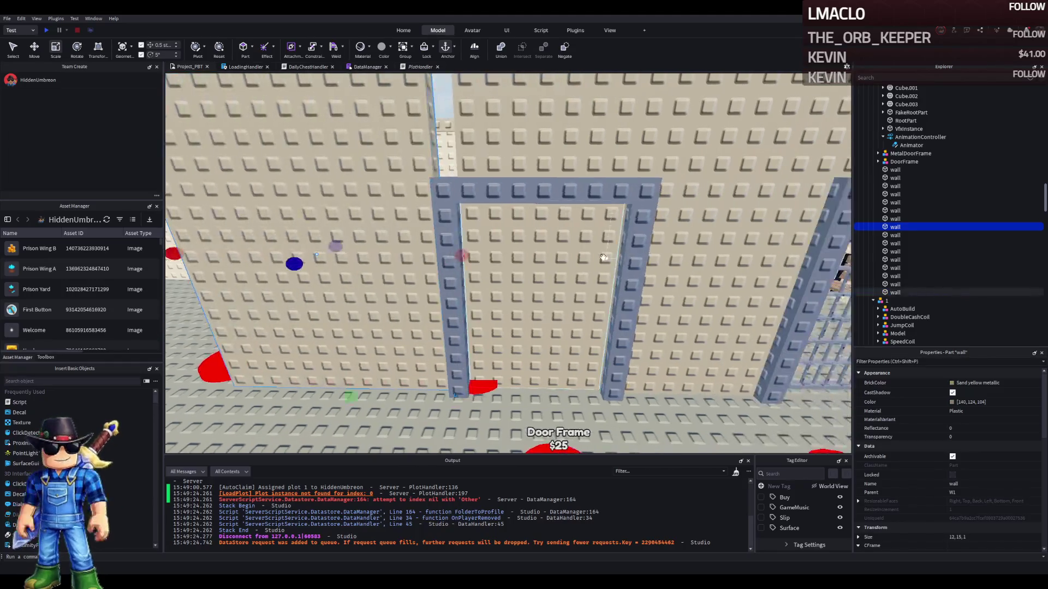
pyautogui.click(573, 292)
pyautogui.moveTo(573, 292); pyautogui.dragTo(479, 337)
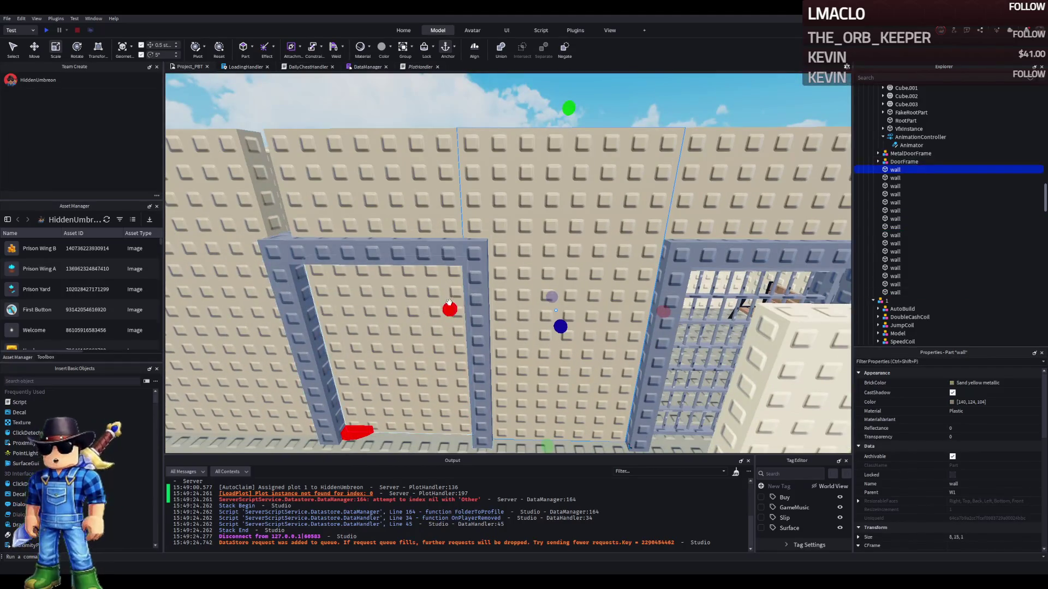
# Inspect the wall pieces around the doorway and select the DoorFrame model
pyautogui.press('w')
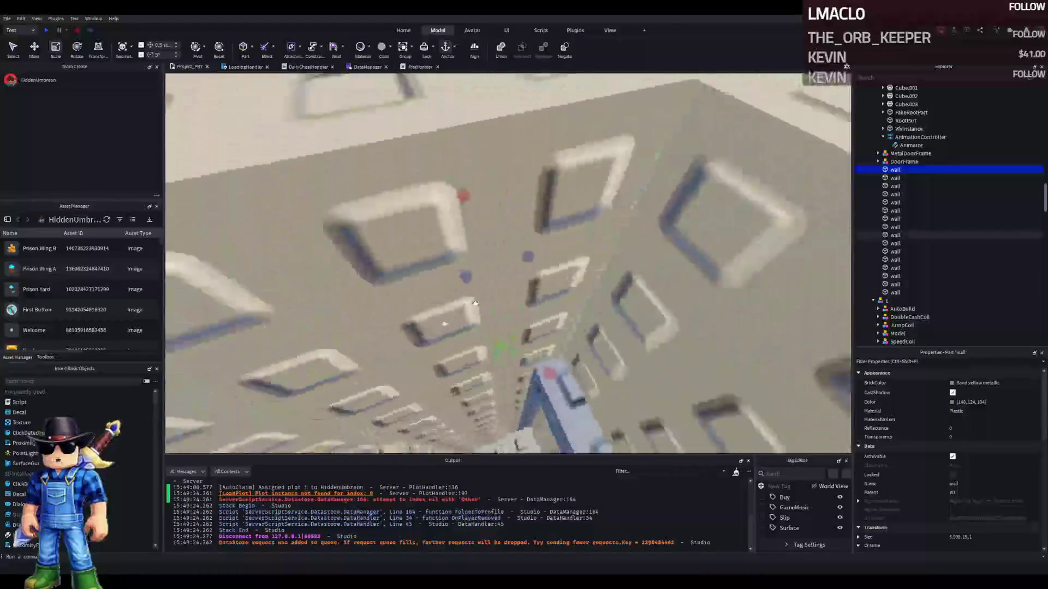
pyautogui.press('s')
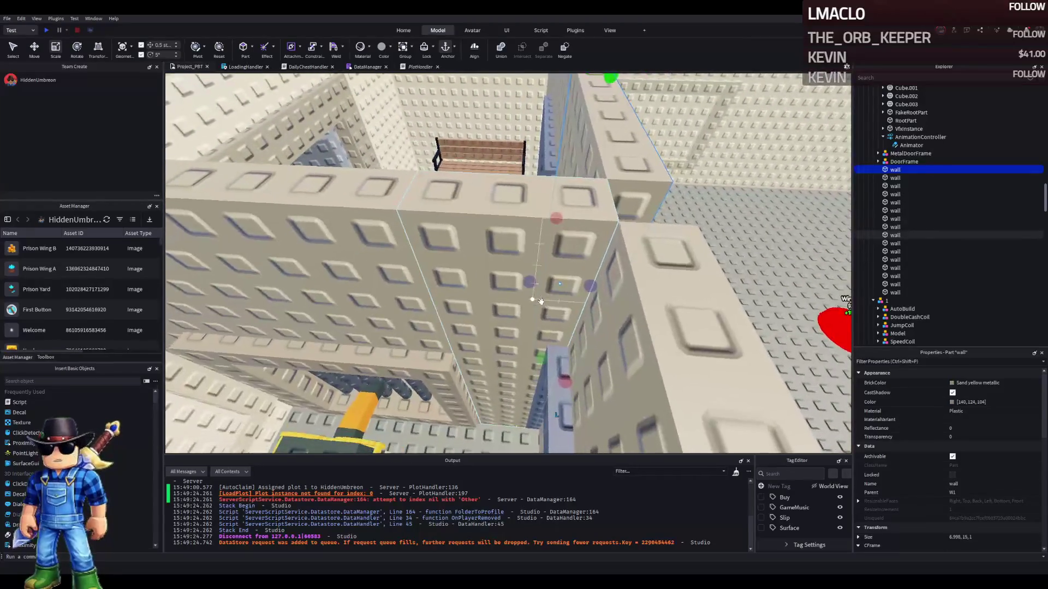
pyautogui.click(489, 263)
pyautogui.press('d')
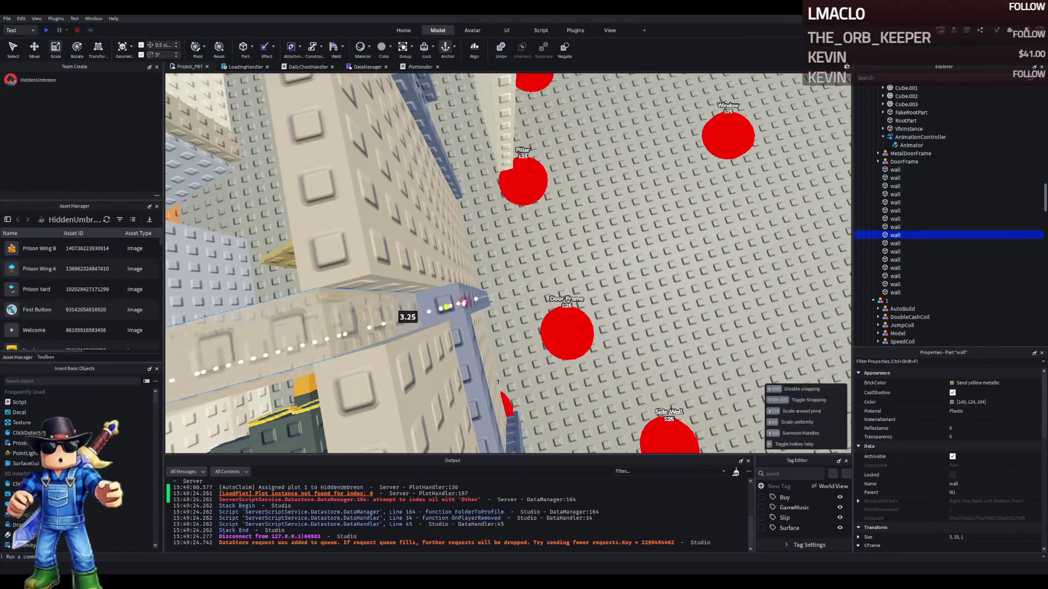
pyautogui.press('s')
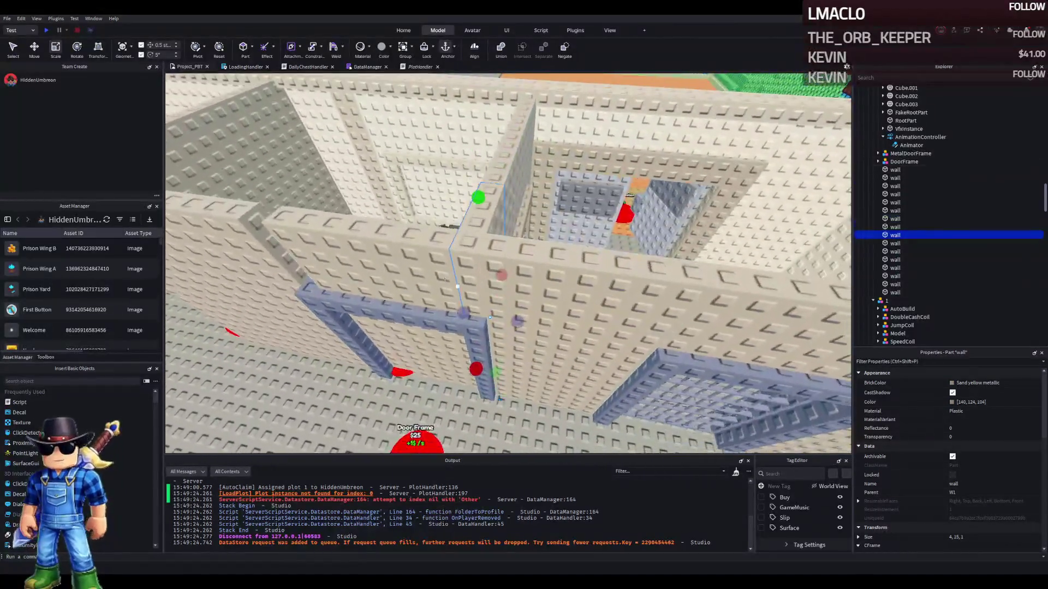
pyautogui.click(404, 258)
pyautogui.press('a')
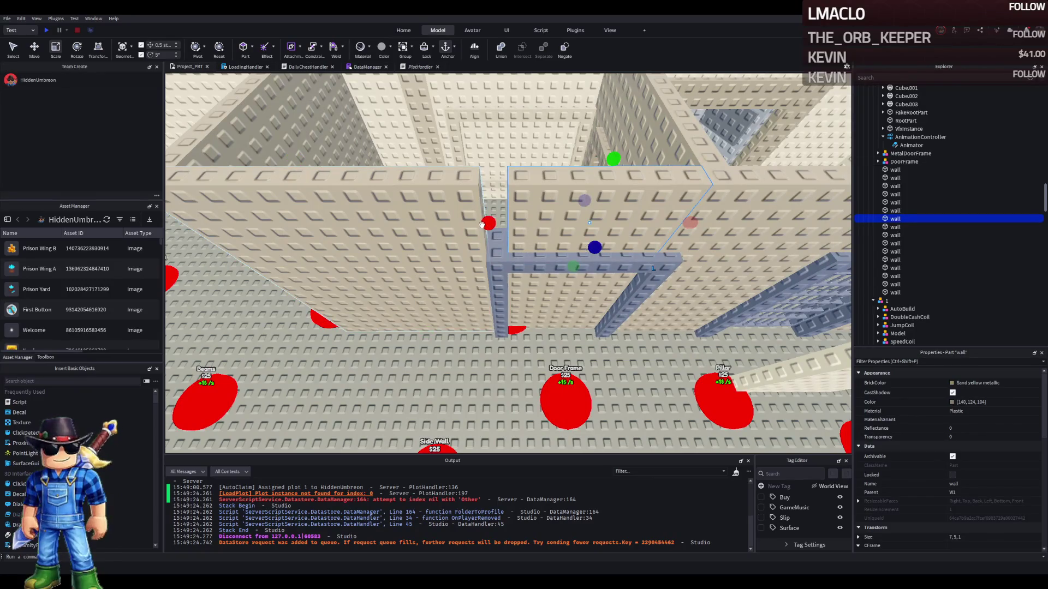
pyautogui.rightClick(496, 195)
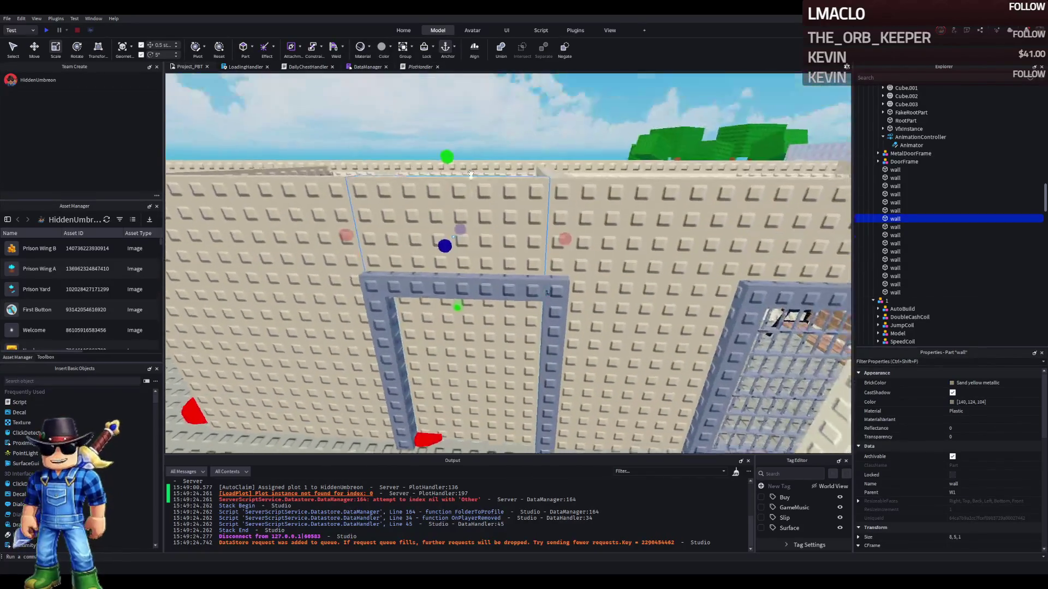
pyautogui.press('s')
pyautogui.click(545, 245)
pyautogui.click(552, 250)
# Narrow the tall wall section beside the doorway to about 8 studs wide
pyautogui.scroll(-3, 508, 248)
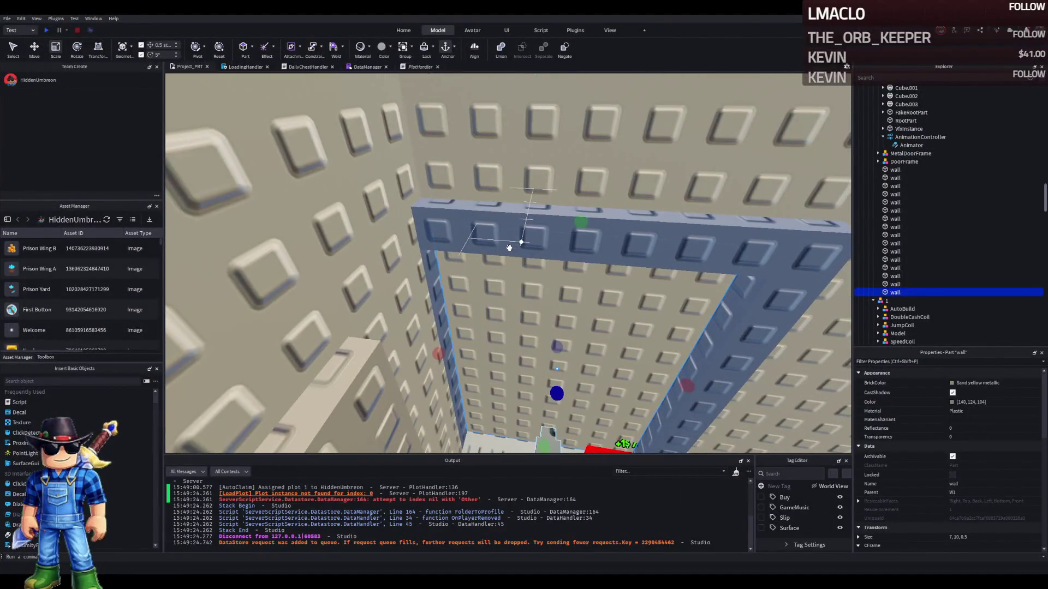
pyautogui.click(476, 229)
pyautogui.scroll(3, 476, 230)
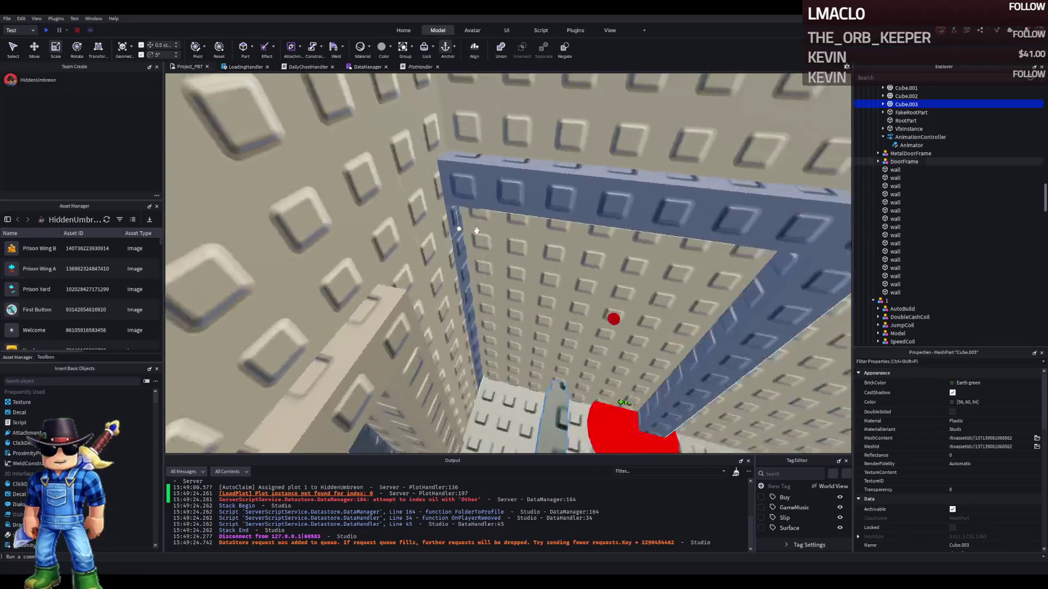
pyautogui.scroll(2, 476, 230)
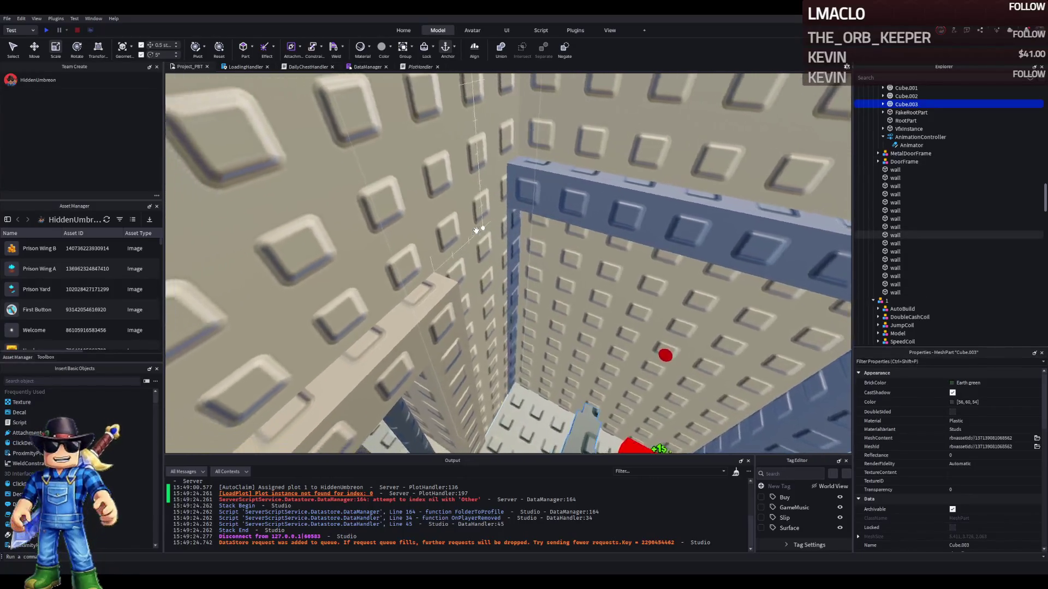
pyautogui.click(475, 230)
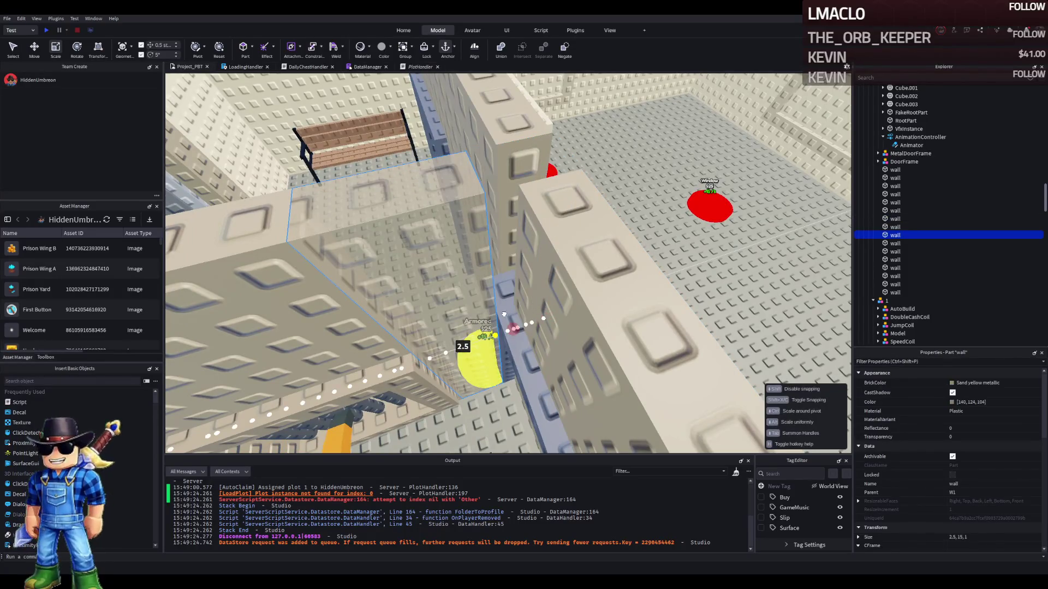
pyautogui.scroll(5, 503, 315)
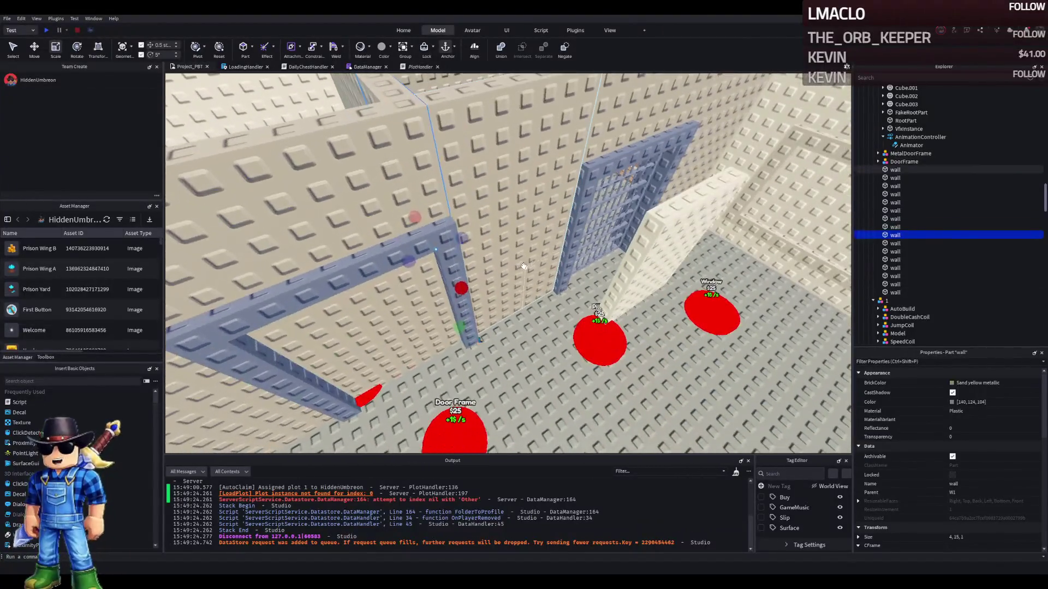
pyautogui.click(518, 267)
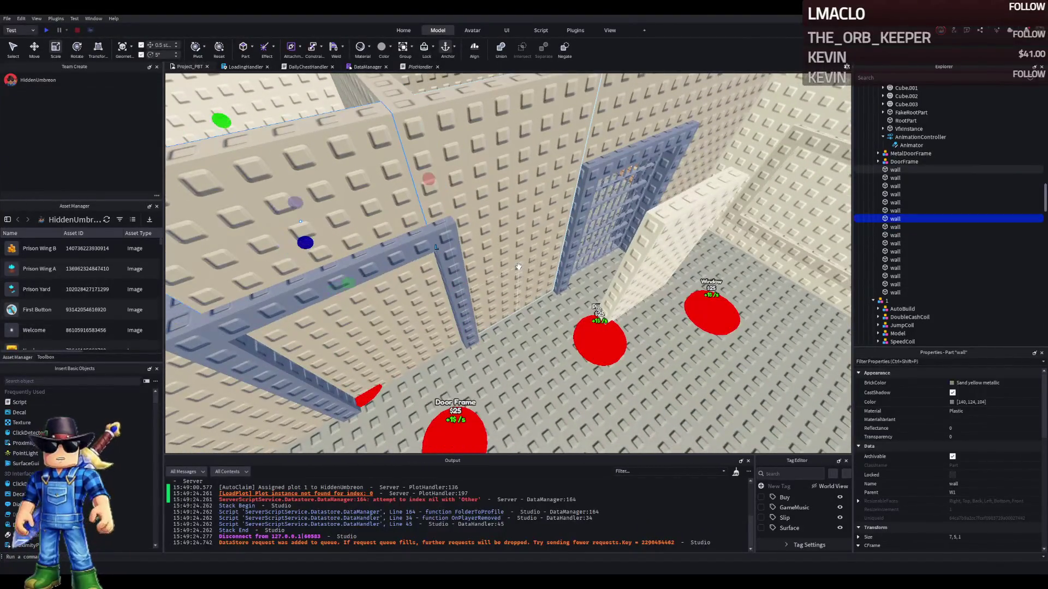
pyautogui.click(424, 272)
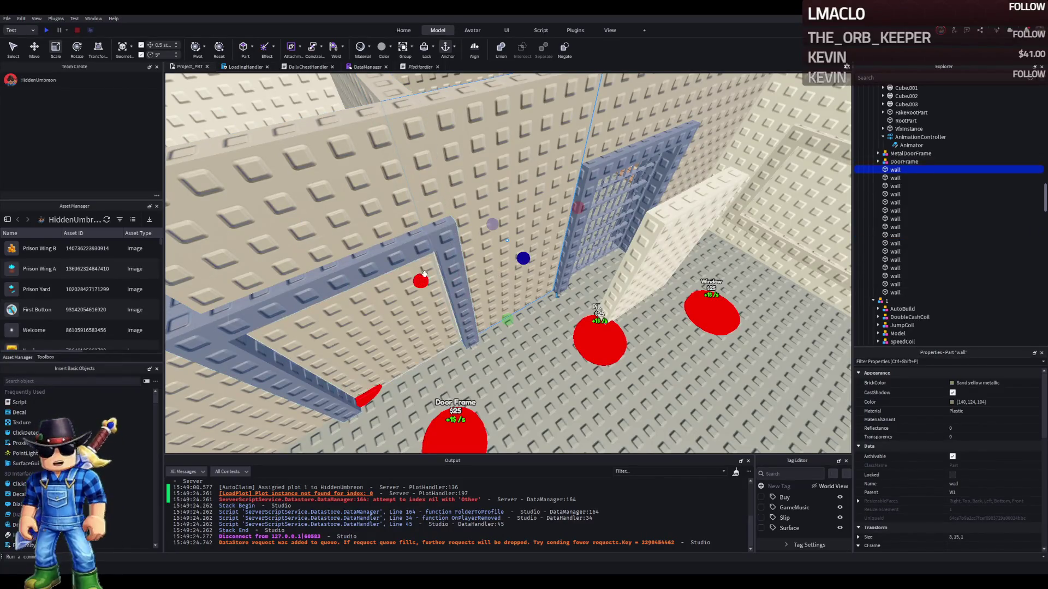
pyautogui.moveTo(424, 273); pyautogui.dragTo(413, 276)
# Shift the three DoorFrame wall parts sideways by half a stud
pyautogui.click(415, 247)
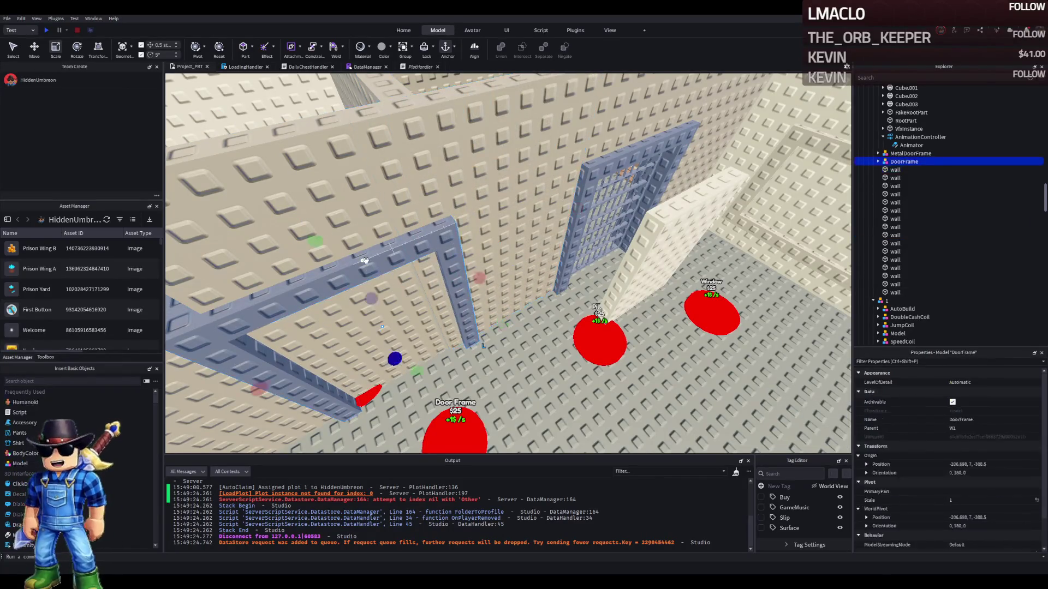
pyautogui.keyDown('ctrl'); pyautogui.click(336, 173); pyautogui.keyUp('ctrl')
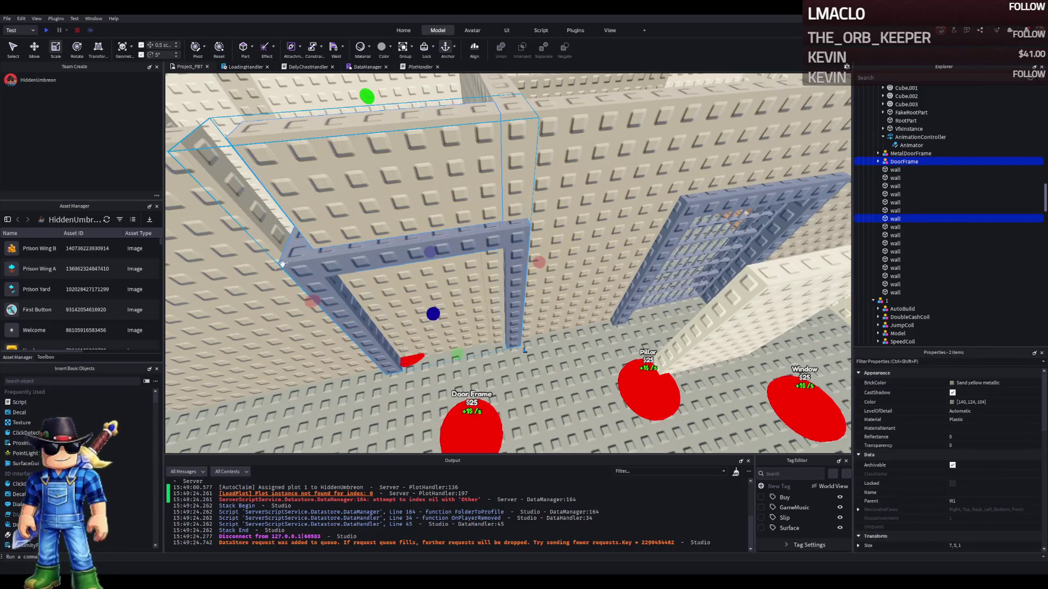
pyautogui.keyDown('ctrl'); pyautogui.click(471, 298); pyautogui.keyUp('ctrl')
pyautogui.hotkey('ctrl', '2')
pyautogui.moveTo(494, 270)
pyautogui.mouseDown()
pyautogui.moveTo(472, 276)
pyautogui.moveTo(471, 287)
pyautogui.mouseUp()
pyautogui.press('a')
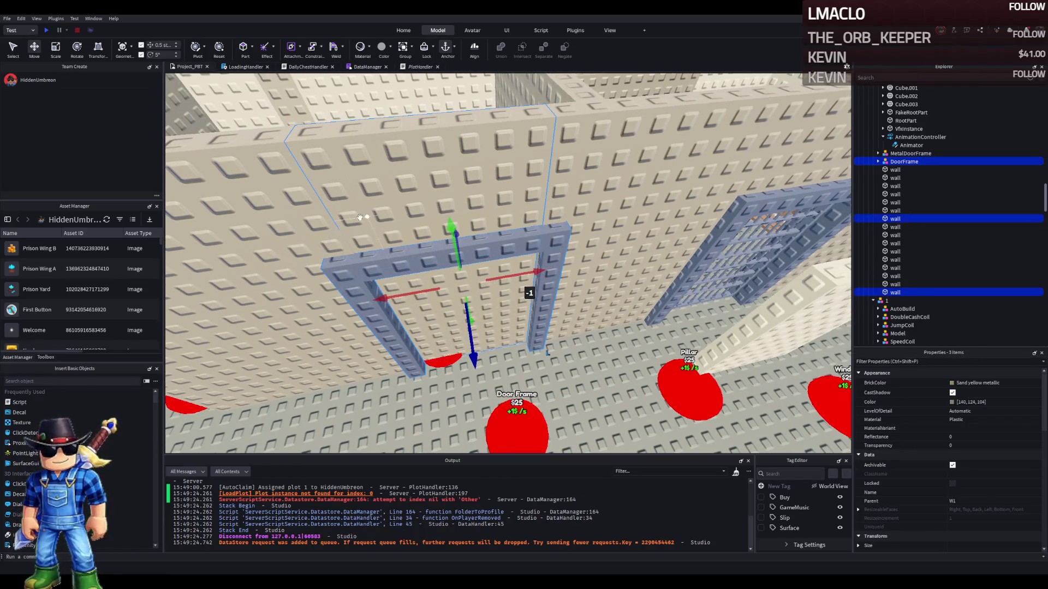
# Narrow the large wall to 11.5 and widen the pieces over the doorway to 8 and 9
pyautogui.click(553, 306)
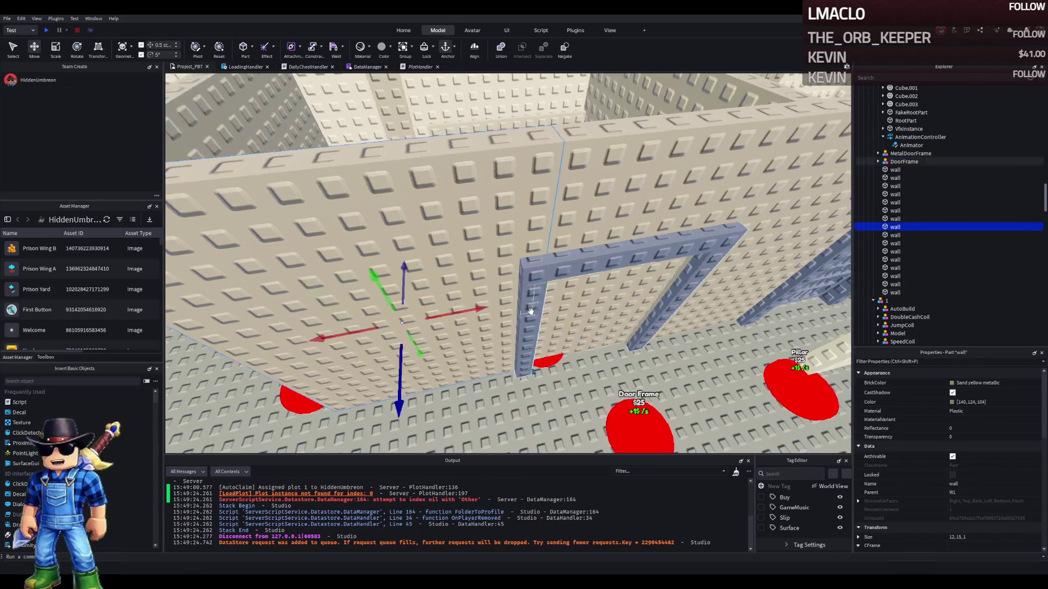
pyautogui.moveTo(553, 305); pyautogui.dragTo(514, 302)
pyautogui.click(455, 223)
pyautogui.moveTo(447, 216); pyautogui.dragTo(437, 218)
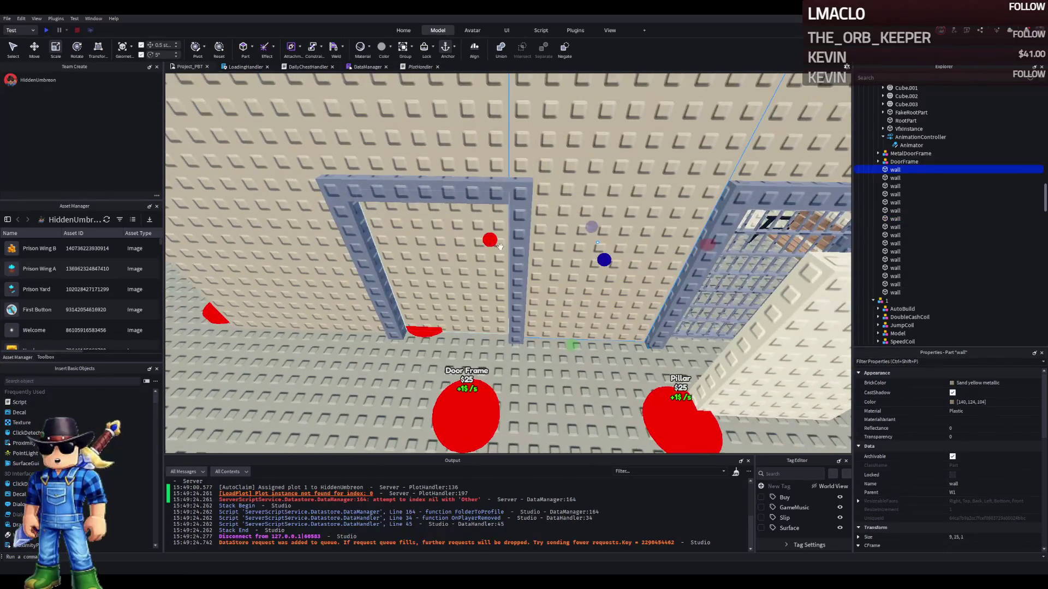
pyautogui.click(508, 240)
pyautogui.click(477, 152)
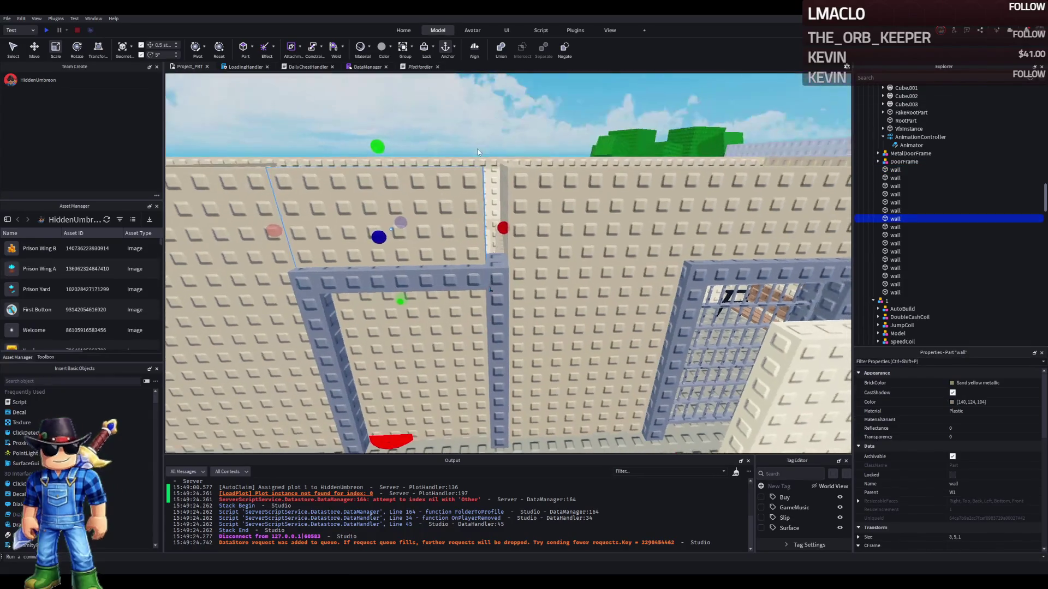
pyautogui.moveTo(496, 223); pyautogui.dragTo(519, 224)
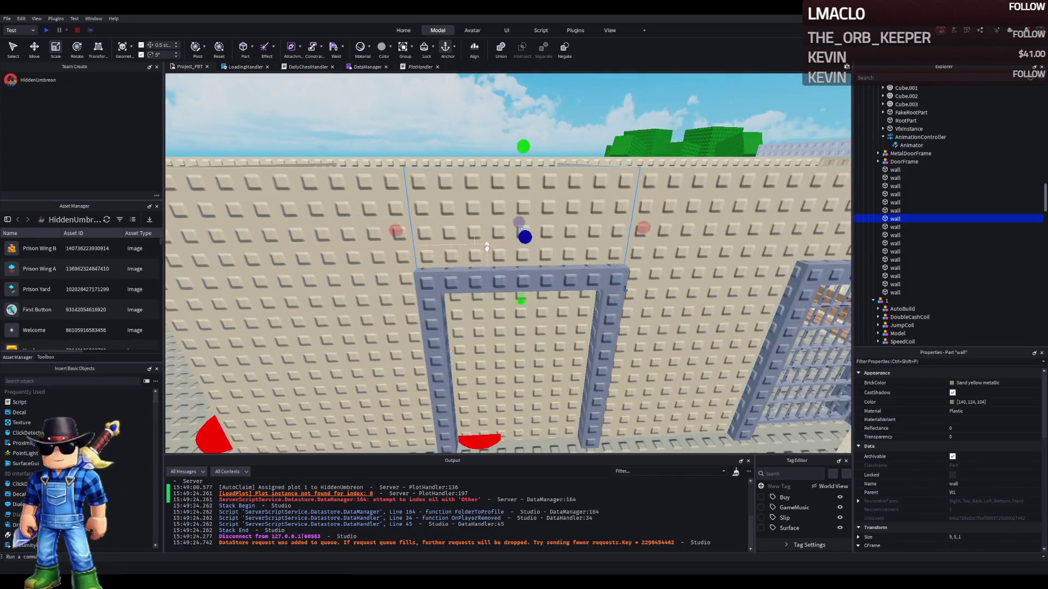
pyautogui.click(524, 338)
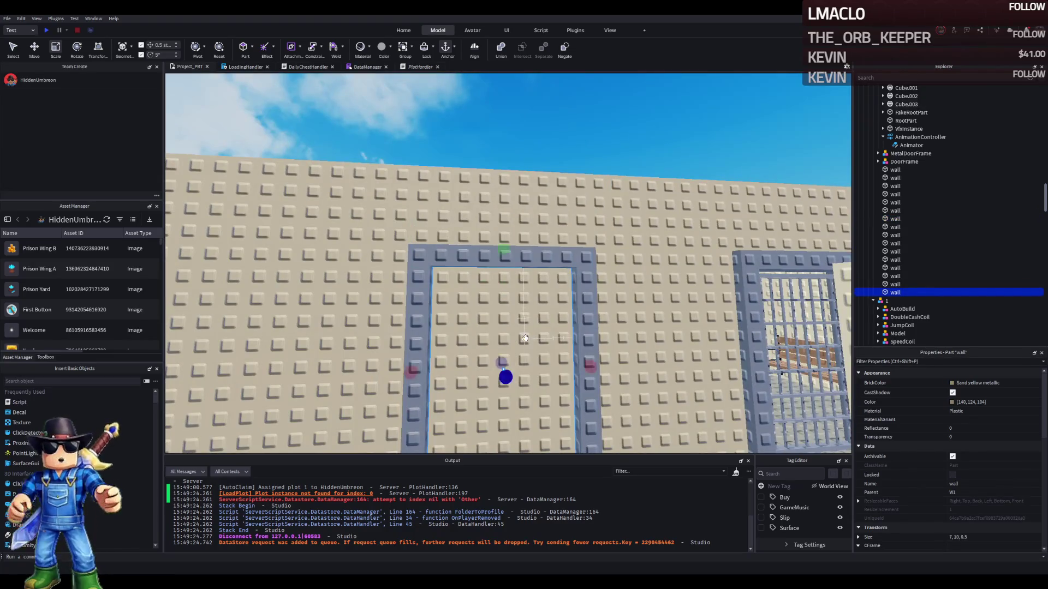
pyautogui.click(415, 319)
pyautogui.click(554, 289)
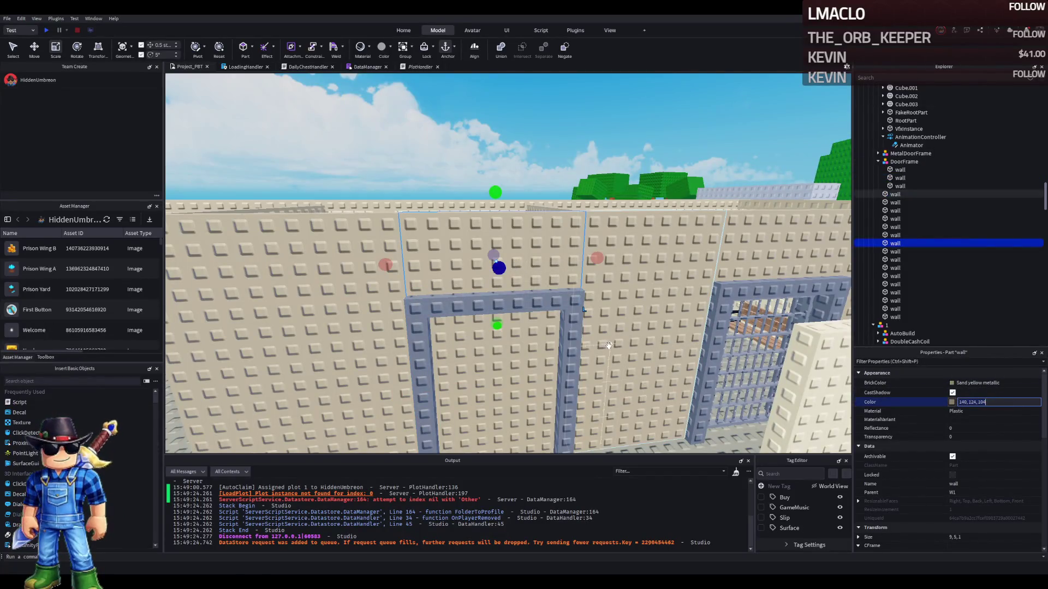
# Colour the three door frame pieces 140,124,104, then darken them to 116,102,86
pyautogui.click(577, 350)
pyautogui.keyDown('shift'); pyautogui.click(900, 170); pyautogui.keyUp('shift')
pyautogui.click(1012, 403)
pyautogui.hotkey('ctrl', 'v')
pyautogui.press('Return')
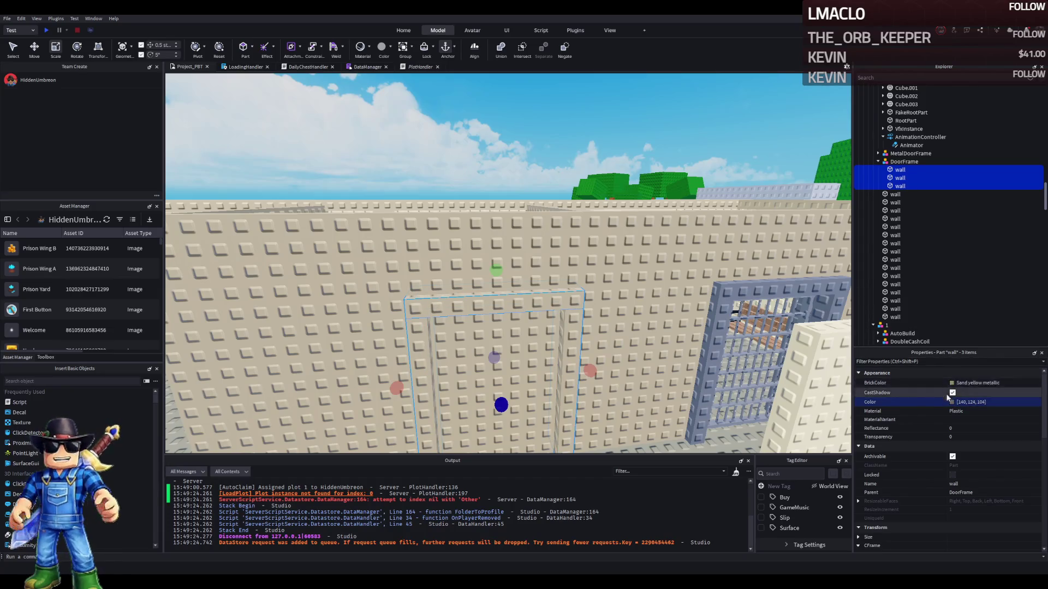
pyautogui.hotkey('ctrl', 'v')
pyautogui.press('Return')
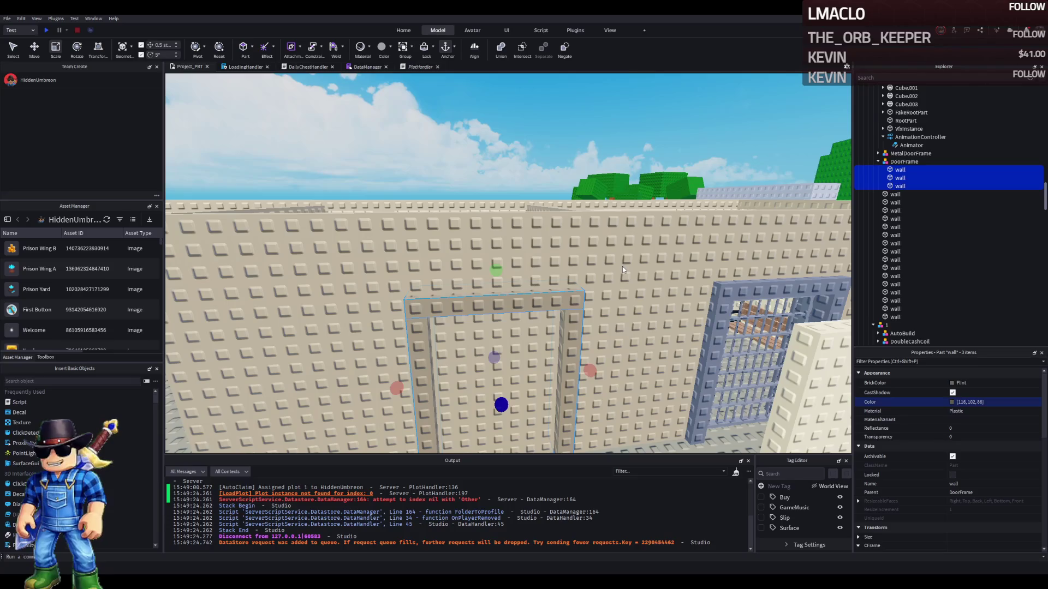
# Set the door panel inside the frame to Medium brown
pyautogui.click(554, 363)
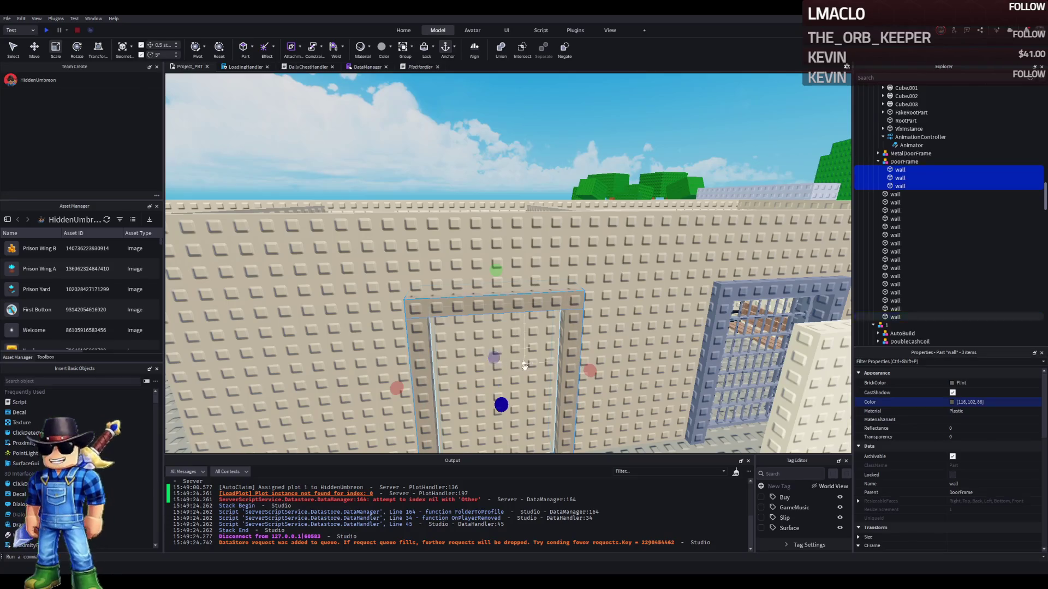
pyautogui.click(950, 382)
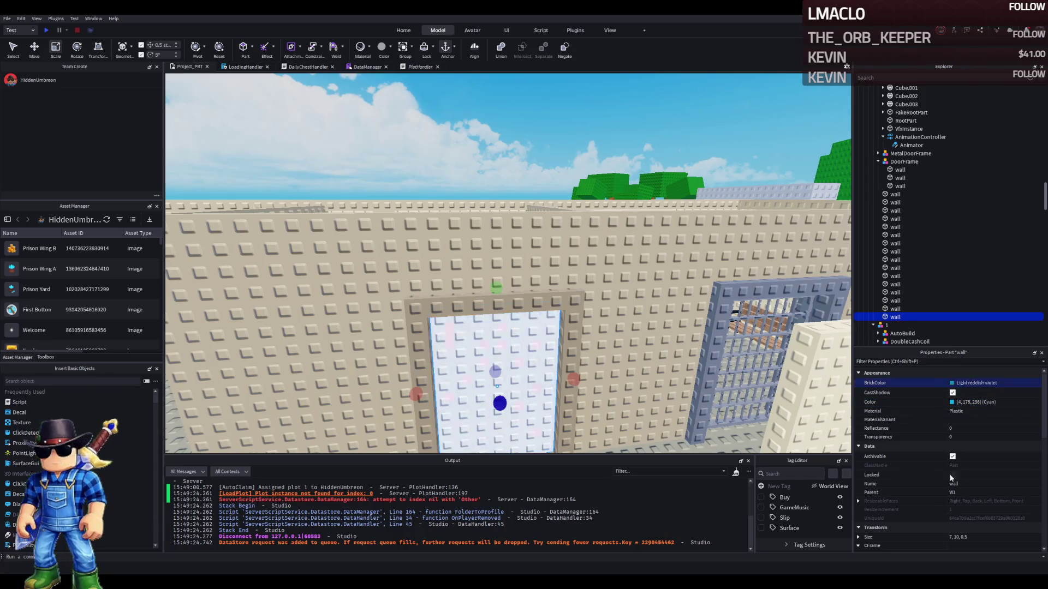
pyautogui.click(889, 486)
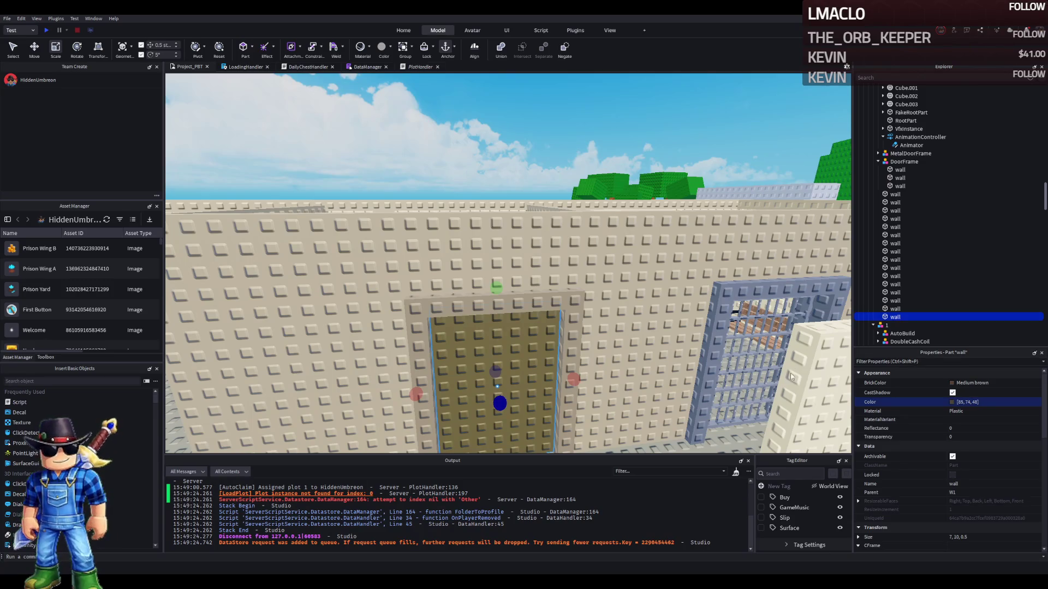
pyautogui.scroll(5, 572, 330)
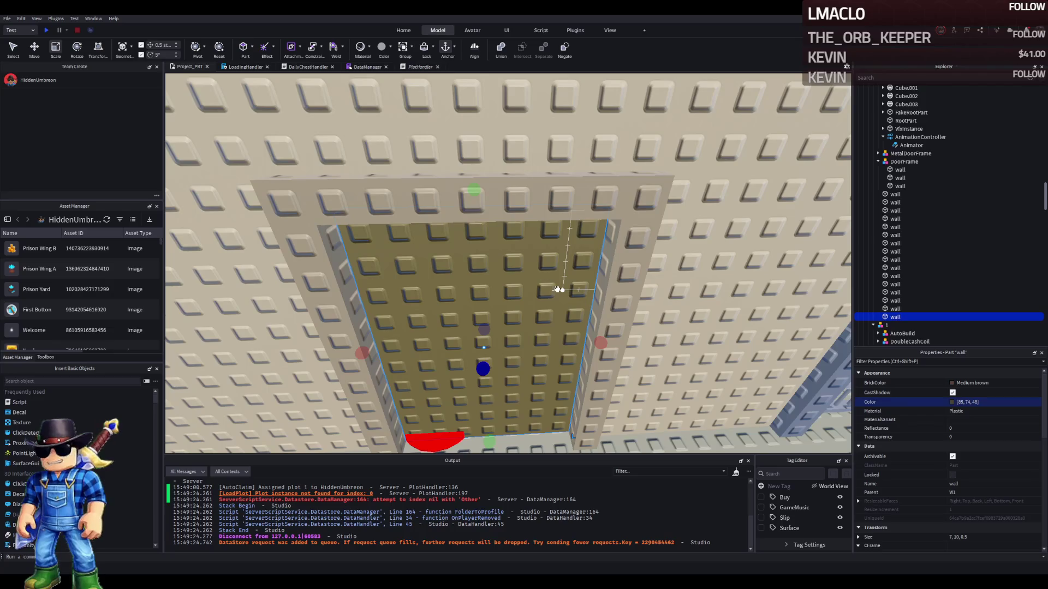
# Duplicate the brown door panel and shrink the copy to a 1.5 × 1 × 0.5 handle
pyautogui.press('s')
pyautogui.press('s')
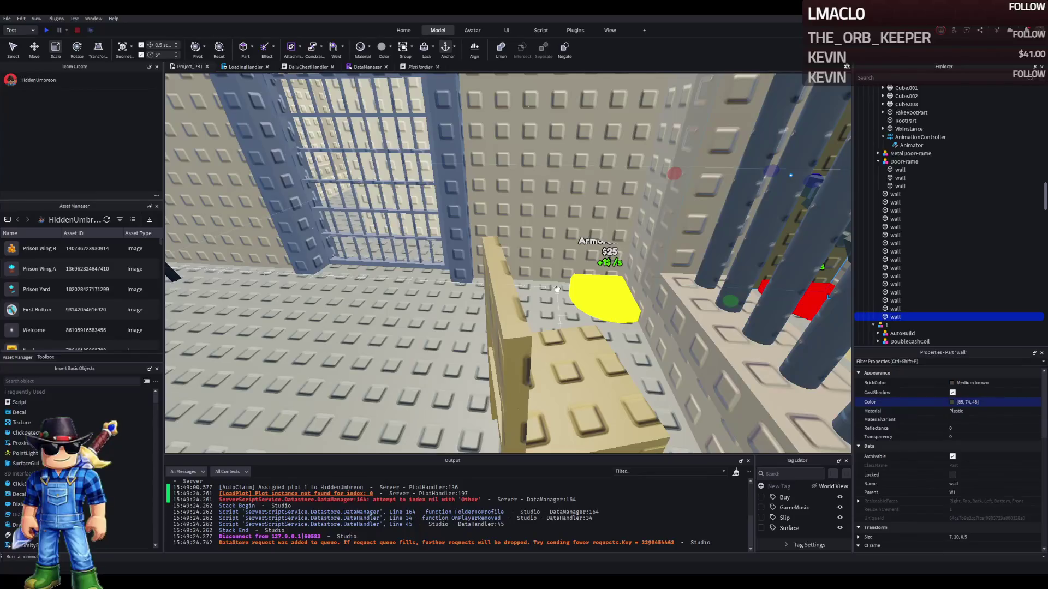
pyautogui.press('f')
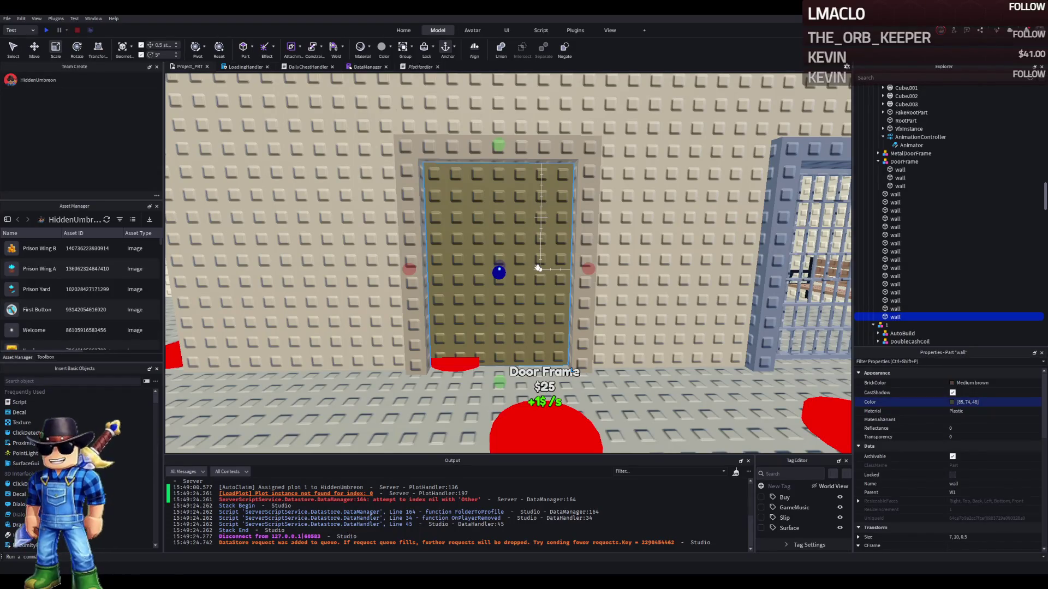
pyautogui.scroll(-5, 527, 256)
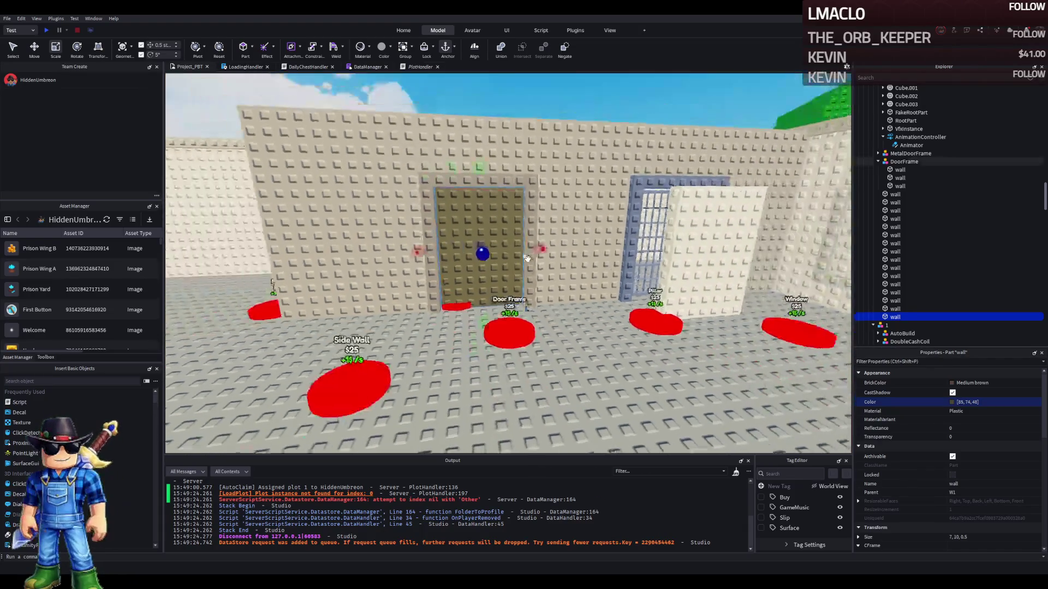
pyautogui.scroll(2, 525, 255)
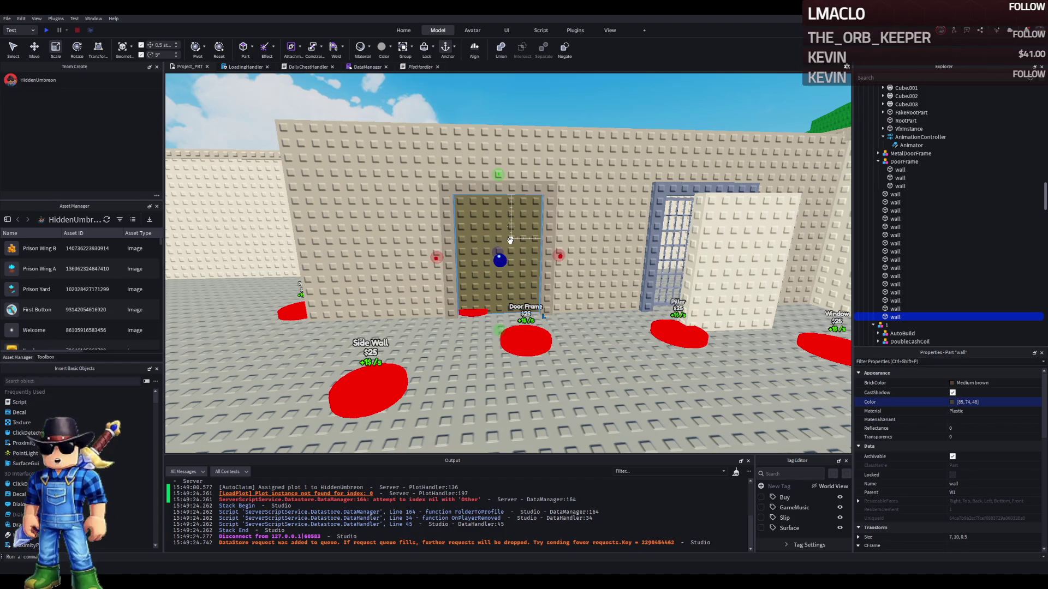
pyautogui.scroll(5, 524, 240)
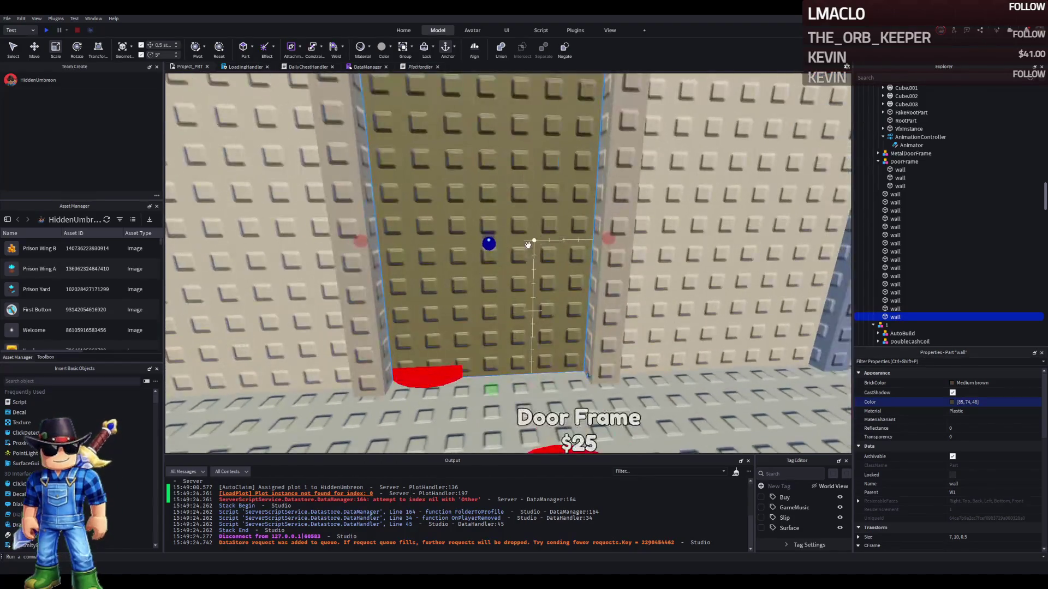
pyautogui.hotkey('ctrl', 'd')
pyautogui.moveTo(580, 225)
pyautogui.mouseDown()
pyautogui.moveTo(491, 230)
pyautogui.moveTo(555, 229)
pyautogui.moveTo(546, 230)
pyautogui.mouseUp()
pyautogui.moveTo(559, 385); pyautogui.dragTo(591, 256)
pyautogui.scroll(-5, 591, 257)
pyautogui.moveTo(576, 357)
pyautogui.mouseDown()
pyautogui.moveTo(573, 385)
pyautogui.moveTo(552, 346)
pyautogui.mouseUp()
pyautogui.scroll(5, 552, 347)
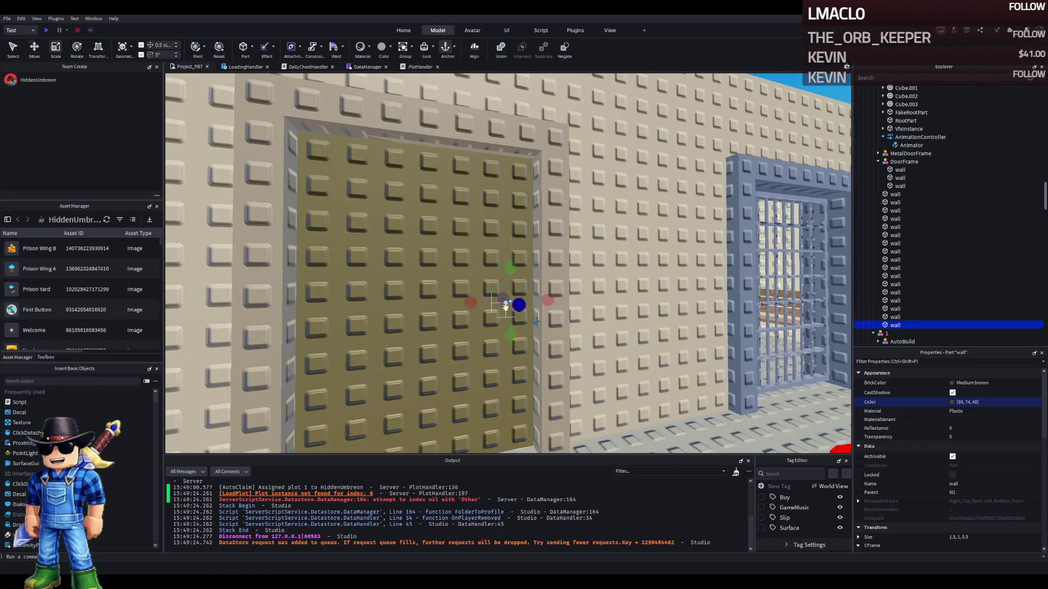
# Give the small handle block extra depth, trying and undoing a red colour
pyautogui.moveTo(524, 307)
pyautogui.mouseDown()
pyautogui.moveTo(510, 300)
pyautogui.moveTo(526, 306)
pyautogui.mouseUp()
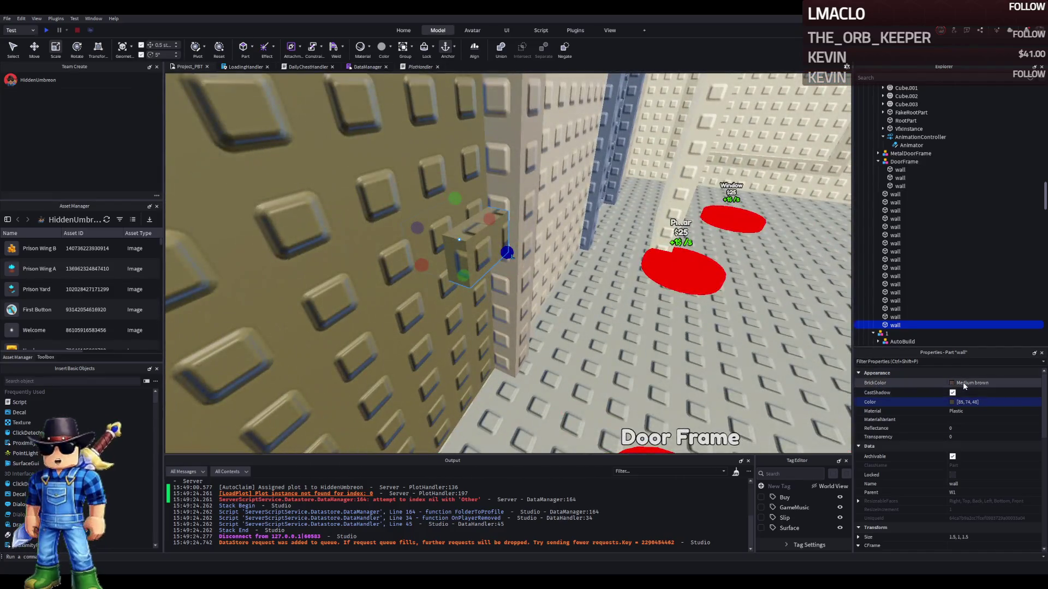
pyautogui.click(963, 383)
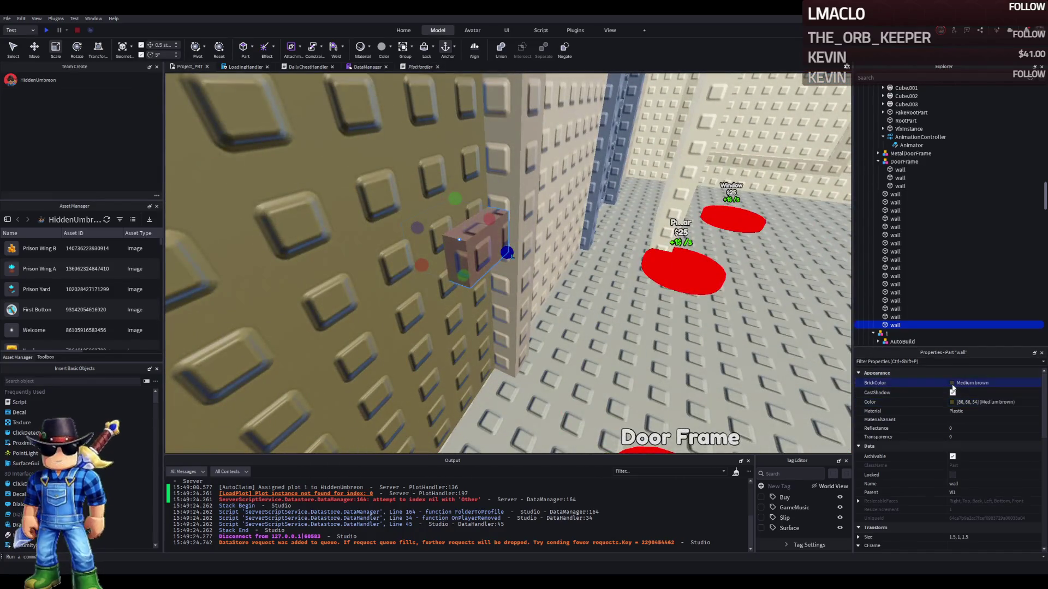
pyautogui.click(979, 488)
pyautogui.hotkey('ctrl', 'z')
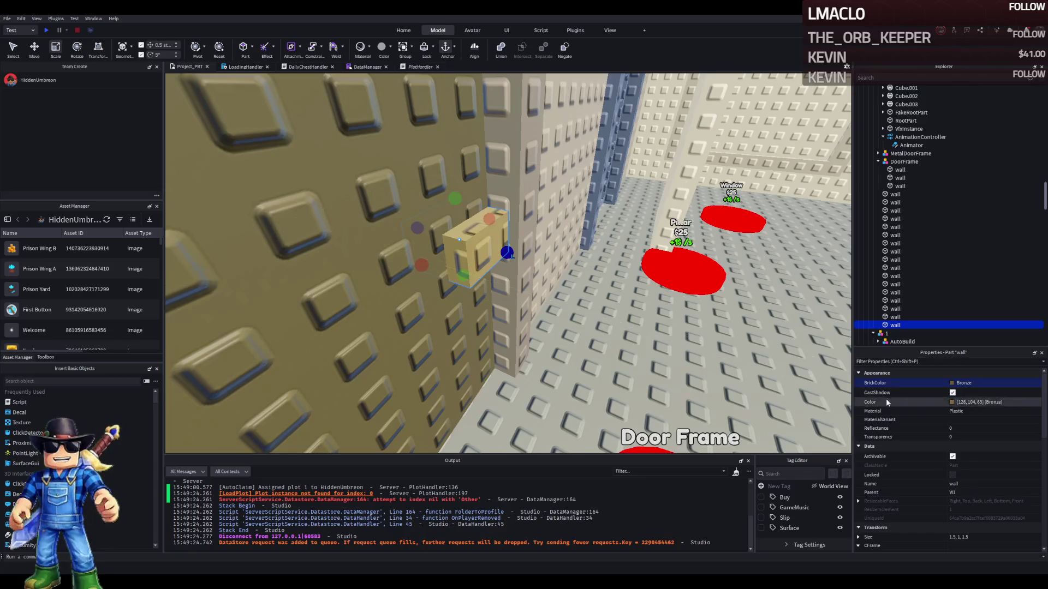
pyautogui.hotkey('ctrl', 'z')
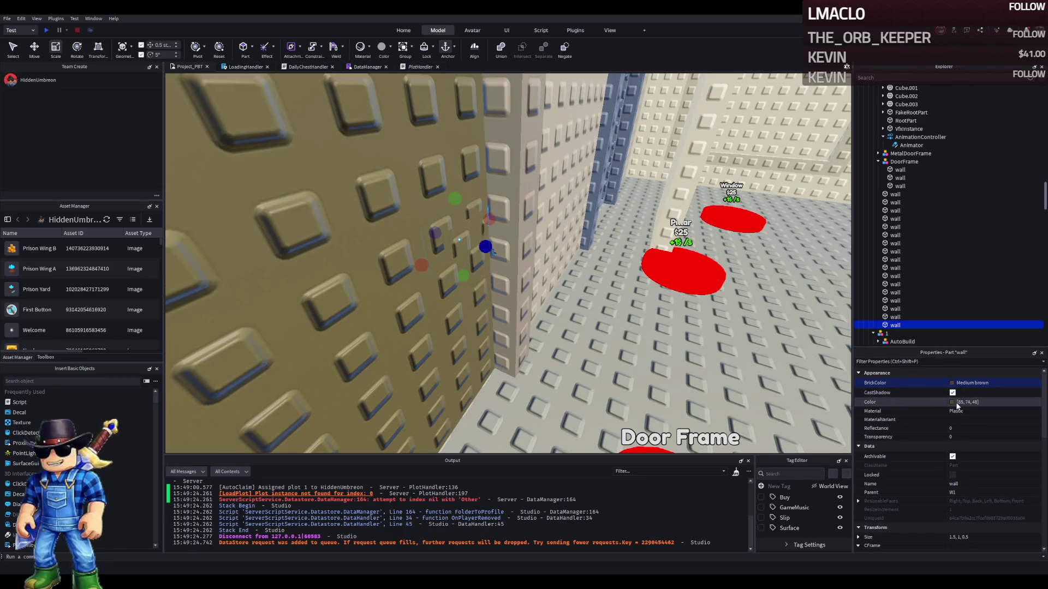
pyautogui.hotkey('ctrl', 'z')
pyautogui.click(951, 404)
pyautogui.hotkey('ctrl', 'z')
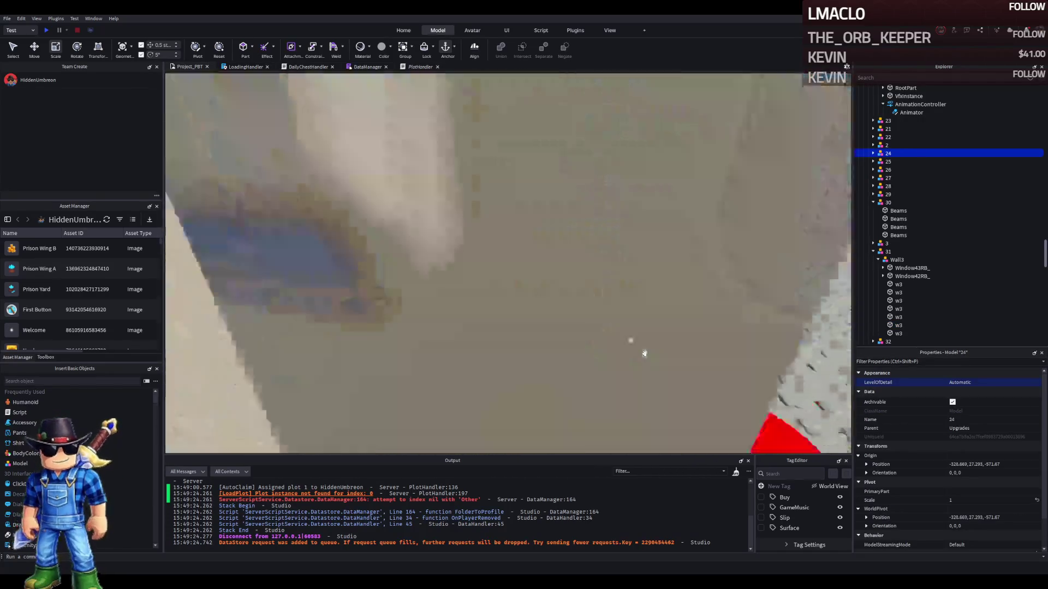
# Select the door panel's model under DoorFrame and rename it WoodenDoor
pyautogui.click(644, 353)
pyautogui.press('w')
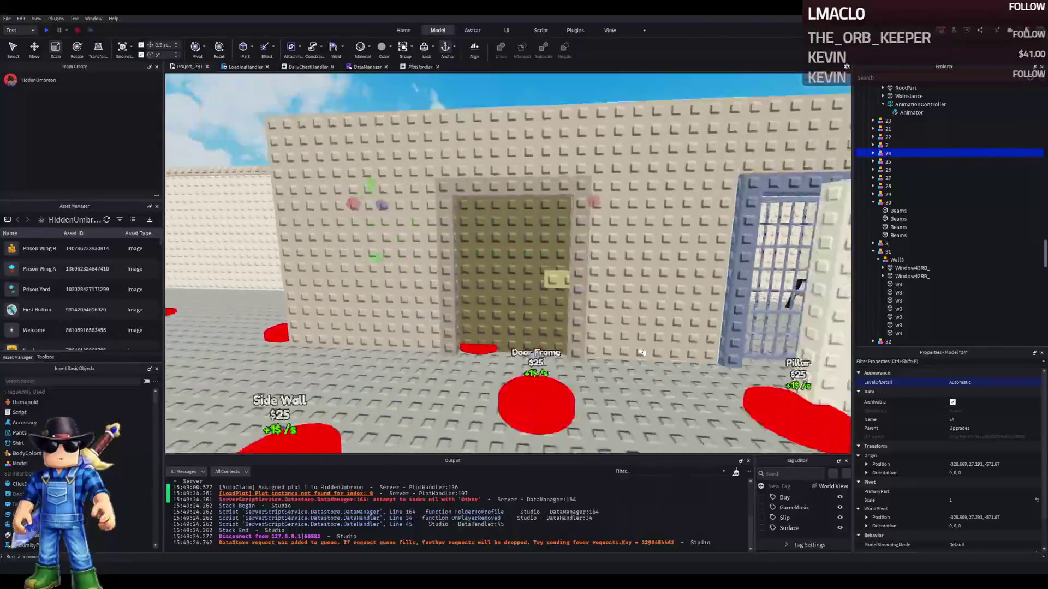
pyautogui.click(548, 283)
pyautogui.click(600, 311)
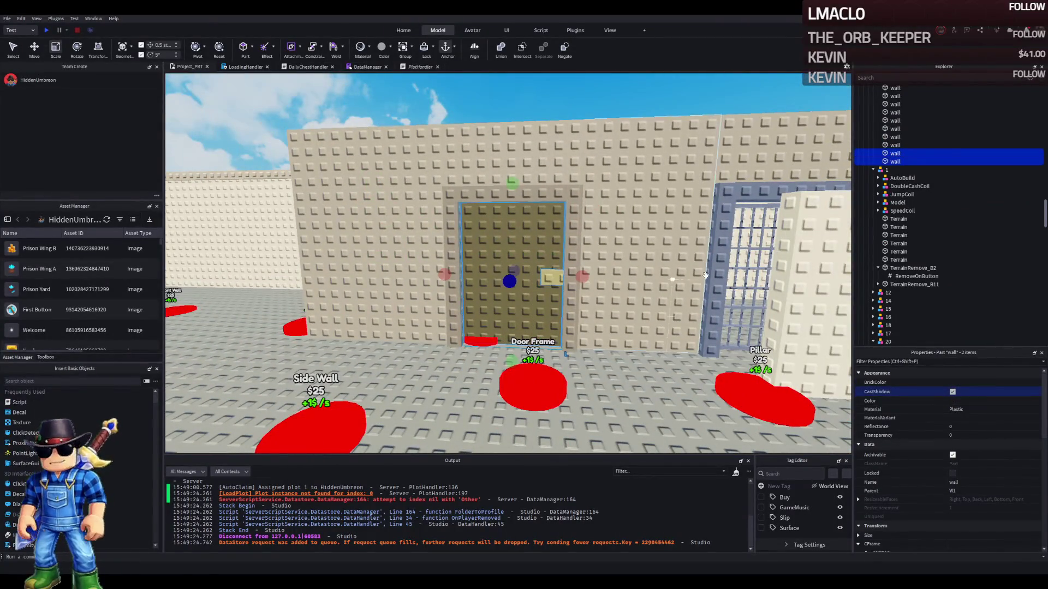
pyautogui.press('F2')
pyautogui.write('WoodenDoor')
pyautogui.press('Return')
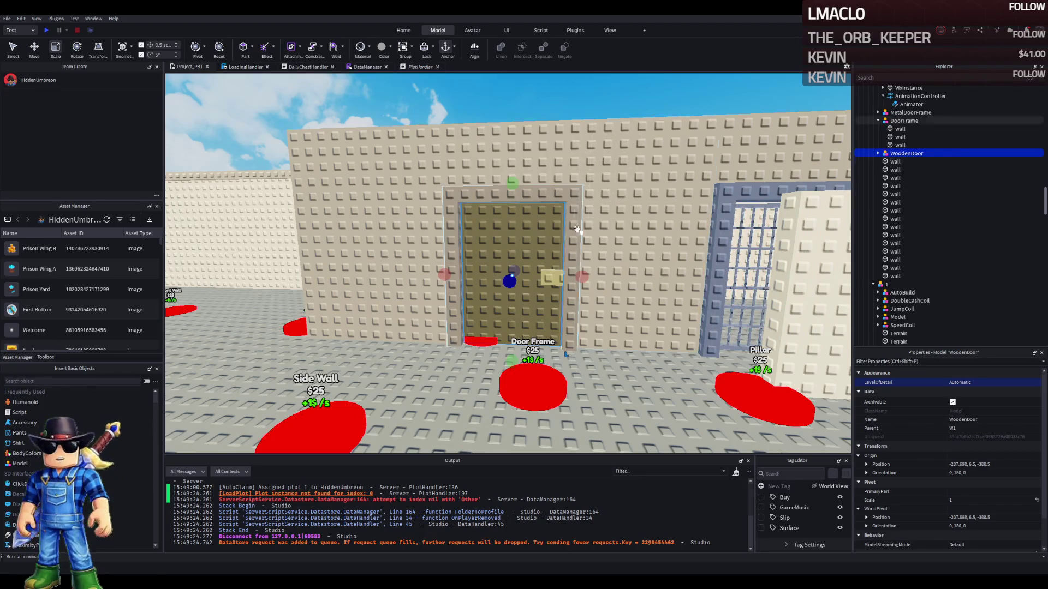
pyautogui.moveTo(621, 202); pyautogui.dragTo(506, 257)
# Slide the wall piece beside the door about 6 studs, then a further 3 studs
pyautogui.press('w')
pyautogui.press('e')
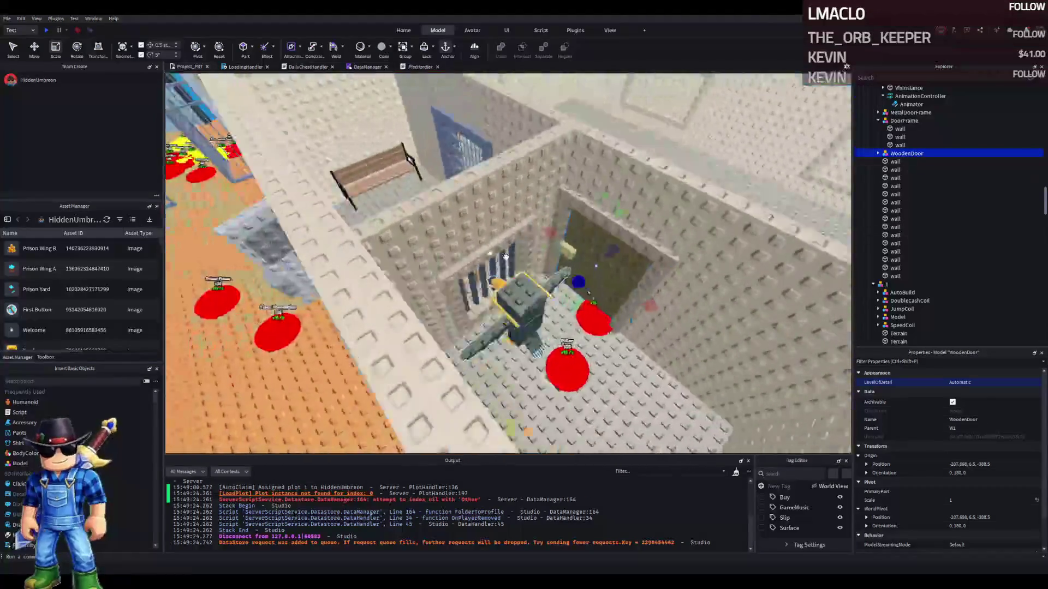
pyautogui.press('s')
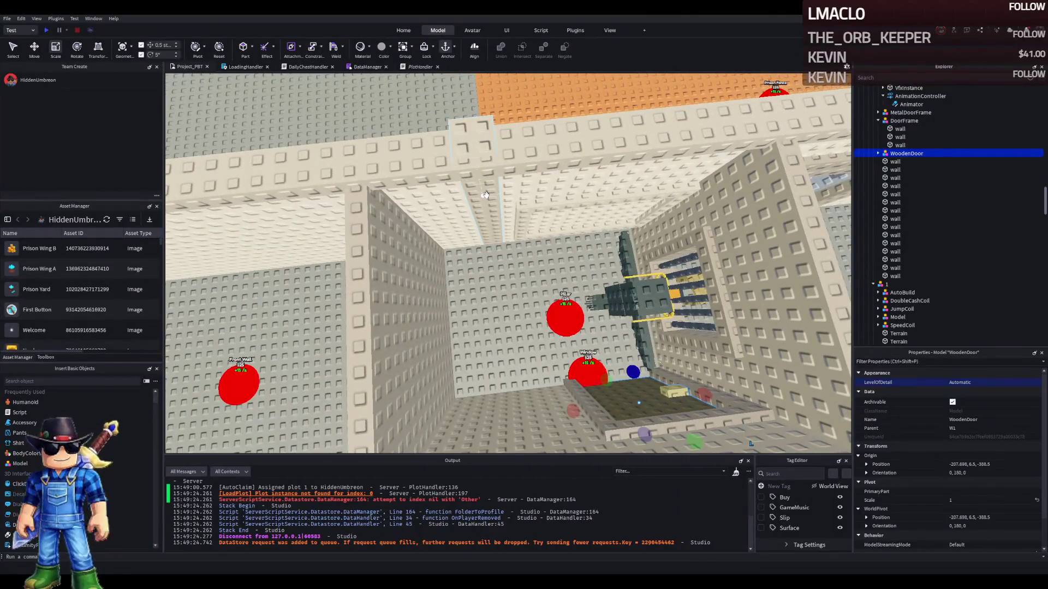
pyautogui.press('e')
pyautogui.press('q')
pyautogui.press('w')
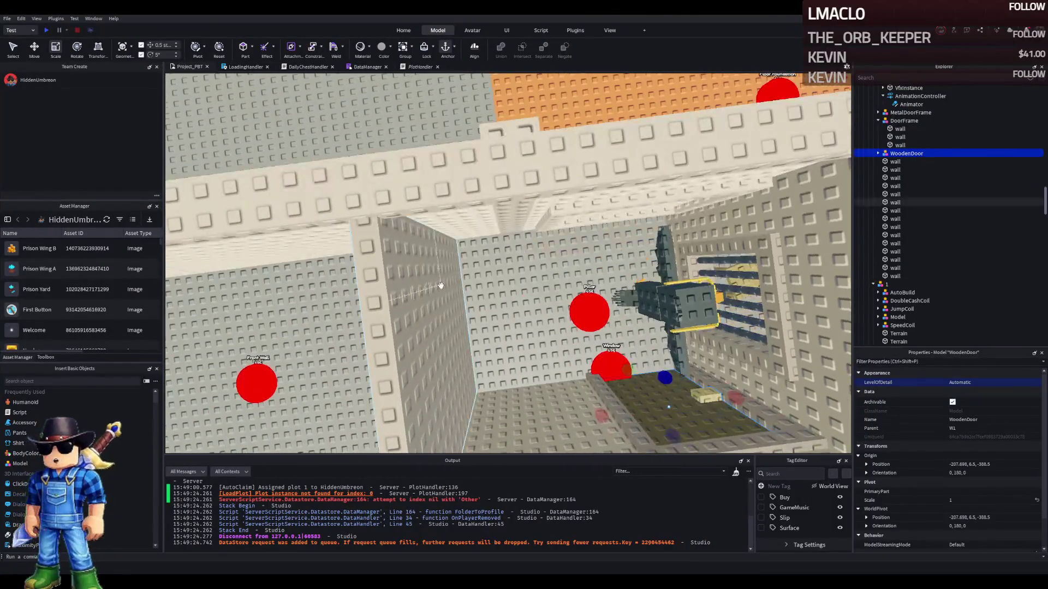
pyautogui.click(440, 285)
pyautogui.hotkey('ctrl', '2')
pyautogui.moveTo(513, 330); pyautogui.dragTo(606, 323)
pyautogui.press('d')
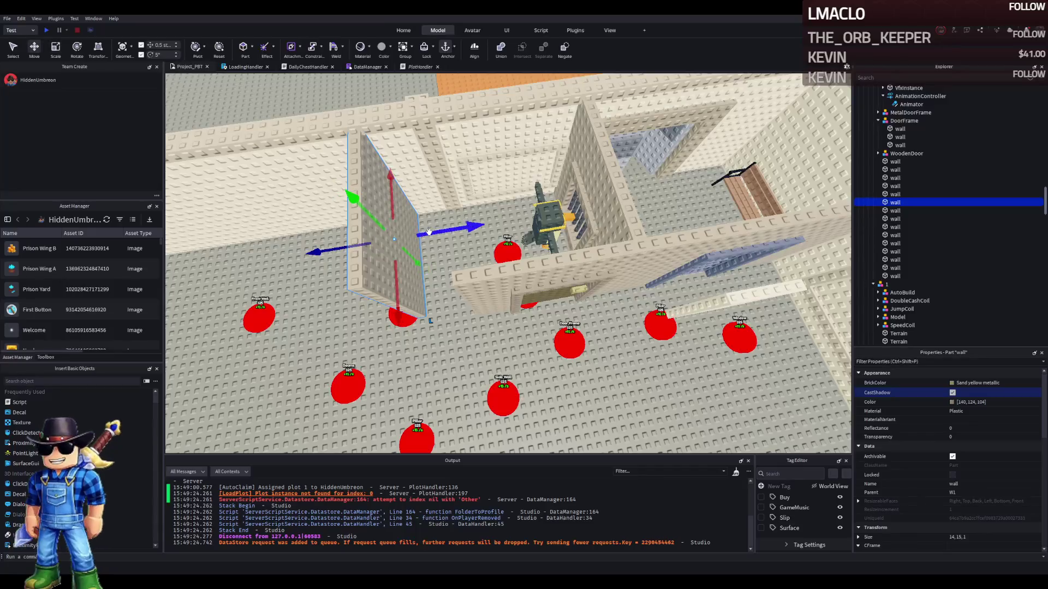
pyautogui.moveTo(428, 235); pyautogui.dragTo(520, 225)
pyautogui.click(535, 355)
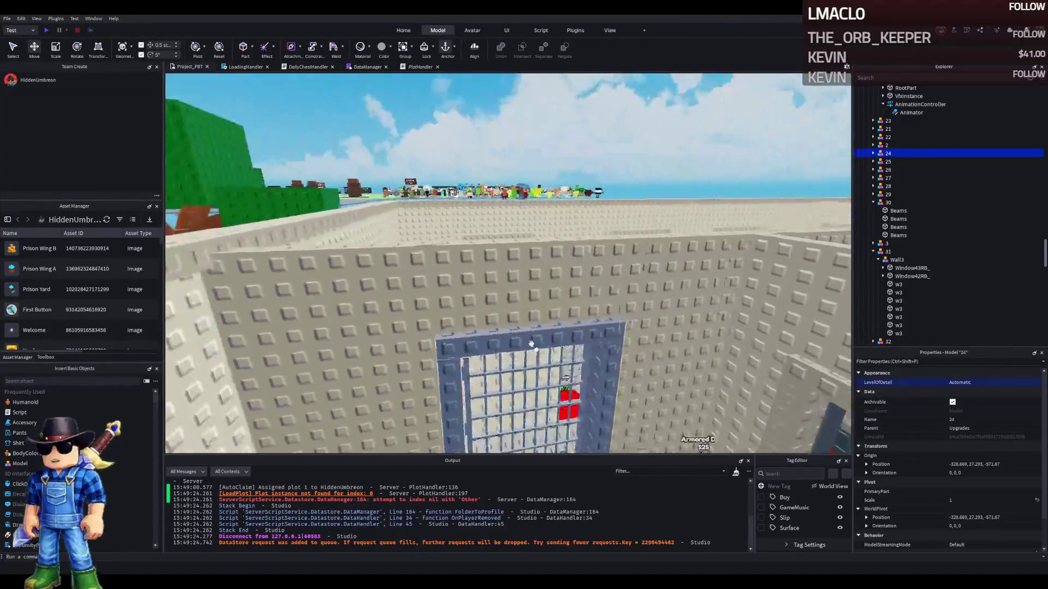
# Shorten the wall above the cell door to height 3 and add a SurfaceGui TextLabel reading ENTRANCE
pyautogui.click(521, 309)
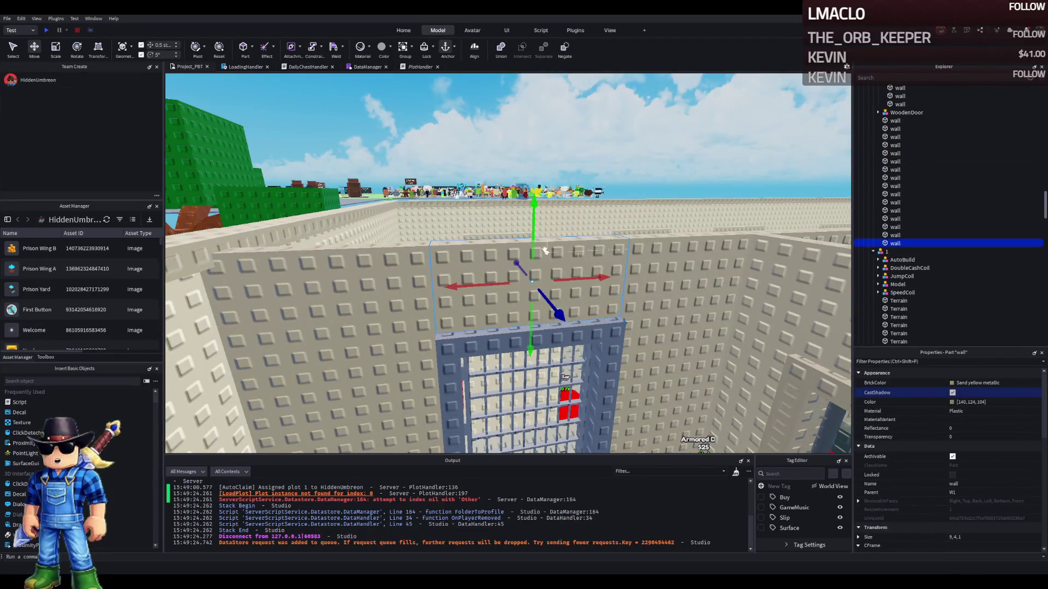
pyautogui.hotkey('ctrl', '3')
pyautogui.moveTo(539, 223); pyautogui.dragTo(539, 234)
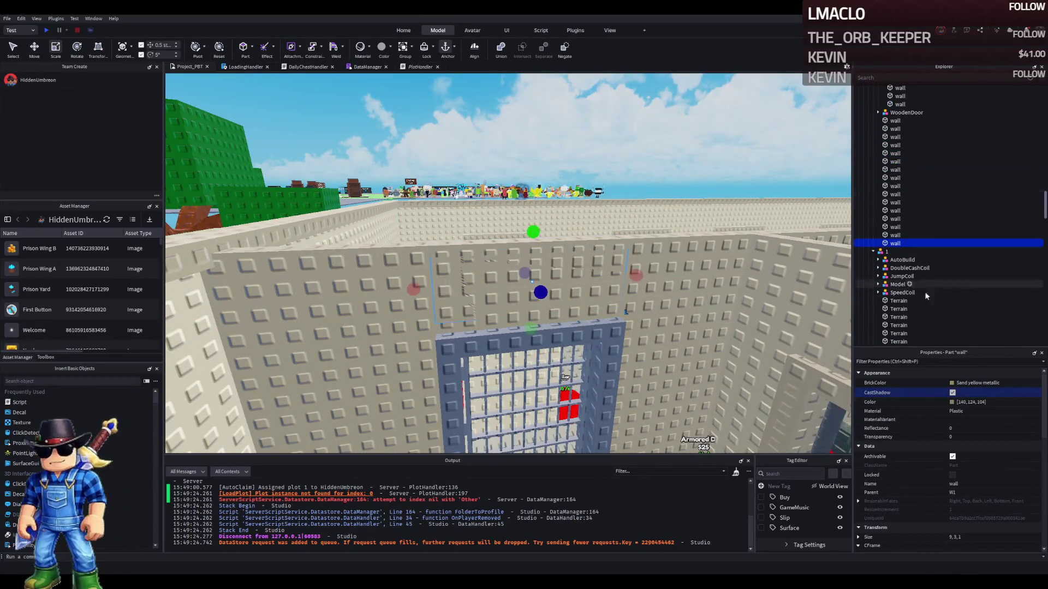
pyautogui.click(904, 243)
pyautogui.click(922, 253)
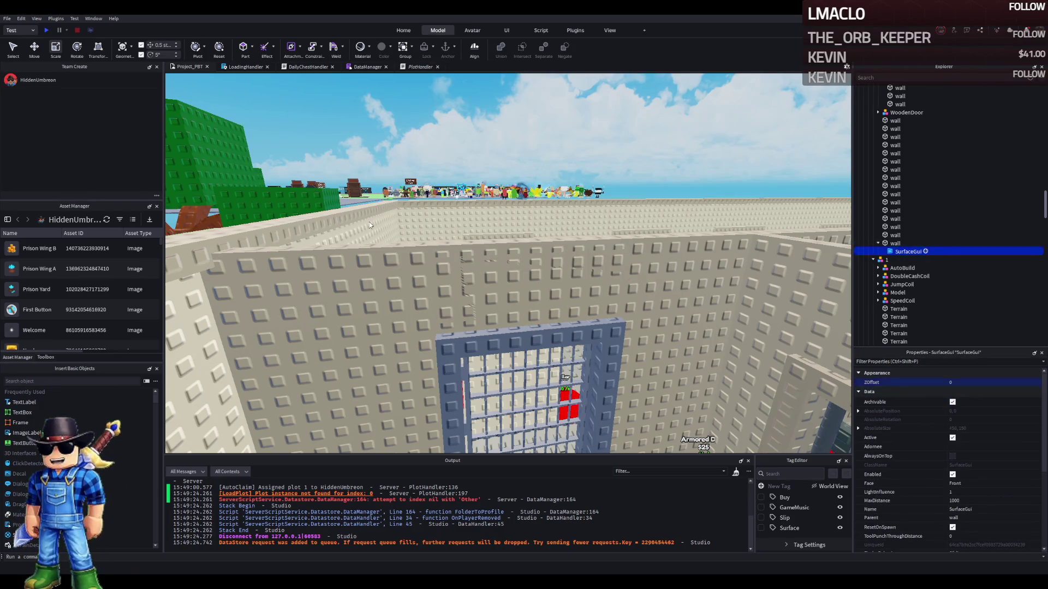
pyautogui.click(361, 250)
pyautogui.scroll(-5, 965, 466)
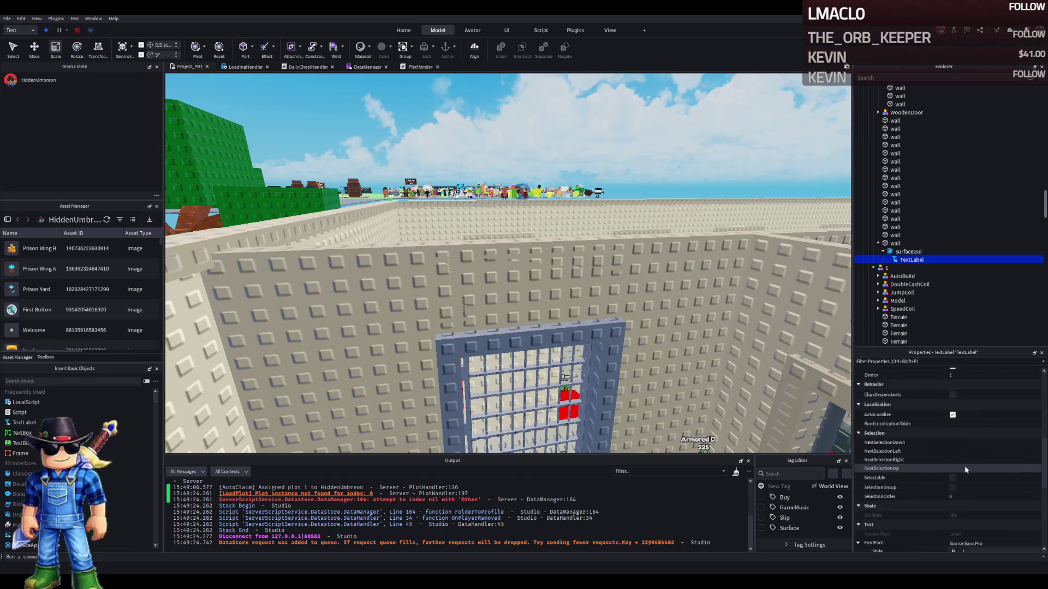
pyautogui.scroll(-2, 961, 470)
pyautogui.click(981, 393)
pyautogui.write('ENTRANCE')
pyautogui.press('Return')
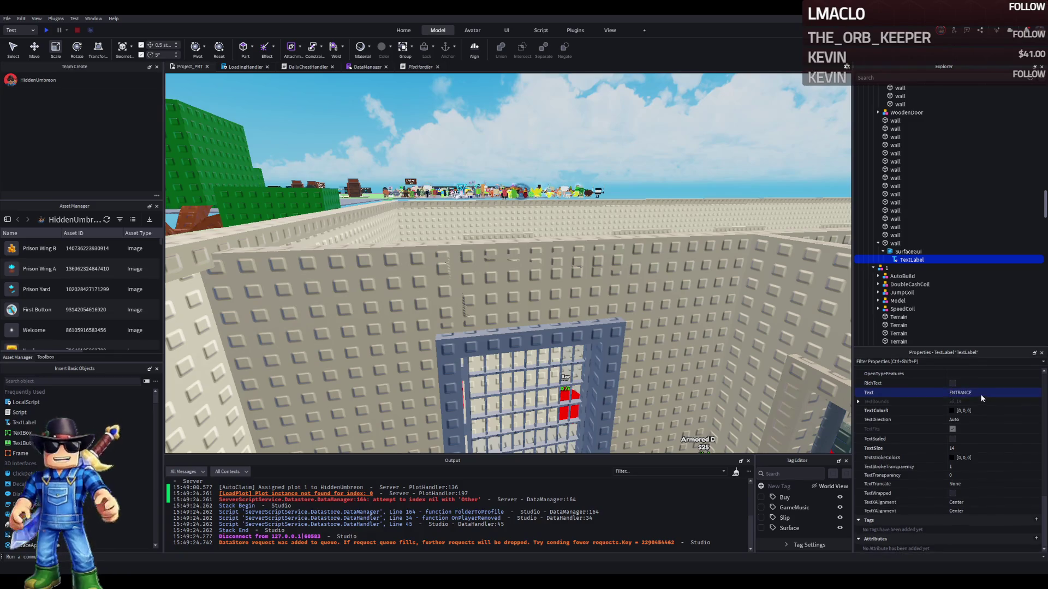
# Nudge the wall 0.5 studs and set the SurfaceGui Face to Back
pyautogui.click(895, 244)
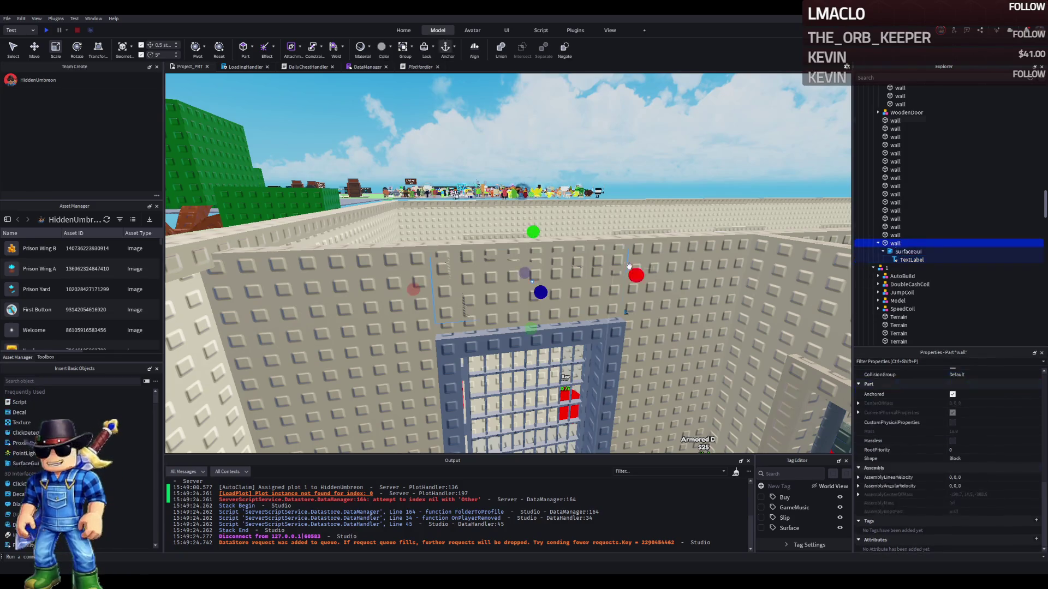
pyautogui.press('f')
pyautogui.hotkey('ctrl', '2')
pyautogui.moveTo(606, 263); pyautogui.dragTo(576, 257)
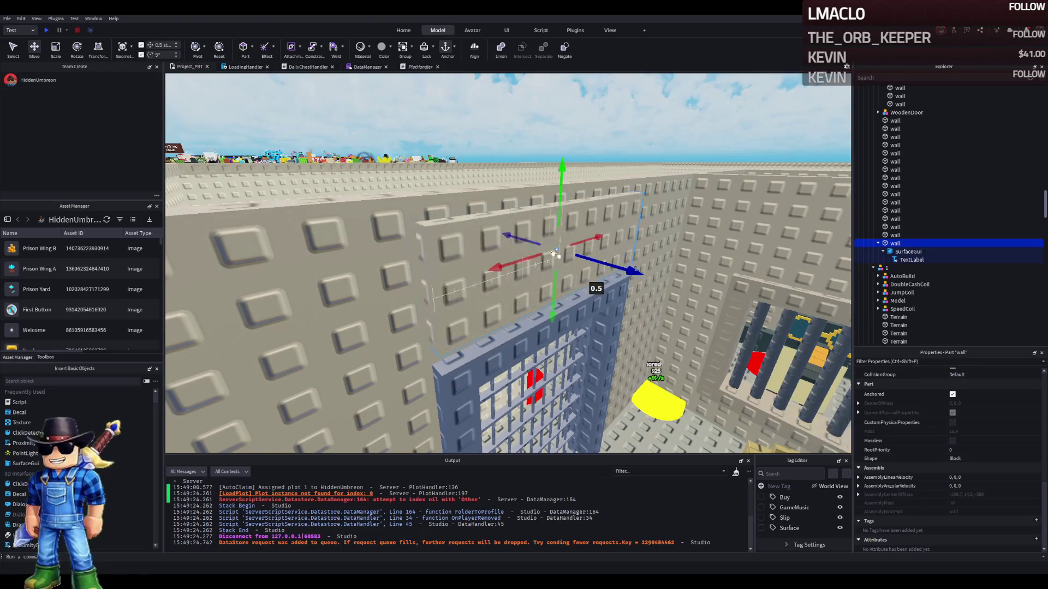
pyautogui.click(907, 252)
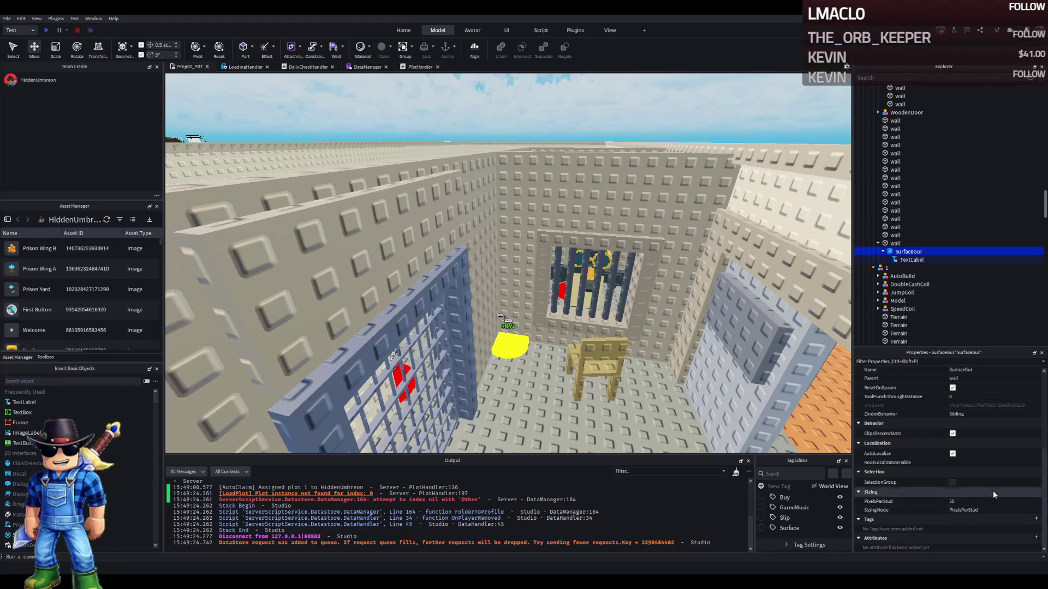
pyautogui.scroll(3, 997, 443)
pyautogui.click(975, 481)
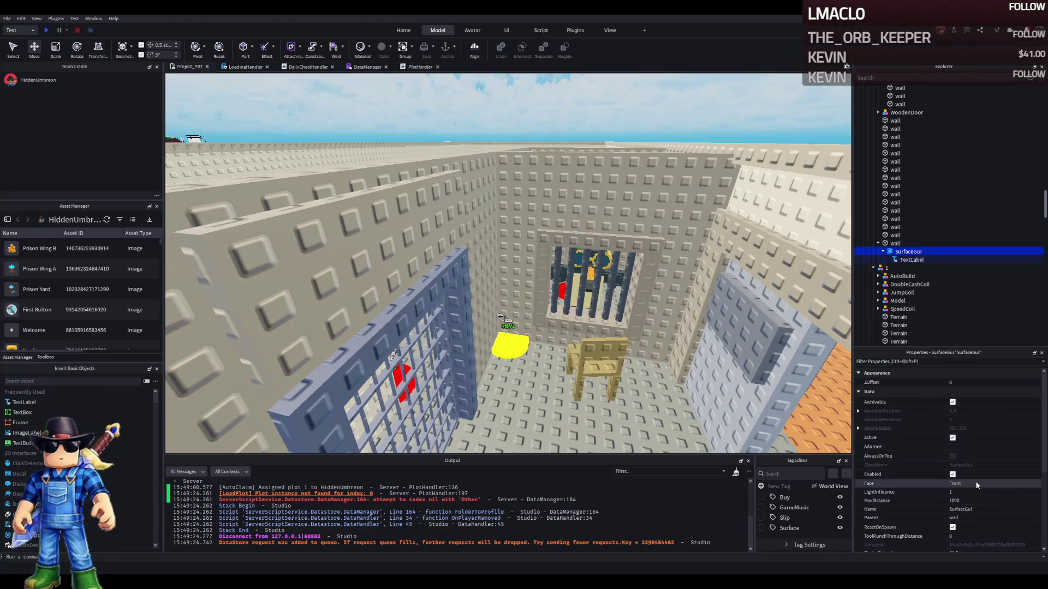
pyautogui.click(975, 481)
# Size the TextLabel to {1,0},{1,0} and turn on TextScaled
pyautogui.click(909, 260)
pyautogui.scroll(-5, 1004, 474)
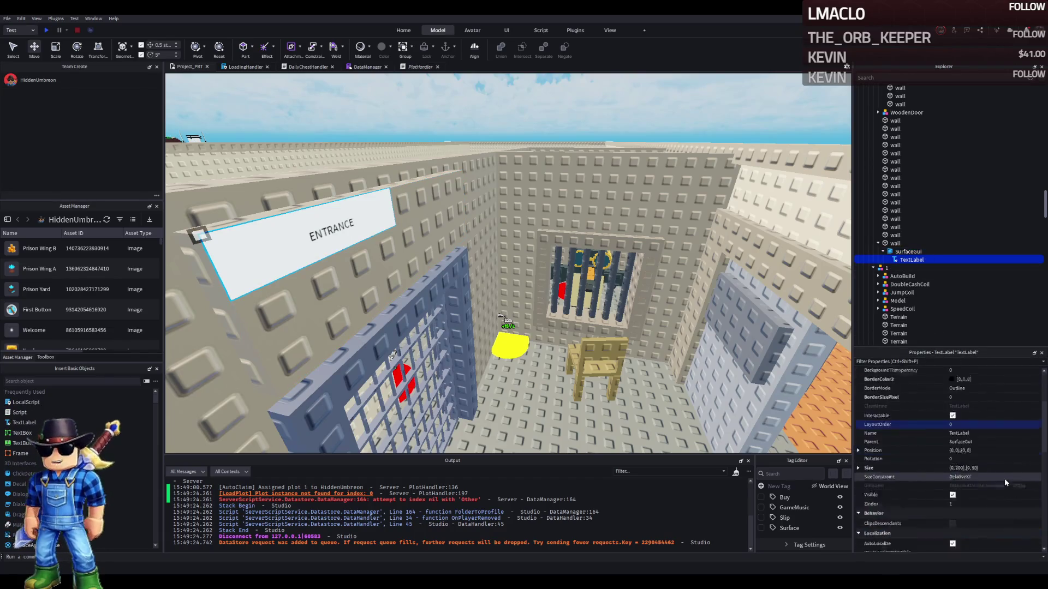
pyautogui.click(994, 440)
pyautogui.write('1')
pyautogui.press('Return')
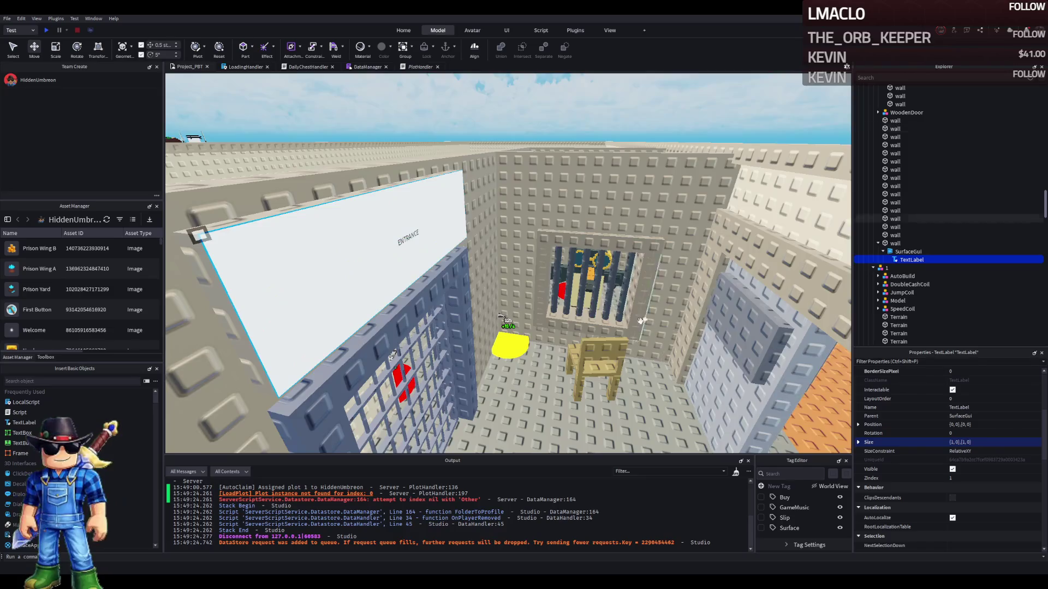
pyautogui.scroll(-2, 947, 470)
pyautogui.scroll(-2, 966, 496)
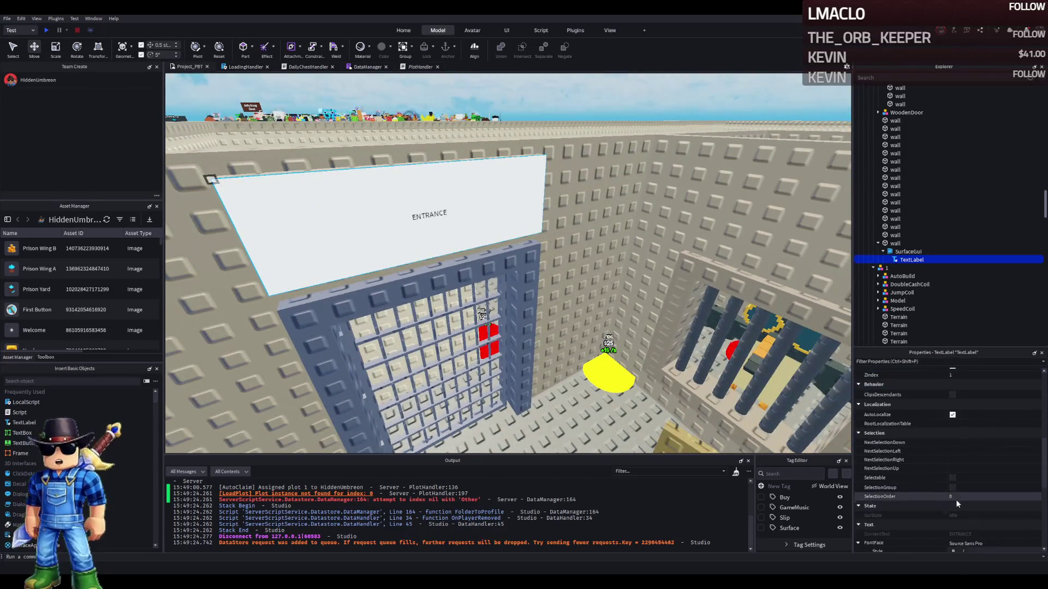
pyautogui.scroll(-3, 960, 493)
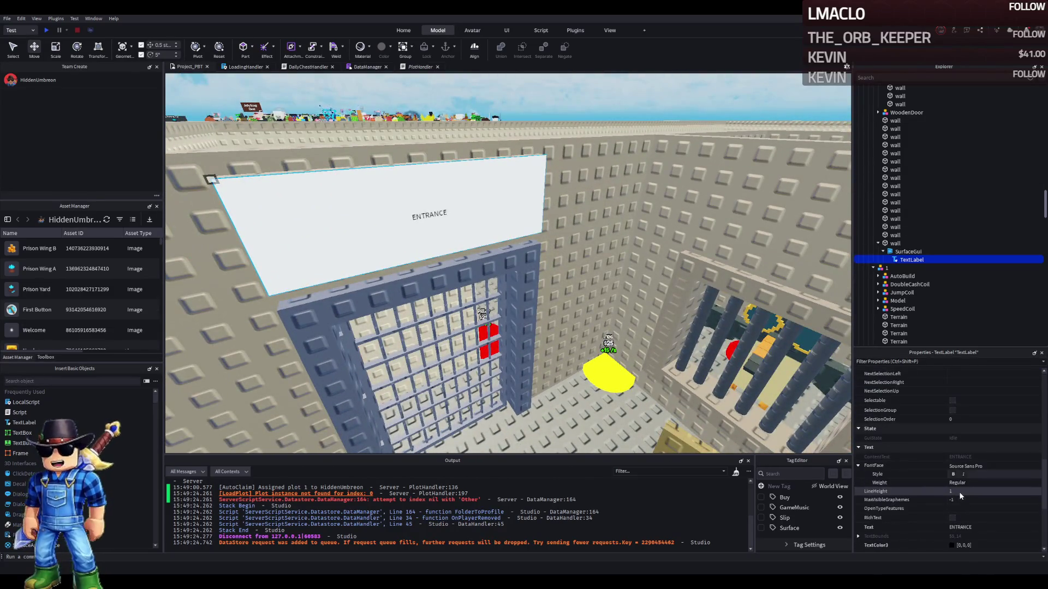
pyautogui.scroll(-2, 951, 520)
pyautogui.click(952, 522)
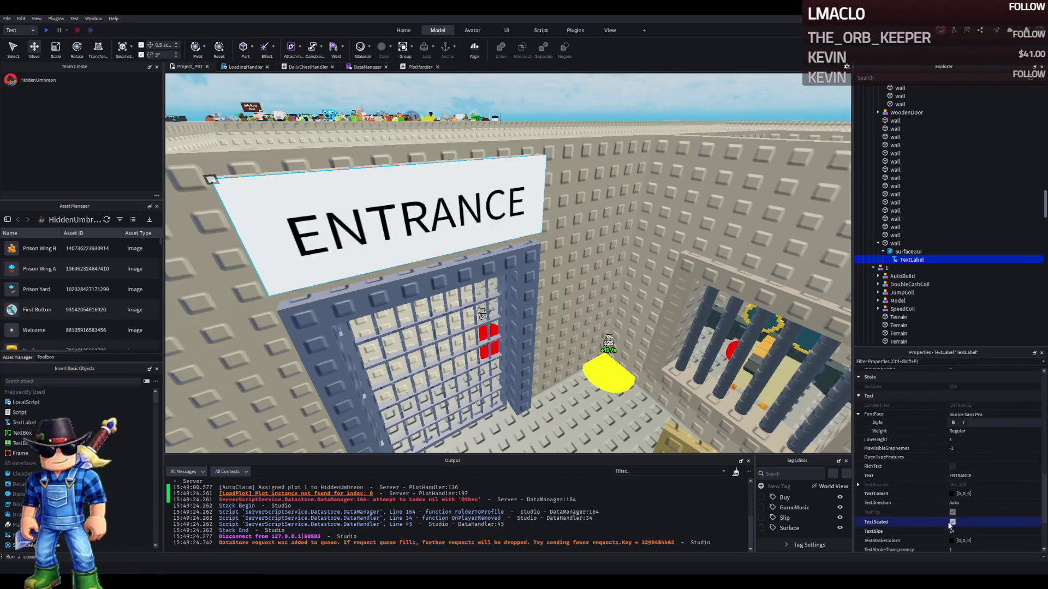
pyautogui.click(1016, 415)
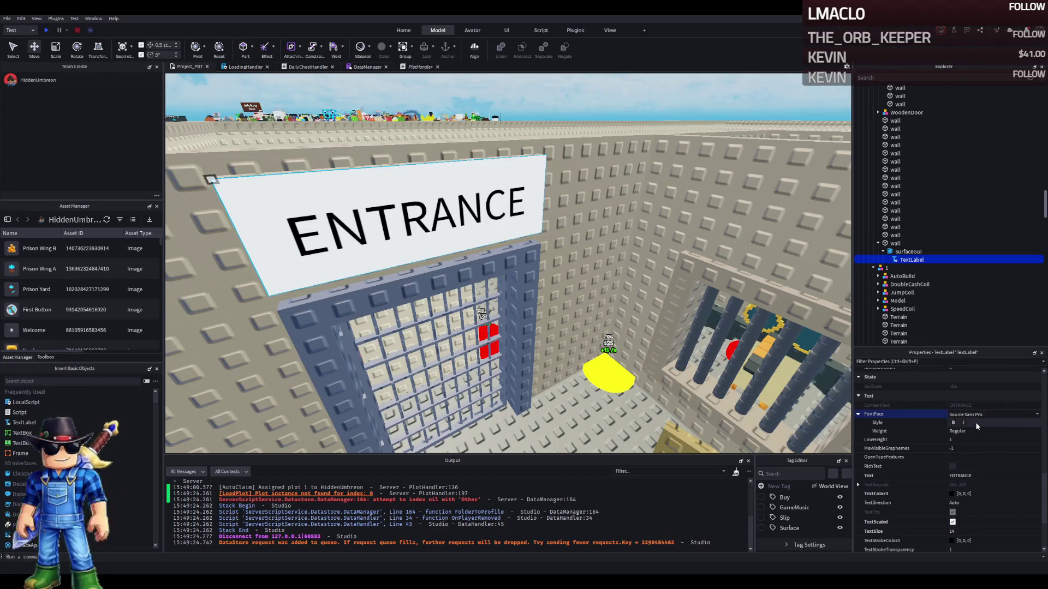
# Cycle the TextLabel's FontFace through Arimo, Denk One, Luckiest Guy and others, settling on Press Start 2P
pyautogui.press('a')
pyautogui.press('a')
pyautogui.press('a')
pyautogui.press('Down')
pyautogui.press('Down')
pyautogui.press('Down')
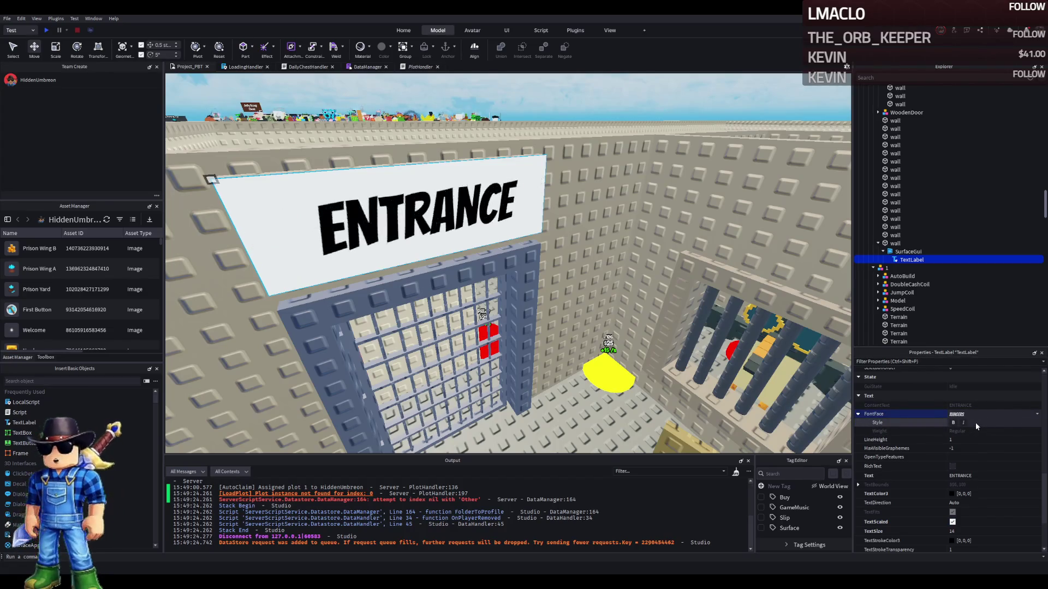
pyautogui.press('Down')
pyautogui.press('Down')
pyautogui.press('Down')
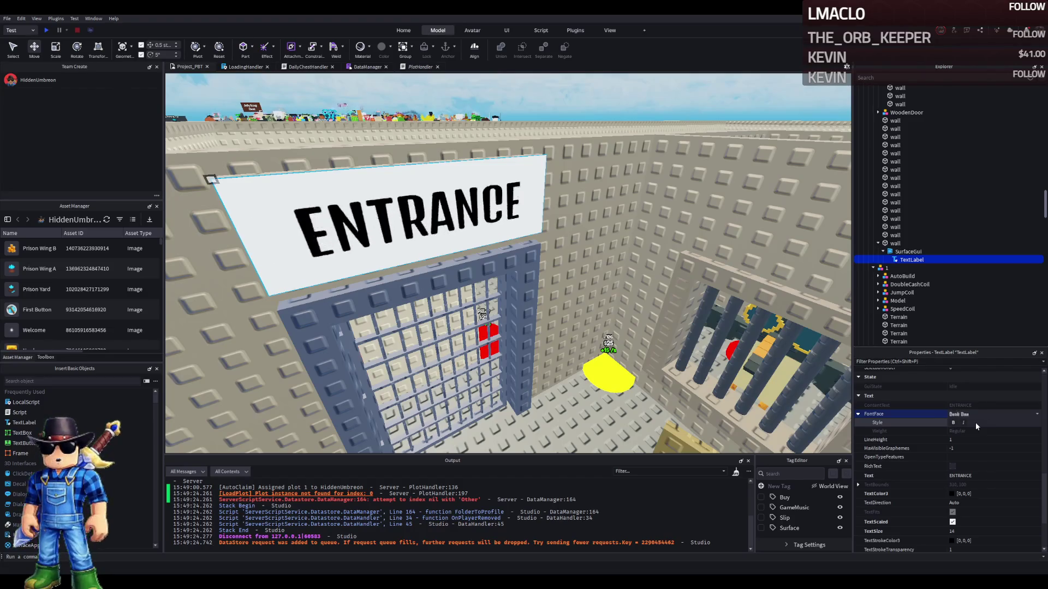
pyautogui.press('Down')
pyautogui.press('Down')
pyautogui.press('Down')
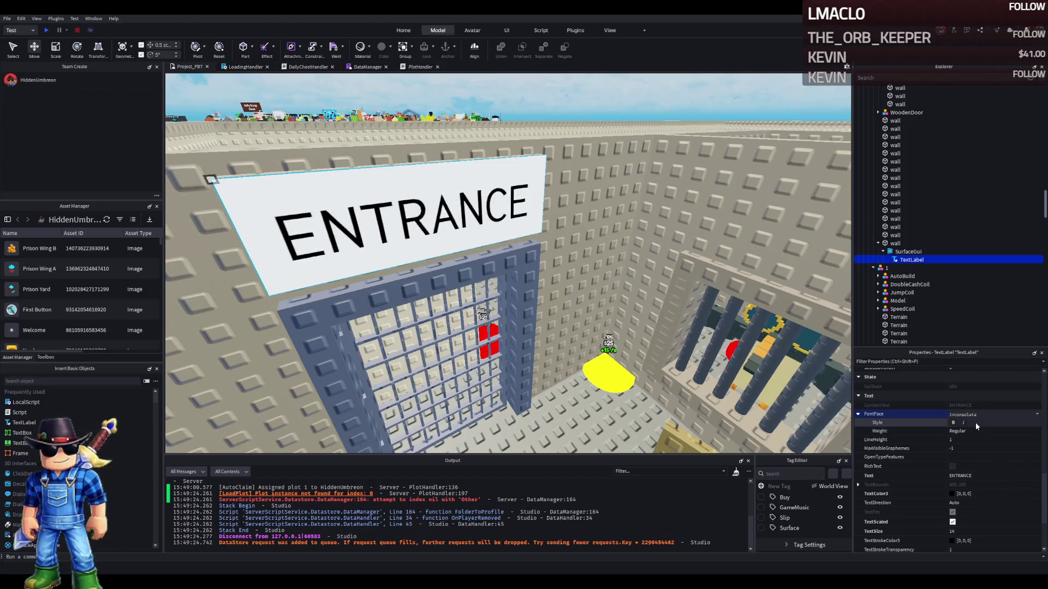
pyautogui.press('Down')
pyautogui.press('Down')
pyautogui.press('Down')
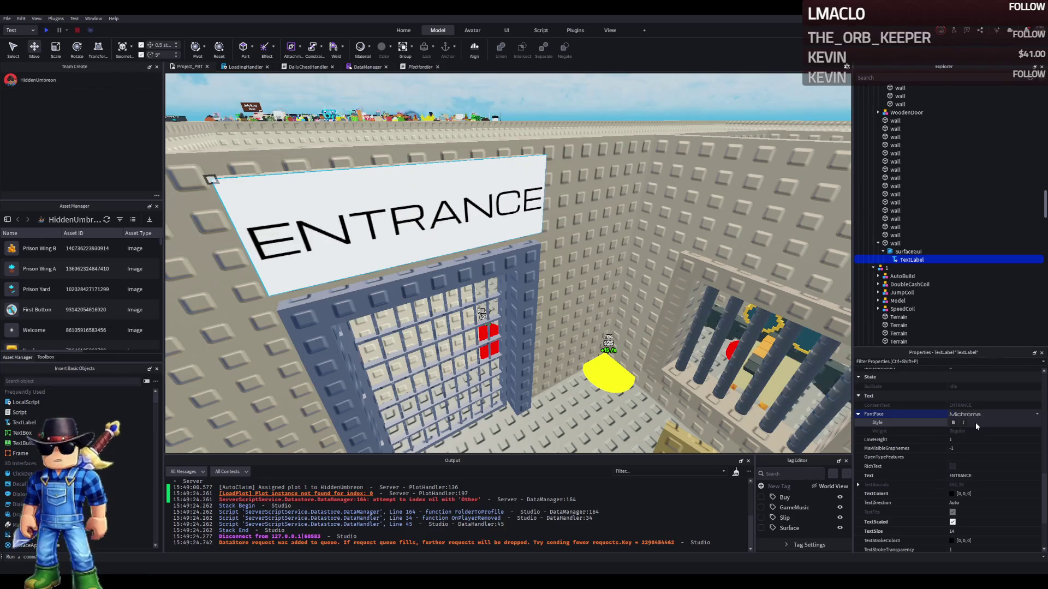
pyautogui.press('Up')
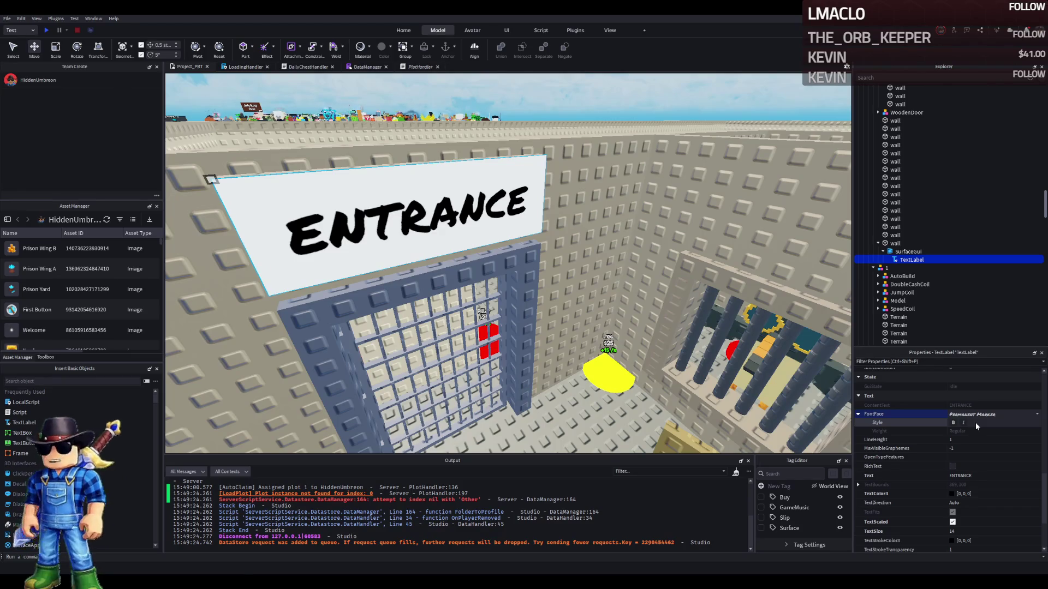
pyautogui.press('Down')
pyautogui.press('Down')
pyautogui.press('Down')
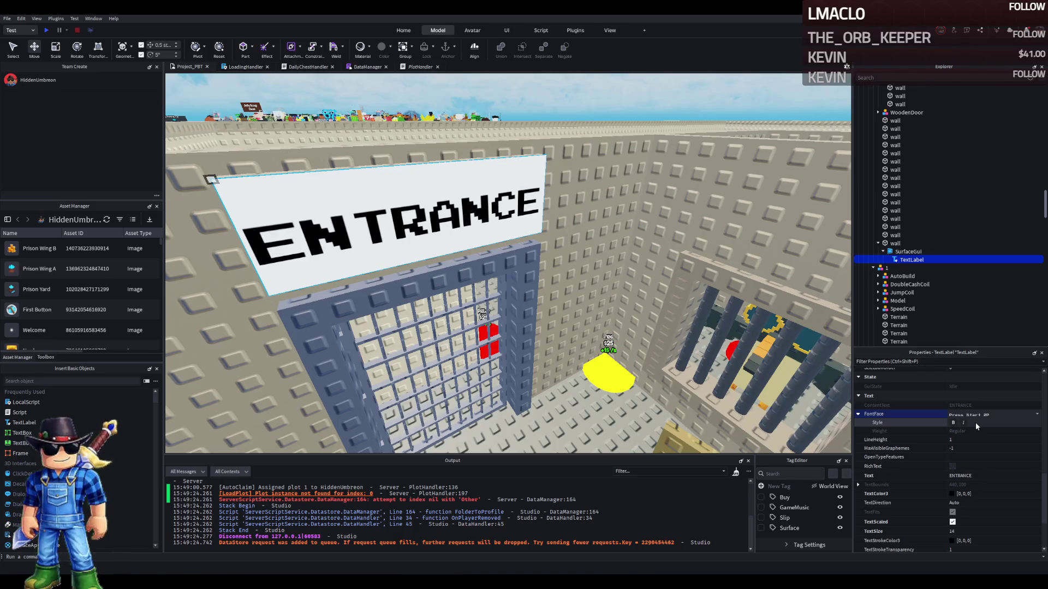
pyautogui.press('Down')
pyautogui.press('Down')
pyautogui.press('Down')
pyautogui.press('Down')
pyautogui.press('Down')
pyautogui.press('Down')
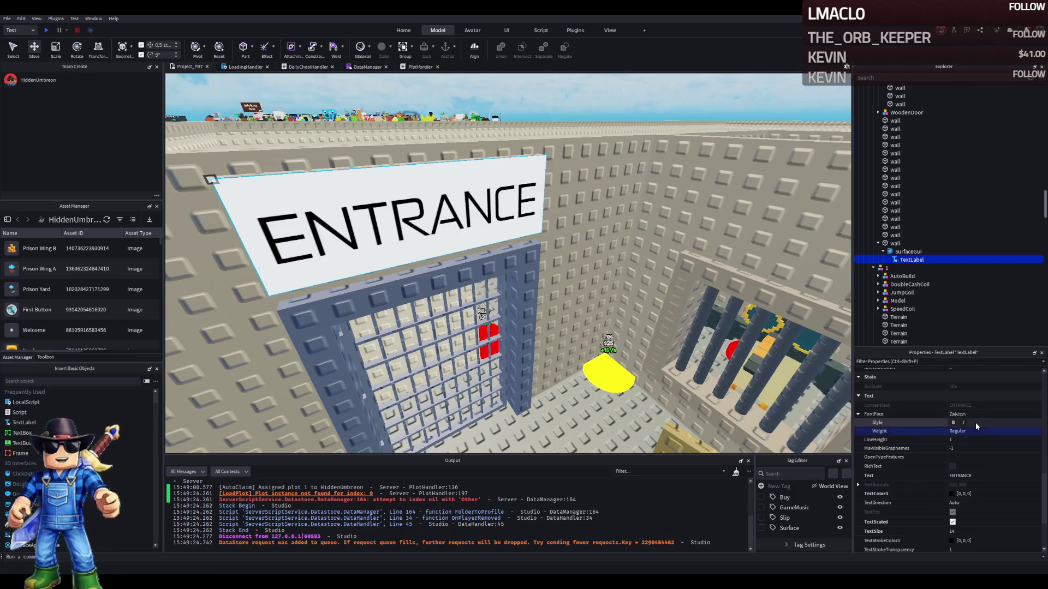
pyautogui.press('Up')
pyautogui.press('Up')
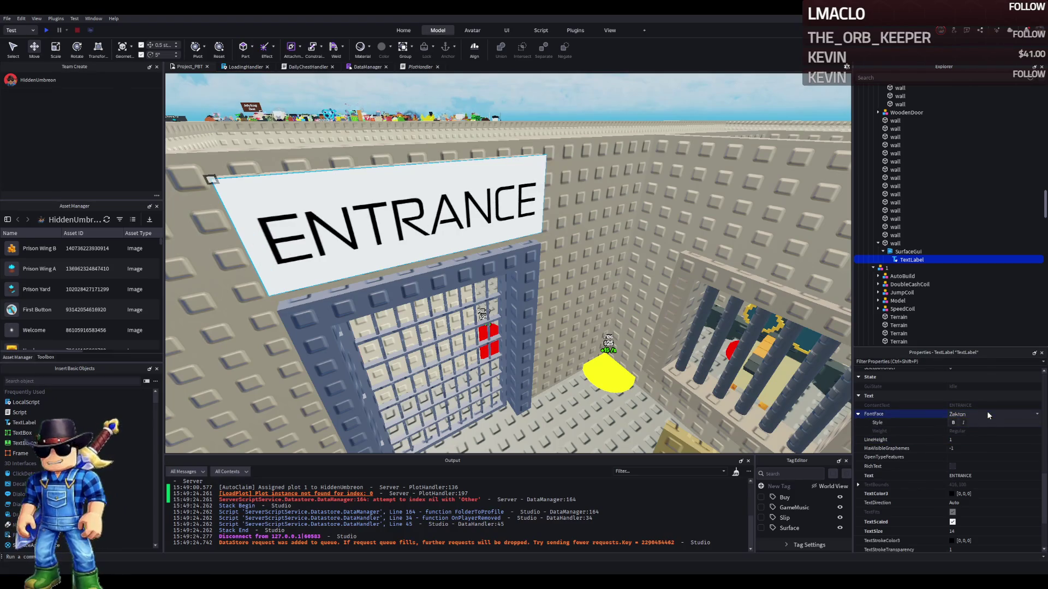
pyautogui.press('Down')
pyautogui.press('Down')
pyautogui.press('Down')
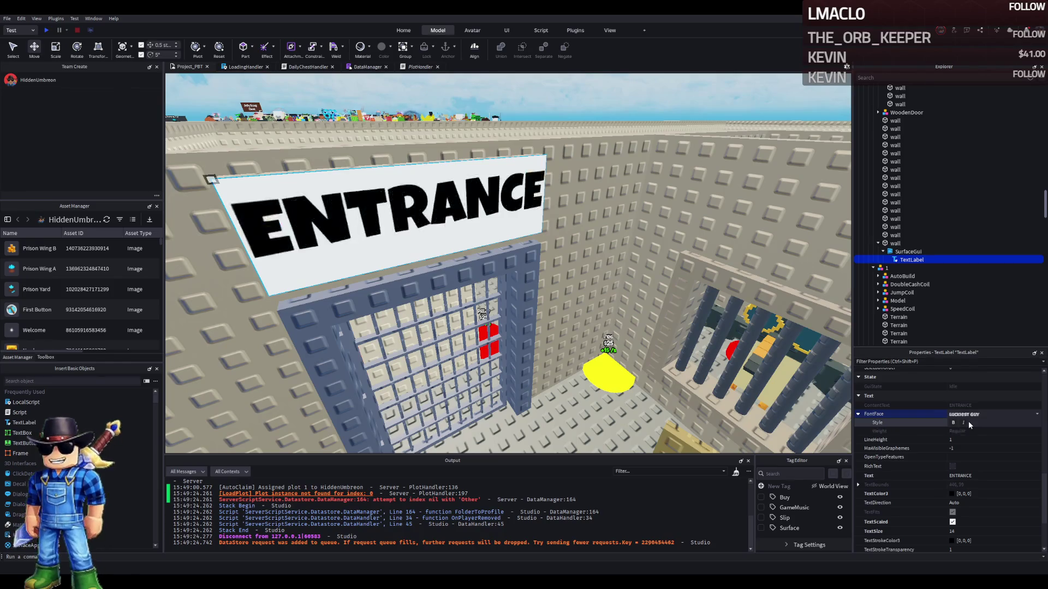
pyautogui.press('Down')
pyautogui.press('Down')
pyautogui.press('Down')
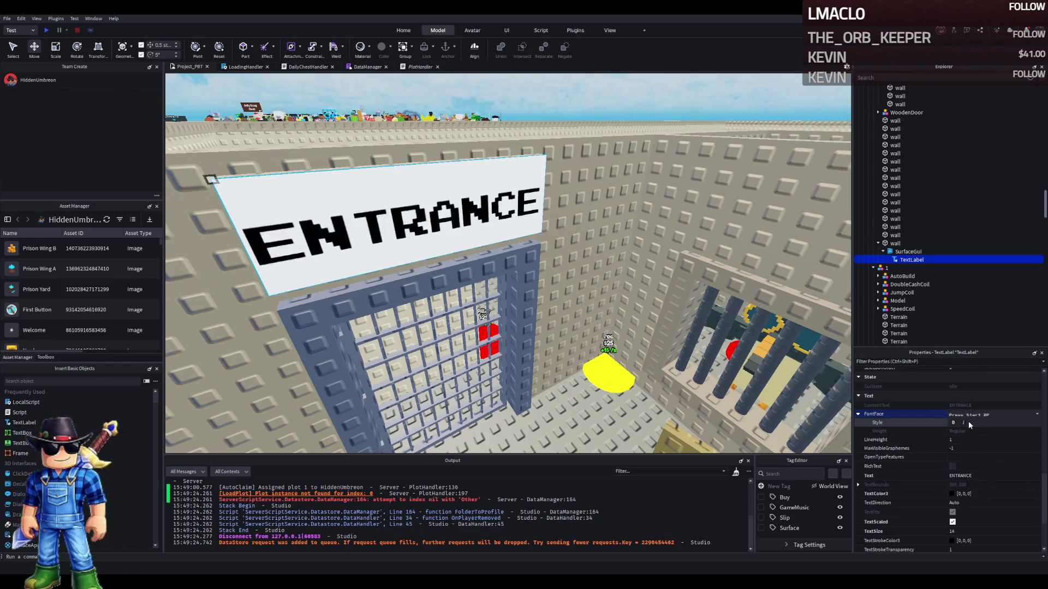
pyautogui.press('Down')
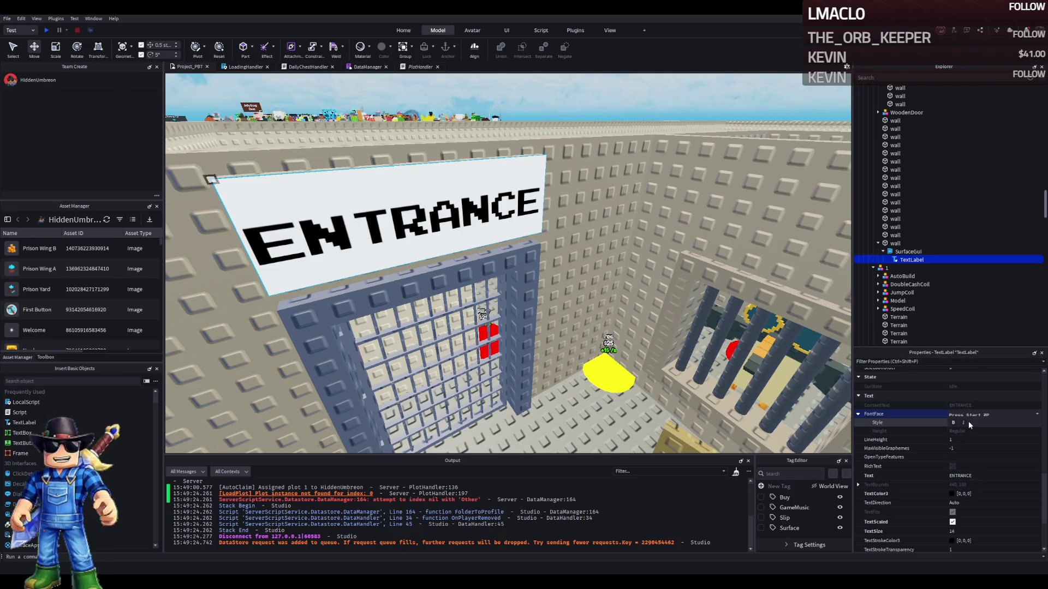
pyautogui.moveTo(722, 251); pyautogui.dragTo(723, 251)
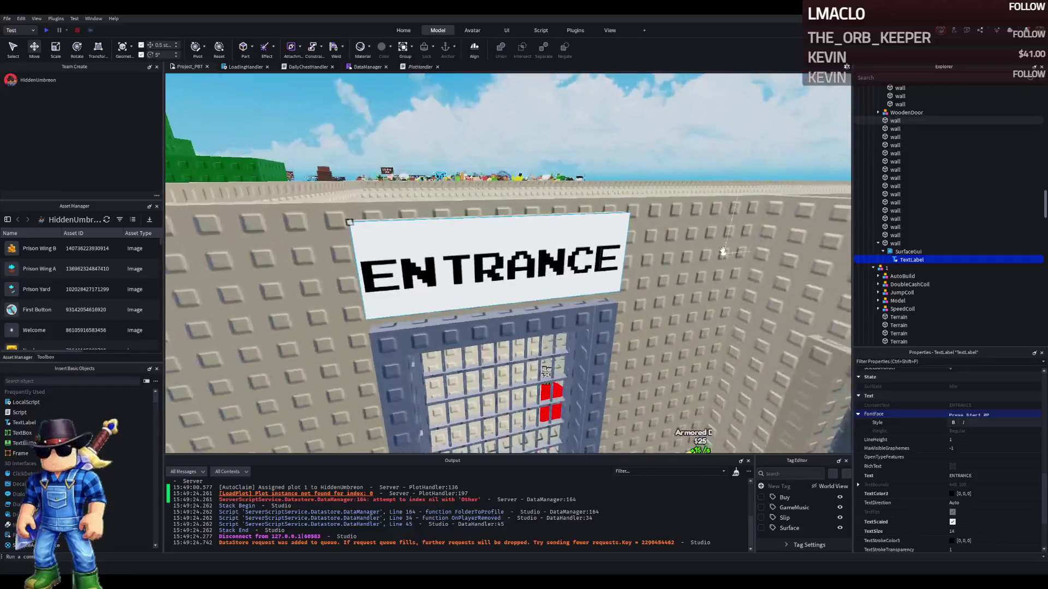
# Test TextTransparency, restore it to 0, and set the label's BackgroundTransparency to 1
pyautogui.scroll(-1, 975, 529)
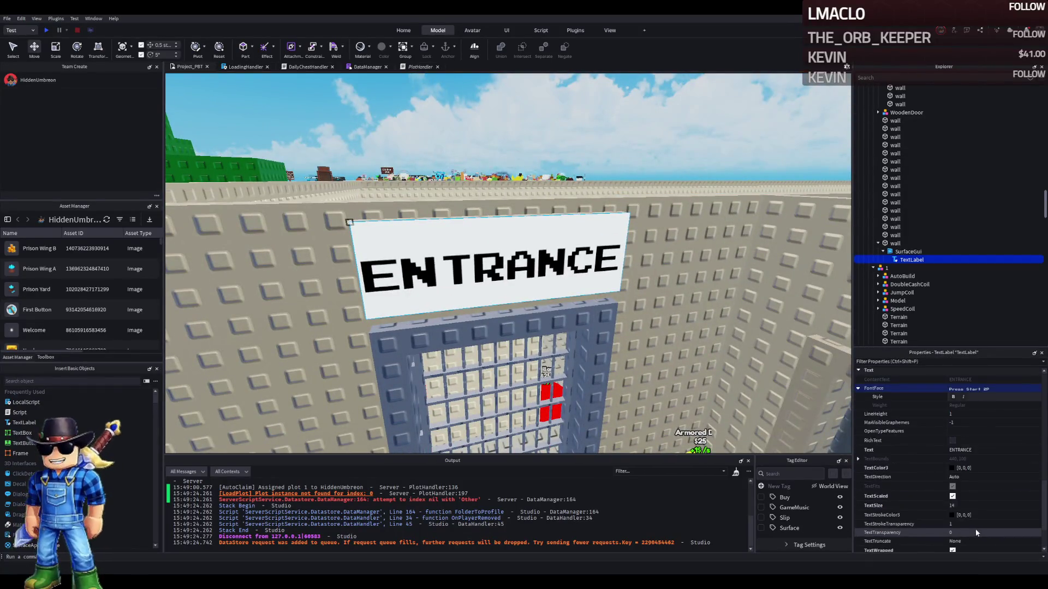
pyautogui.click(952, 533)
pyautogui.write('1')
pyautogui.press('Return')
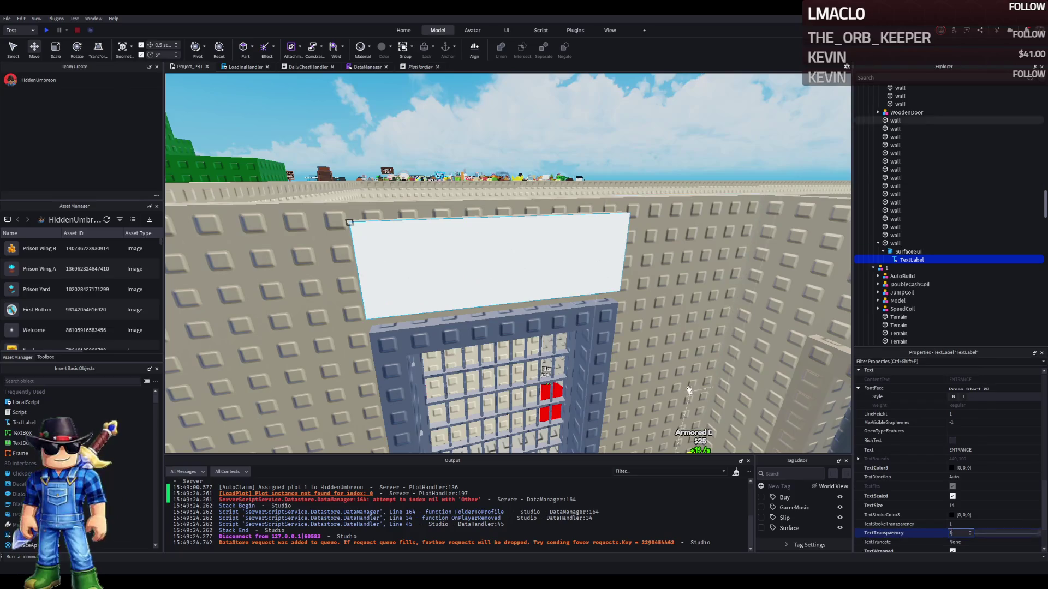
pyautogui.hotkey('ctrl', 'z')
pyautogui.scroll(-6, 969, 491)
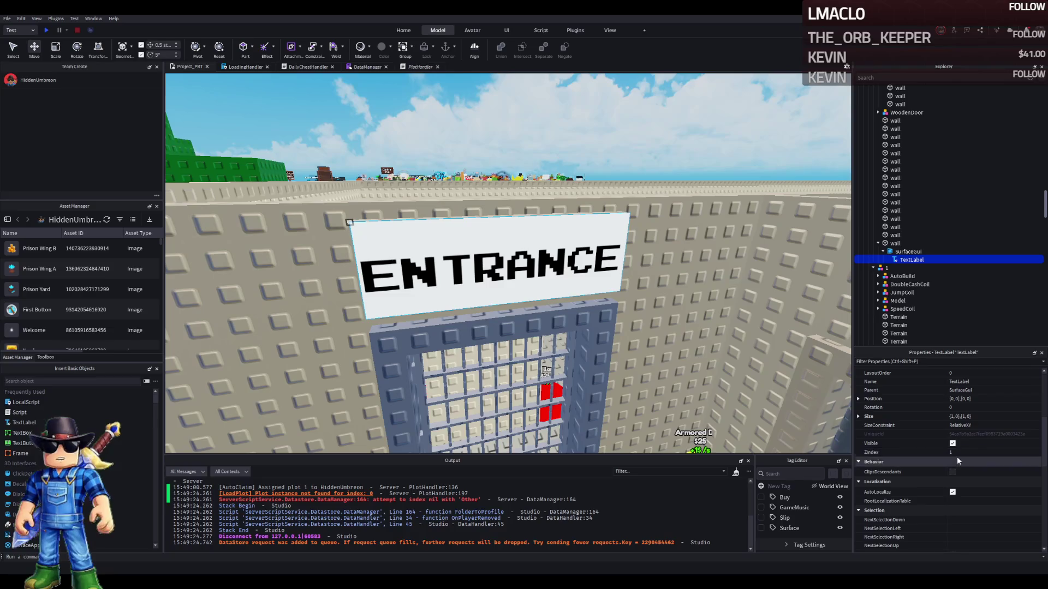
pyautogui.scroll(3, 959, 445)
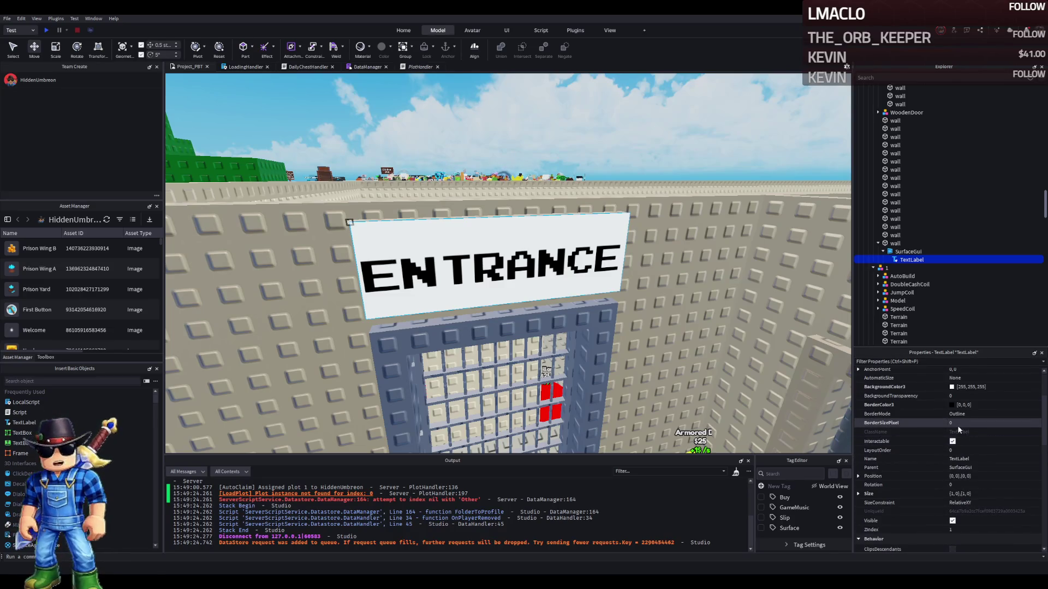
pyautogui.scroll(3, 958, 451)
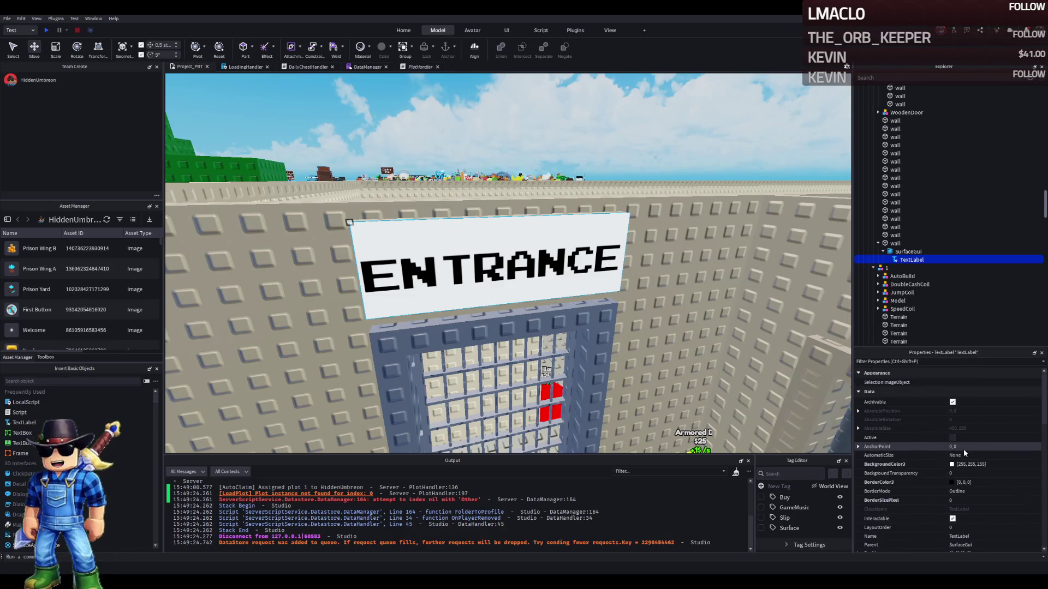
pyautogui.click(954, 473)
pyautogui.write('1')
pyautogui.press('Return')
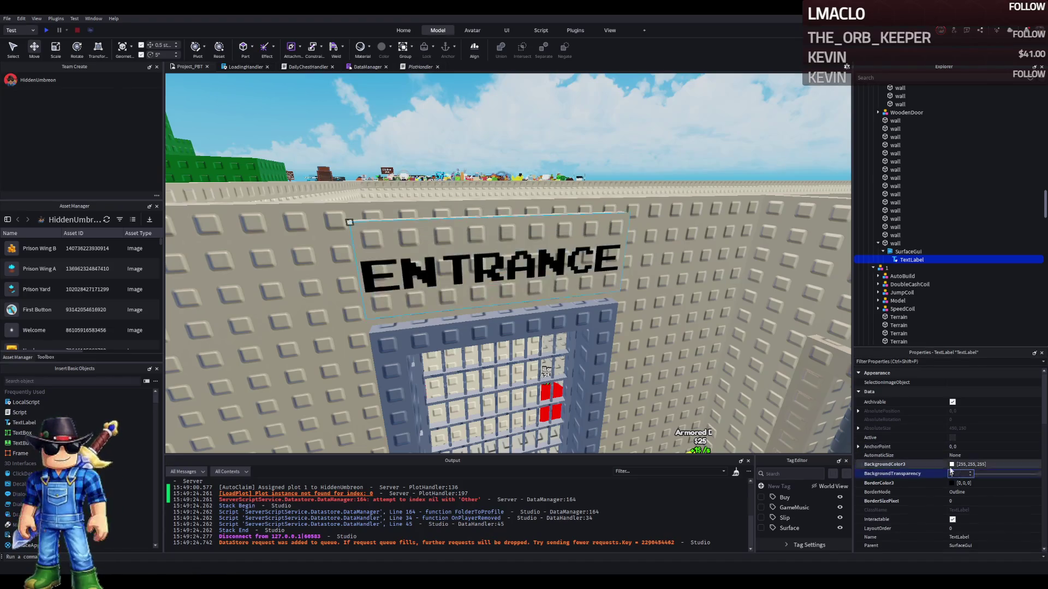
pyautogui.press('a')
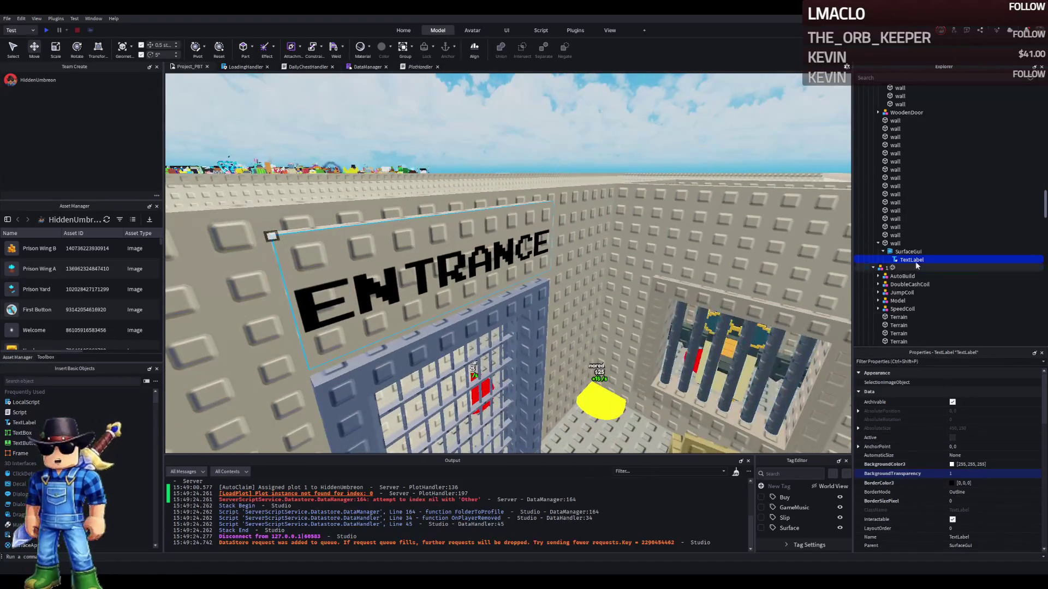
pyautogui.click(895, 244)
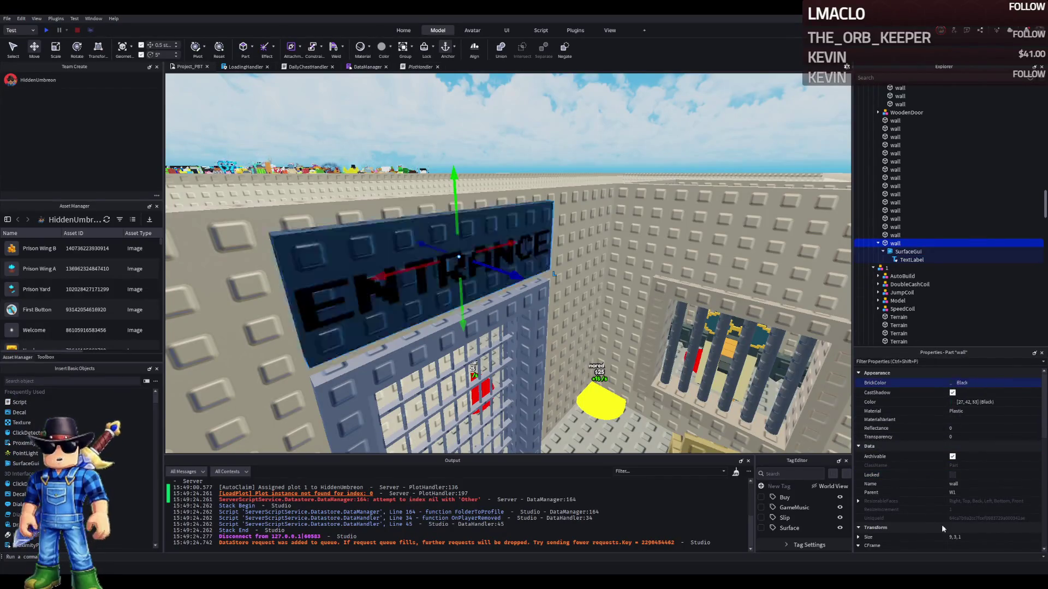
# Set the sign's wall part BrickColor to Medium brown and reselect the TextLabel
pyautogui.press('f')
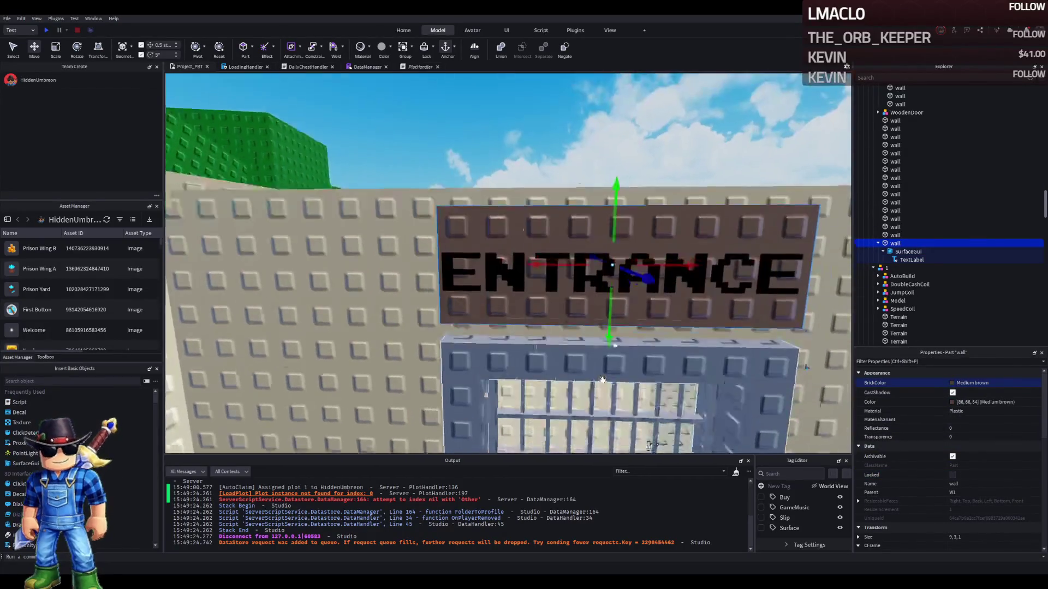
pyautogui.click(923, 261)
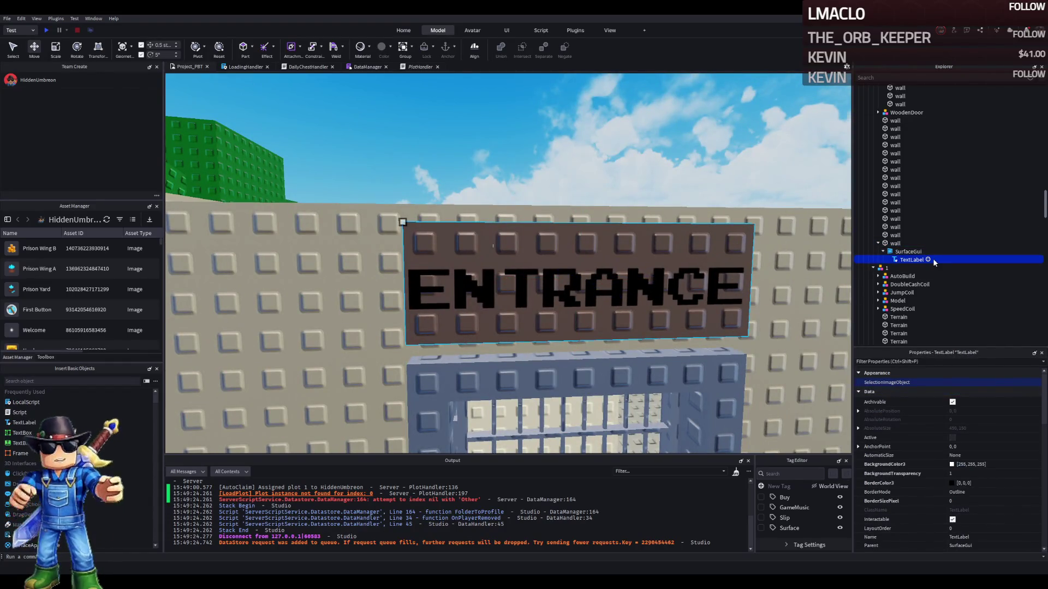
# Add a UIStroke to the ENTRANCE TextLabel with colour 255, 255, 255
pyautogui.click(929, 260)
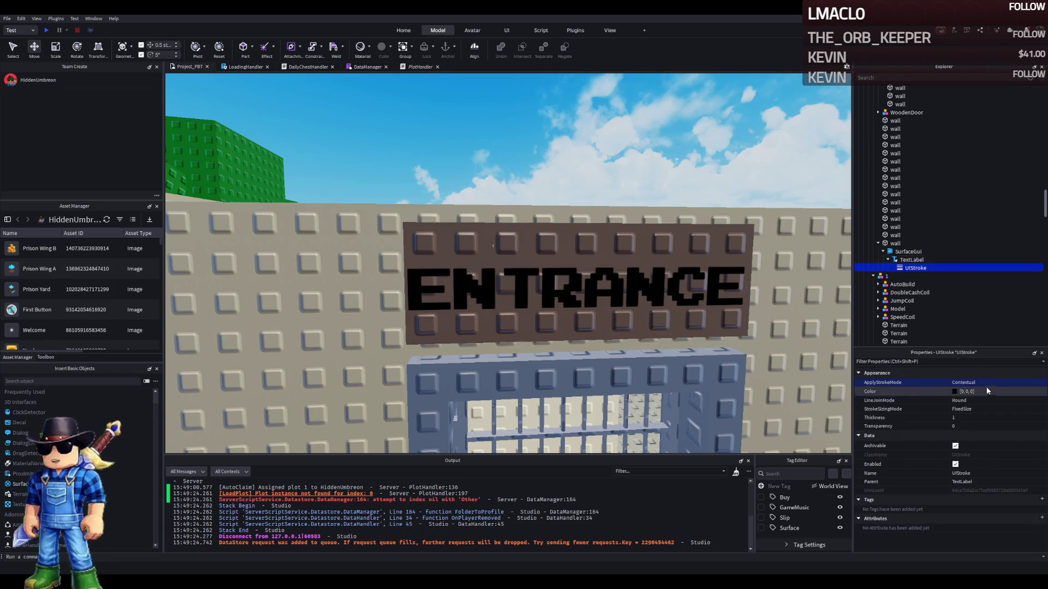
pyautogui.click(956, 392)
pyautogui.hotkey('ctrl', 'v')
pyautogui.press('Return')
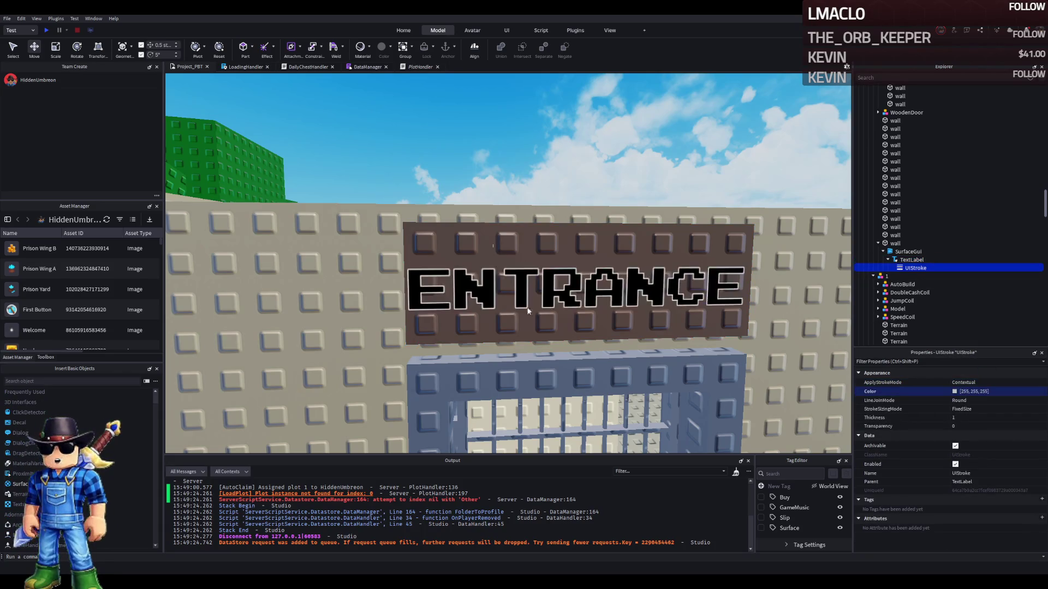
pyautogui.click(554, 375)
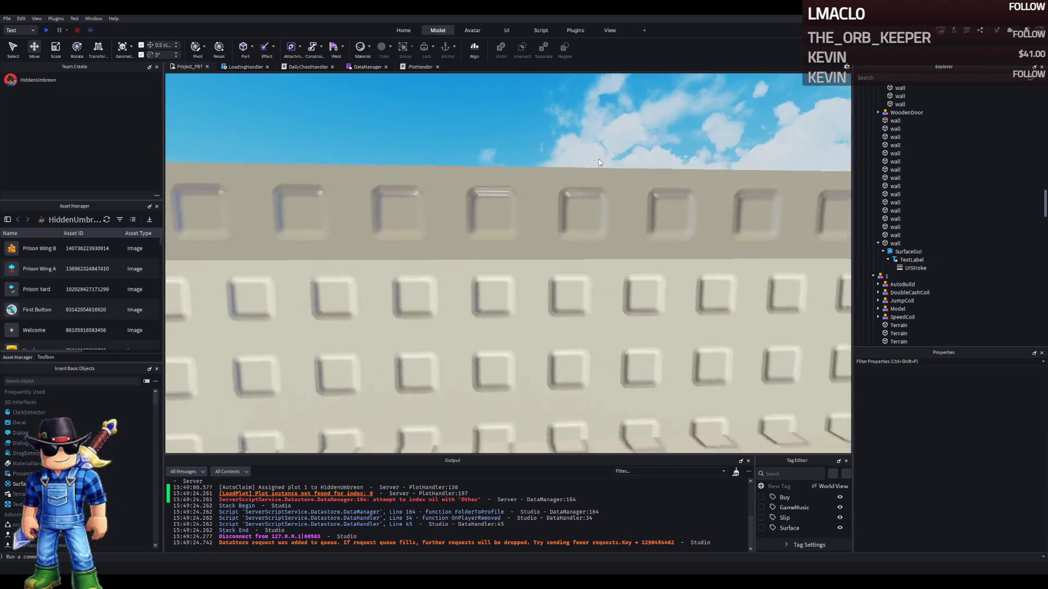
pyautogui.press('w')
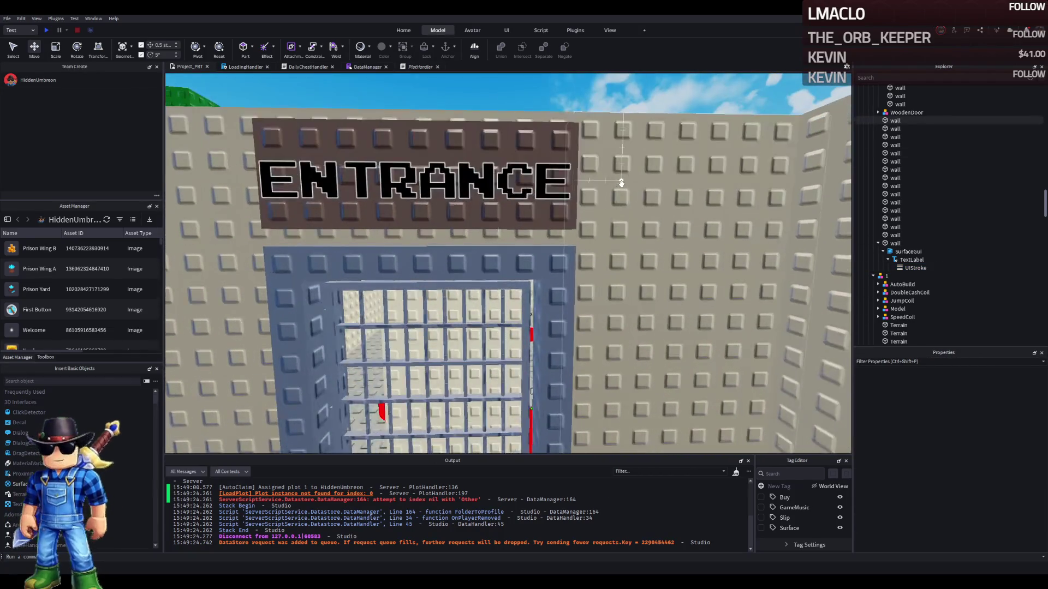
pyautogui.click(606, 131)
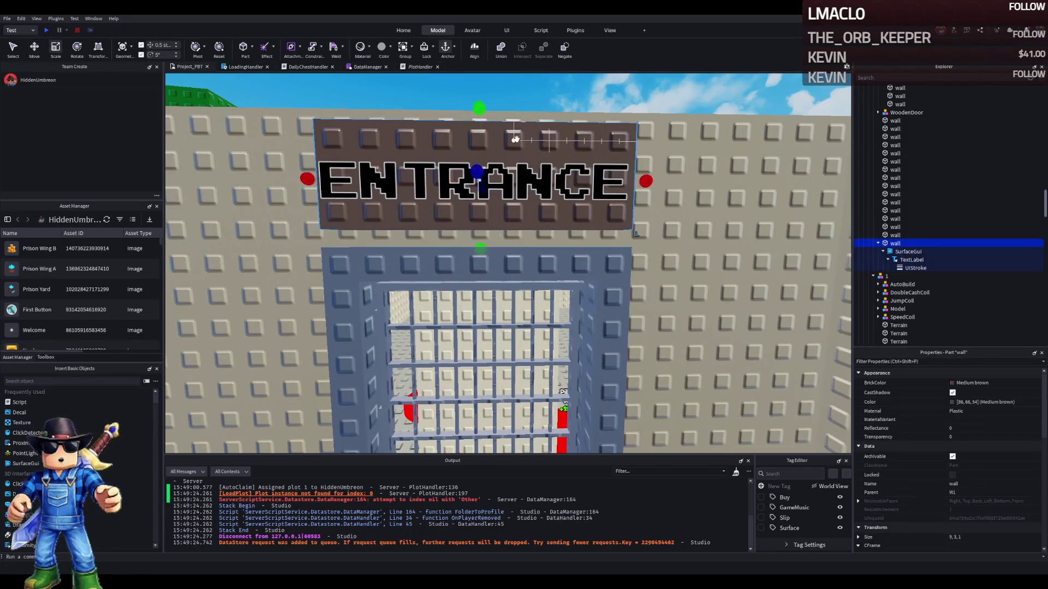
pyautogui.click(905, 252)
pyautogui.scroll(-5, 989, 480)
pyautogui.click(967, 502)
pyautogui.write('25')
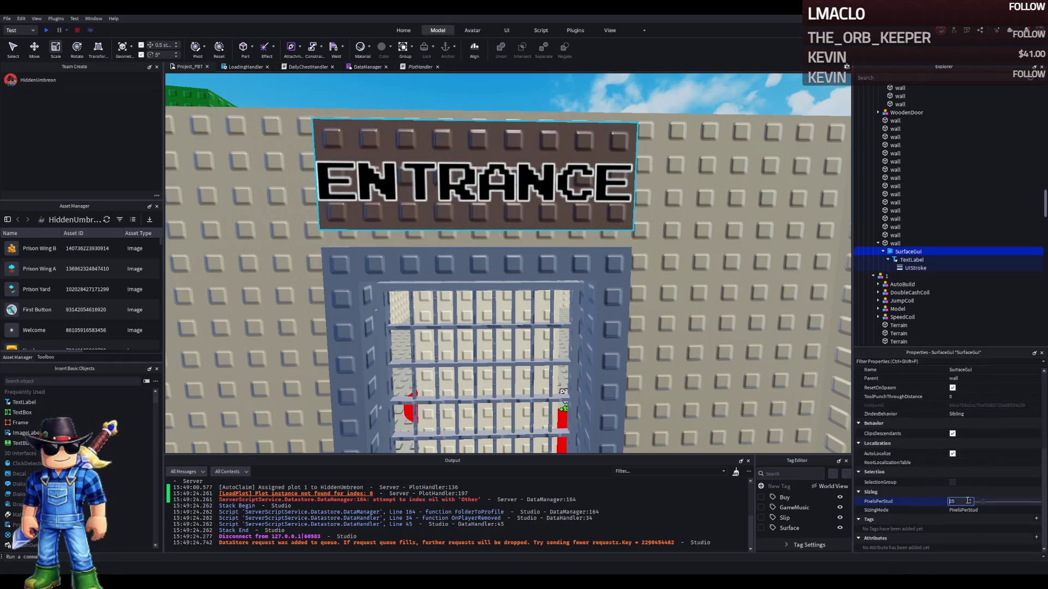
pyautogui.write('100')
pyautogui.press('Return')
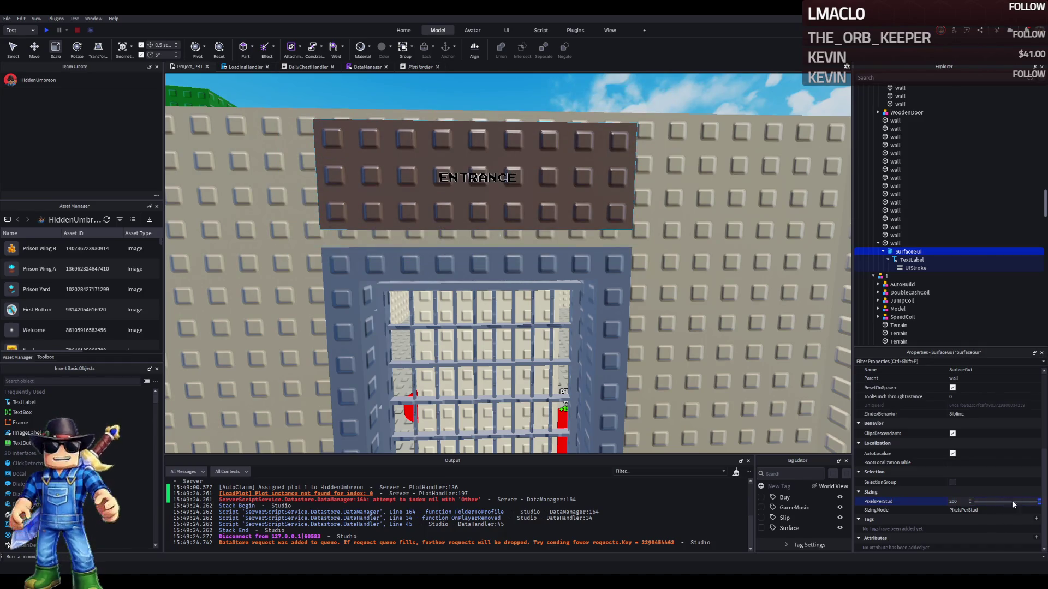
pyautogui.moveTo(1032, 505); pyautogui.dragTo(990, 507)
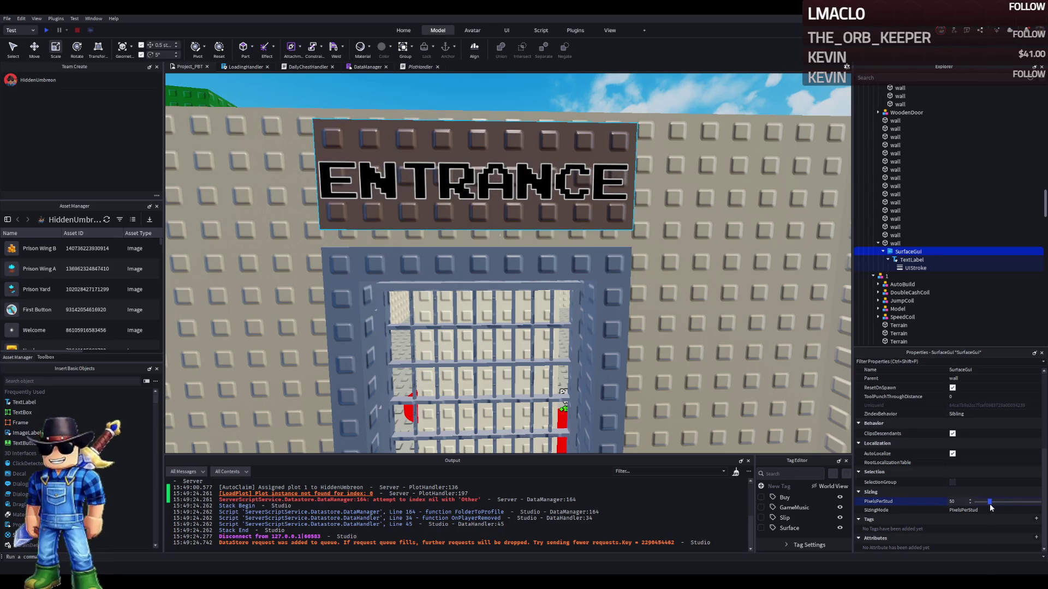
pyautogui.click(552, 136)
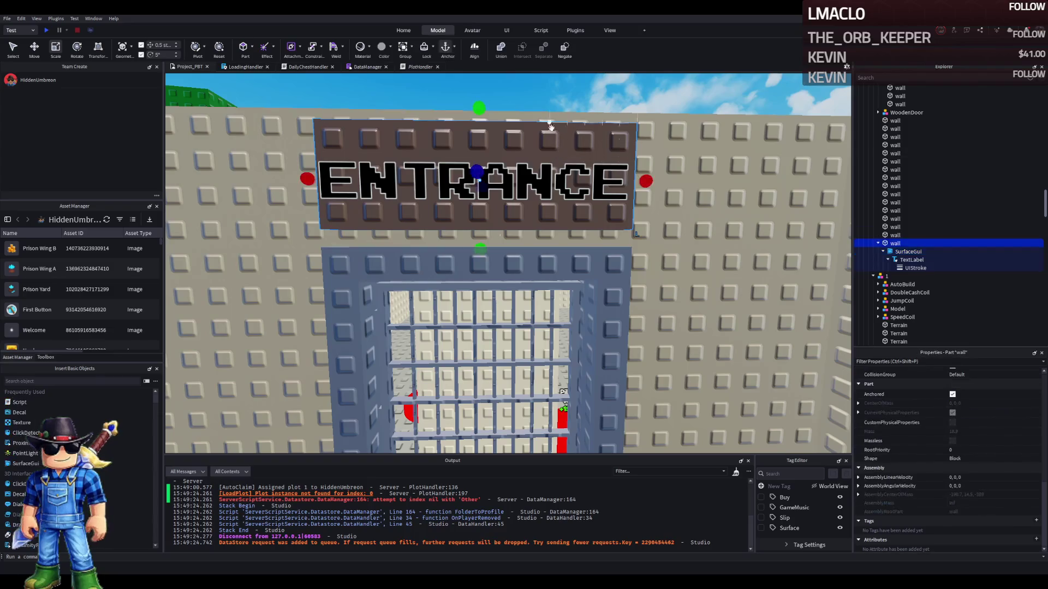
# Shorten the sign wall from its top and lower it toward the door, adjusting its size
pyautogui.moveTo(479, 108); pyautogui.dragTo(490, 141)
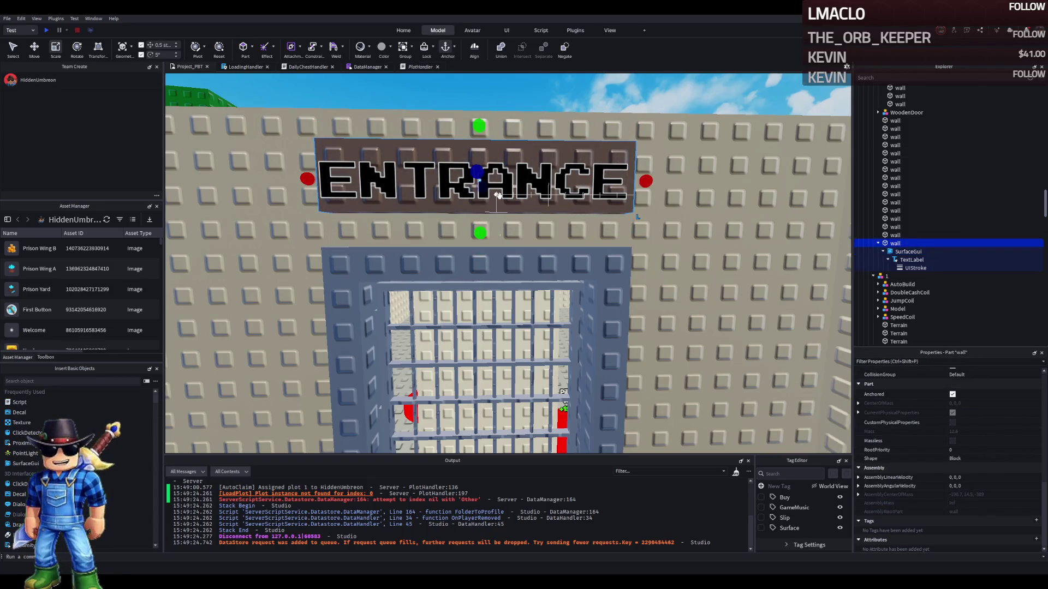
pyautogui.hotkey('ctrl', '2')
pyautogui.moveTo(480, 218); pyautogui.dragTo(480, 247)
pyautogui.press('w')
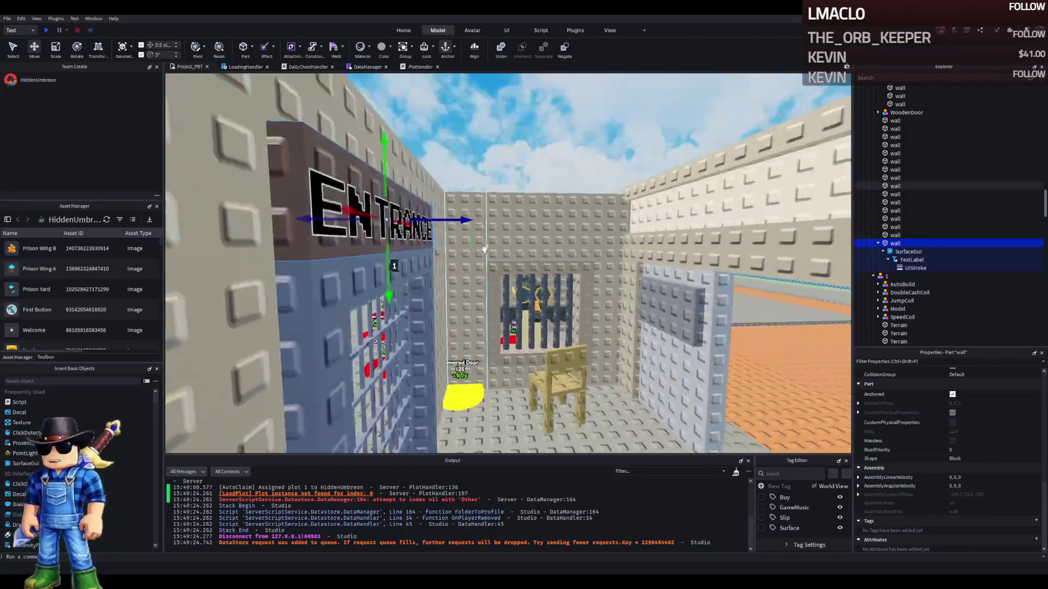
pyautogui.hotkey('ctrl', '3')
pyautogui.moveTo(264, 195); pyautogui.dragTo(274, 199)
pyautogui.moveTo(354, 218); pyautogui.dragTo(360, 218)
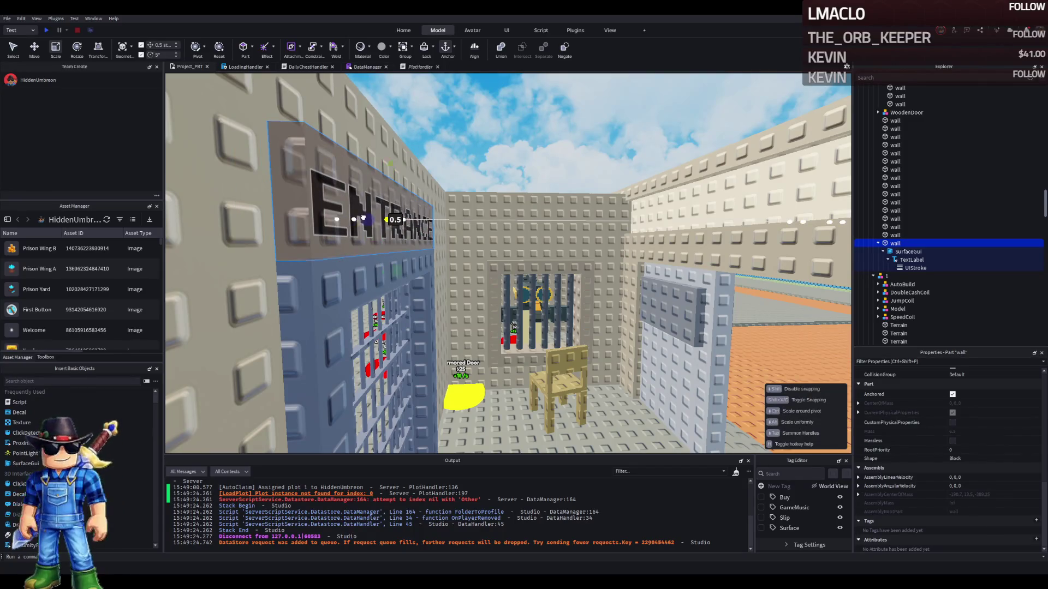
pyautogui.press('s')
# Lower the sign wall another half stud onto the door frame and select its TextLabel
pyautogui.click(566, 142)
pyautogui.click(513, 207)
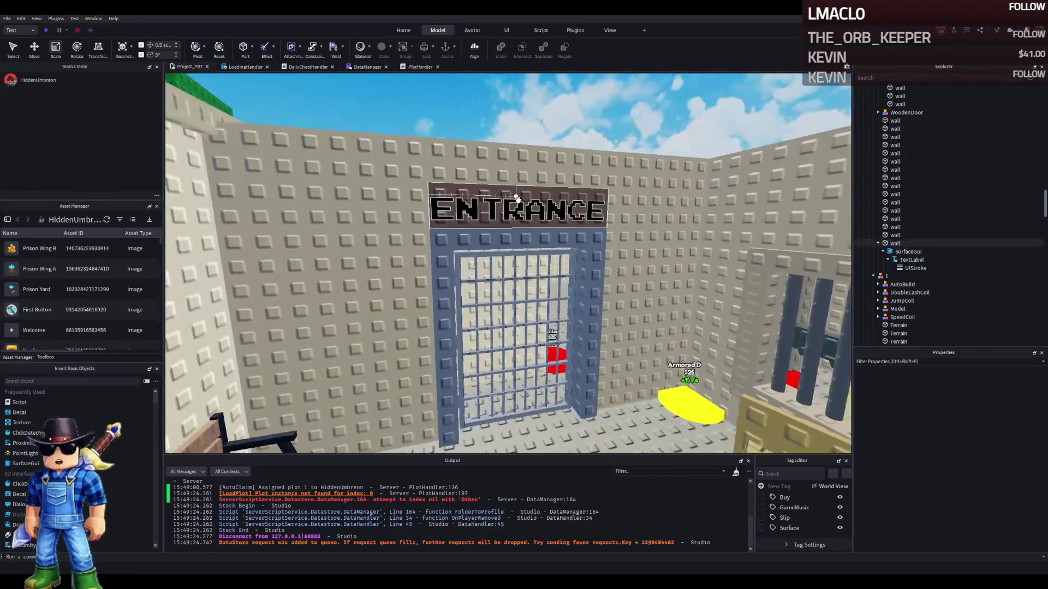
pyautogui.hotkey('ctrl', '2')
pyautogui.scroll(2, 460, 261)
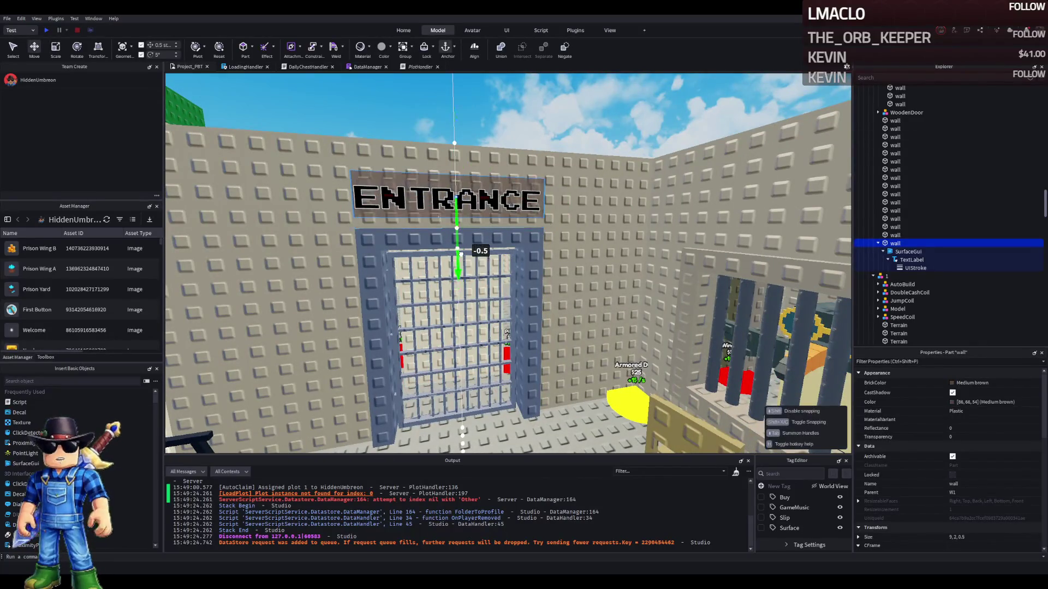
pyautogui.moveTo(459, 261)
pyautogui.mouseDown()
pyautogui.moveTo(473, 252)
pyautogui.moveTo(469, 232)
pyautogui.moveTo(470, 267)
pyautogui.moveTo(480, 247)
pyautogui.mouseUp()
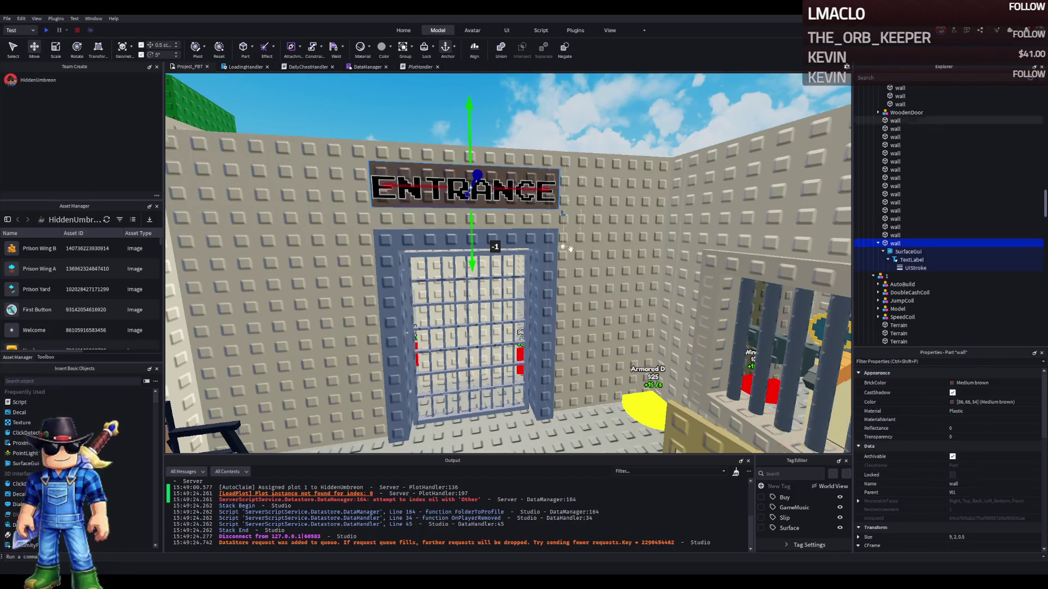
pyautogui.scroll(5, 587, 248)
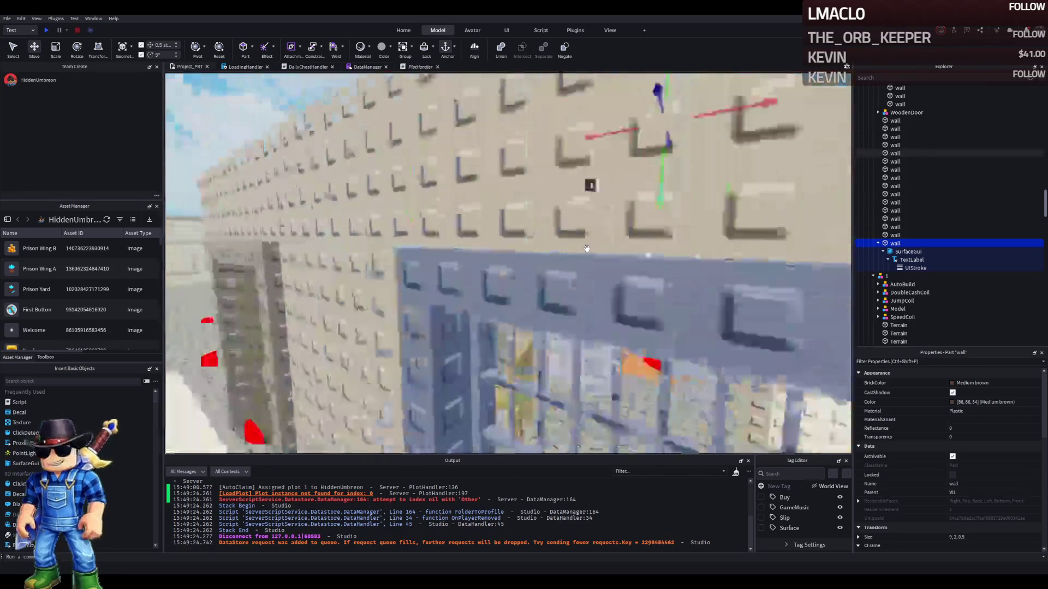
pyautogui.press('f')
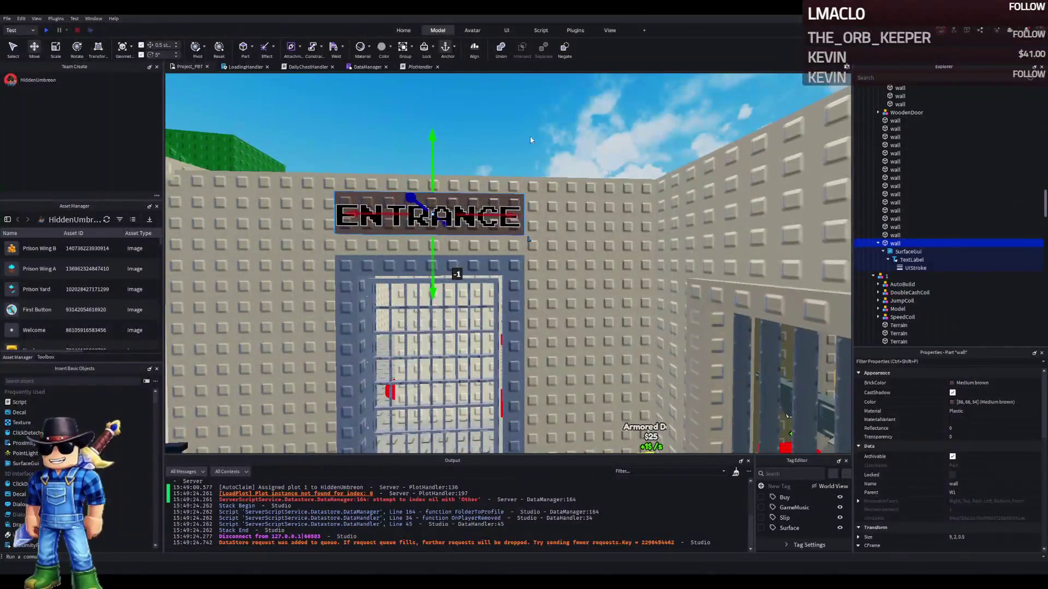
pyautogui.click(531, 141)
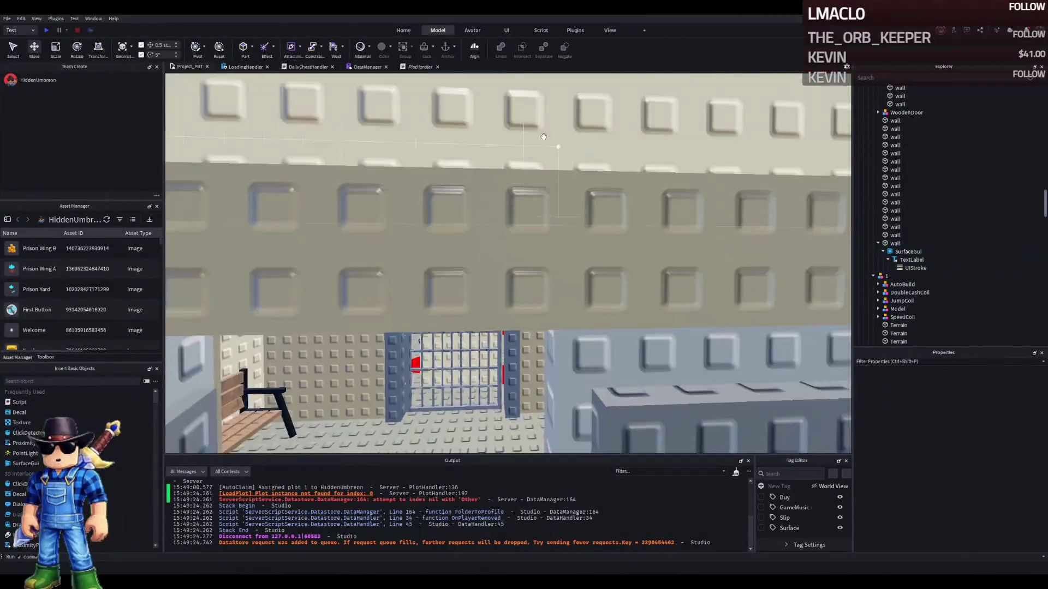
pyautogui.click(480, 213)
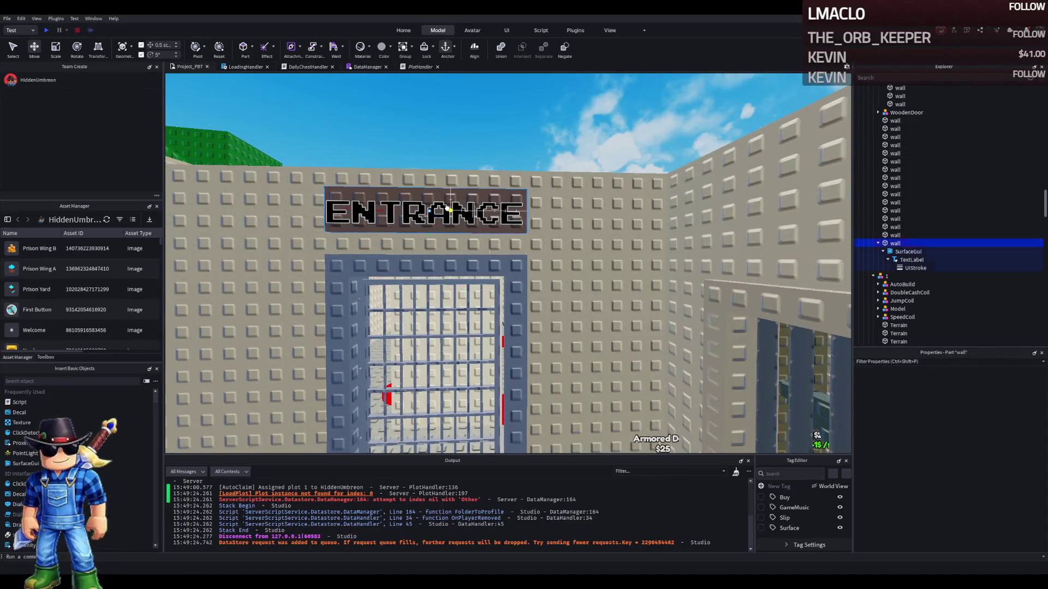
pyautogui.click(902, 260)
# Cycle the TextLabel's FontFace through several fonts including Bangers, stopping on Fredoka One
pyautogui.scroll(-10, 1003, 441)
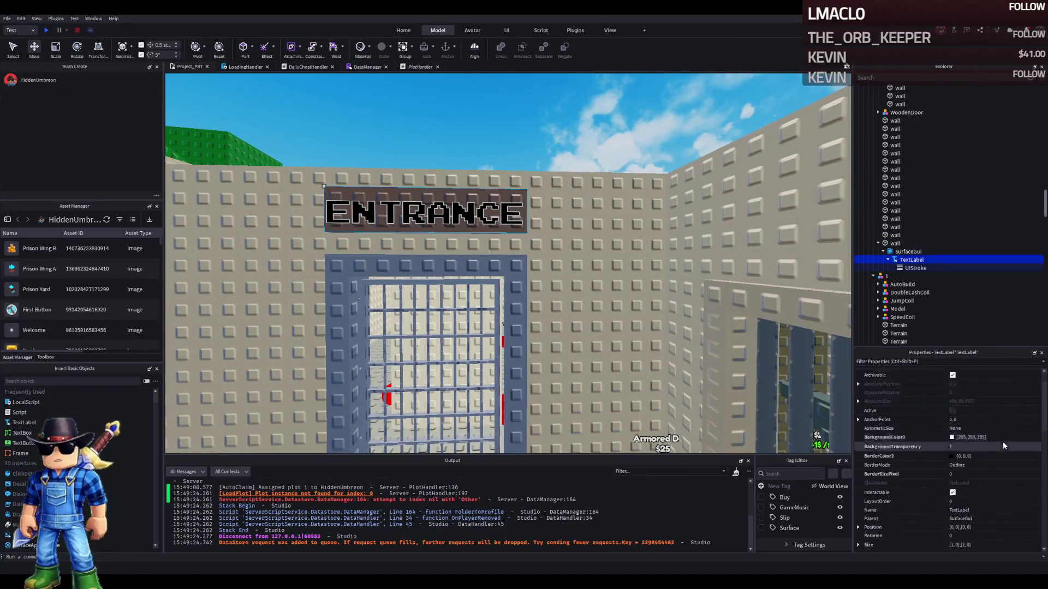
pyautogui.click(996, 452)
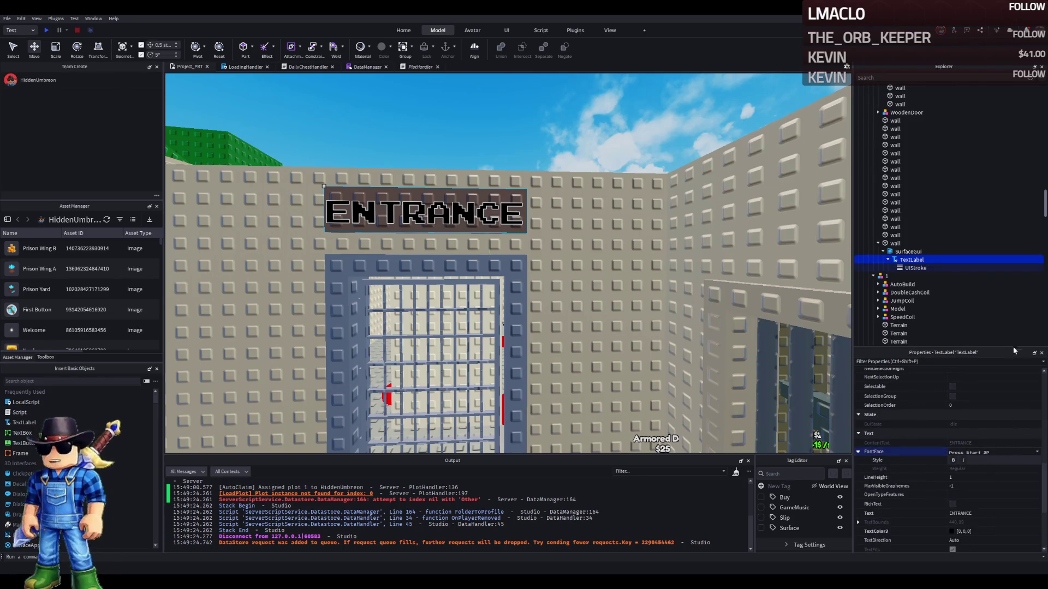
pyautogui.press('Up')
pyautogui.press('Up')
pyautogui.press('Up')
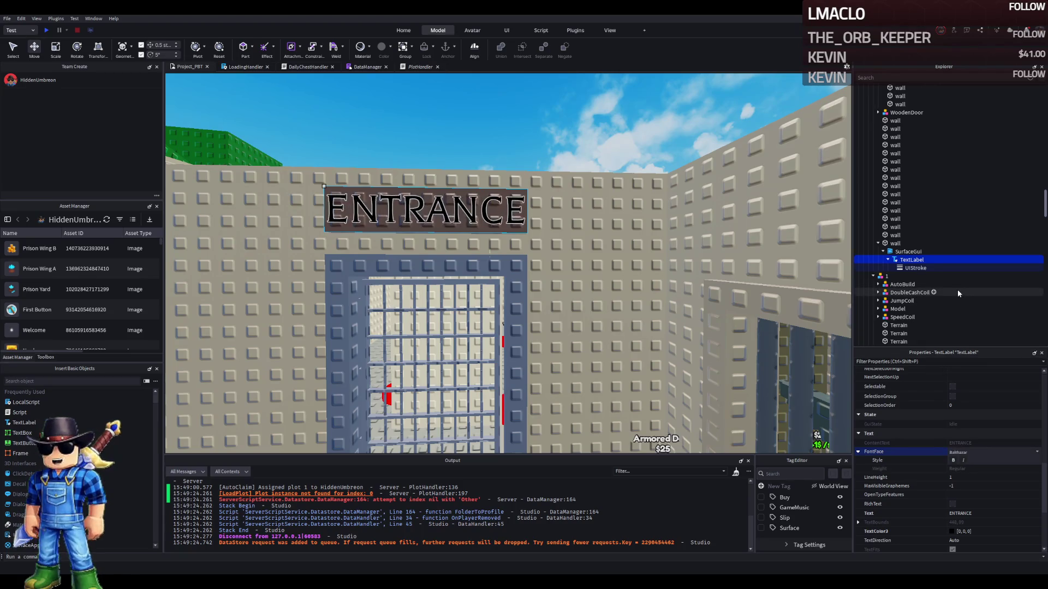
pyautogui.press('Down')
pyautogui.press('Down')
pyautogui.press('Down')
pyautogui.press('Down')
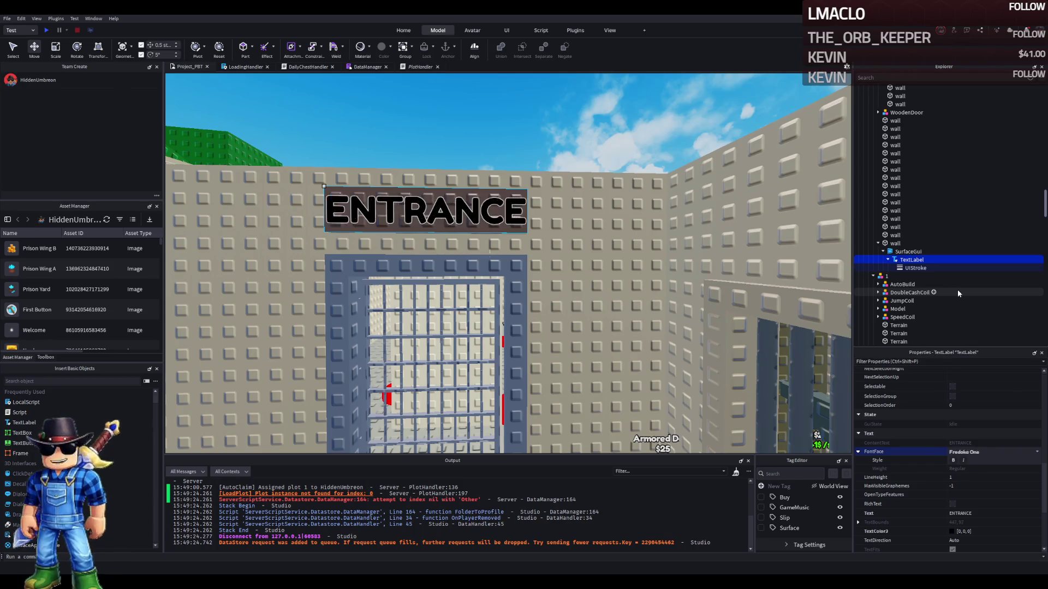
pyautogui.press('Down')
pyautogui.press('Down')
pyautogui.press('Down')
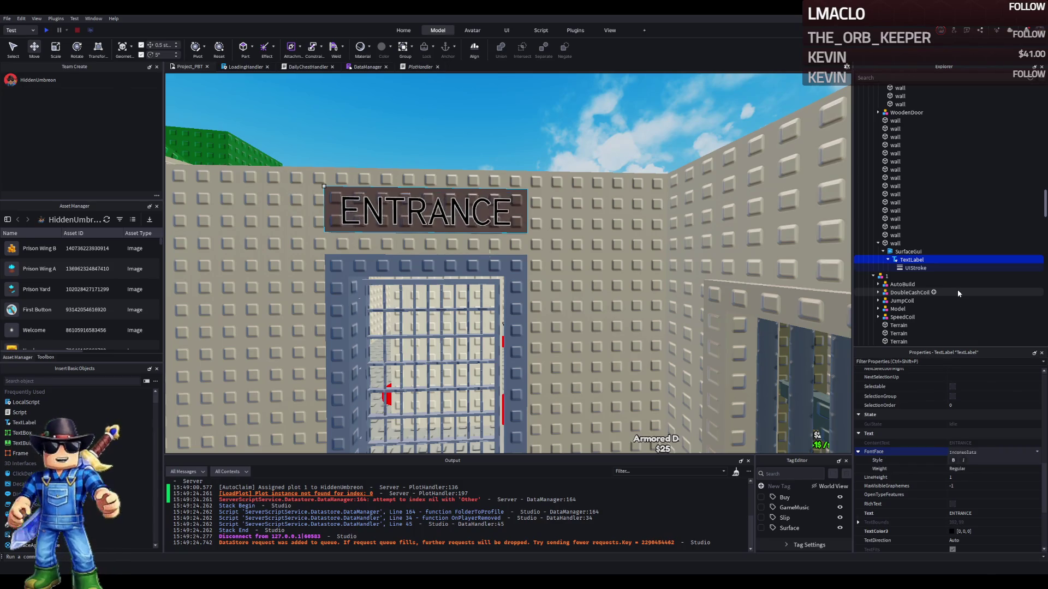
pyautogui.press('Down')
pyautogui.press('Down')
pyautogui.press('Down')
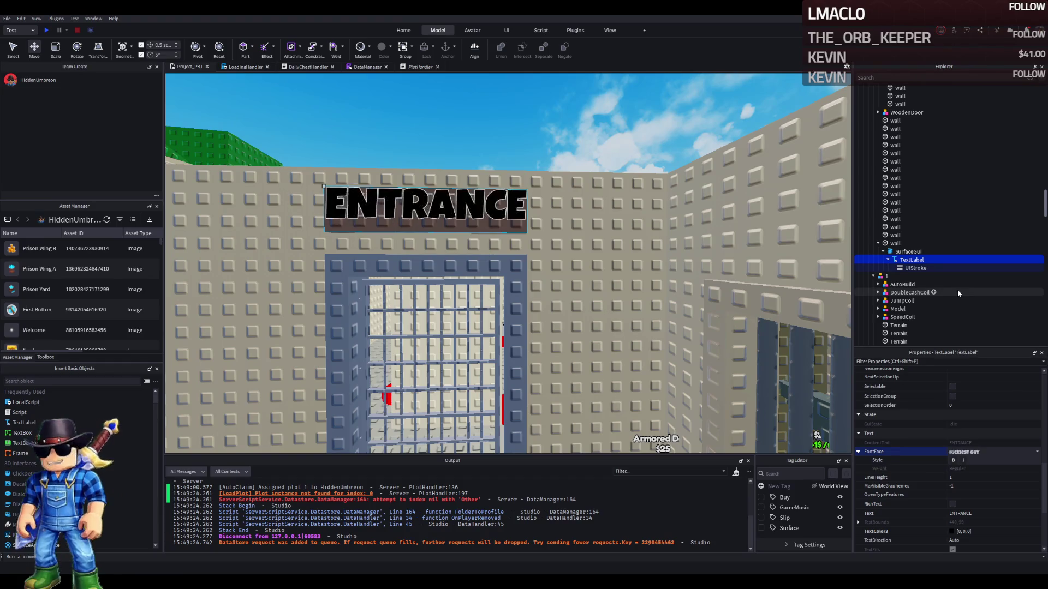
pyautogui.press('Down')
pyautogui.press('Down')
pyautogui.press('Down')
pyautogui.press('Down')
pyautogui.press('Down')
pyautogui.press('Down')
pyautogui.press('Down')
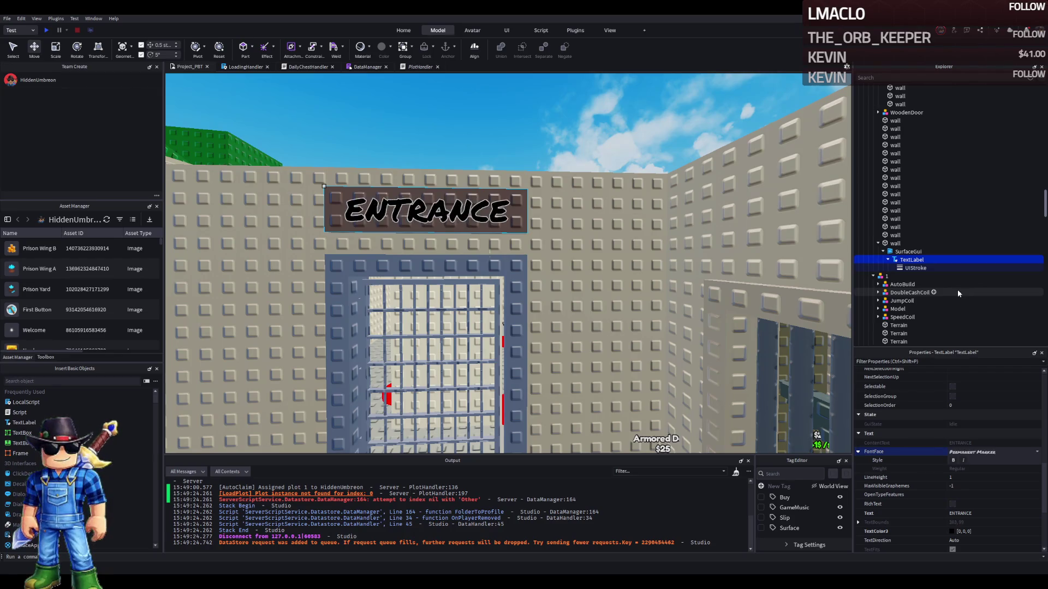
pyautogui.press('Down')
pyautogui.press('Down')
pyautogui.press('Down')
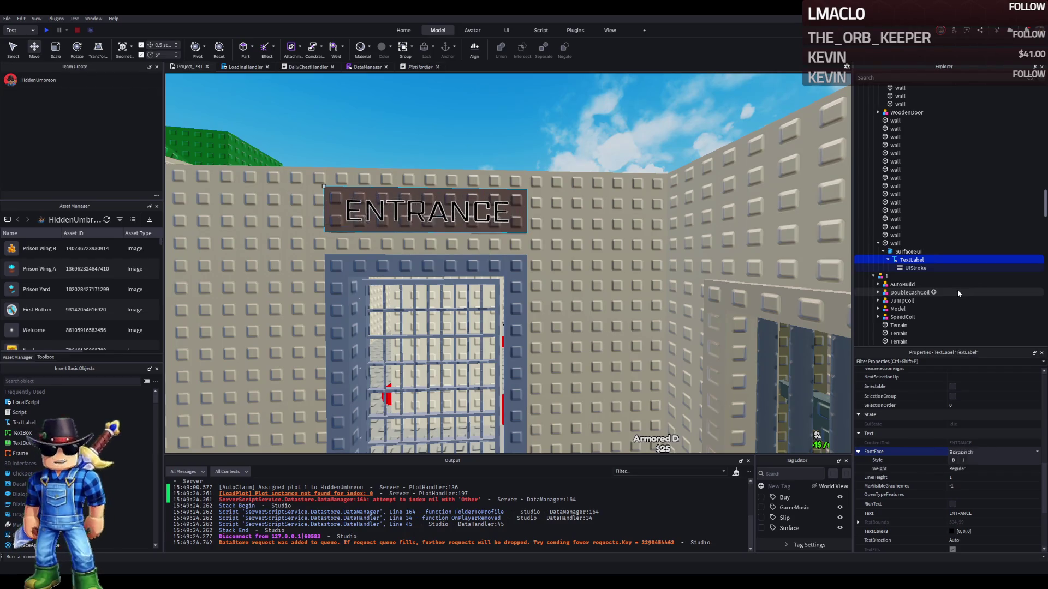
pyautogui.press('Down')
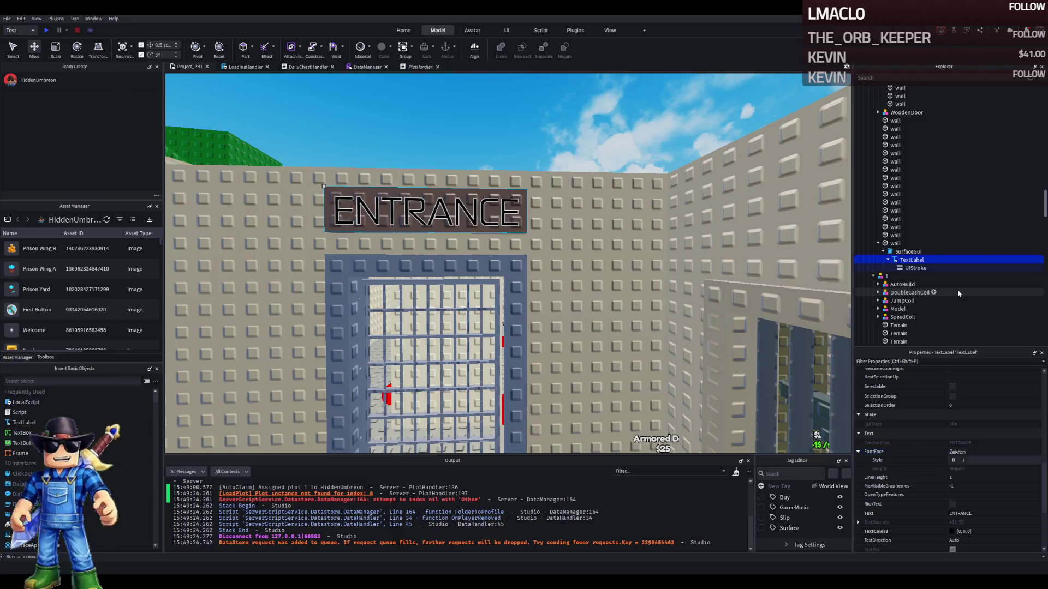
pyautogui.click(1010, 453)
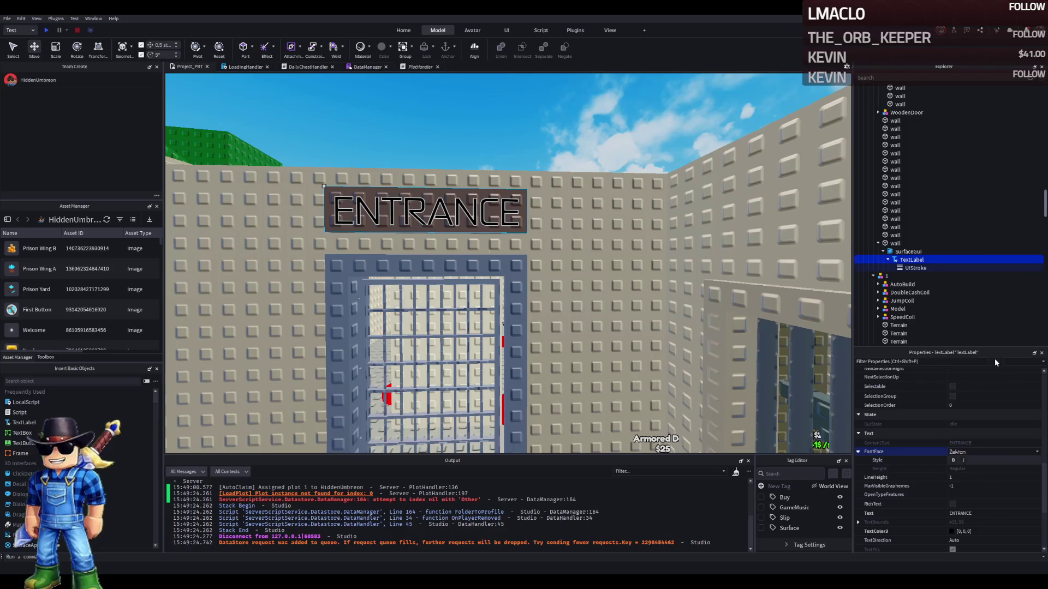
pyautogui.press('Down')
pyautogui.press('Down')
pyautogui.press('Down')
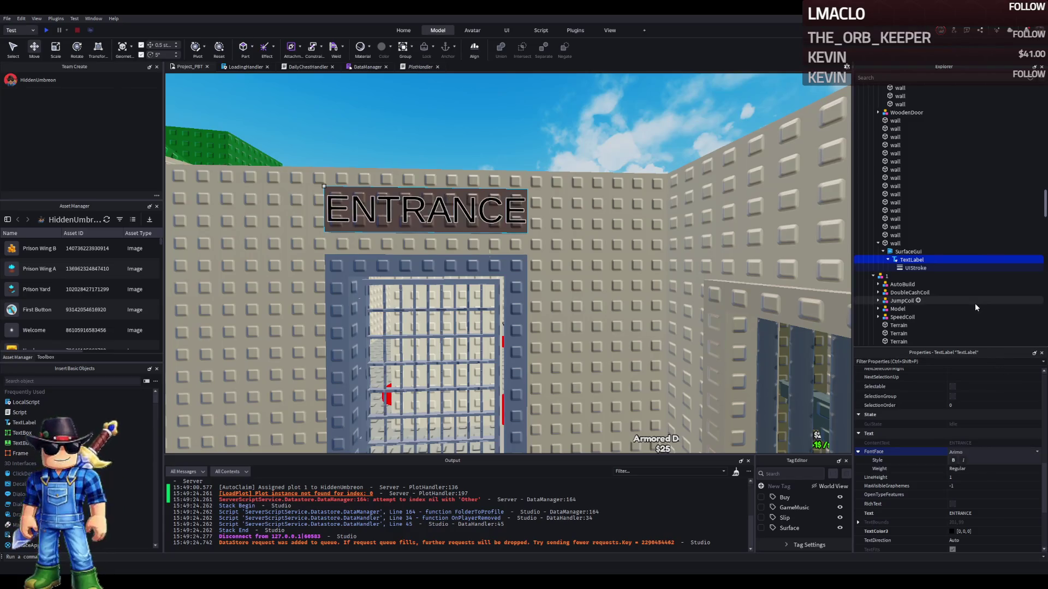
pyautogui.press('Down')
pyautogui.press('Down')
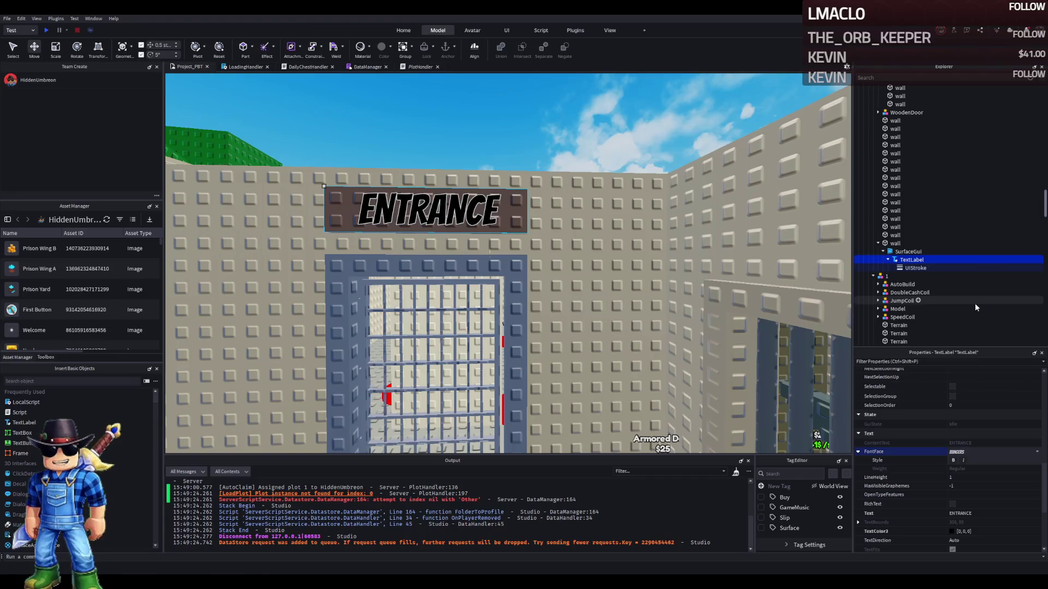
pyautogui.press('Down')
pyautogui.press('Down')
pyautogui.press('Down')
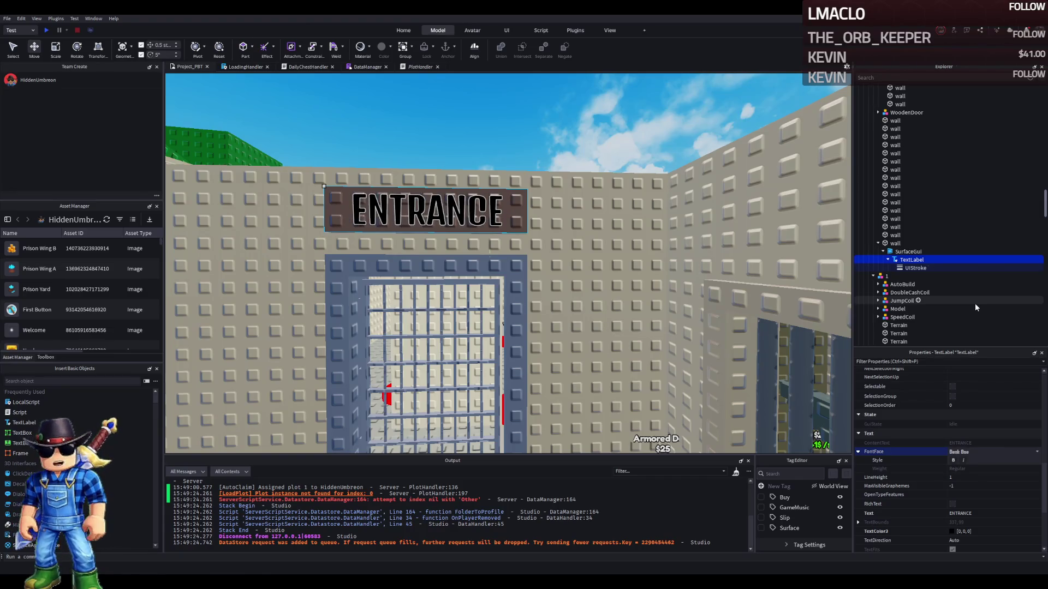
pyautogui.press('Down')
pyautogui.press('Down')
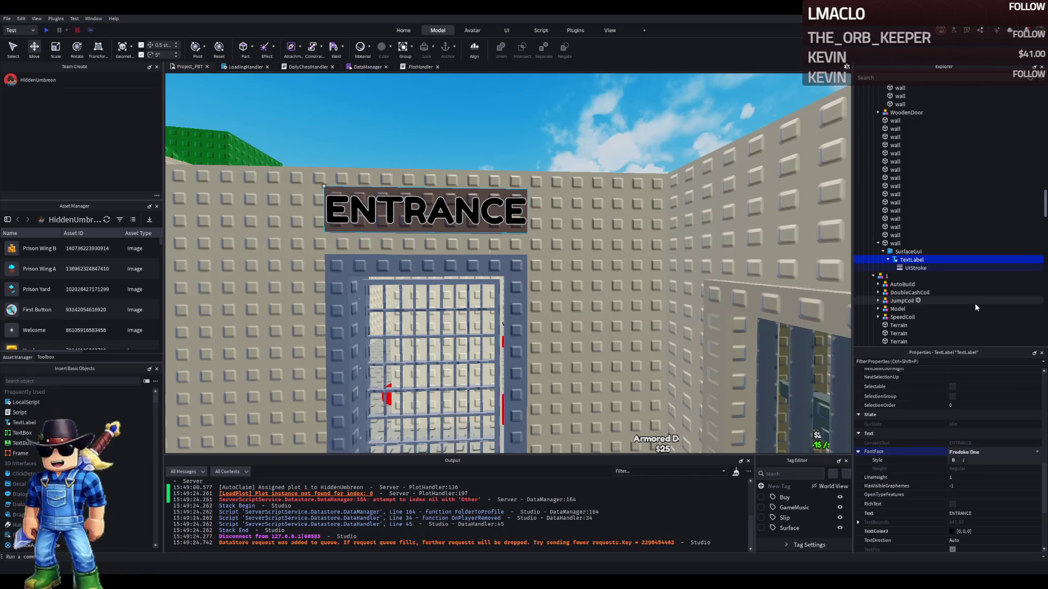
pyautogui.scroll(5, 537, 296)
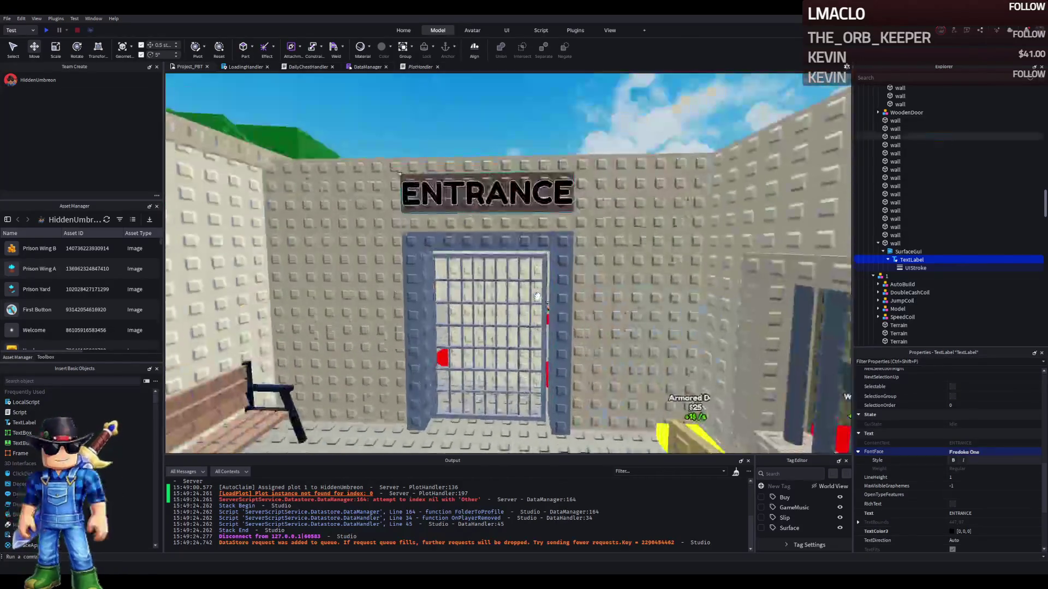
# Select the ENTRANCE TextLabel and set its TextColor3 to white 255, 255, 255
pyautogui.press('f')
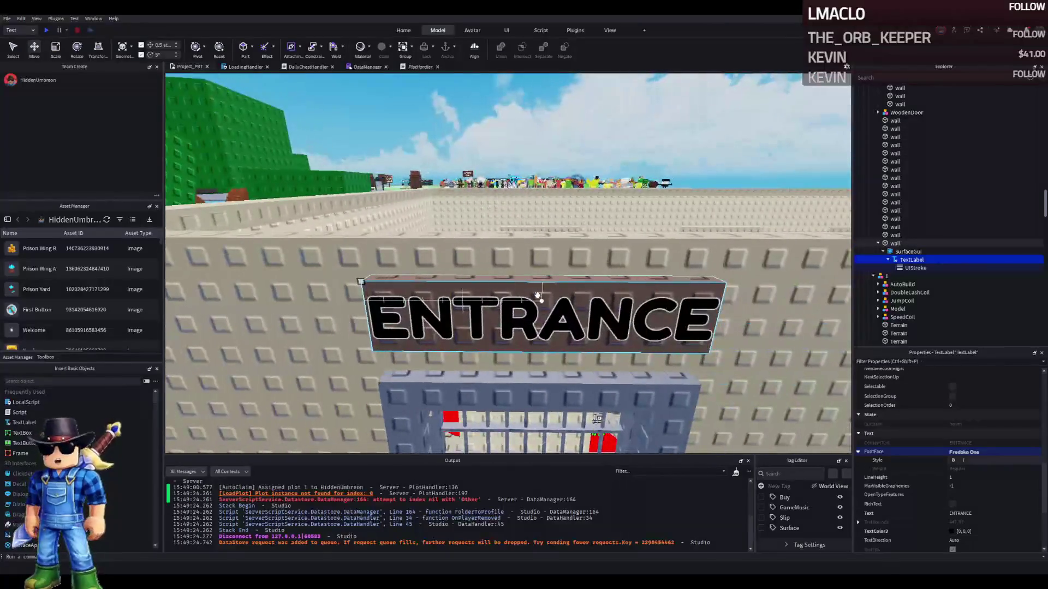
pyautogui.click(538, 295)
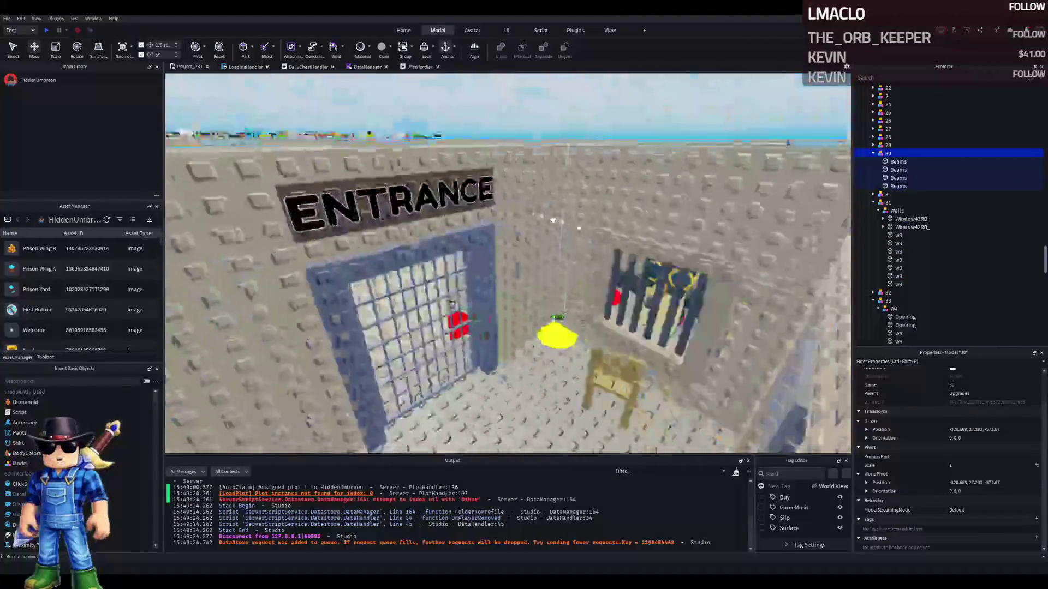
pyautogui.moveTo(553, 220); pyautogui.dragTo(552, 218)
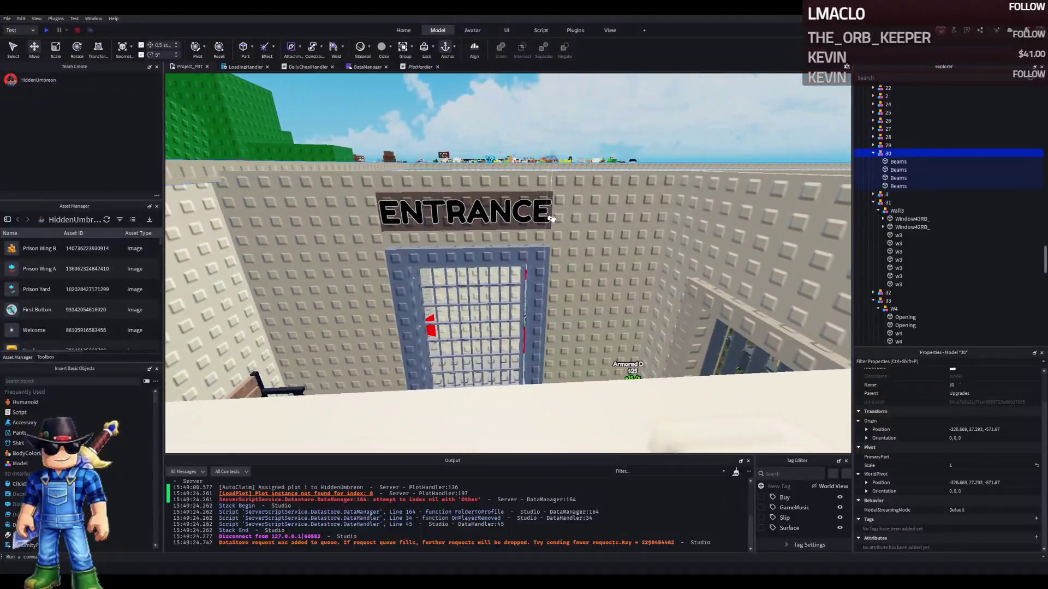
pyautogui.click(464, 203)
pyautogui.scroll(-2, 960, 433)
pyautogui.scroll(-5, 958, 439)
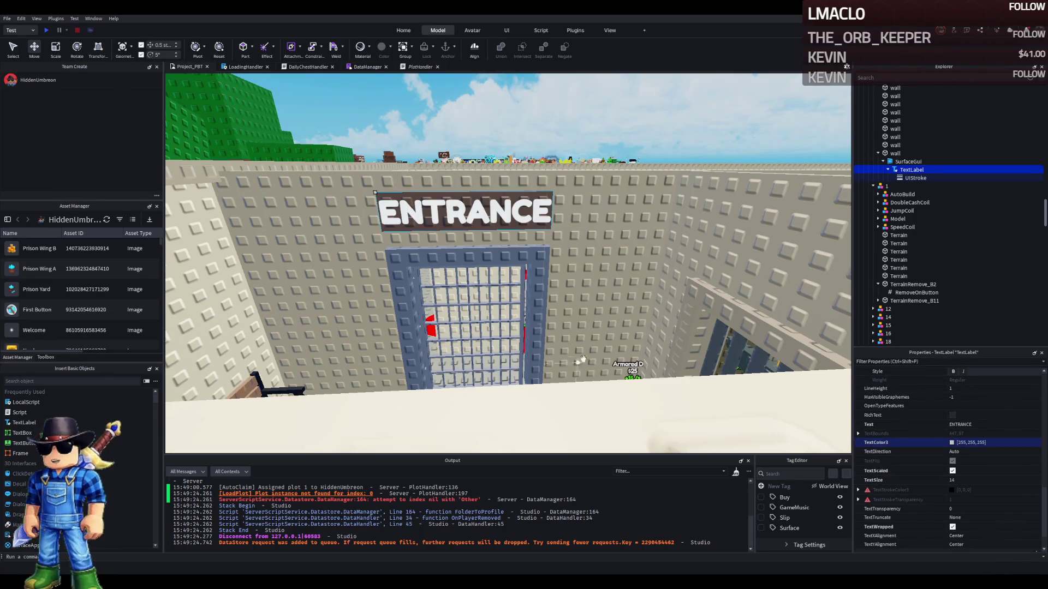
# Give the black ENTRANCE lettering a white UIStroke outline with thickness 2
pyautogui.click(910, 178)
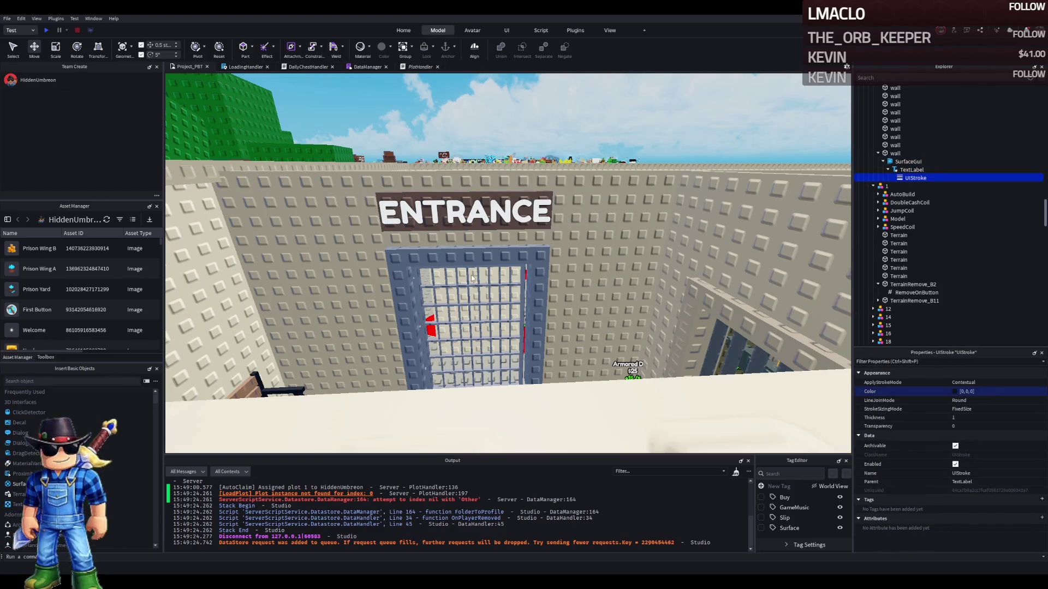
pyautogui.click(972, 418)
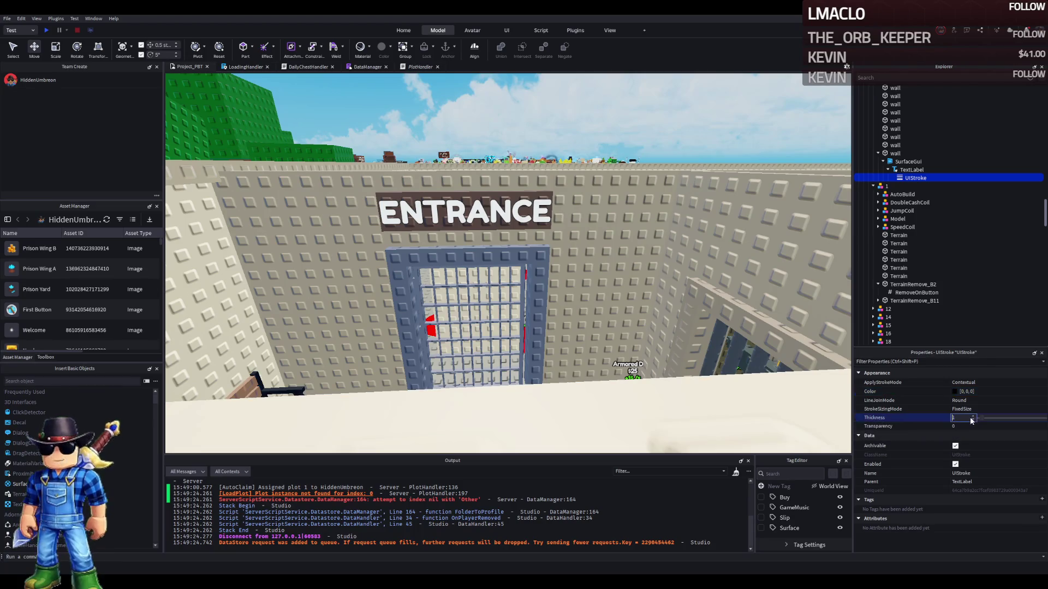
pyautogui.moveTo(981, 417); pyautogui.dragTo(998, 418)
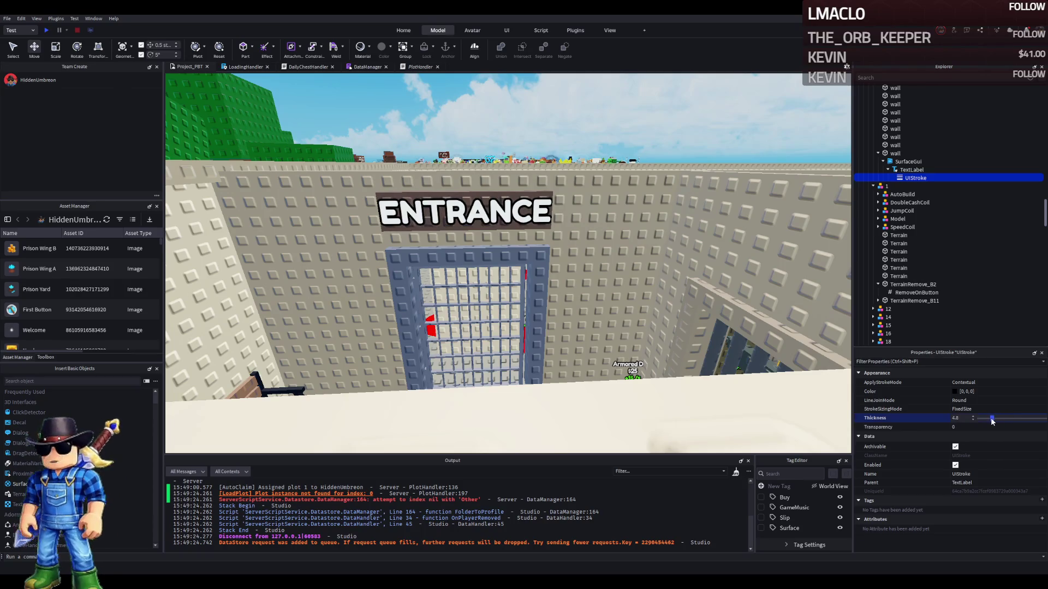
pyautogui.scroll(5, 571, 256)
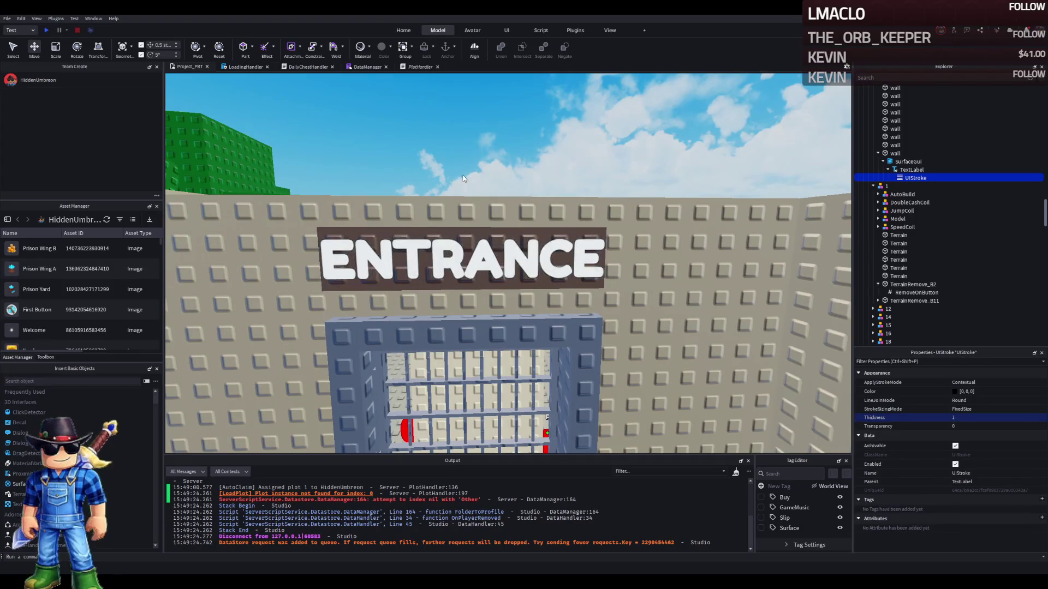
pyautogui.hotkey('ctrl', 'z')
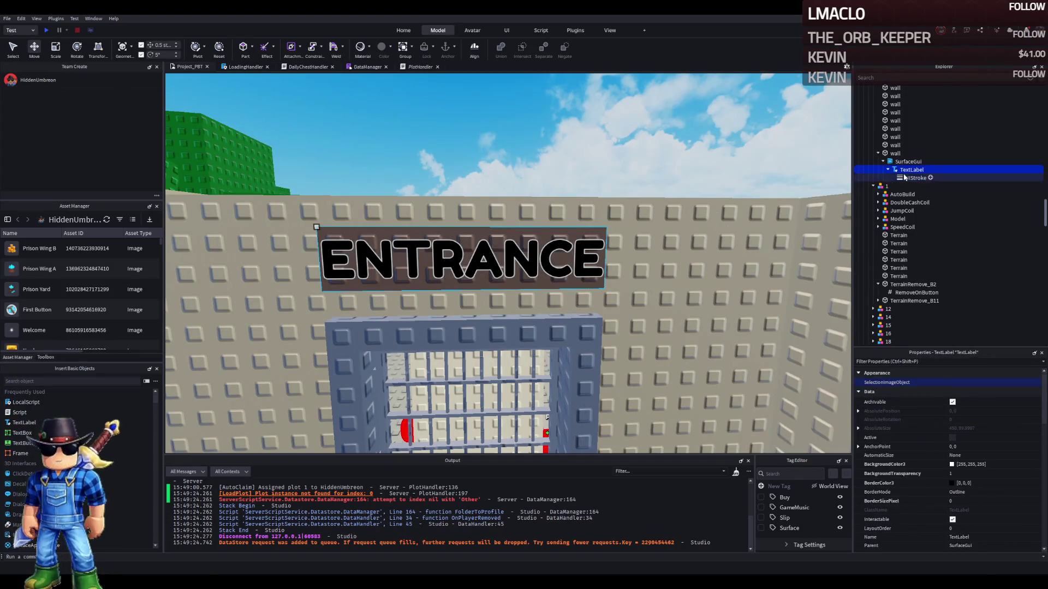
pyautogui.click(915, 178)
pyautogui.click(979, 419)
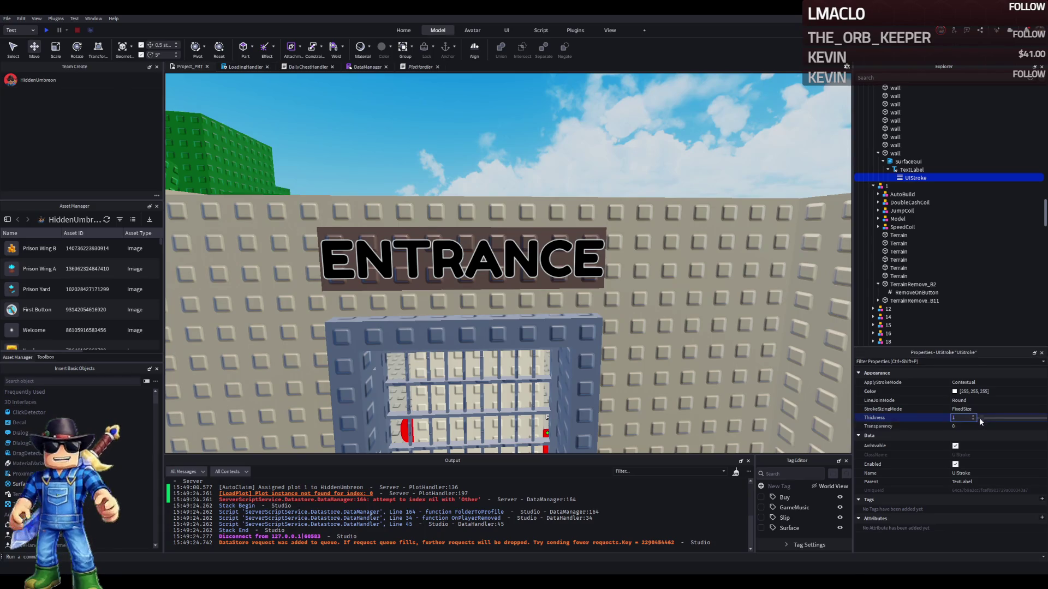
pyautogui.write('.4')
pyautogui.press('Return')
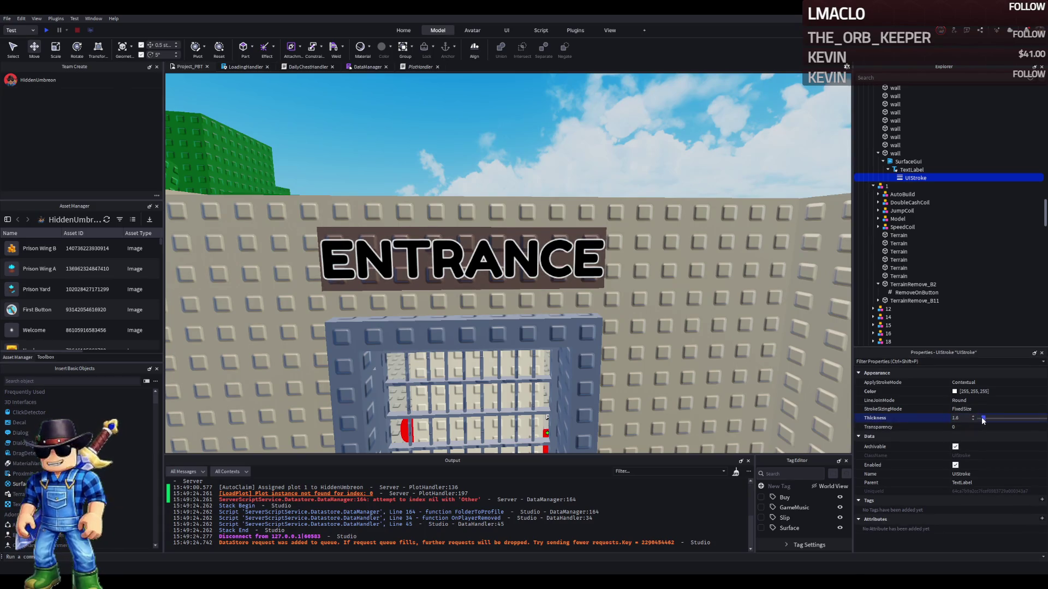
pyautogui.write('2')
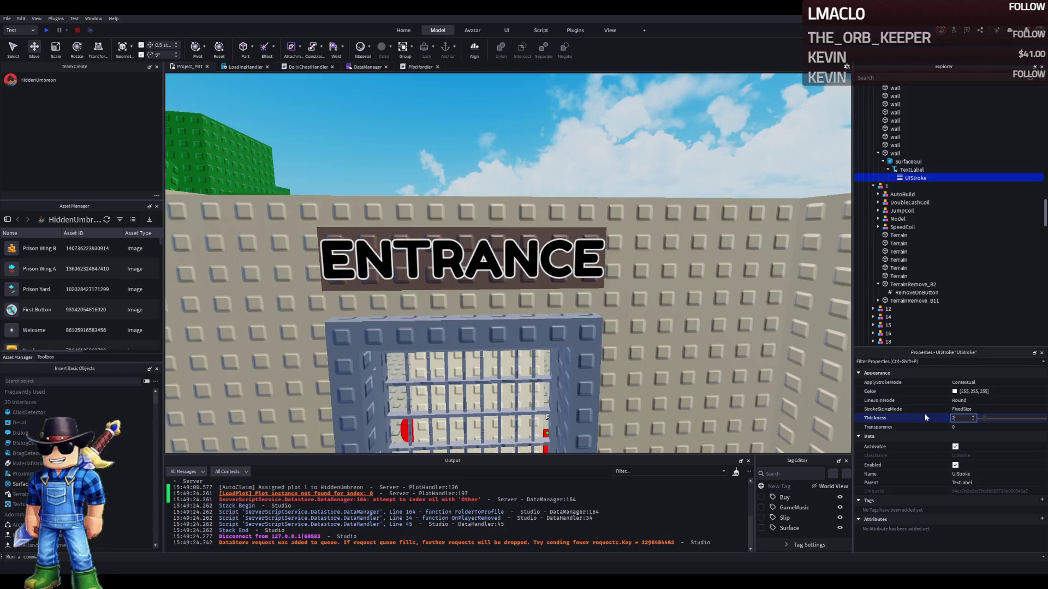
pyautogui.click(628, 239)
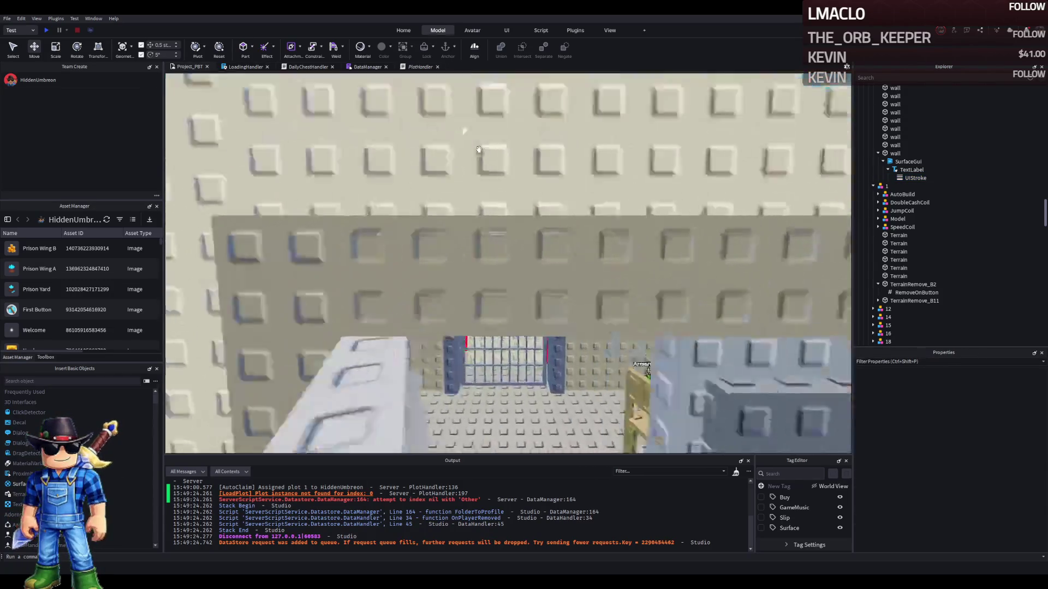
# Rename the two sign parts above the cell doors EntranceSign and ExitSign
pyautogui.press('s')
pyautogui.press('s')
pyautogui.press('s')
pyautogui.press('e')
pyautogui.press('e')
pyautogui.press('e')
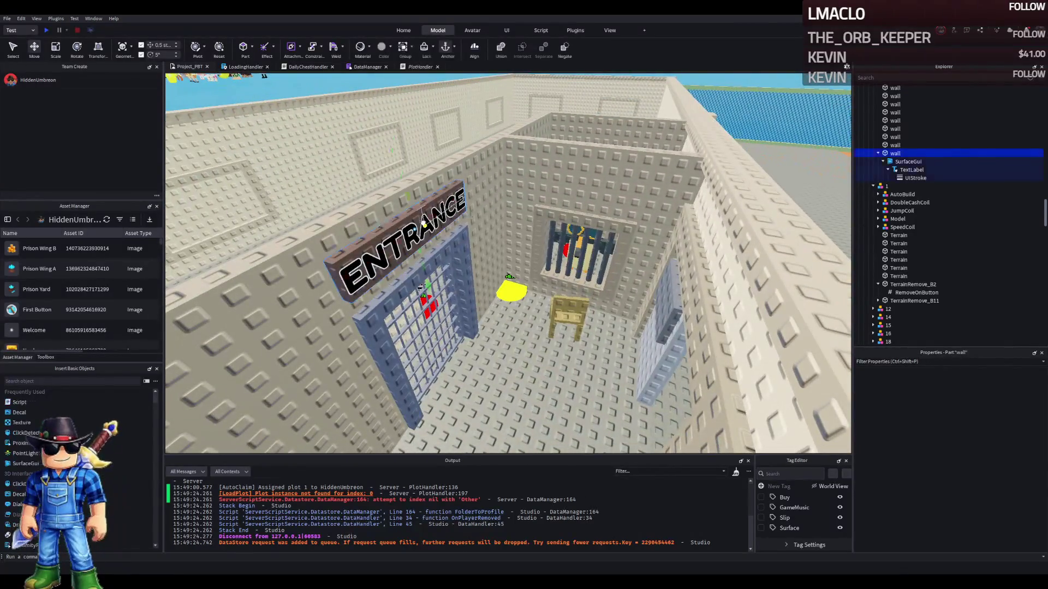
pyautogui.click(474, 222)
pyautogui.press('f')
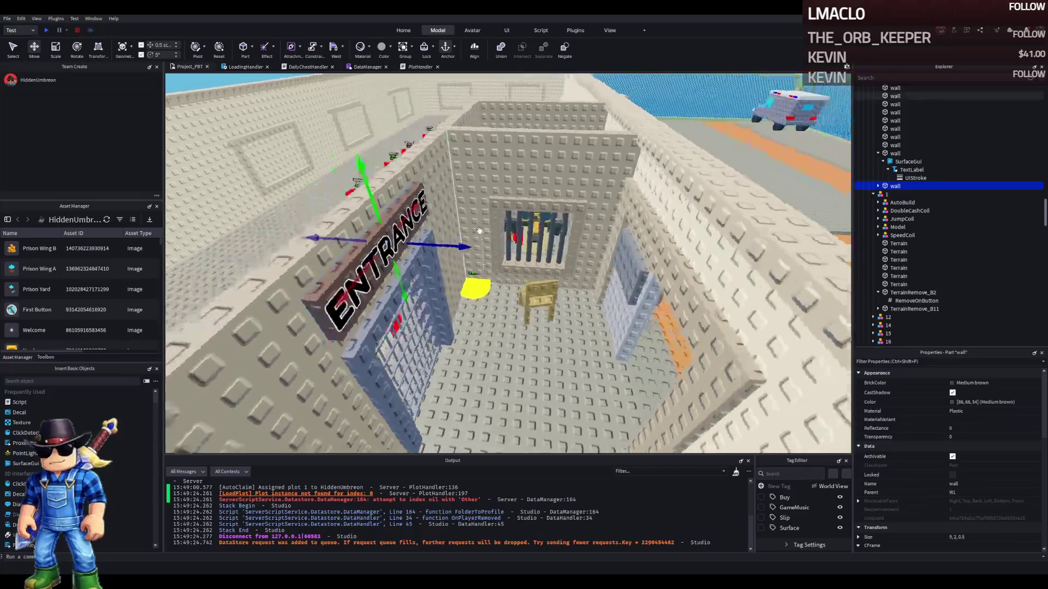
pyautogui.doubleClick(888, 153)
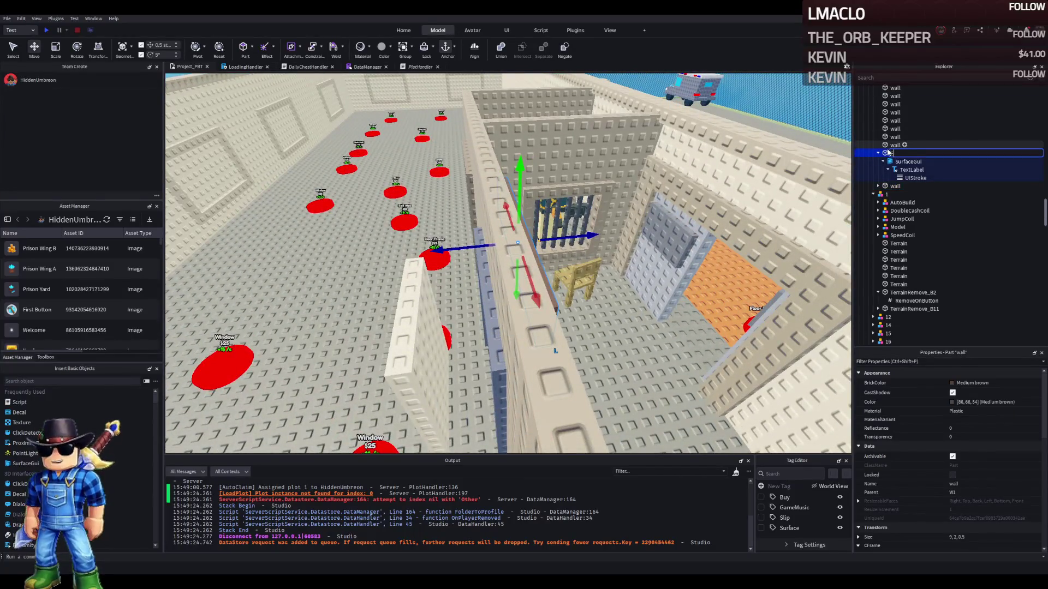
pyautogui.write('Entranceign')
pyautogui.press('Return')
pyautogui.doubleClick(888, 185)
pyautogui.write('ign')
pyautogui.press('Return')
# Move ExitSign 1.5 studs sideways toward the other cell doorway
pyautogui.moveTo(482, 247); pyautogui.dragTo(508, 247)
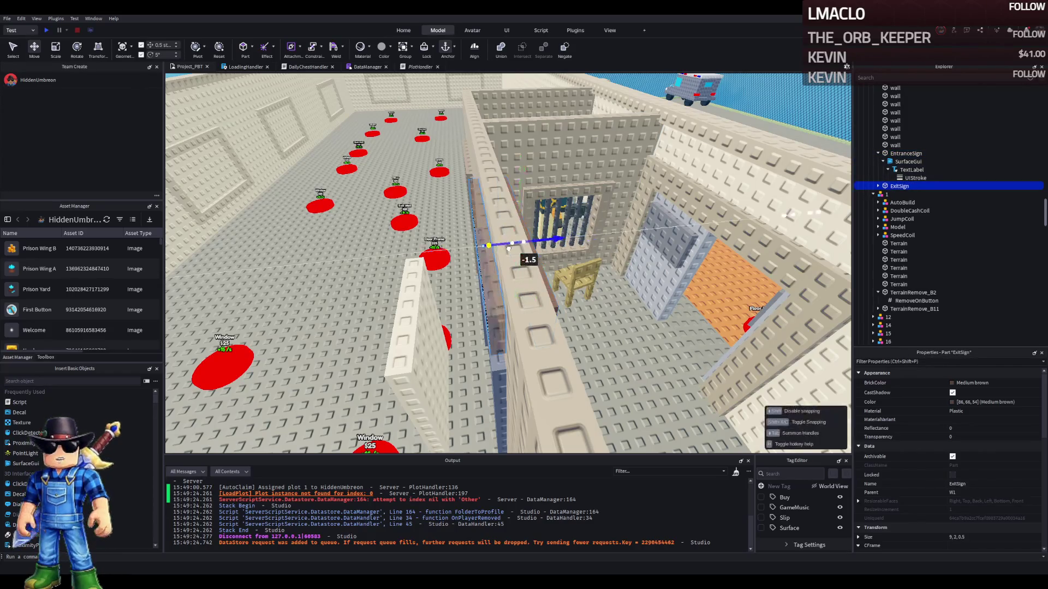
pyautogui.press('f')
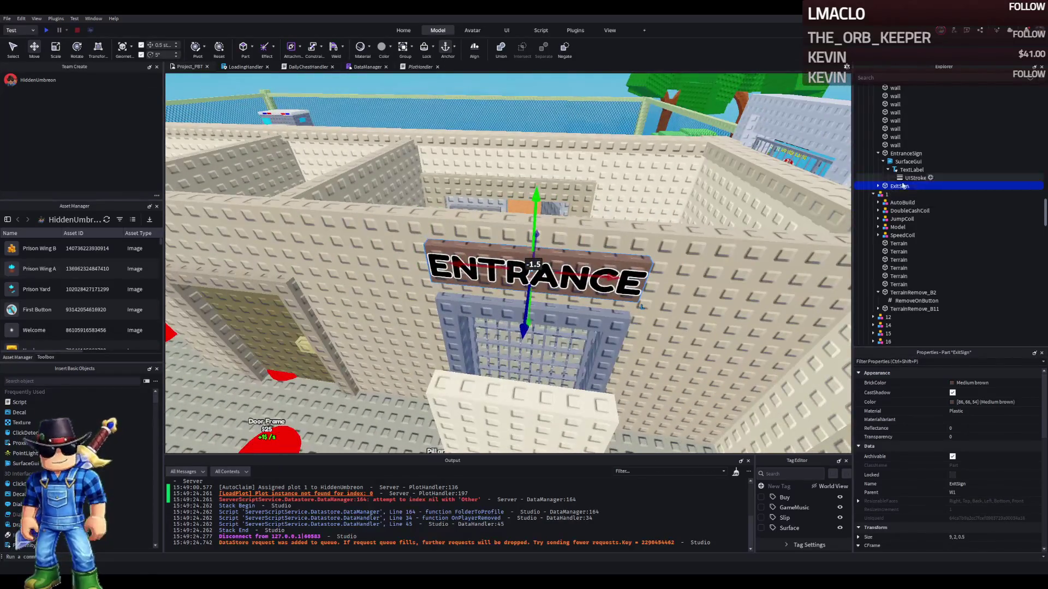
pyautogui.click(878, 186)
# Change the ExitSign's SurfaceGui TextLabel text from ENTRANCE to EXIT
pyautogui.click(907, 194)
pyautogui.click(883, 194)
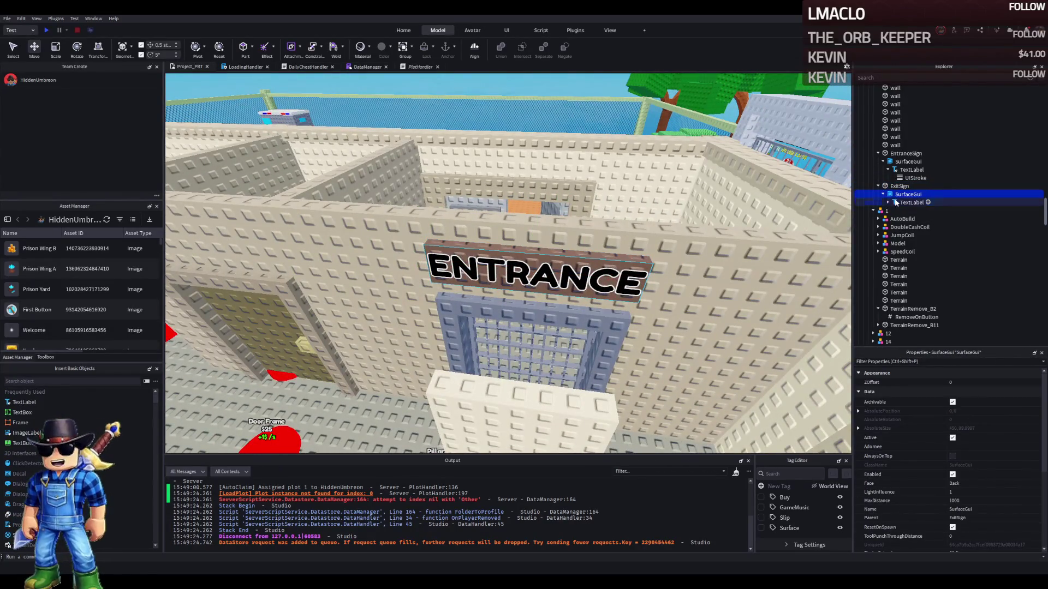
pyautogui.click(911, 203)
pyautogui.scroll(-10, 959, 387)
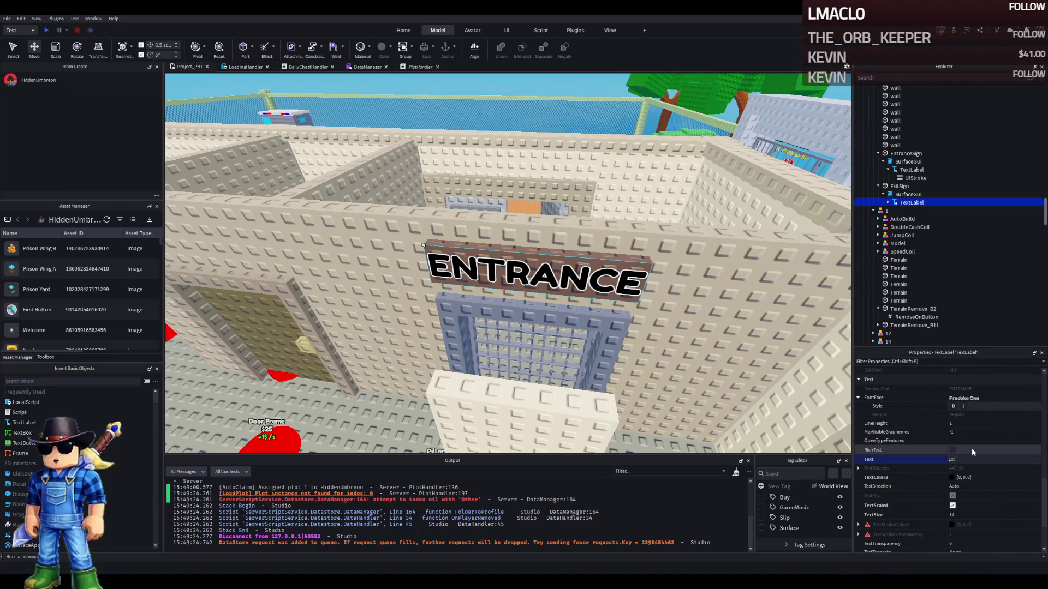
pyautogui.write('T')
pyautogui.press('Return')
pyautogui.click(601, 127)
pyautogui.press('w')
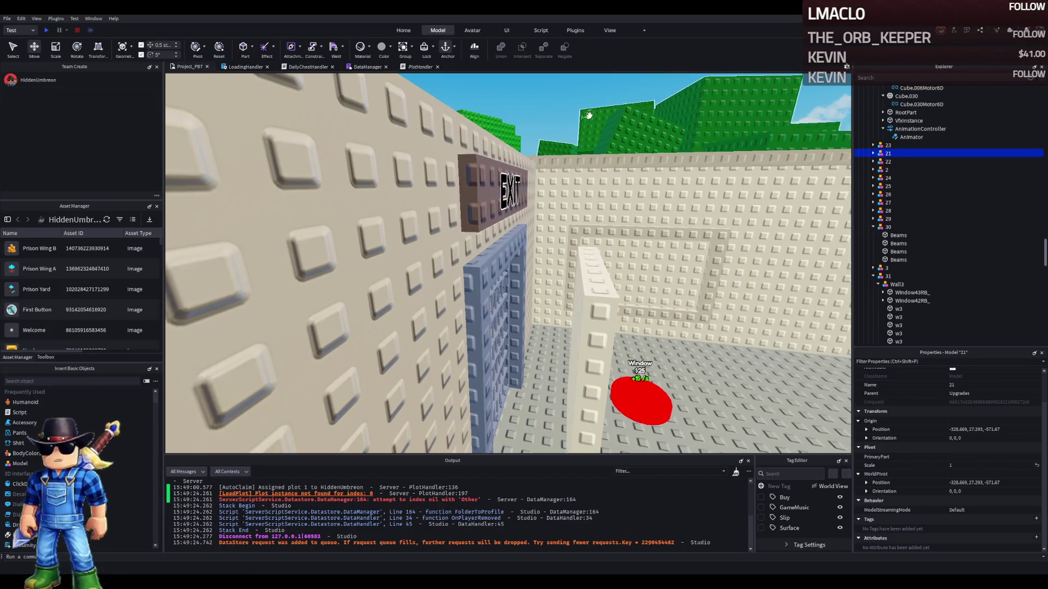
pyautogui.press('e')
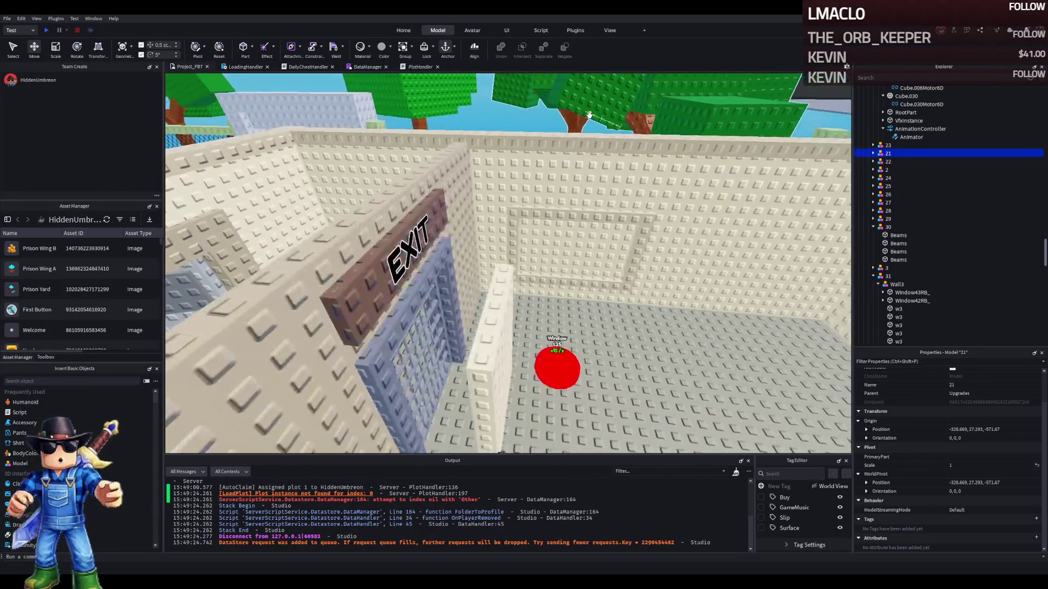
pyautogui.press('s')
pyautogui.press('w')
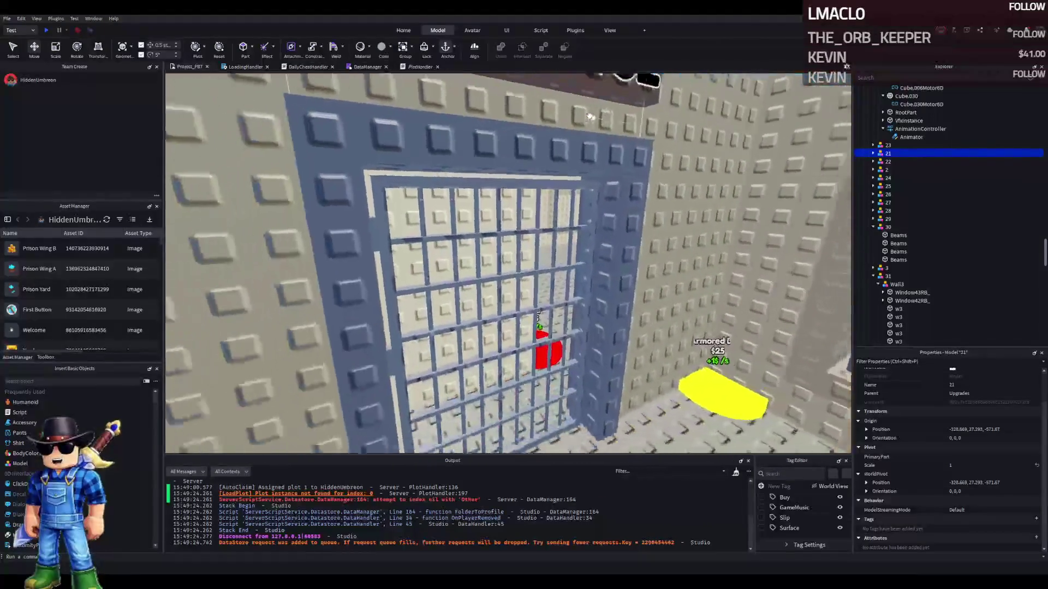
pyautogui.press('s')
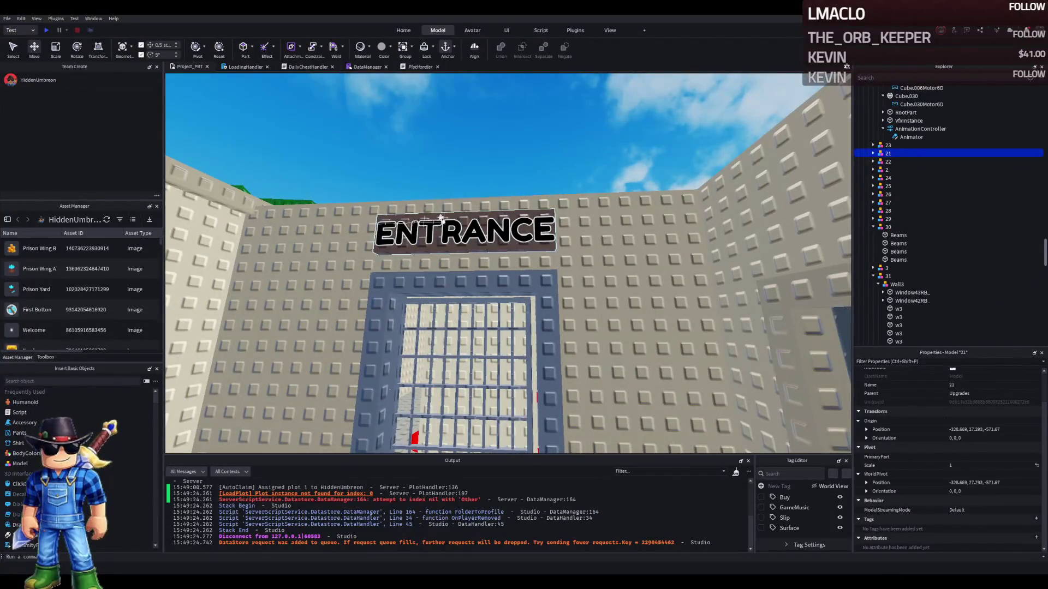
pyautogui.press('a')
pyautogui.press('e')
pyautogui.press('w')
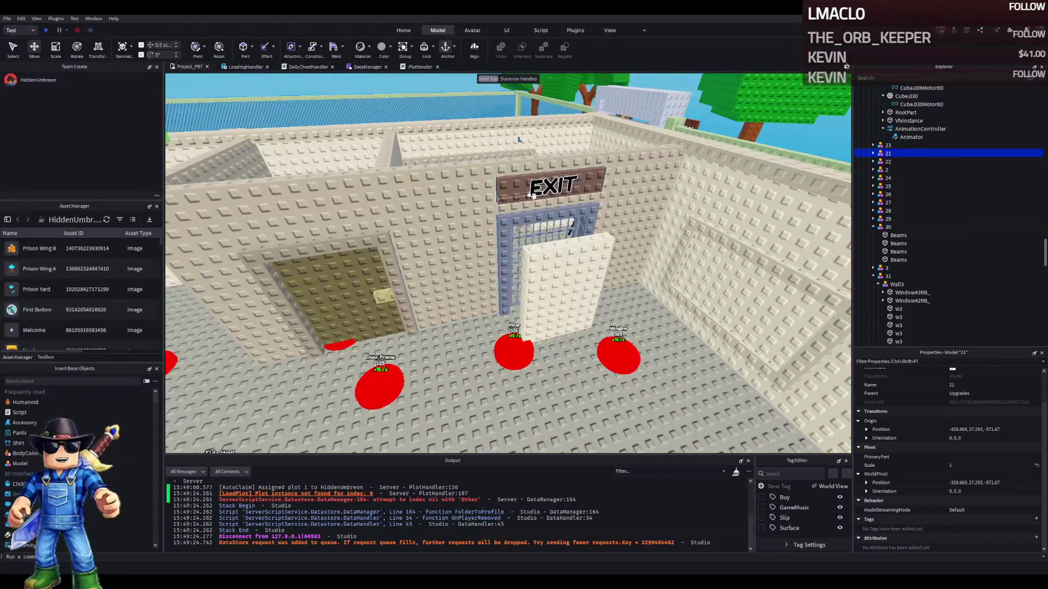
pyautogui.press('w')
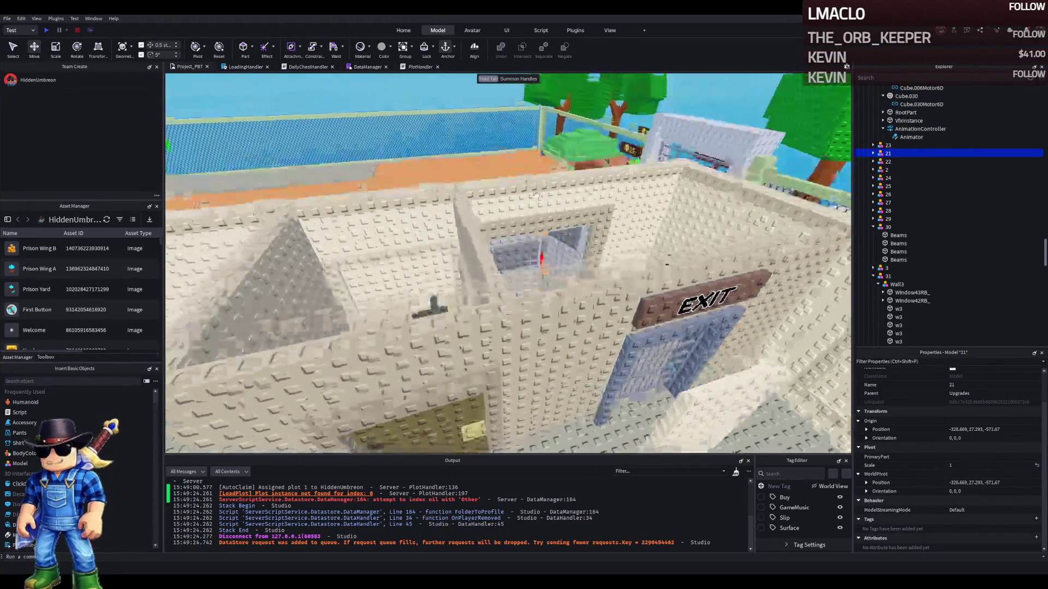
pyautogui.press('w')
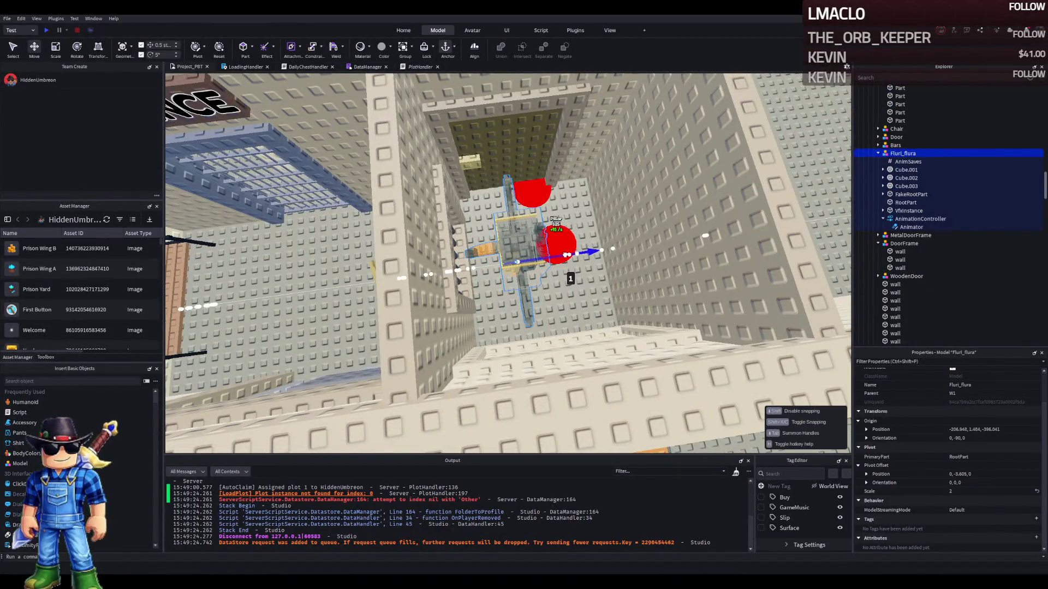
pyautogui.press('f')
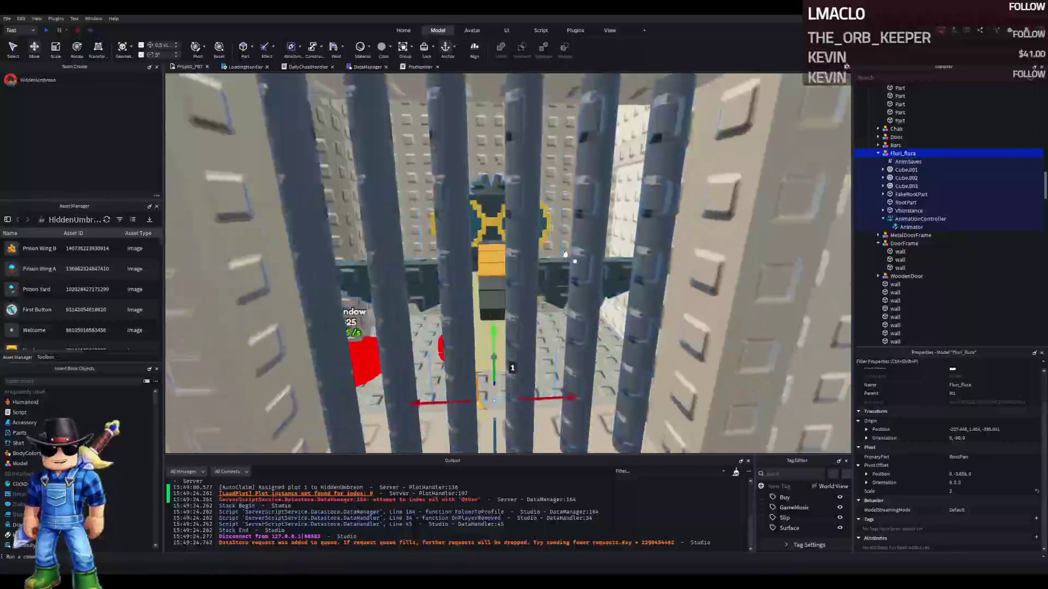
pyautogui.press('s')
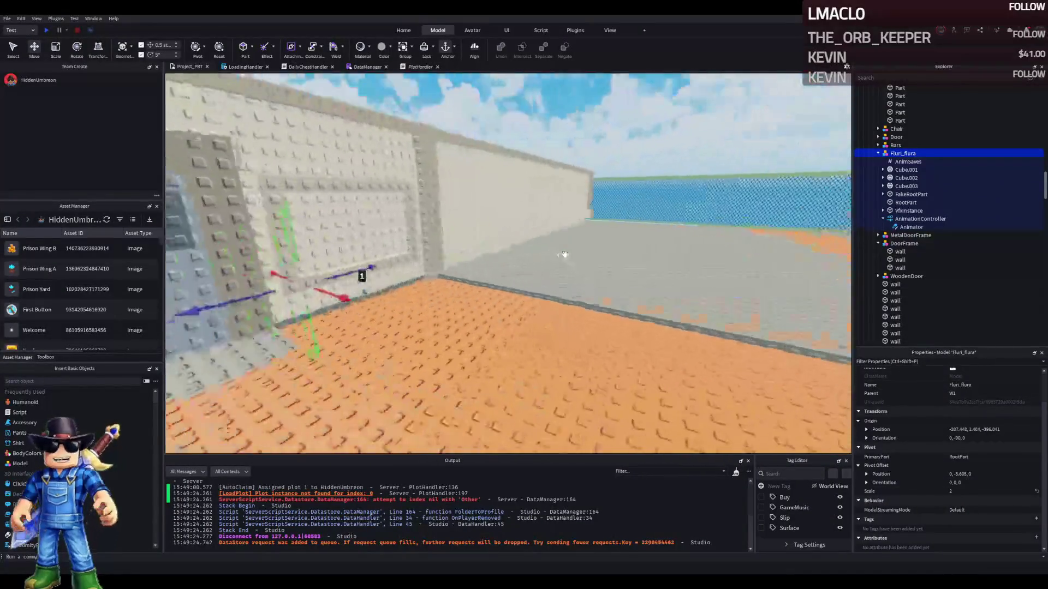
pyautogui.press('w')
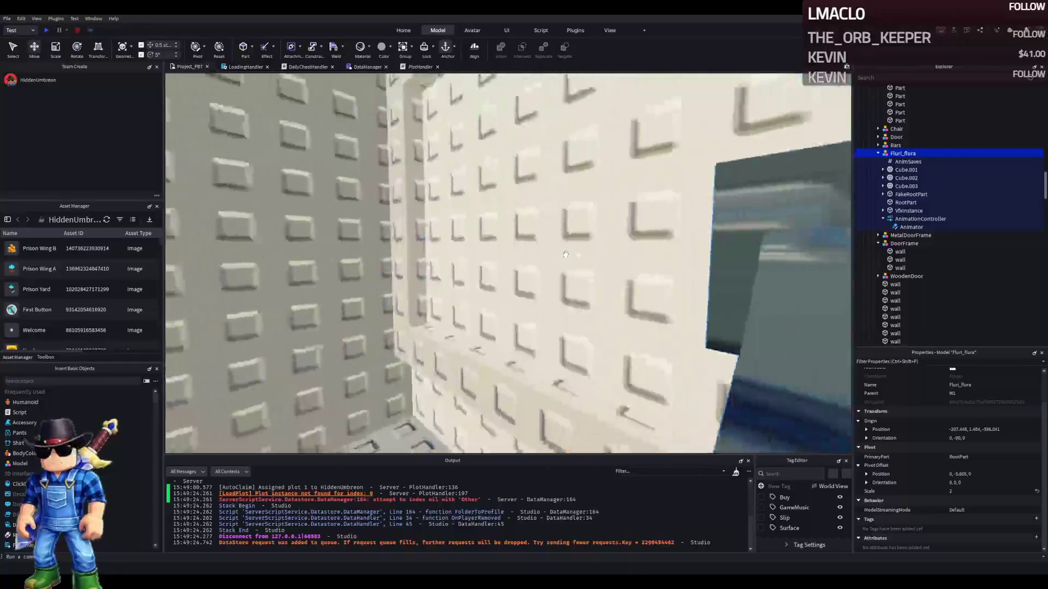
pyautogui.press('f')
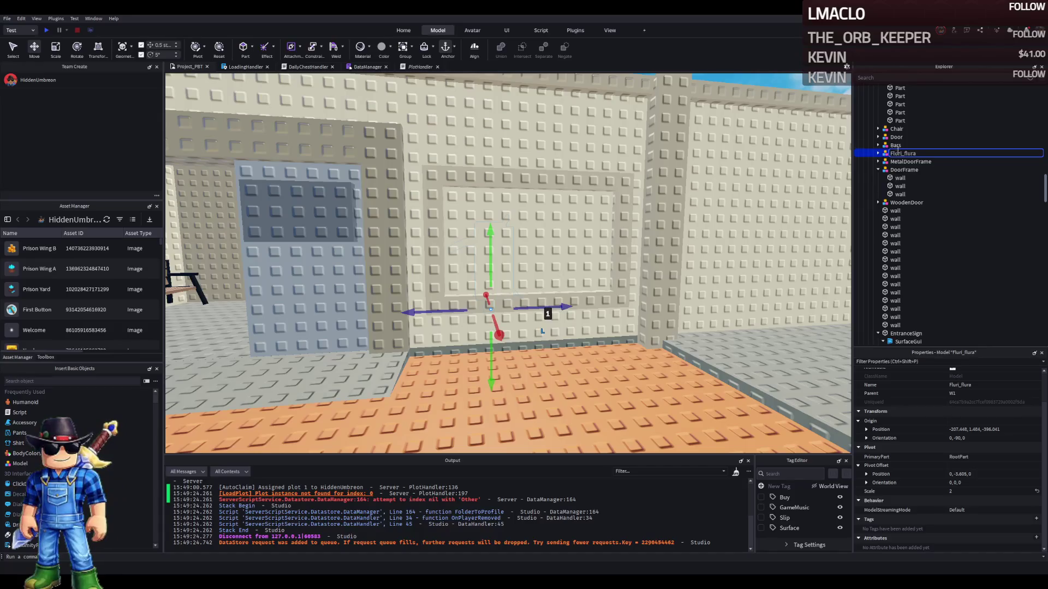
pyautogui.press('Left')
pyautogui.press('Left')
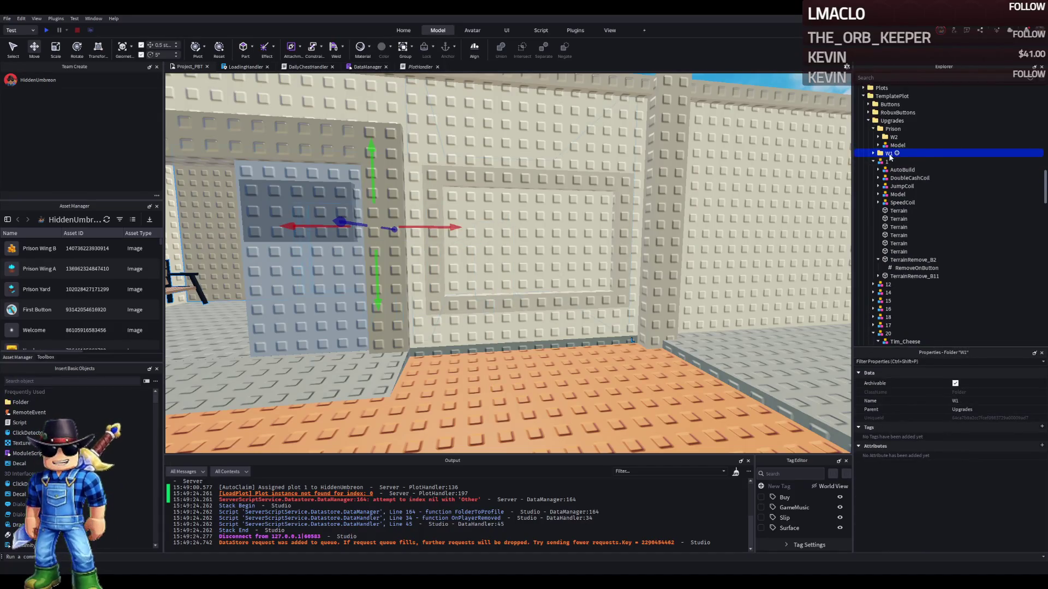
# Collapse the TemplatePlot tree in Explorer and start a playtest with F5
pyautogui.click(878, 161)
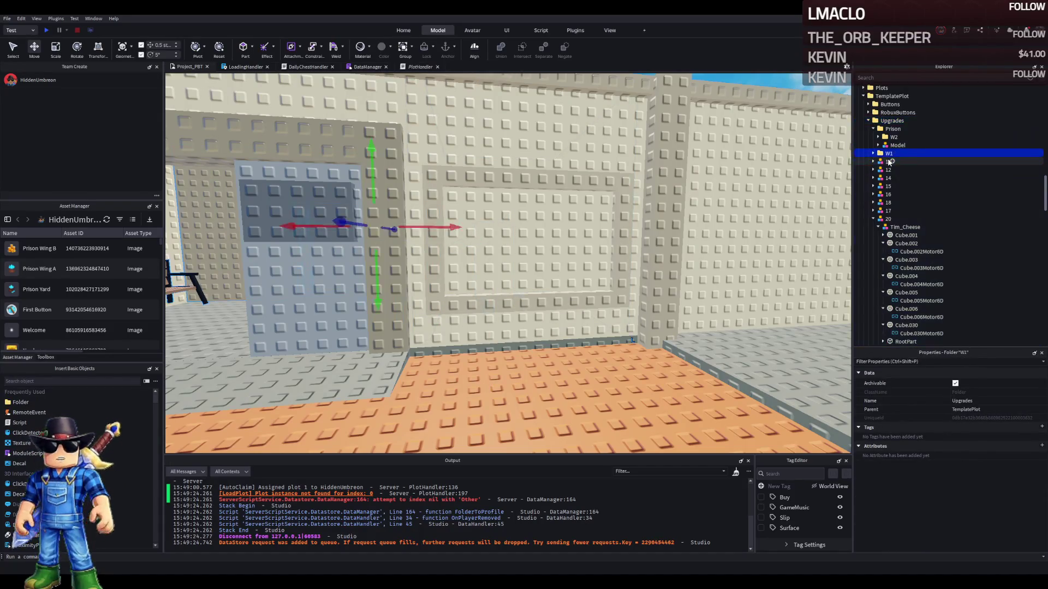
pyautogui.press('Left')
pyautogui.press('Left')
pyautogui.press('Left')
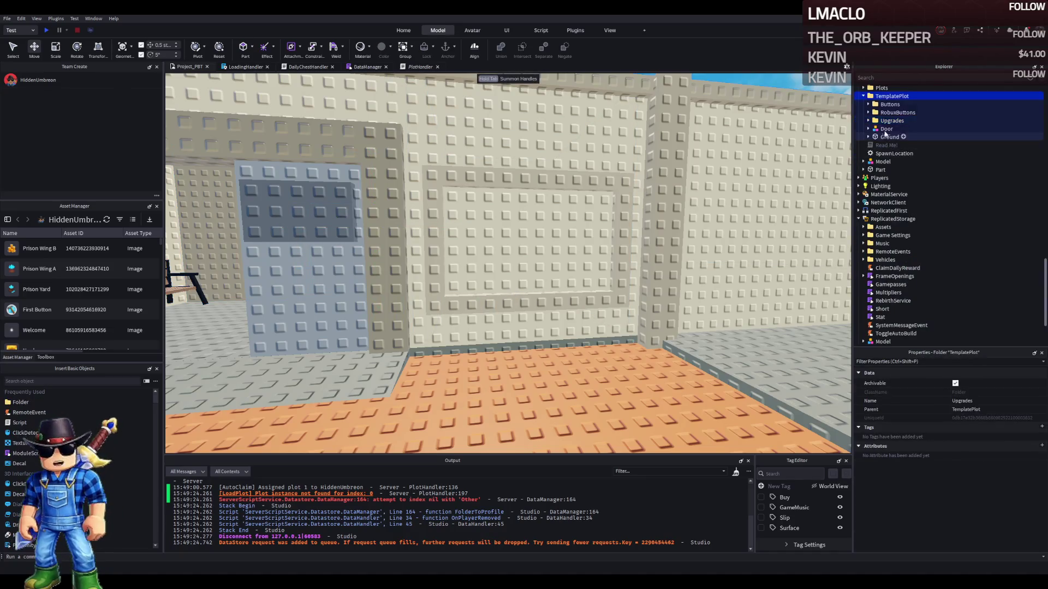
pyautogui.press('F5')
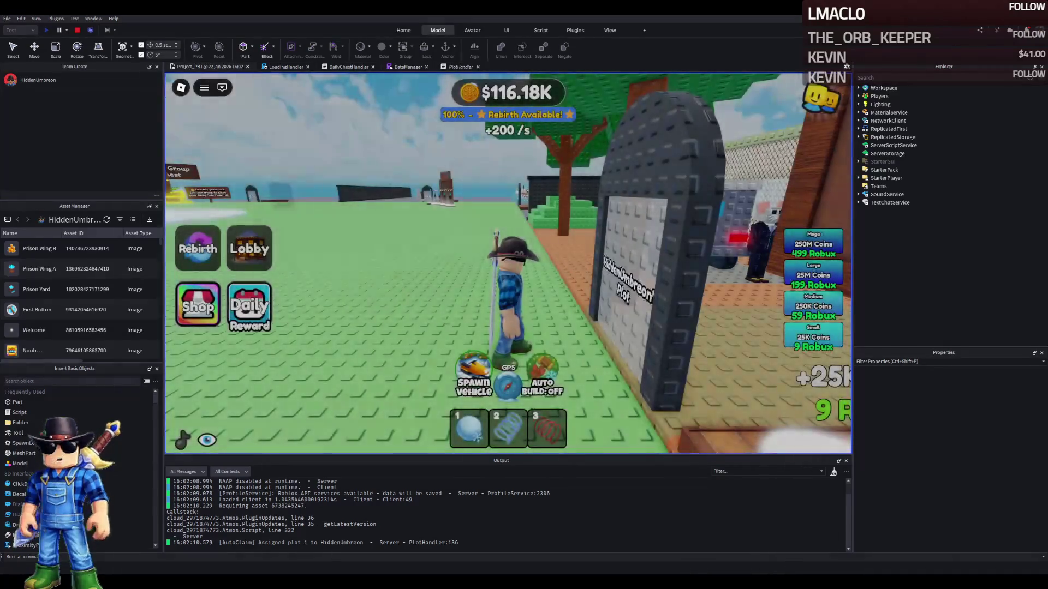
pyautogui.press('d')
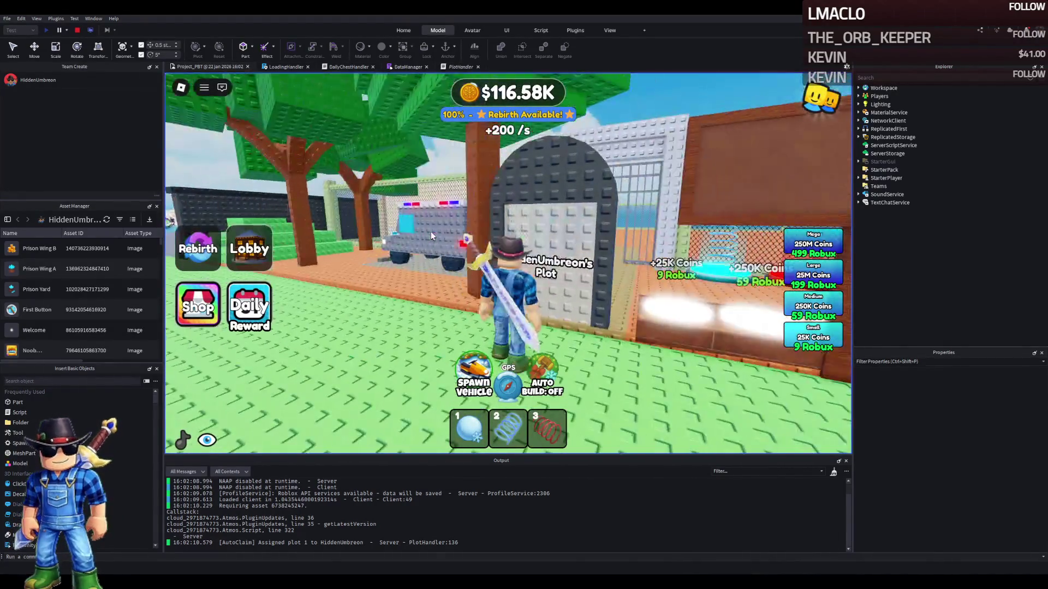
pyautogui.press('w')
pyautogui.press('a')
pyautogui.press('w')
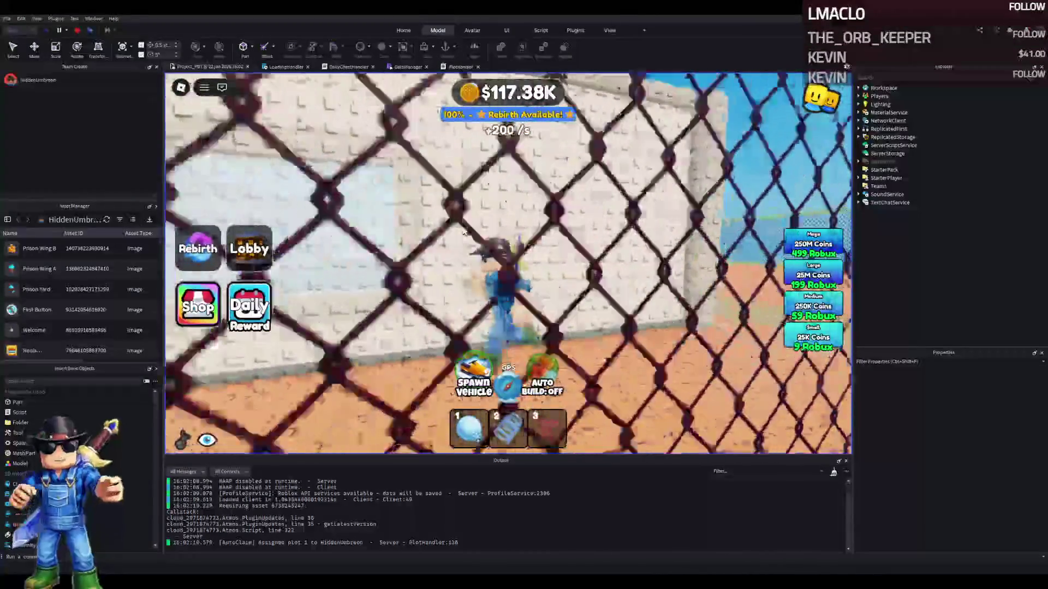
pyautogui.press('d')
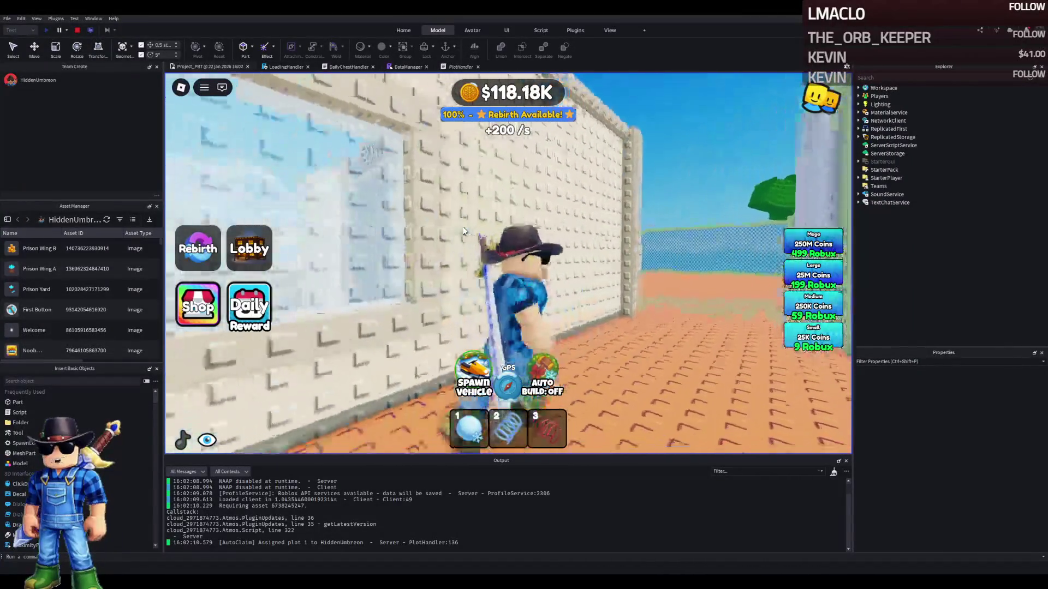
pyautogui.press('s')
pyautogui.press('s')
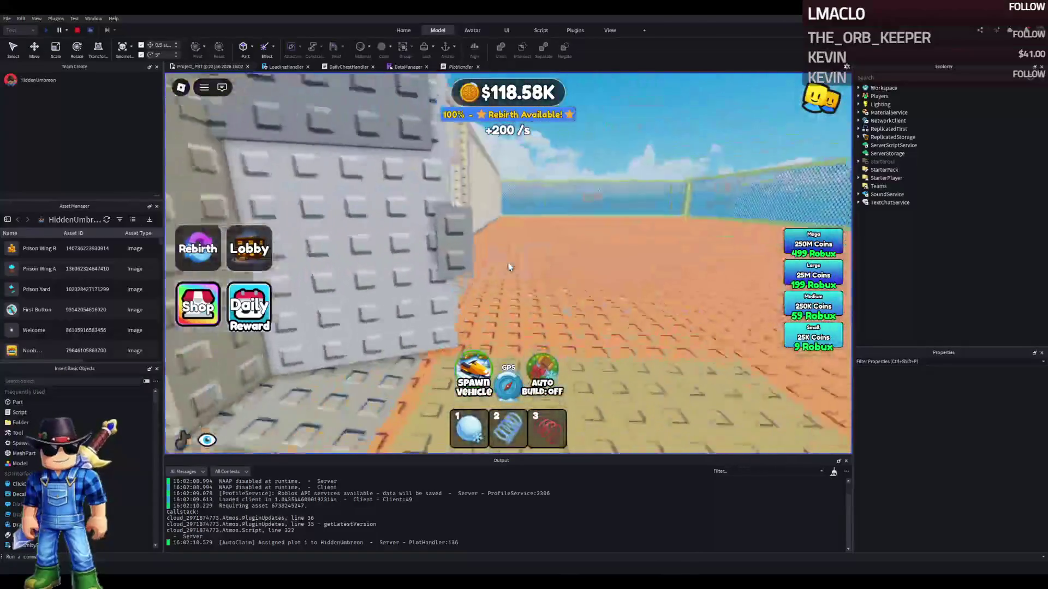
pyautogui.press('w')
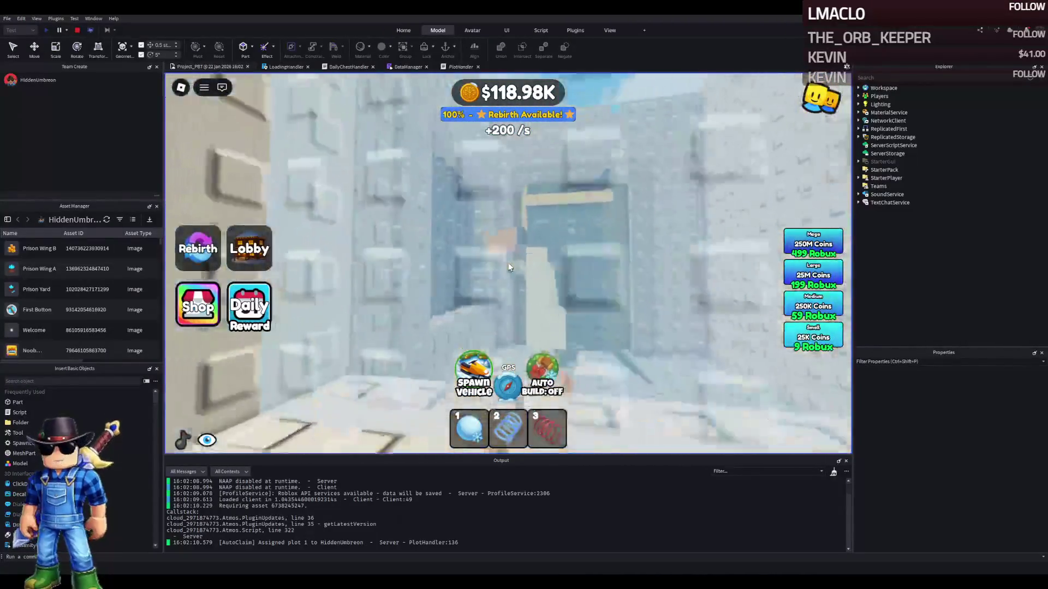
pyautogui.press('s')
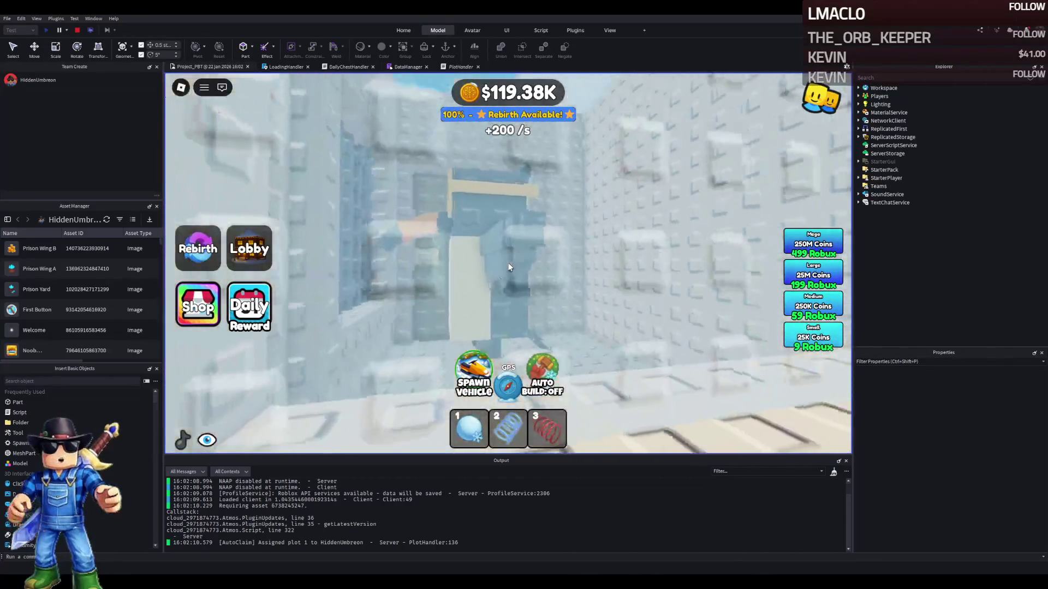
pyautogui.press('w')
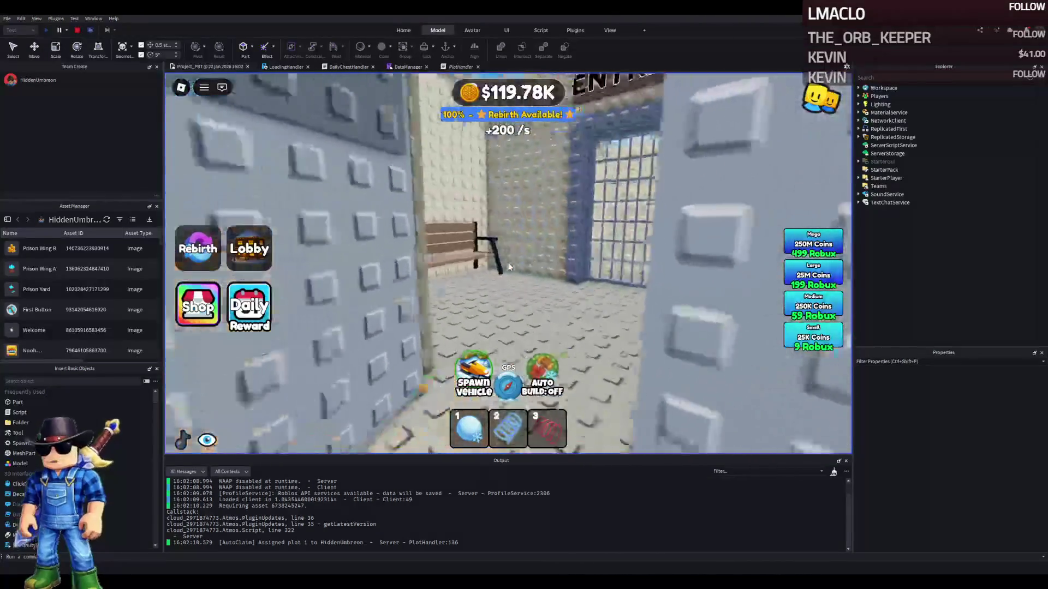
pyautogui.press('w')
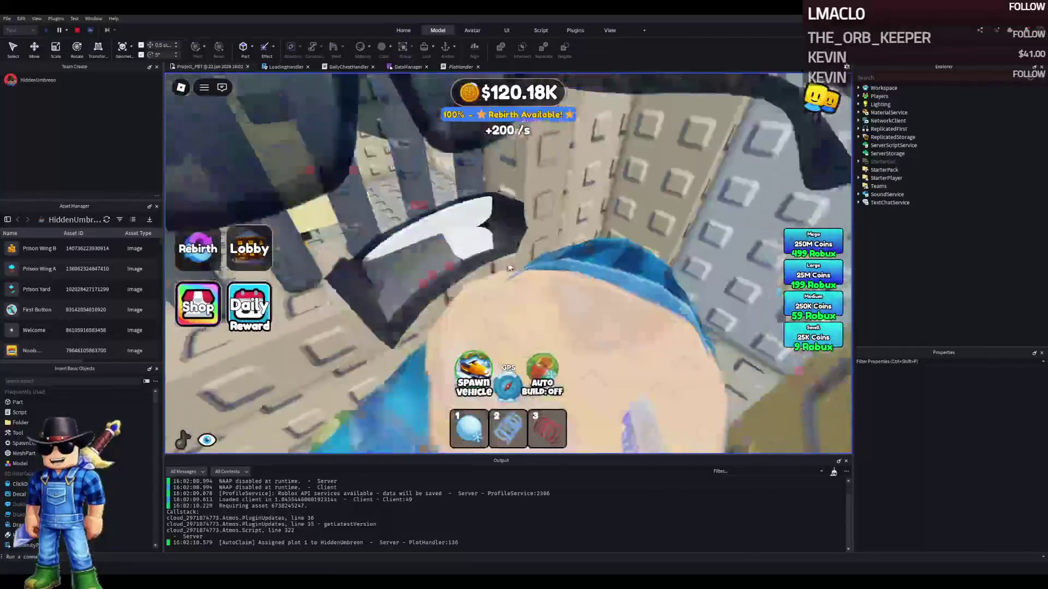
pyautogui.press('w')
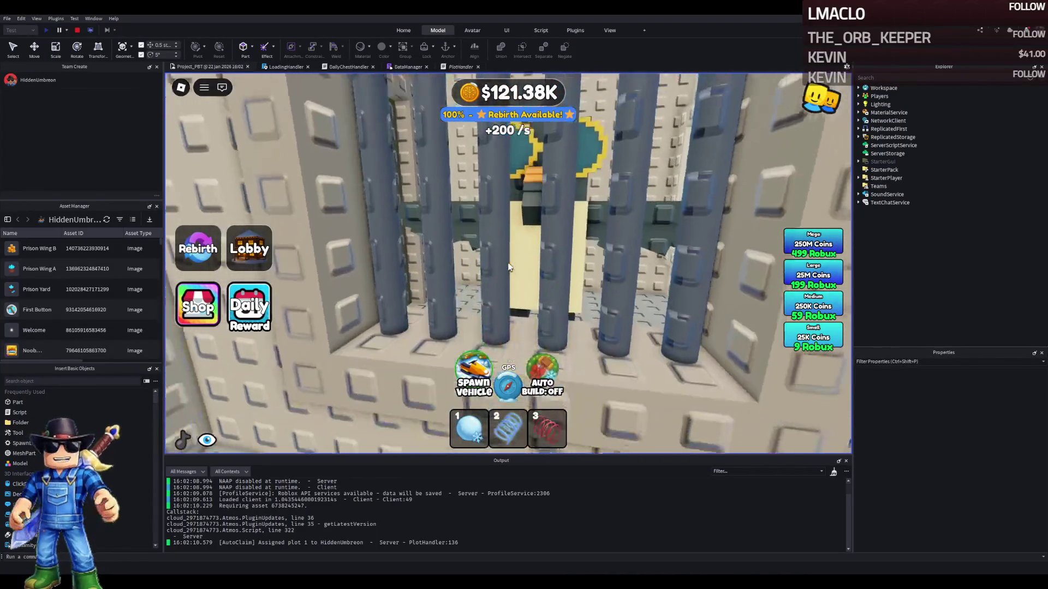
pyautogui.press('w')
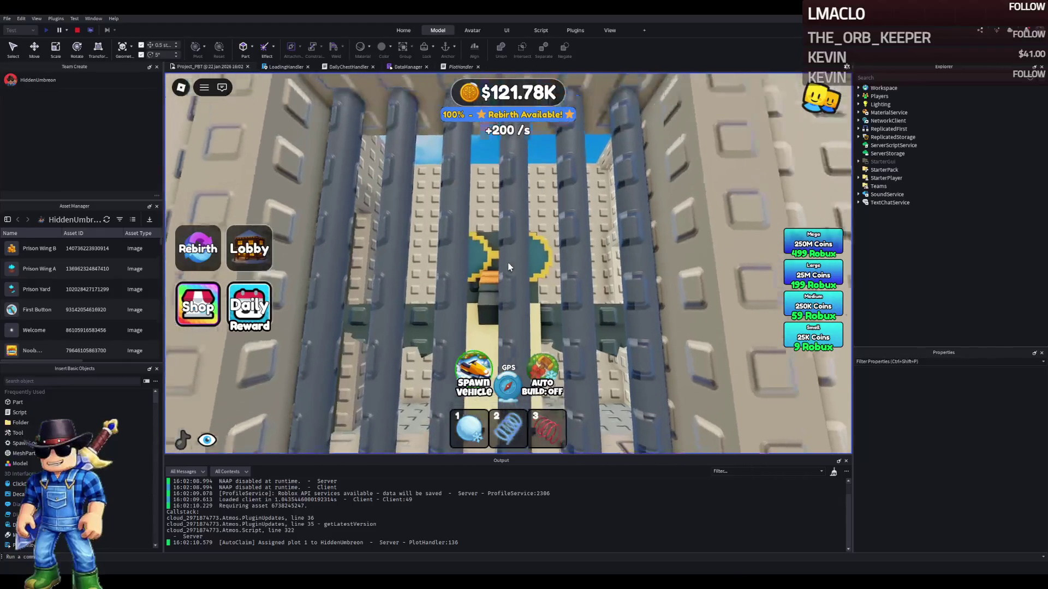
pyautogui.scroll(2, 508, 266)
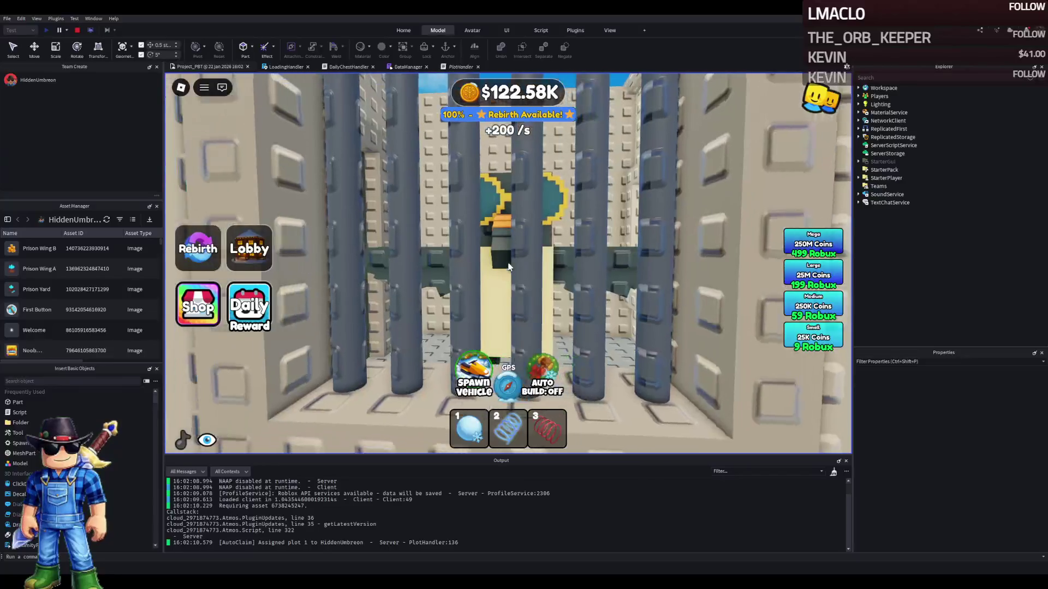
pyautogui.press('w')
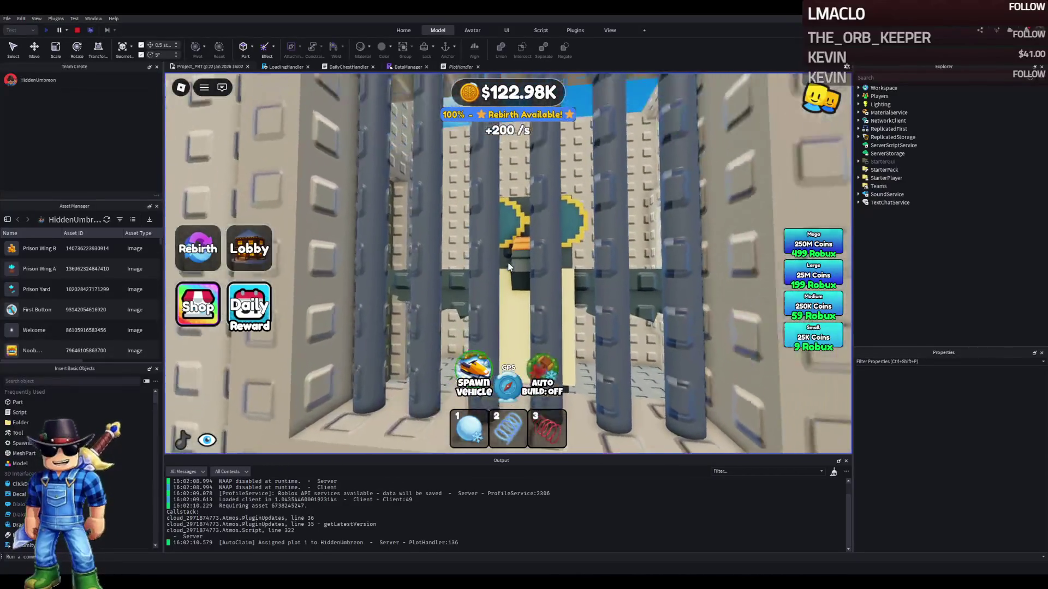
pyautogui.press('d')
pyautogui.press('a')
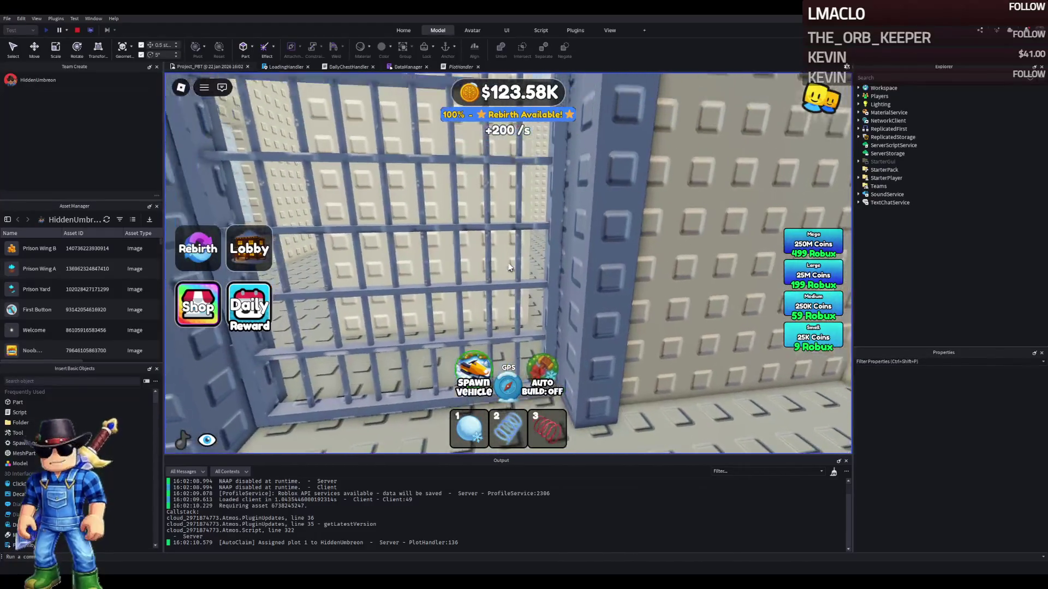
pyautogui.press('s')
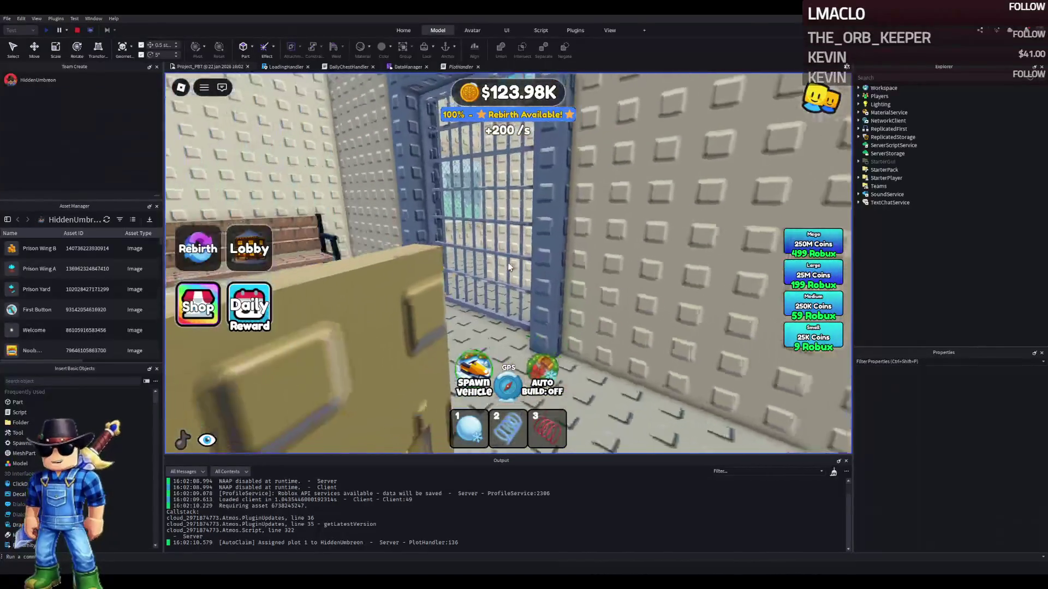
pyautogui.press('s')
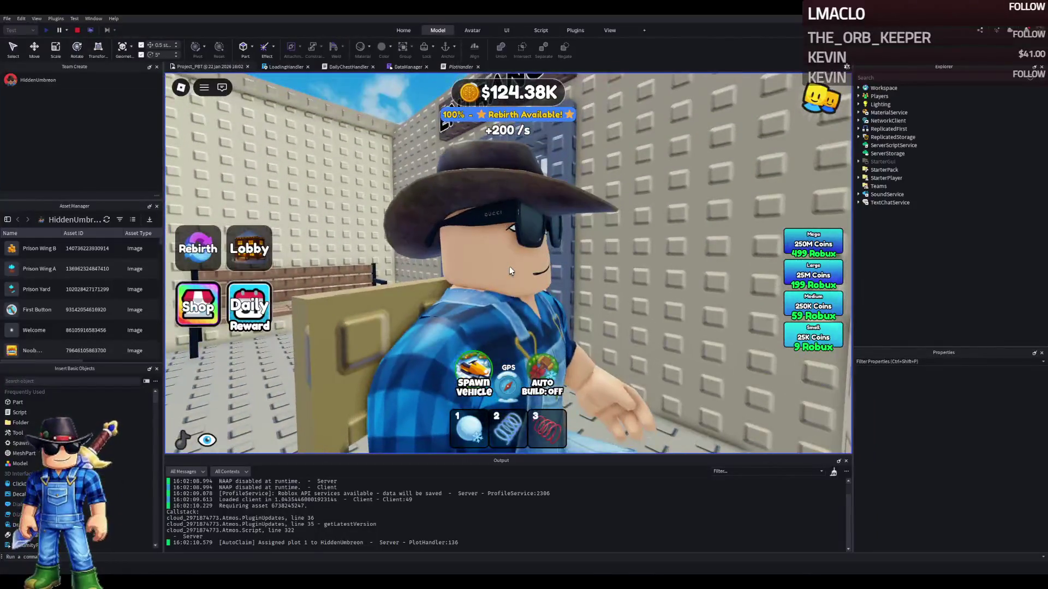
pyautogui.press('w')
pyautogui.press('s')
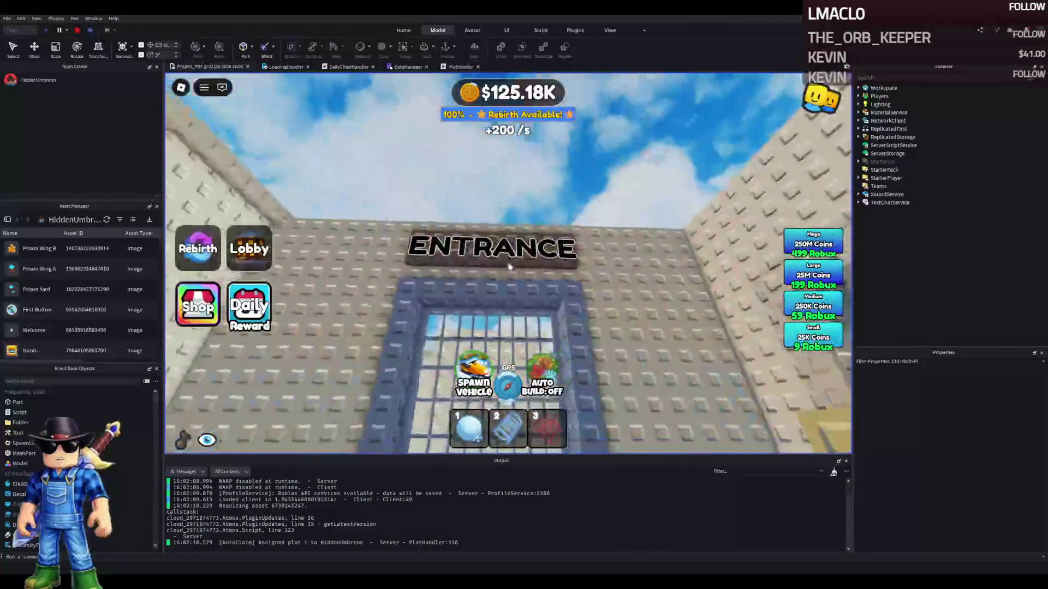
pyautogui.press('w')
pyautogui.press('a')
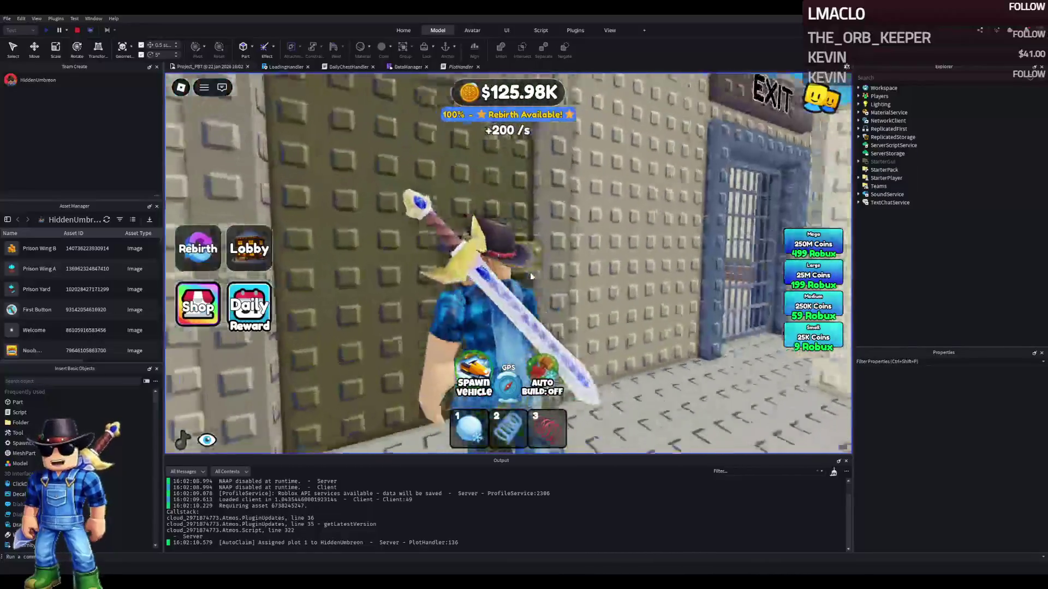
pyautogui.press('w')
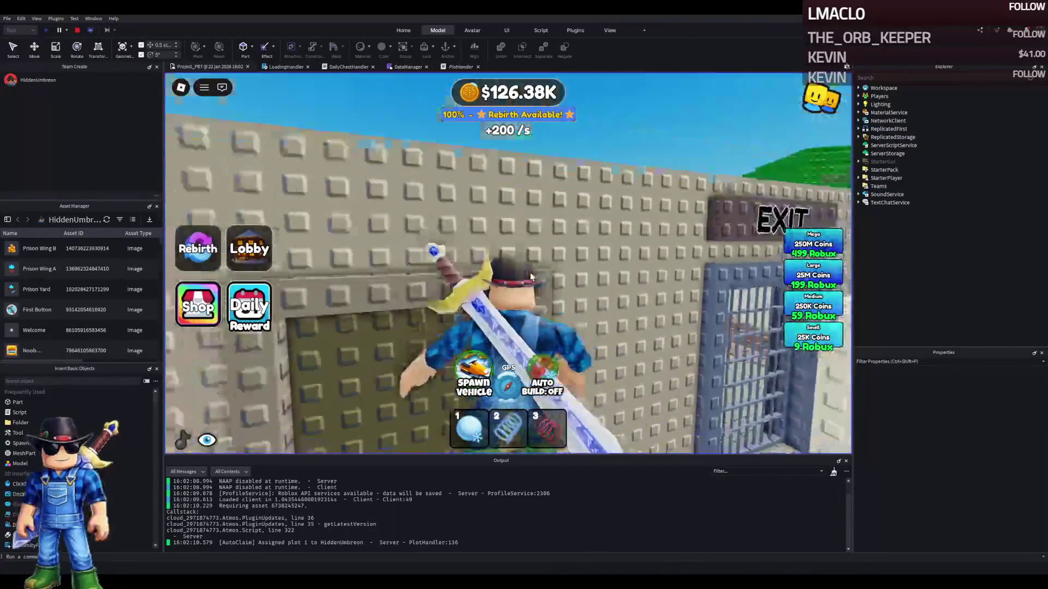
pyautogui.press('s')
pyautogui.press('w')
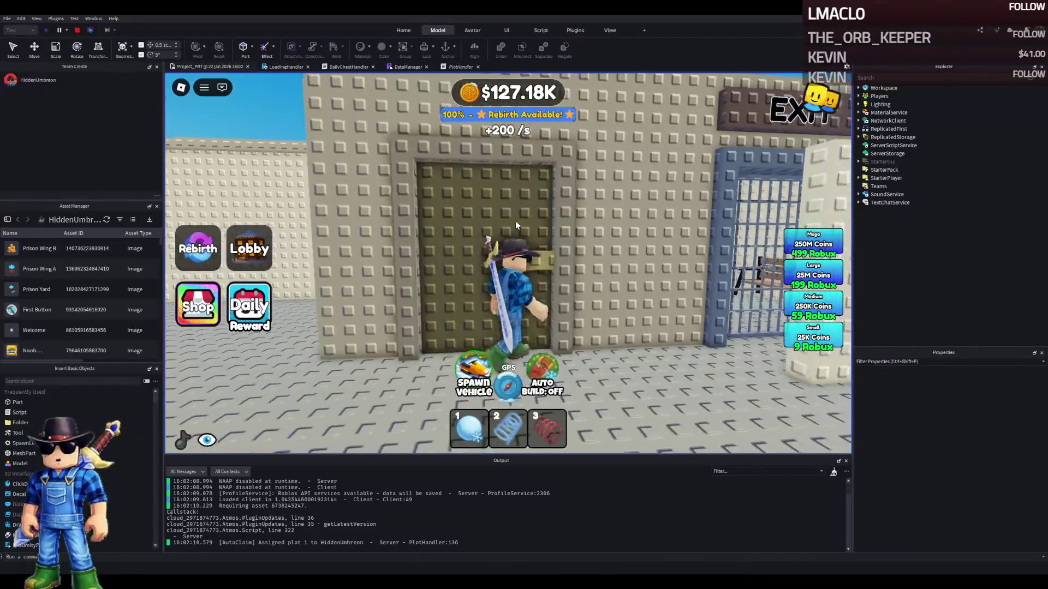
pyautogui.press('w')
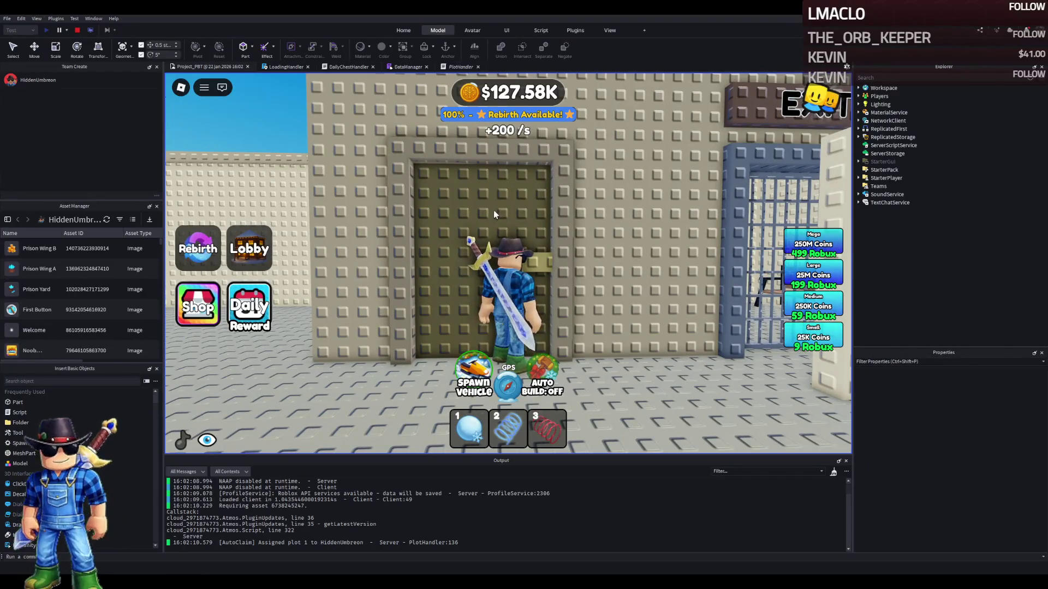
pyautogui.press('a')
pyautogui.press('d')
pyautogui.press('space')
pyautogui.press('w')
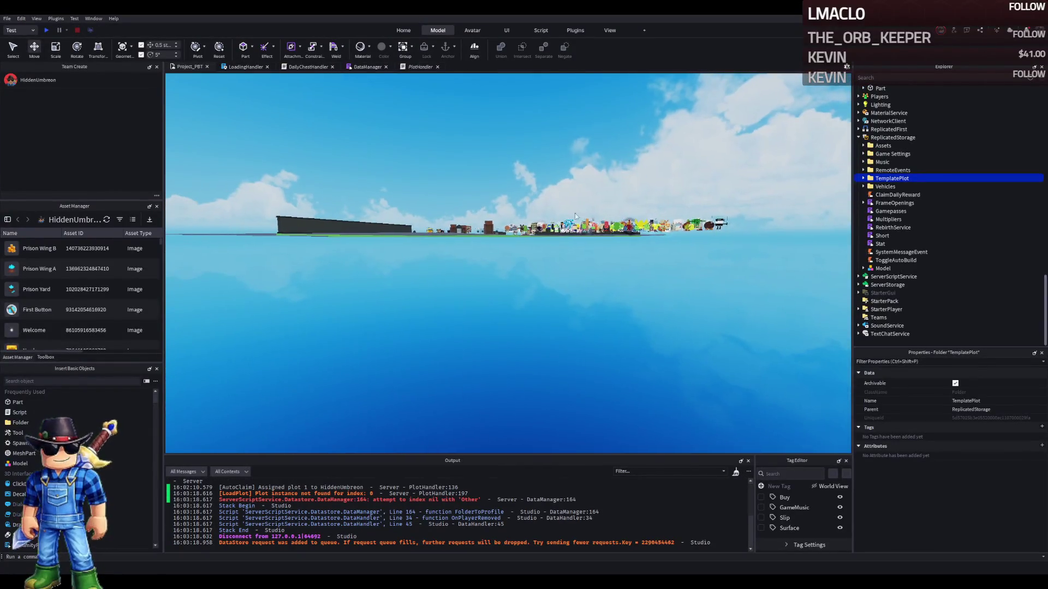
# Shorten the wall part beside the wooden door to 4.5 studs tall
pyautogui.scroll(5, 614, 200)
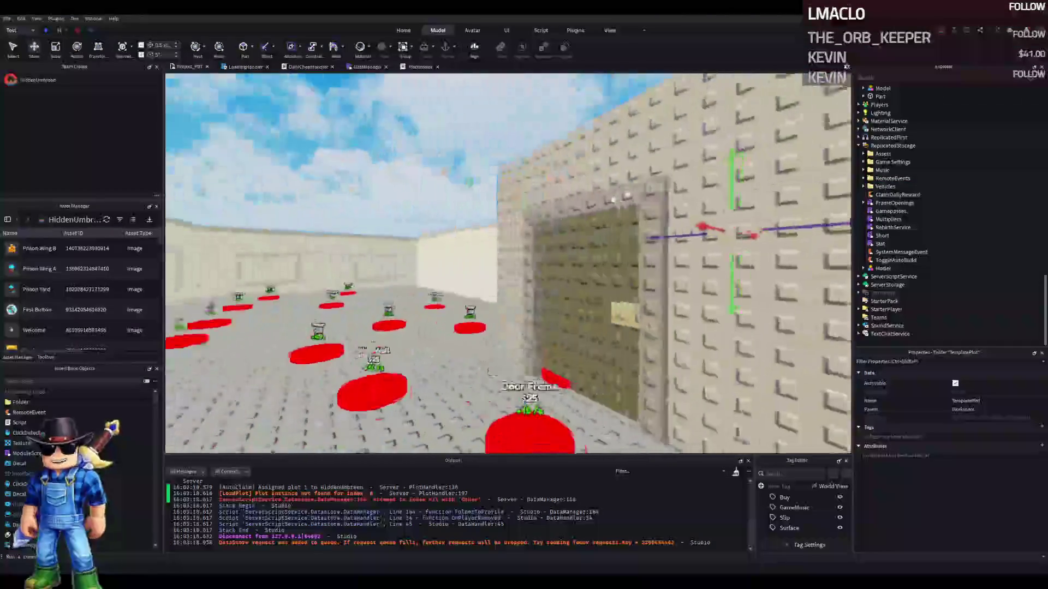
pyautogui.click(540, 370)
pyautogui.moveTo(541, 405); pyautogui.dragTo(565, 377)
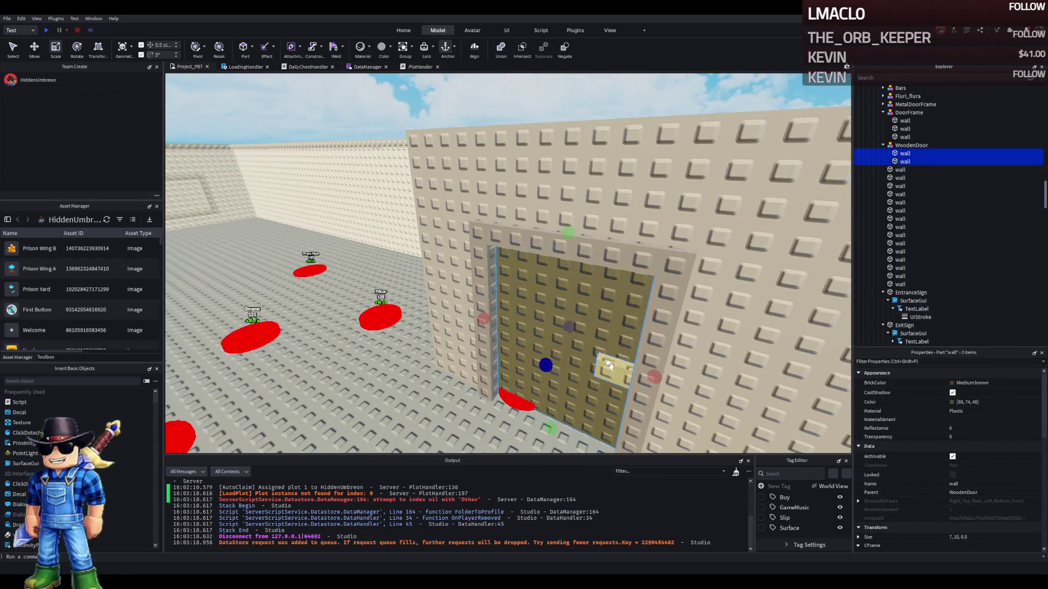
pyautogui.scroll(-10, 976, 447)
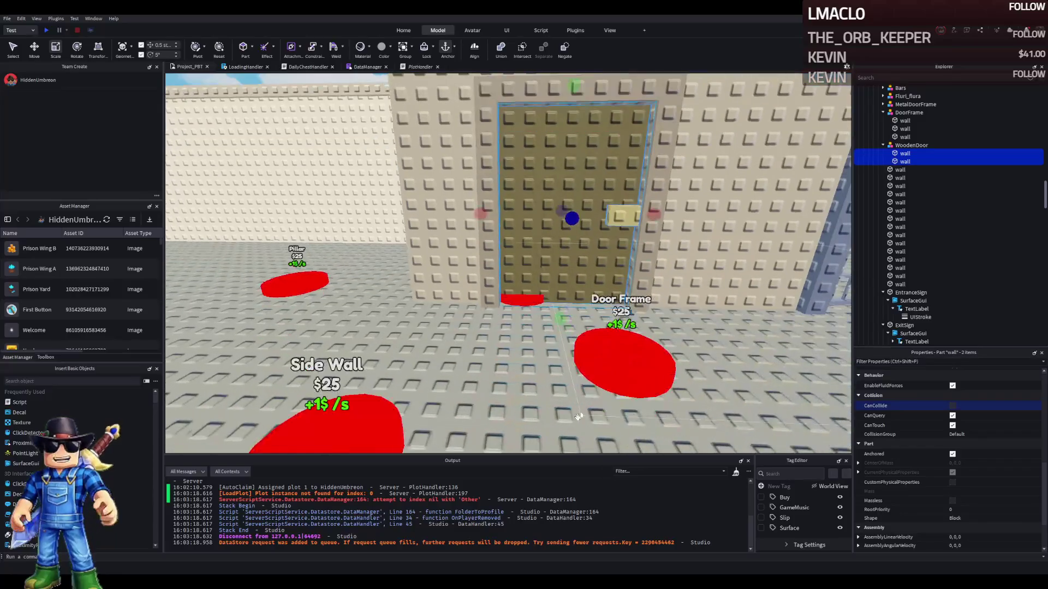
pyautogui.click(583, 334)
# Resize the wooden door to 10 studs tall
pyautogui.keyDown('alt'); pyautogui.click(622, 150); pyautogui.keyUp('alt')
pyautogui.press('f')
pyautogui.moveTo(541, 174); pyautogui.dragTo(541, 174)
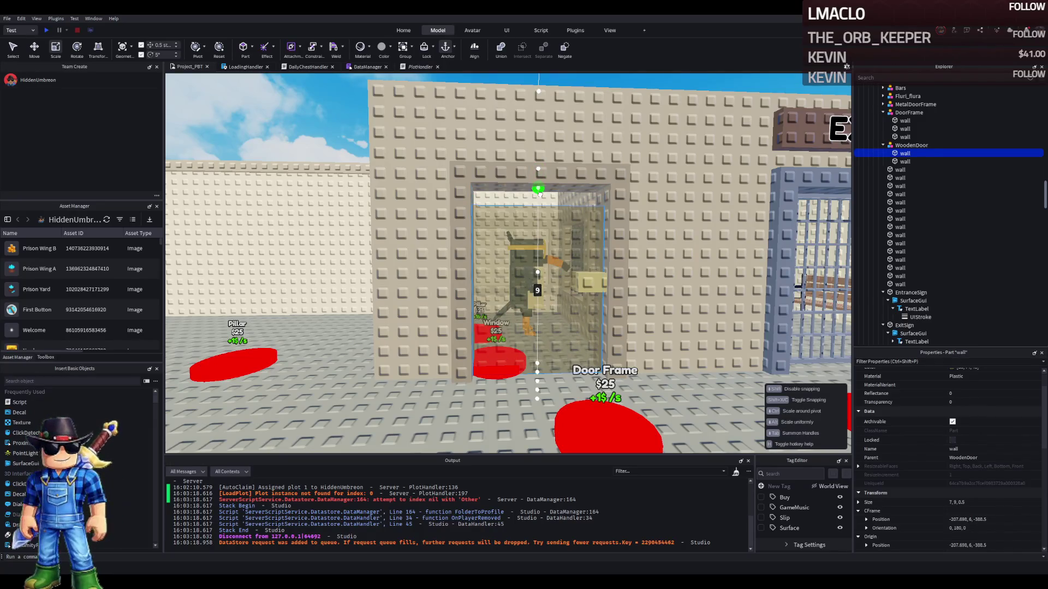
pyautogui.moveTo(539, 192); pyautogui.dragTo(540, 191)
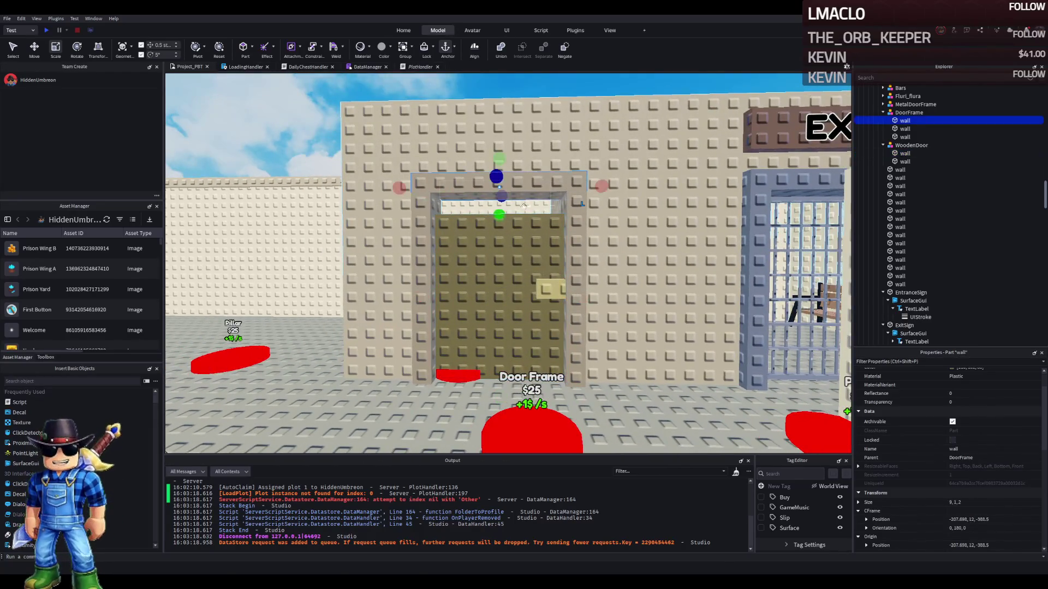
# Lower the door frame's top piece by 1 and shorten both side posts from 10 to 9
pyautogui.moveTo(499, 234); pyautogui.dragTo(555, 231)
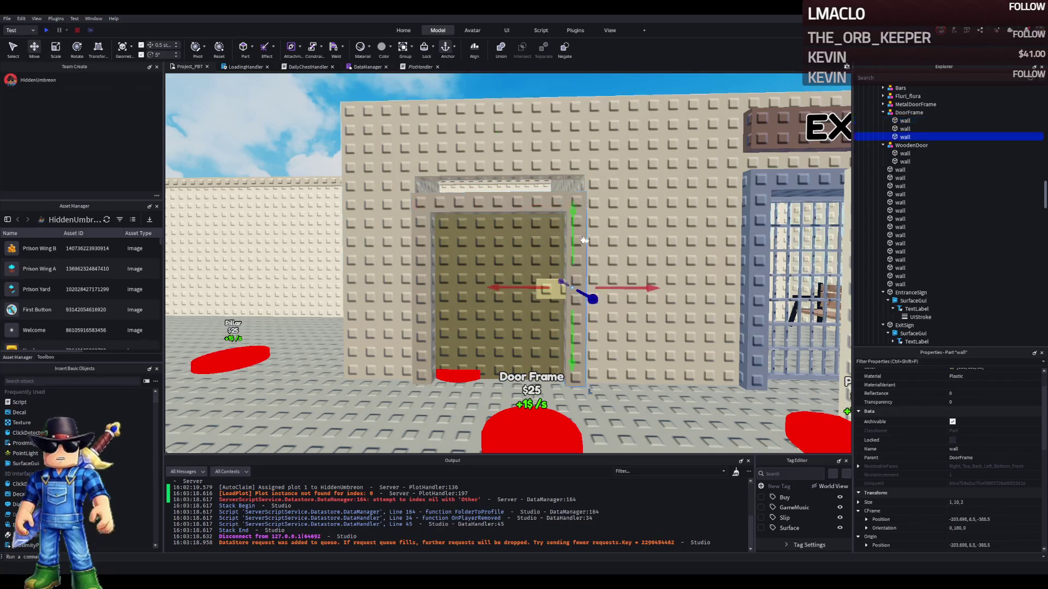
pyautogui.moveTo(575, 192); pyautogui.dragTo(568, 198)
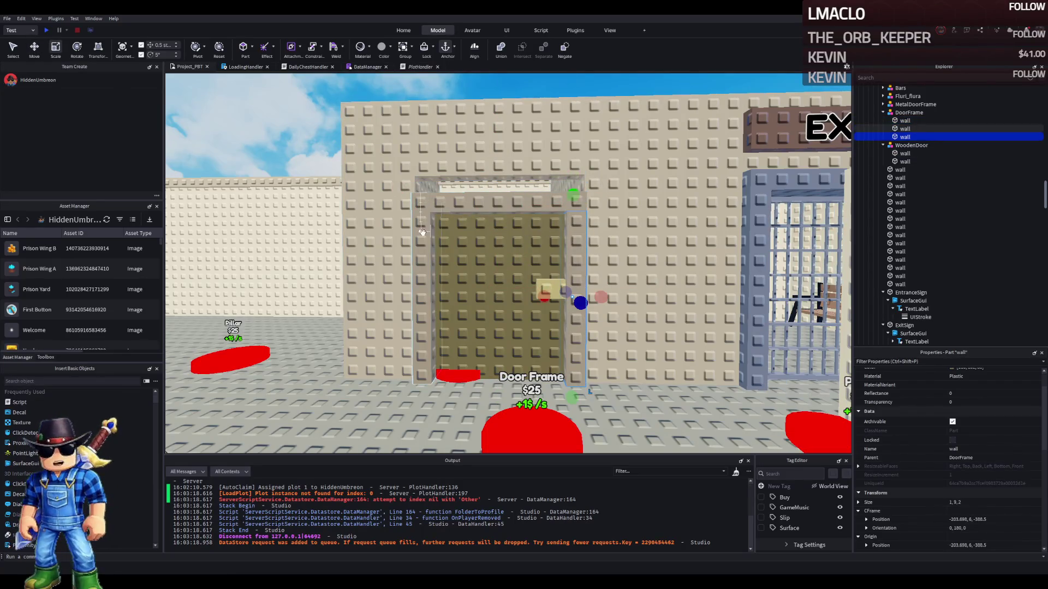
pyautogui.moveTo(429, 181); pyautogui.dragTo(425, 195)
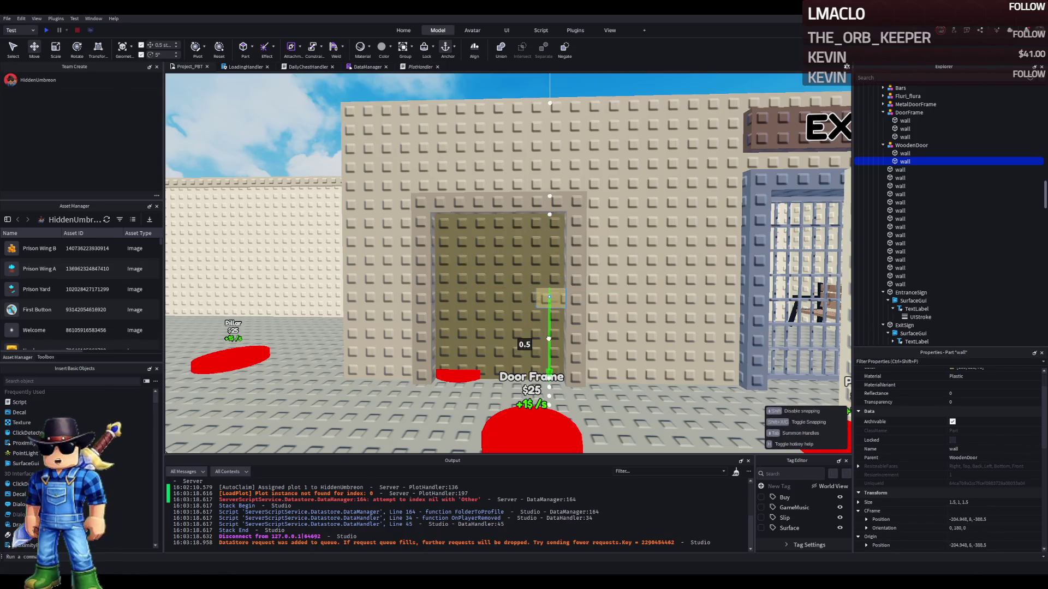
pyautogui.scroll(-3, 548, 338)
pyautogui.click(526, 289)
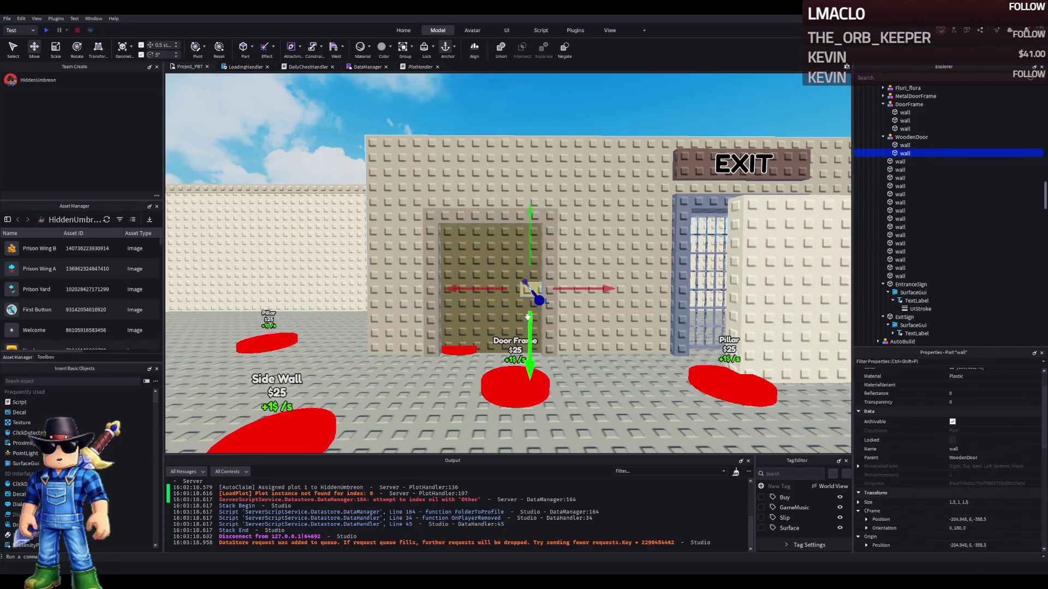
pyautogui.click(530, 327)
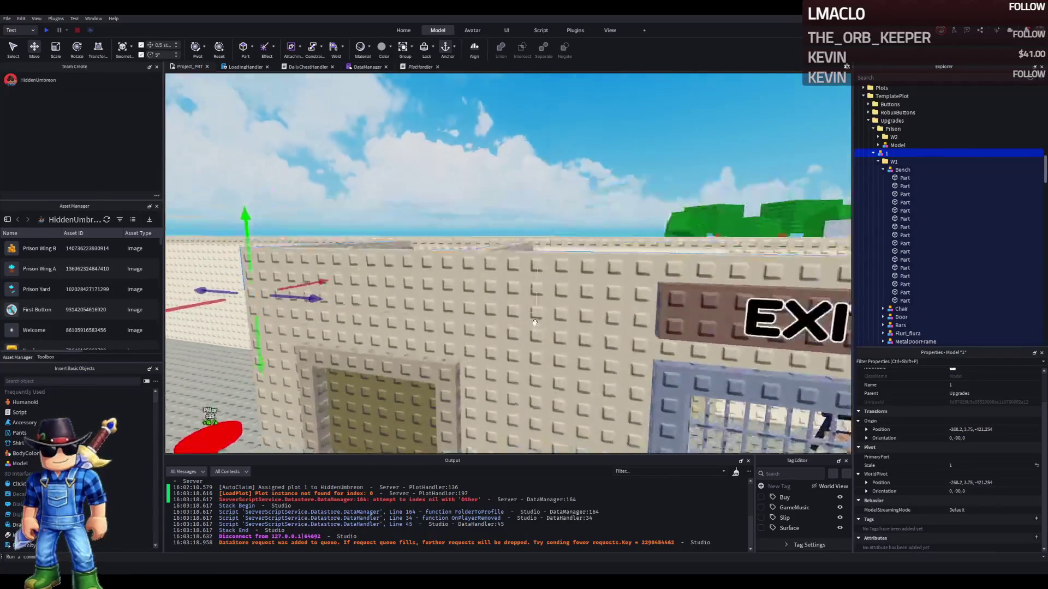
pyautogui.press('f')
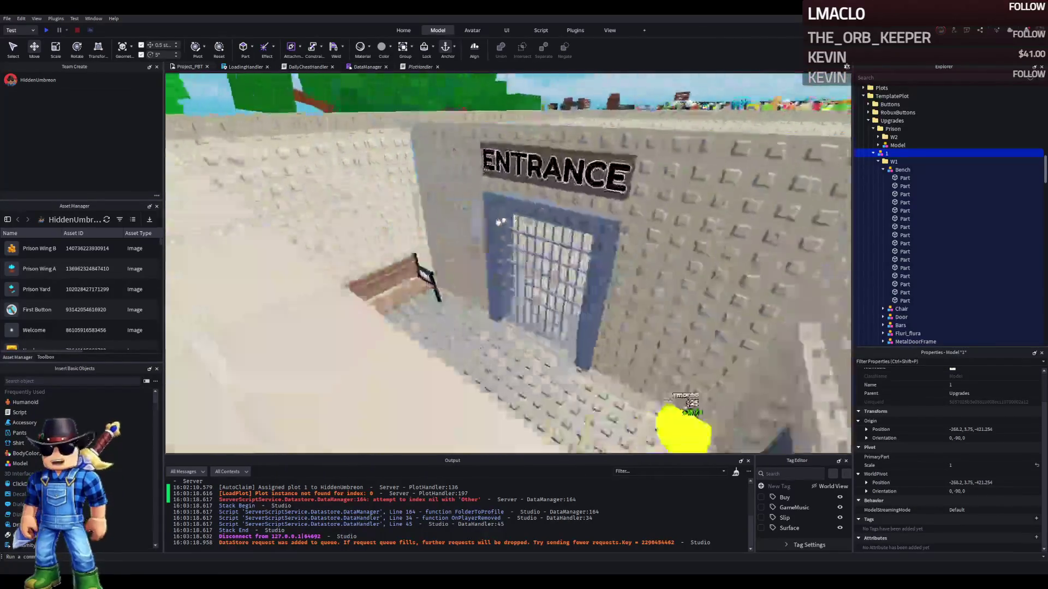
pyautogui.press('w')
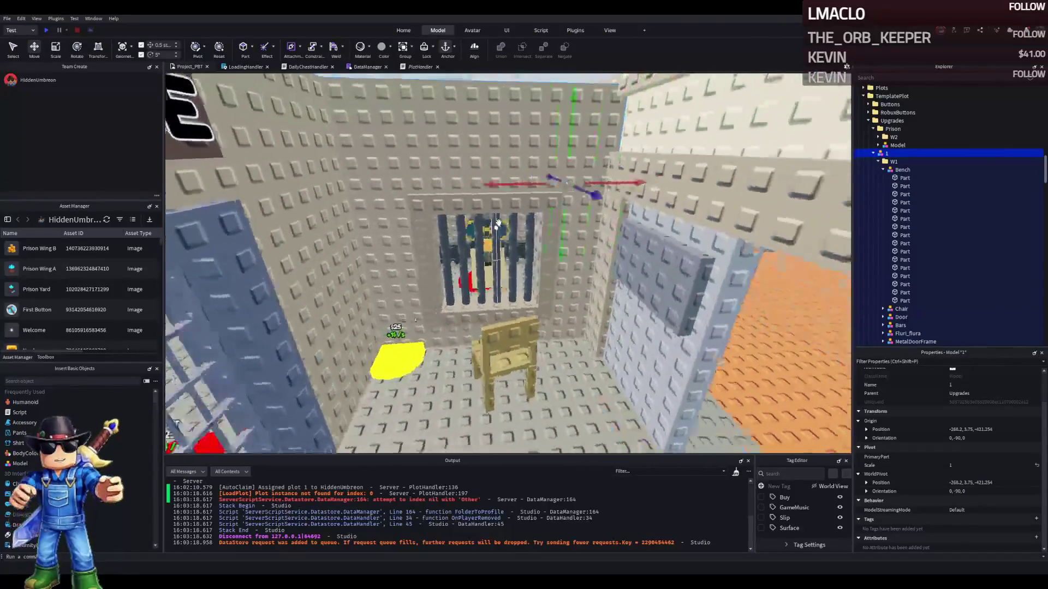
pyautogui.press('s')
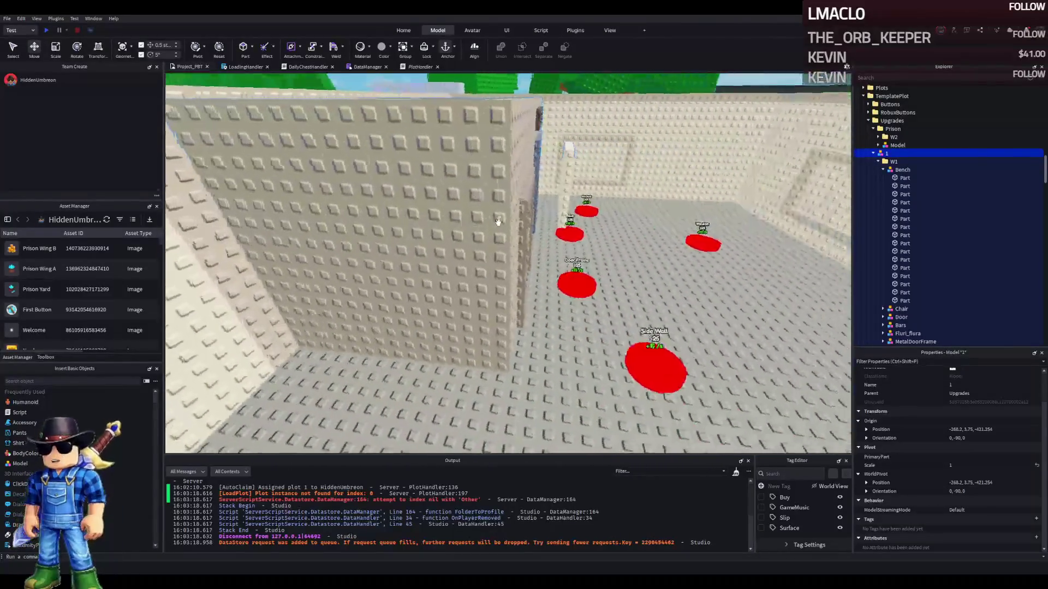
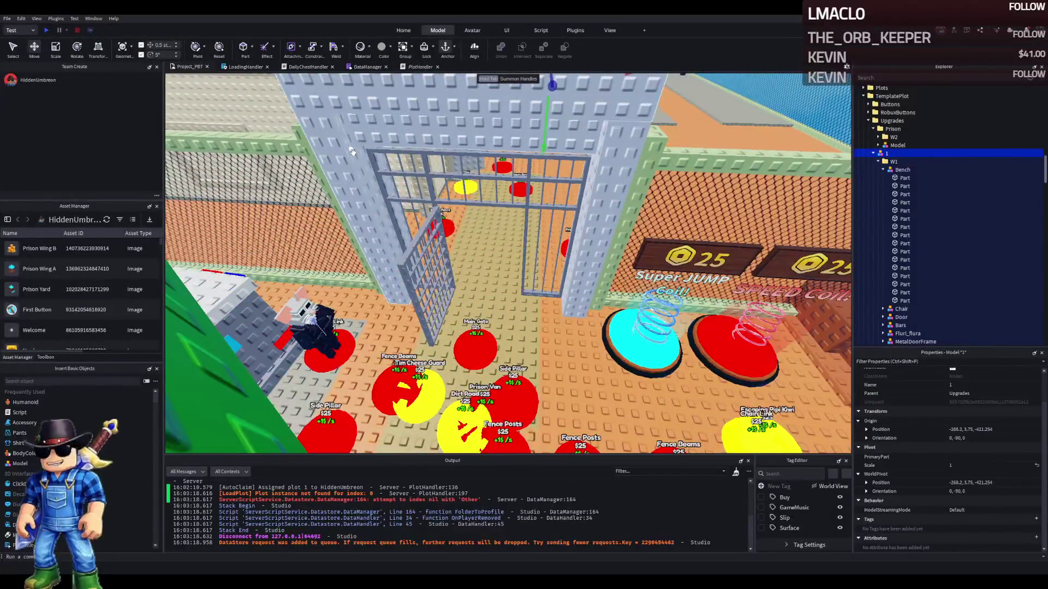
# Look over the building, selecting its blue panel part, then bring the pet crowd into view
pyautogui.scroll(-5, 403, 145)
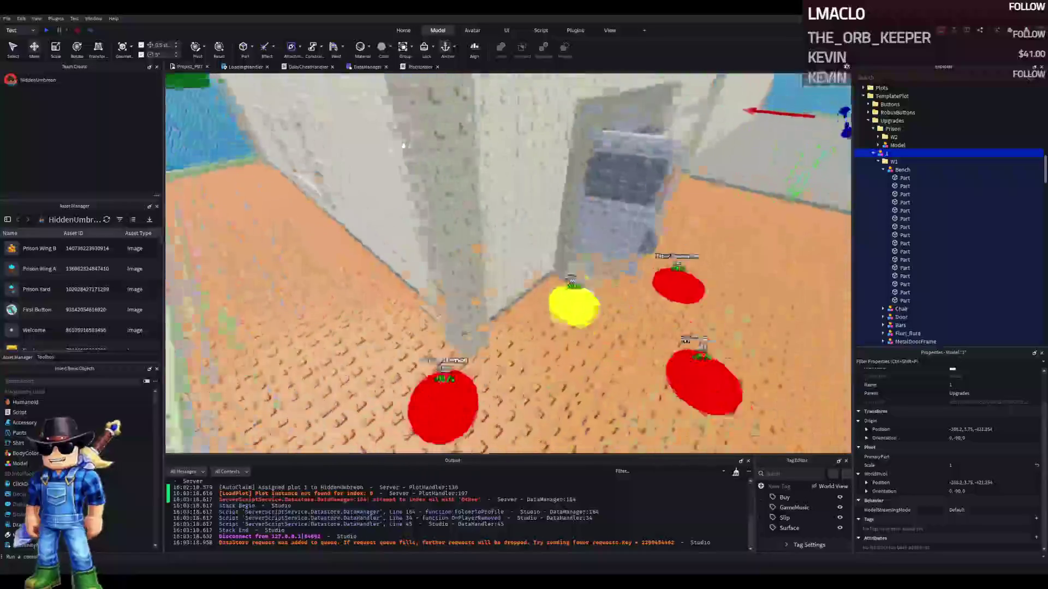
pyautogui.scroll(5, 588, 238)
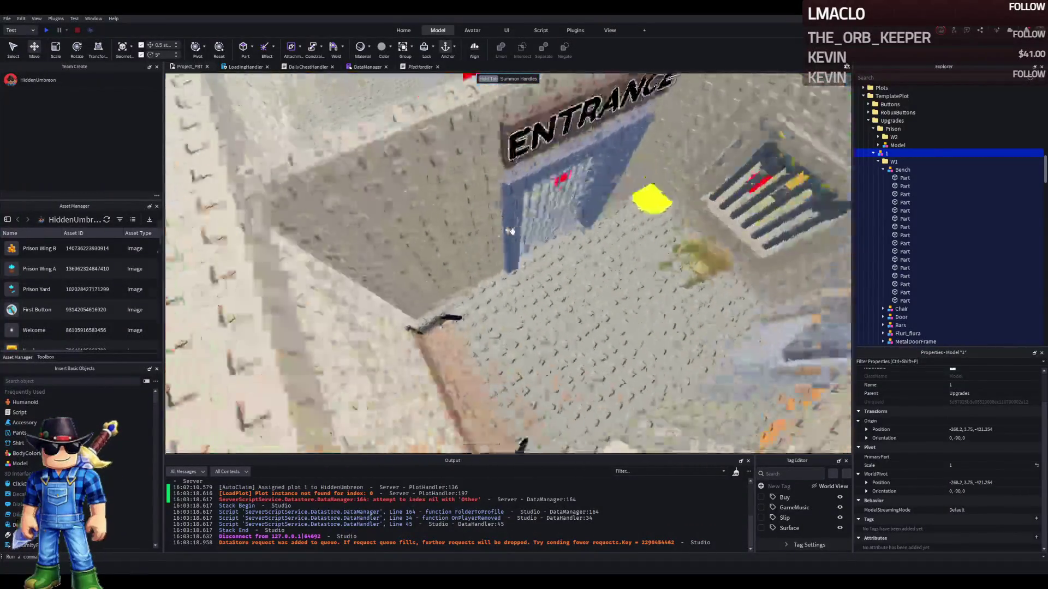
pyautogui.scroll(-5, 512, 232)
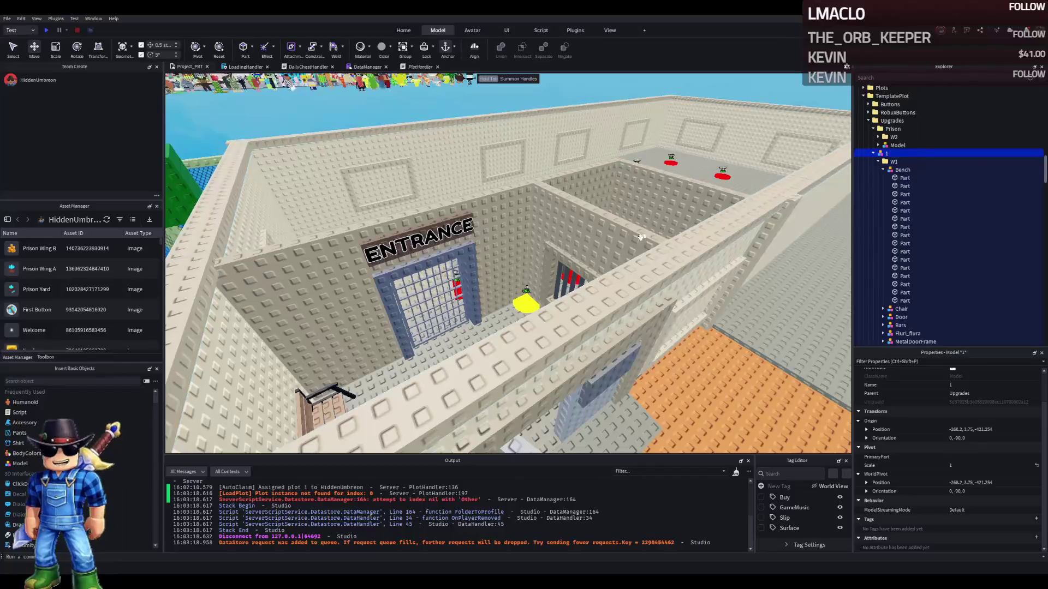
pyautogui.scroll(10, 638, 238)
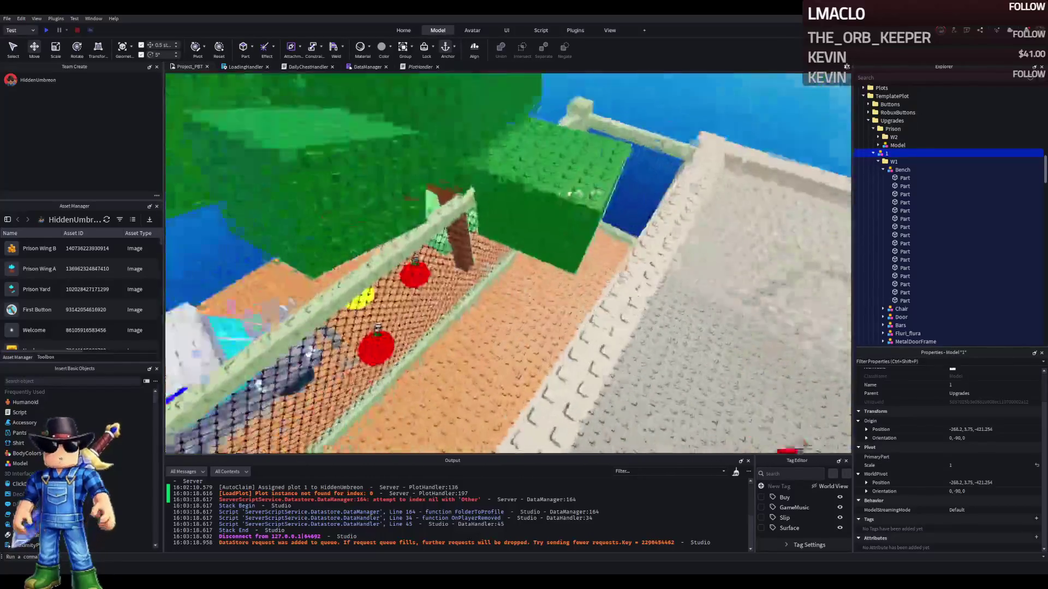
pyautogui.scroll(-5, 584, 217)
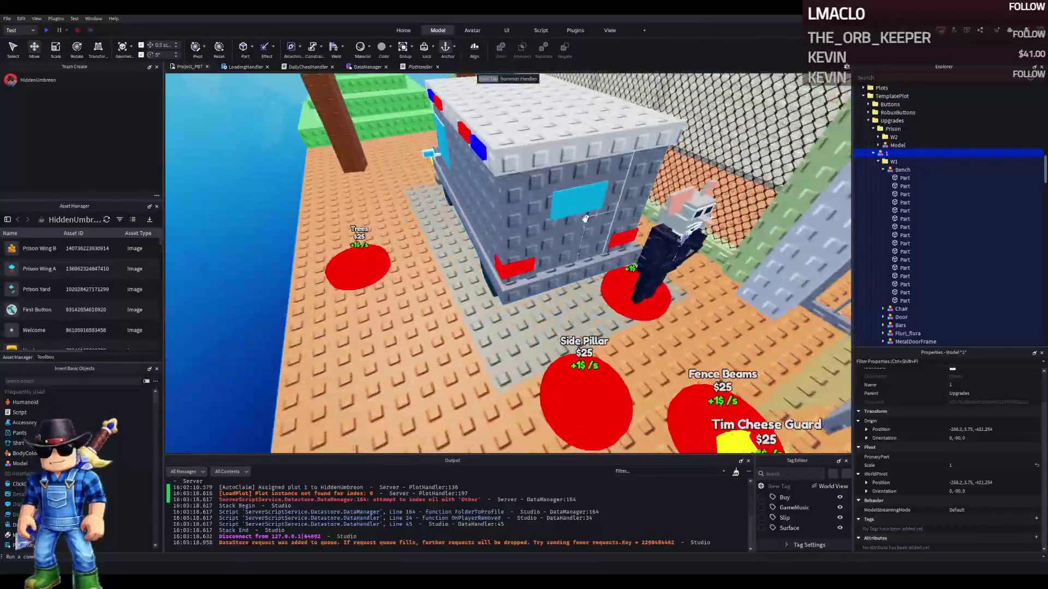
pyautogui.click(584, 217)
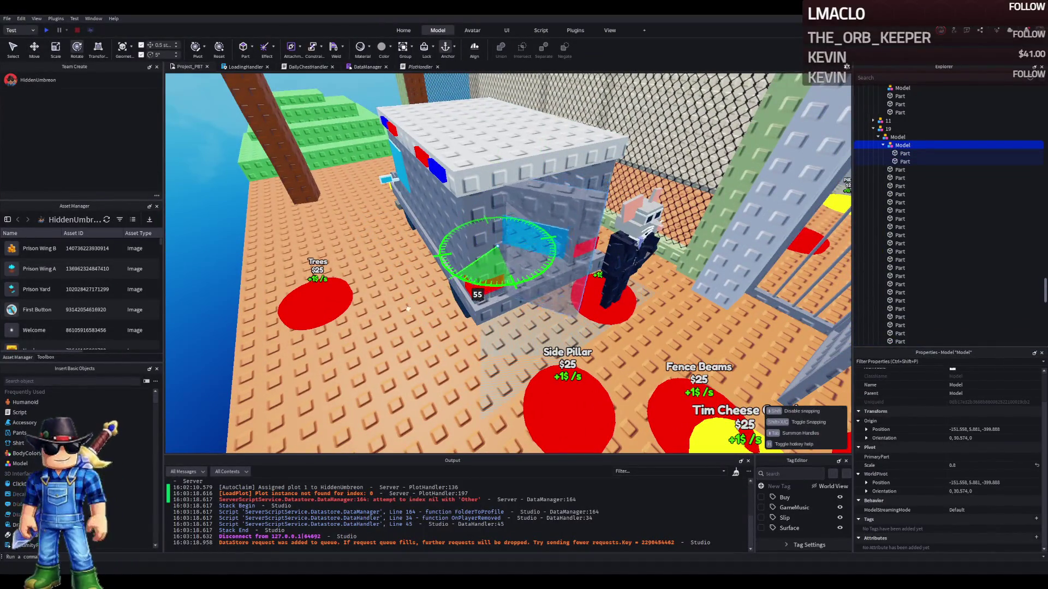
pyautogui.scroll(-10, 359, 311)
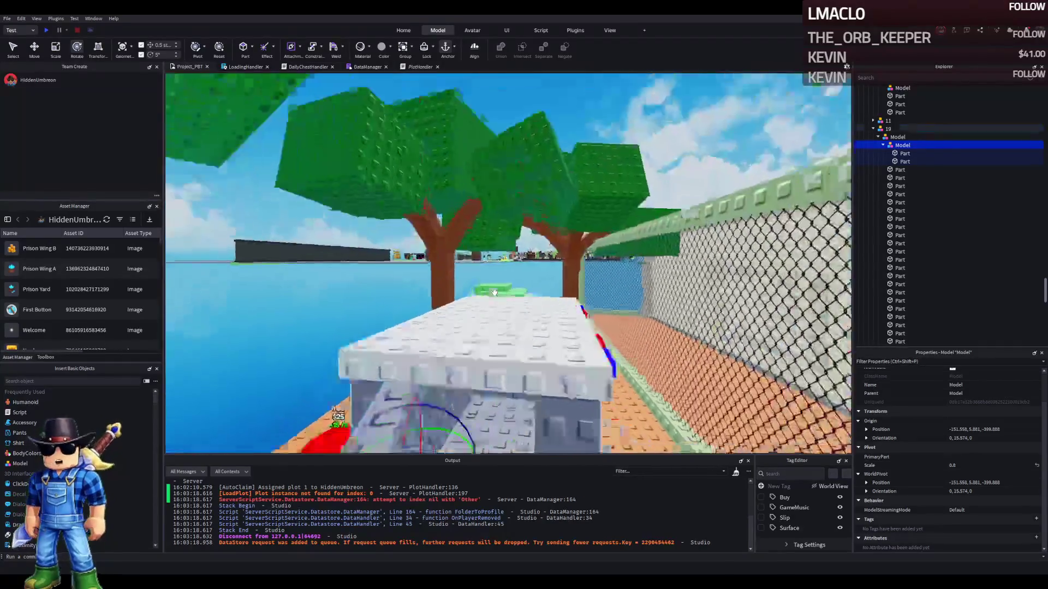
pyautogui.scroll(-15, 526, 290)
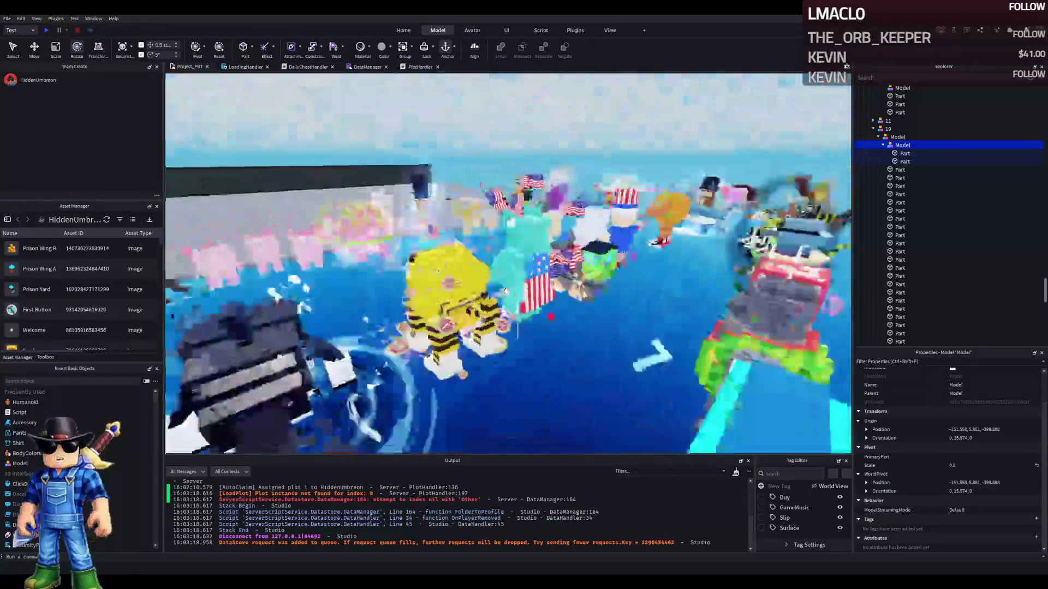
pyautogui.scroll(10, 507, 292)
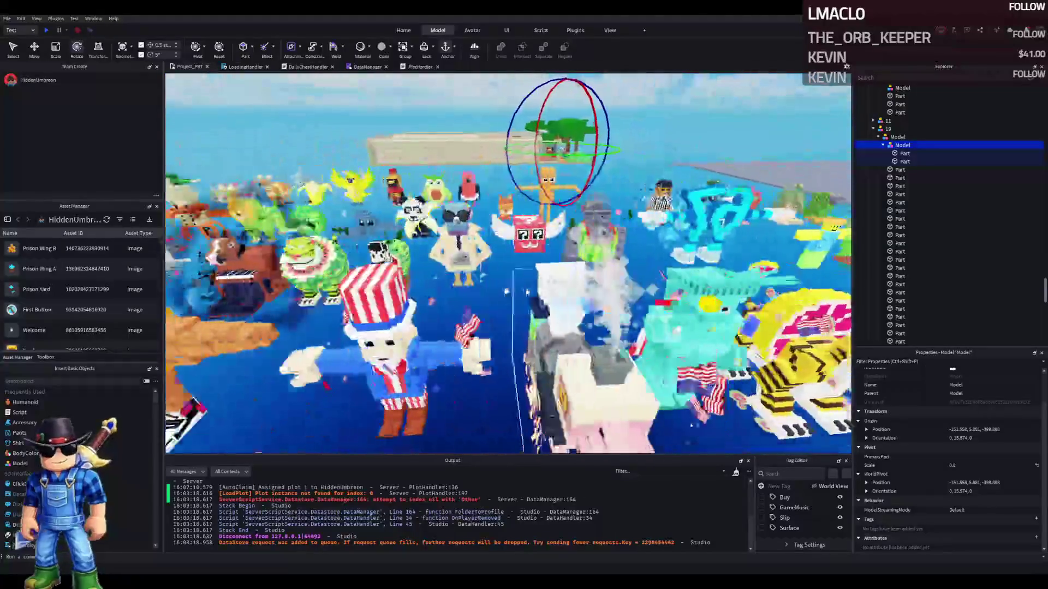
pyautogui.scroll(-5, 506, 290)
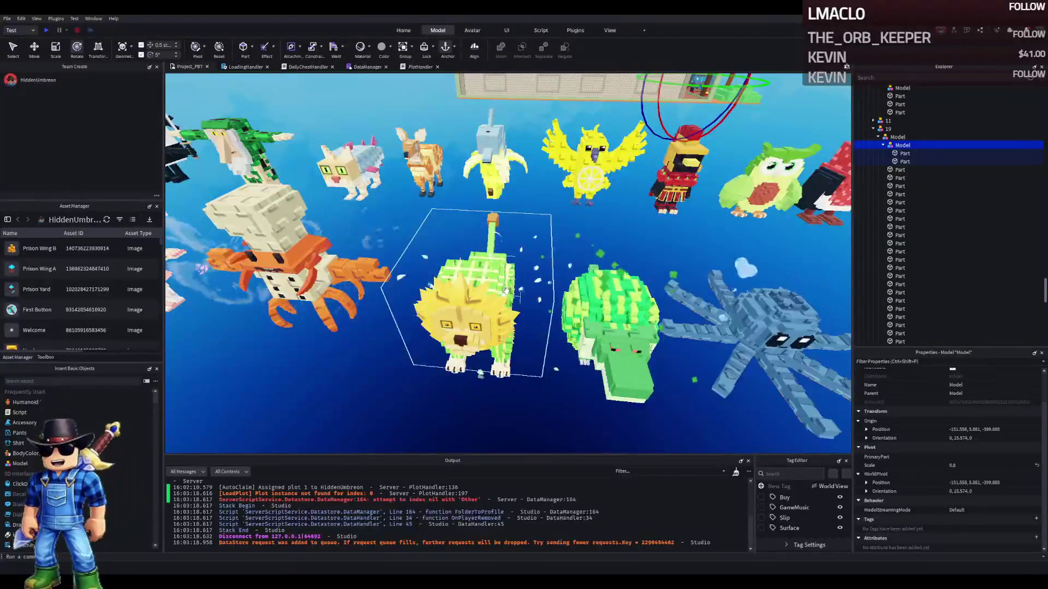
pyautogui.press('d')
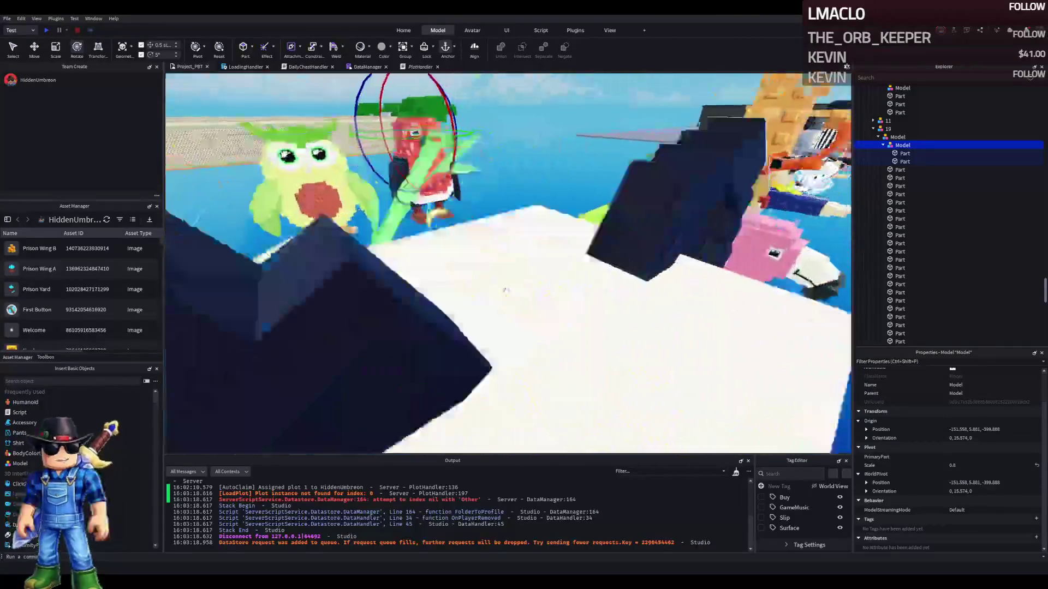
pyautogui.press('s')
# Inspect the Gangster_Footera pet's parts, deleting and then restoring its Cube.001 piece
pyautogui.click(474, 279)
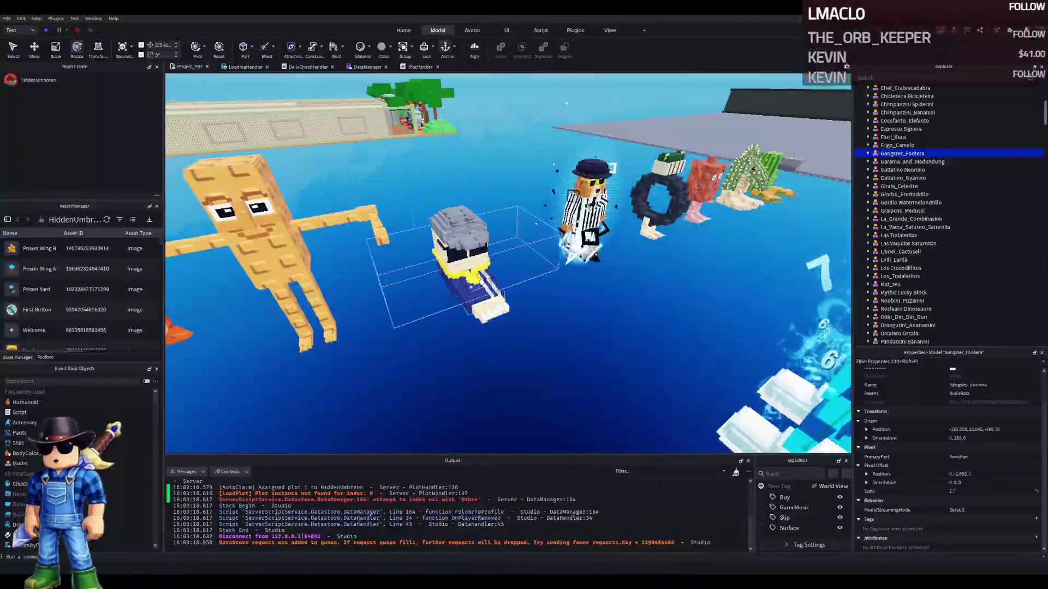
pyautogui.keyDown('alt'); pyautogui.click(516, 230); pyautogui.keyUp('alt')
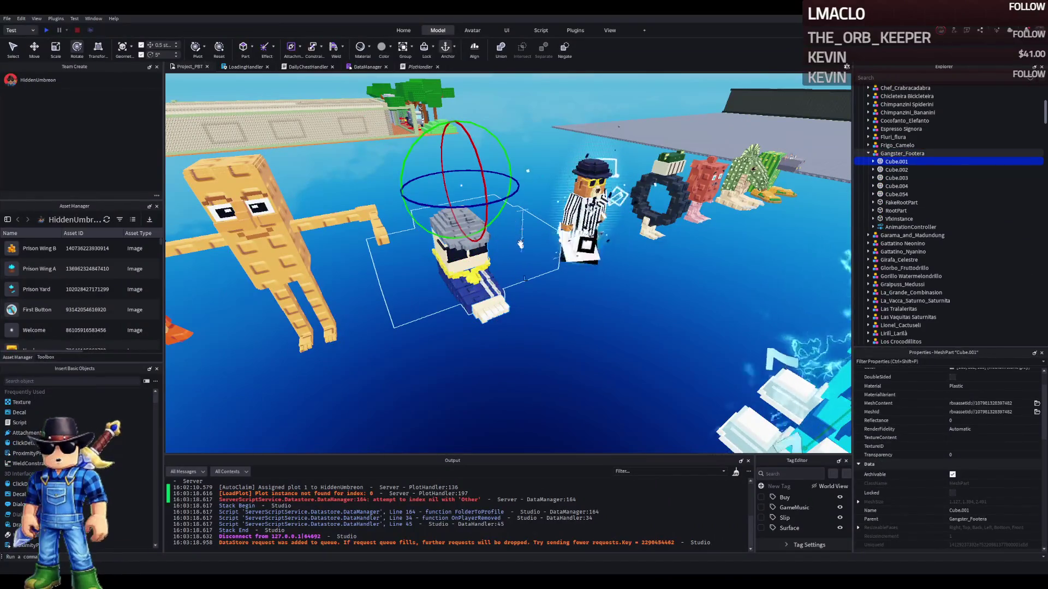
pyautogui.press('Delete')
pyautogui.hotkey('ctrl', 'z')
pyautogui.keyDown('alt'); pyautogui.click(523, 254); pyautogui.keyUp('alt')
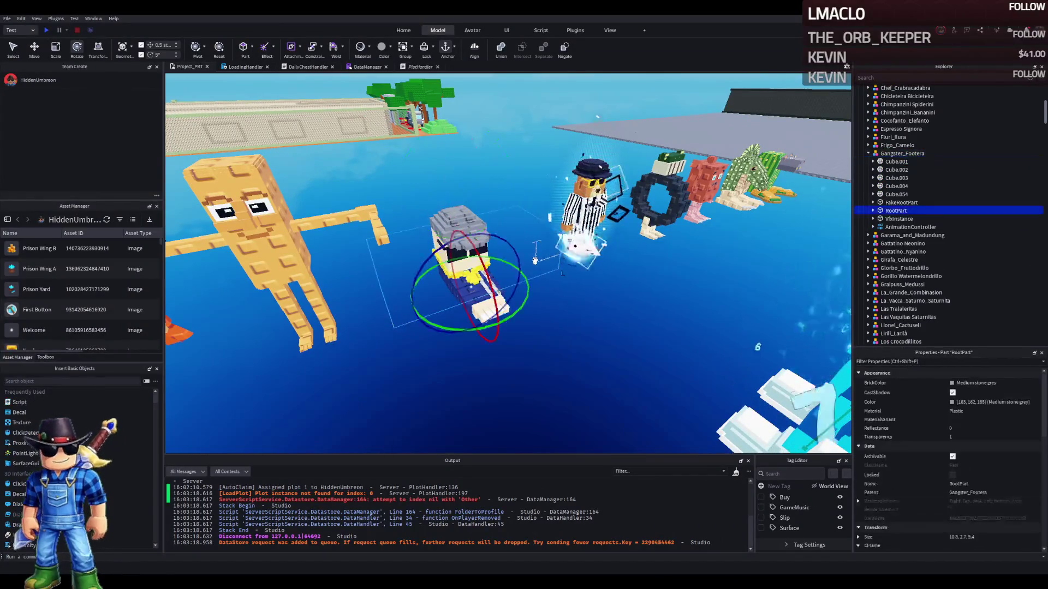
pyautogui.click(461, 251)
# Duplicate Gangster_Footera onto the prison plot, delete the copy's FakeRootPart, and adjust its position
pyautogui.hotkey('ctrl', 'd')
pyautogui.moveTo(461, 251)
pyautogui.mouseDown()
pyautogui.moveTo(328, 223)
pyautogui.moveTo(429, 199)
pyautogui.moveTo(440, 155)
pyautogui.mouseUp()
pyautogui.press('f')
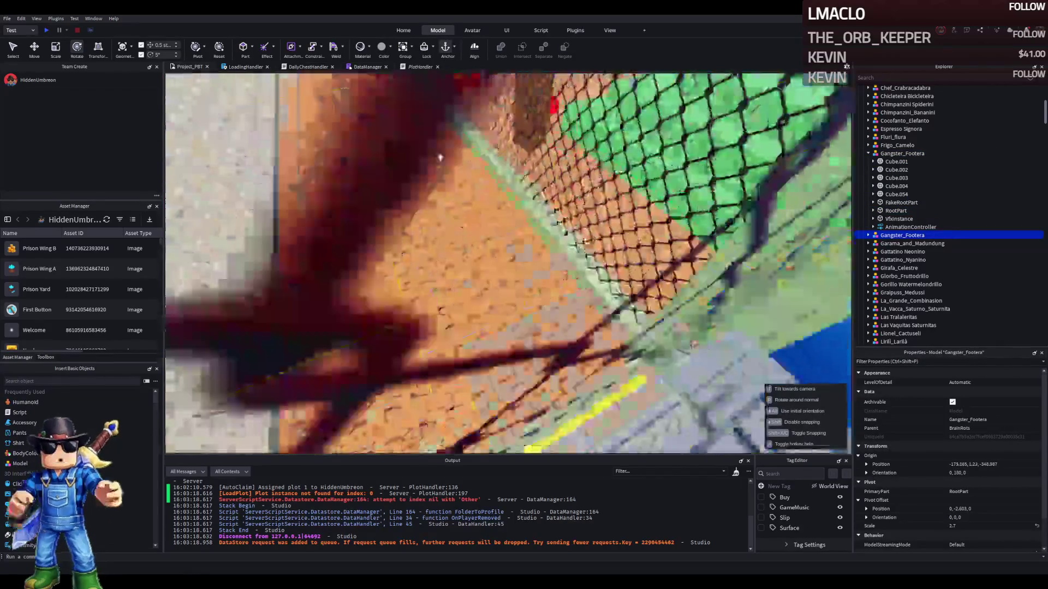
pyautogui.keyDown('alt'); pyautogui.click(361, 145); pyautogui.keyUp('alt')
pyautogui.scroll(-3, 361, 146)
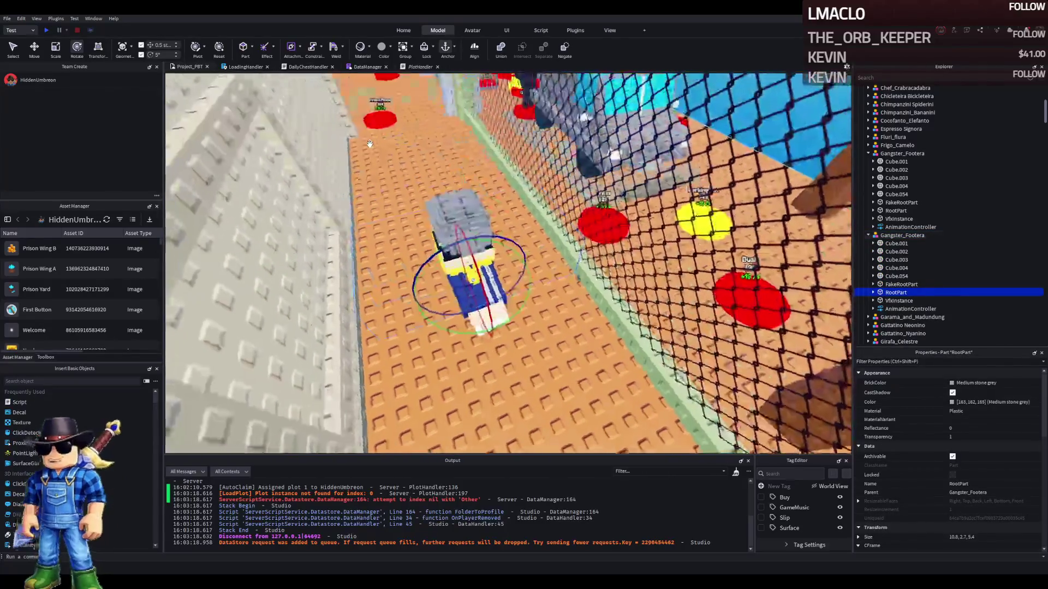
pyautogui.click(520, 237)
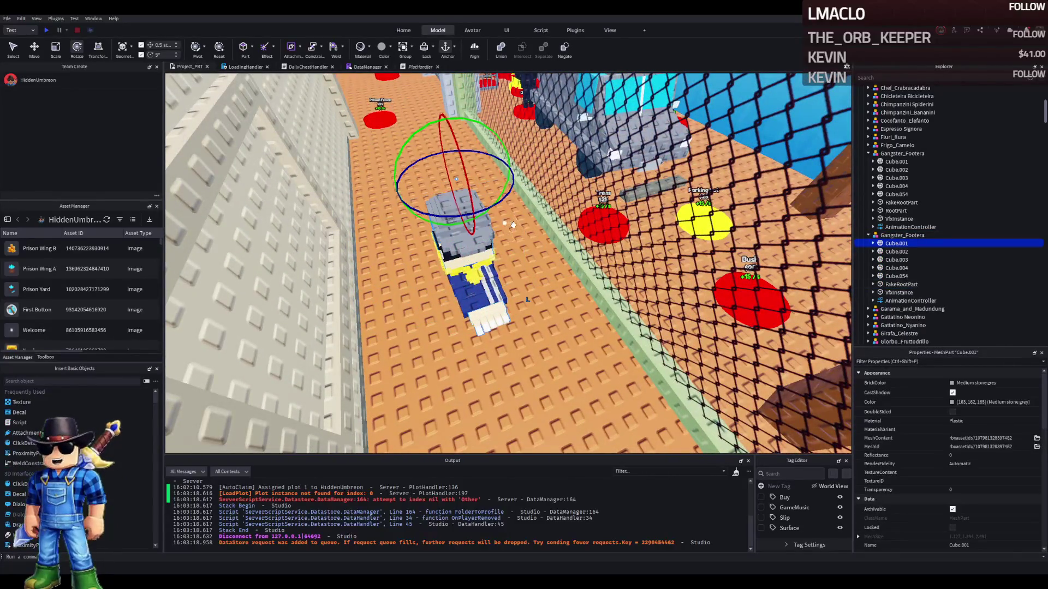
pyautogui.keyDown('alt'); pyautogui.click(425, 263); pyautogui.keyUp('alt')
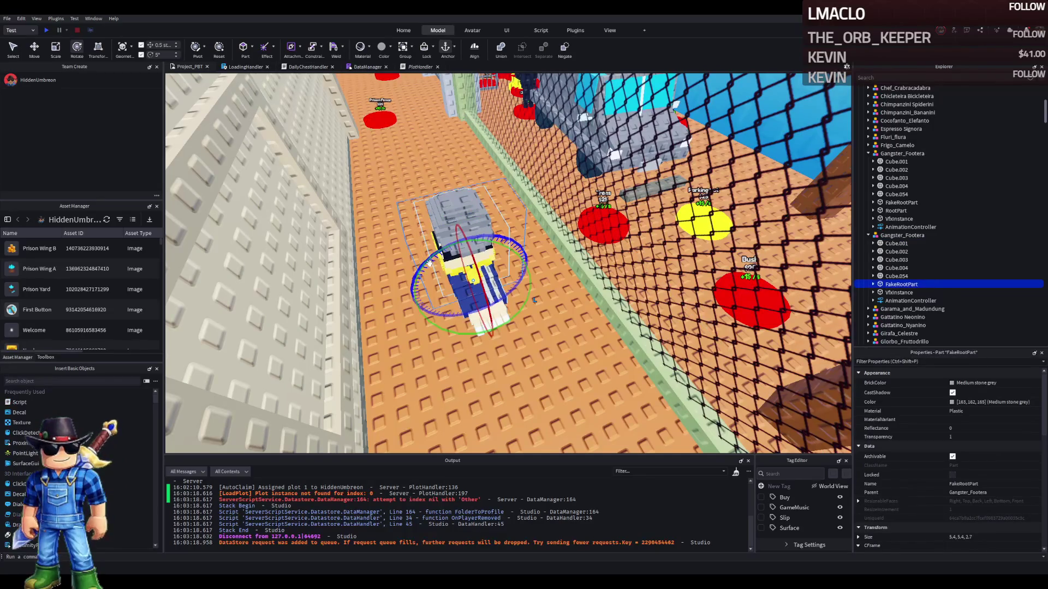
pyautogui.press('Delete')
pyautogui.moveTo(456, 245)
pyautogui.mouseDown()
pyautogui.moveTo(456, 103)
pyautogui.moveTo(409, 418)
pyautogui.moveTo(316, 447)
pyautogui.moveTo(431, 174)
pyautogui.moveTo(440, 263)
pyautogui.moveTo(444, 252)
pyautogui.mouseUp()
pyautogui.moveTo(456, 308)
pyautogui.mouseDown()
pyautogui.moveTo(467, 245)
pyautogui.moveTo(483, 262)
pyautogui.moveTo(466, 296)
pyautogui.moveTo(505, 305)
pyautogui.mouseUp()
# Turn the Gangster_Footera copy, slide it sideways into the structure, and raise it about 3 studs
pyautogui.scroll(5, 466, 296)
pyautogui.hotkey('ctrl', 'r')
pyautogui.hotkey('ctrl', '4')
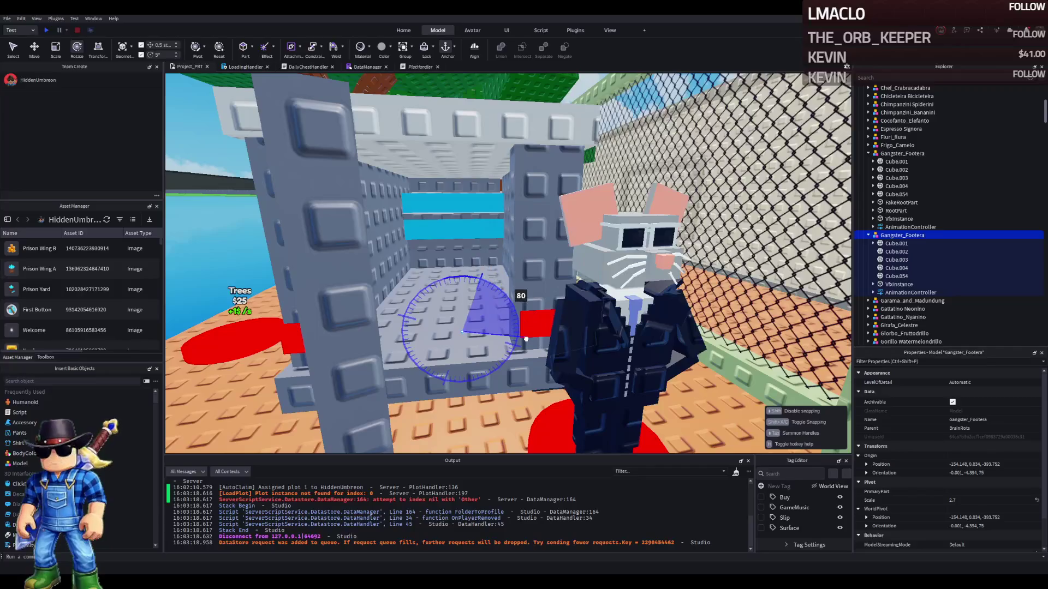
pyautogui.hotkey('ctrl', '2')
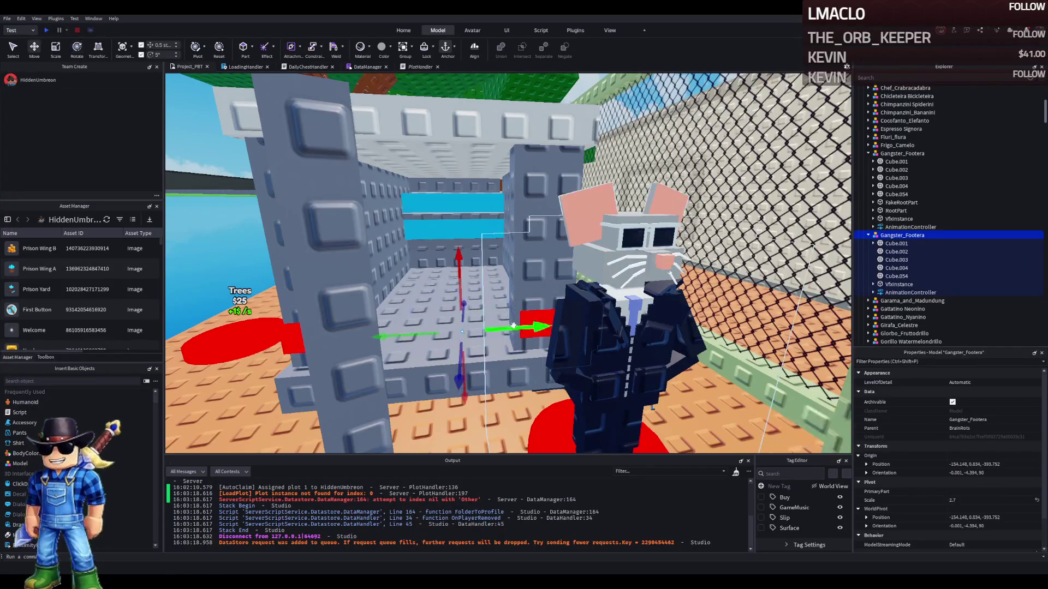
pyautogui.moveTo(501, 328); pyautogui.dragTo(409, 320)
pyautogui.moveTo(366, 281); pyautogui.dragTo(368, 203)
# Fine-tune the copy inside the structure, shifting it back about 1 stud and adjusting its height
pyautogui.moveTo(382, 259)
pyautogui.mouseDown()
pyautogui.moveTo(428, 259)
pyautogui.moveTo(418, 261)
pyautogui.mouseUp()
pyautogui.scroll(-3, 382, 219)
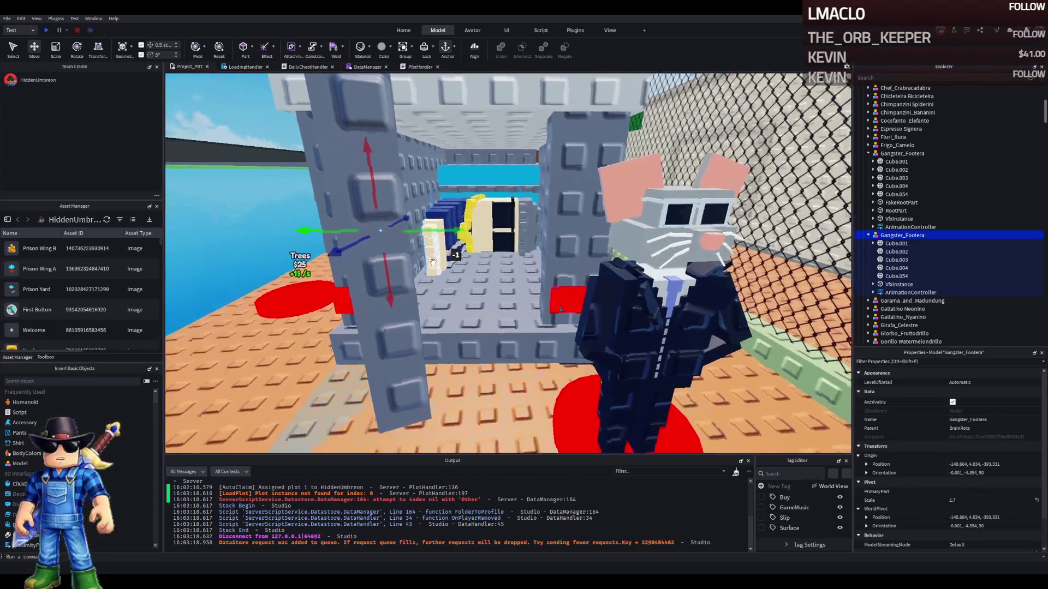
pyautogui.moveTo(452, 232)
pyautogui.mouseDown()
pyautogui.moveTo(521, 235)
pyautogui.moveTo(509, 227)
pyautogui.moveTo(524, 195)
pyautogui.moveTo(509, 169)
pyautogui.mouseUp()
pyautogui.hotkey('ctrl', '4')
pyautogui.scroll(2, 498, 247)
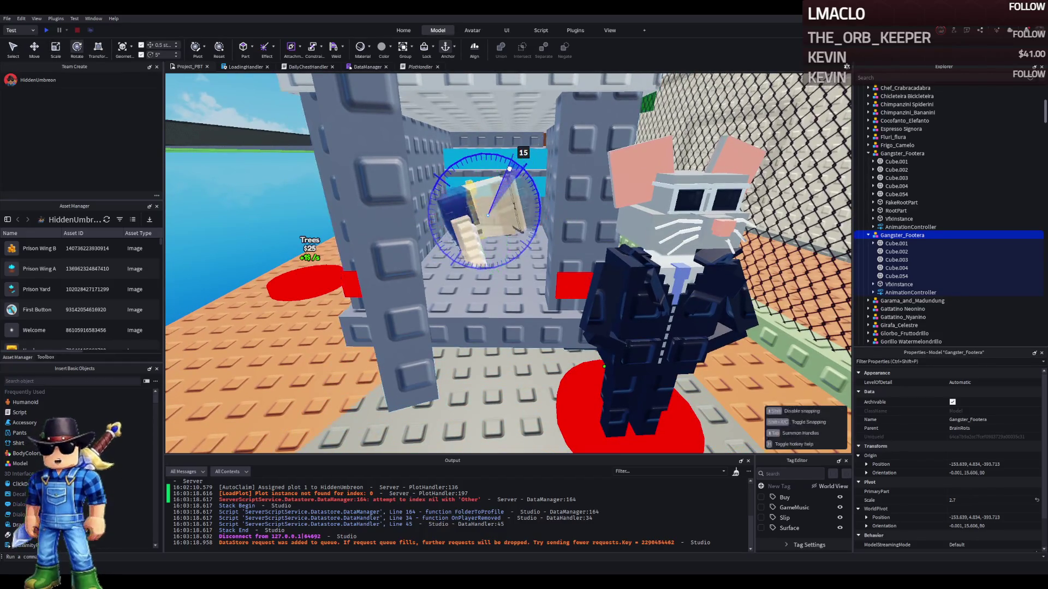
pyautogui.hotkey('ctrl', '2')
pyautogui.moveTo(461, 128); pyautogui.dragTo(503, 184)
pyautogui.hotkey('ctrl', '4')
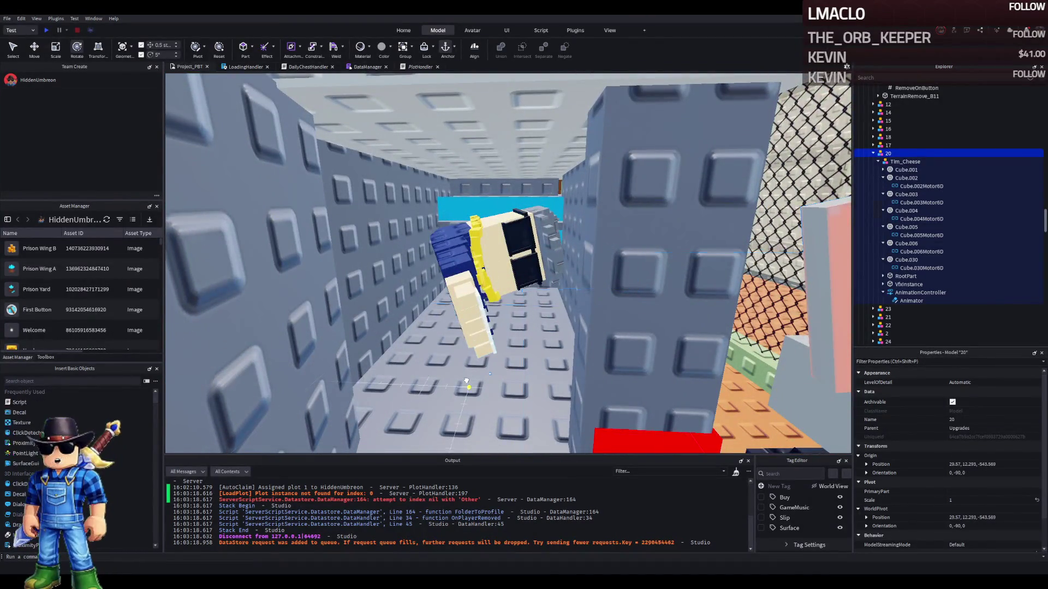
# Resize the floor part under the pet to 6.599 deep and 6.2 wide, and raise it slightly
pyautogui.click(467, 380)
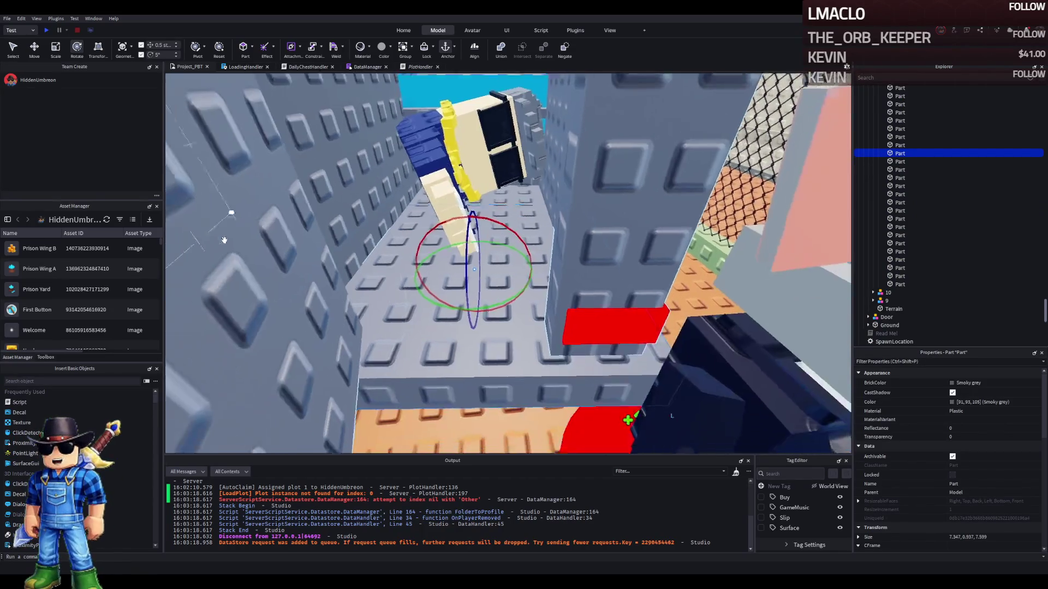
pyautogui.click(405, 264)
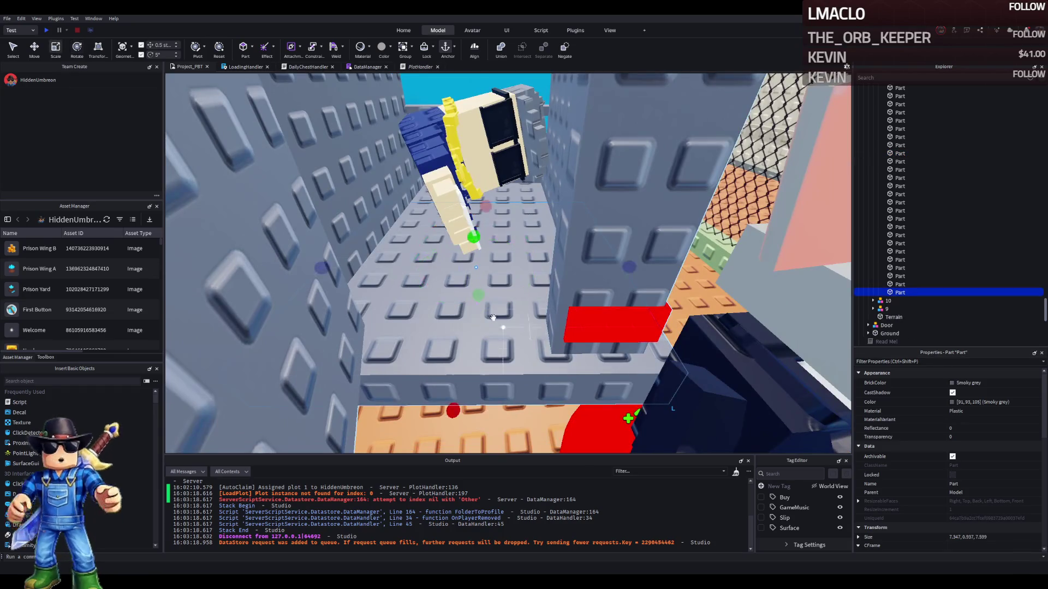
pyautogui.moveTo(627, 267); pyautogui.dragTo(562, 278)
pyautogui.moveTo(460, 410)
pyautogui.mouseDown()
pyautogui.moveTo(460, 364)
pyautogui.moveTo(479, 329)
pyautogui.mouseUp()
pyautogui.hotkey('ctrl', '2')
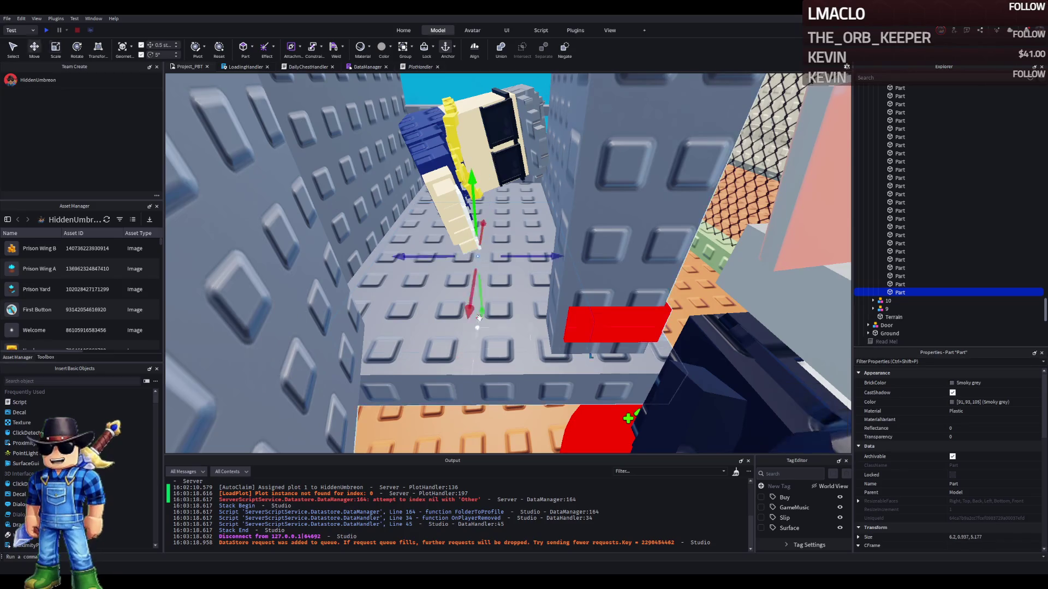
pyautogui.moveTo(474, 215)
pyautogui.mouseDown()
pyautogui.moveTo(467, 238)
pyautogui.moveTo(512, 241)
pyautogui.mouseUp()
pyautogui.hotkey('ctrl', '3')
pyautogui.press('f')
pyautogui.scroll(-5, 988, 470)
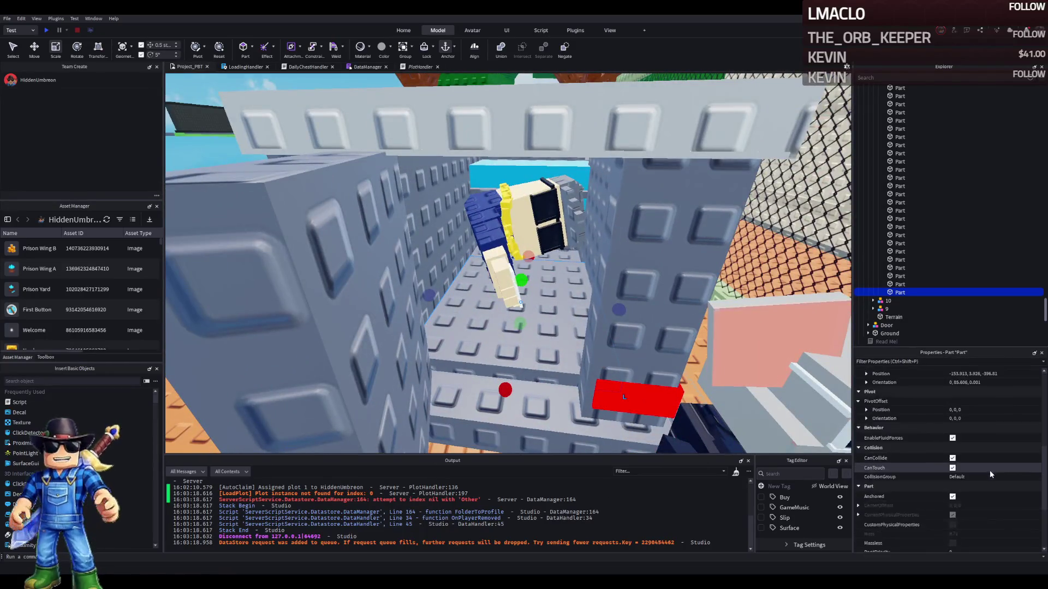
# Change the part's shape to Cylinder and shrink it into a thin disc
pyautogui.click(977, 484)
pyautogui.click(974, 489)
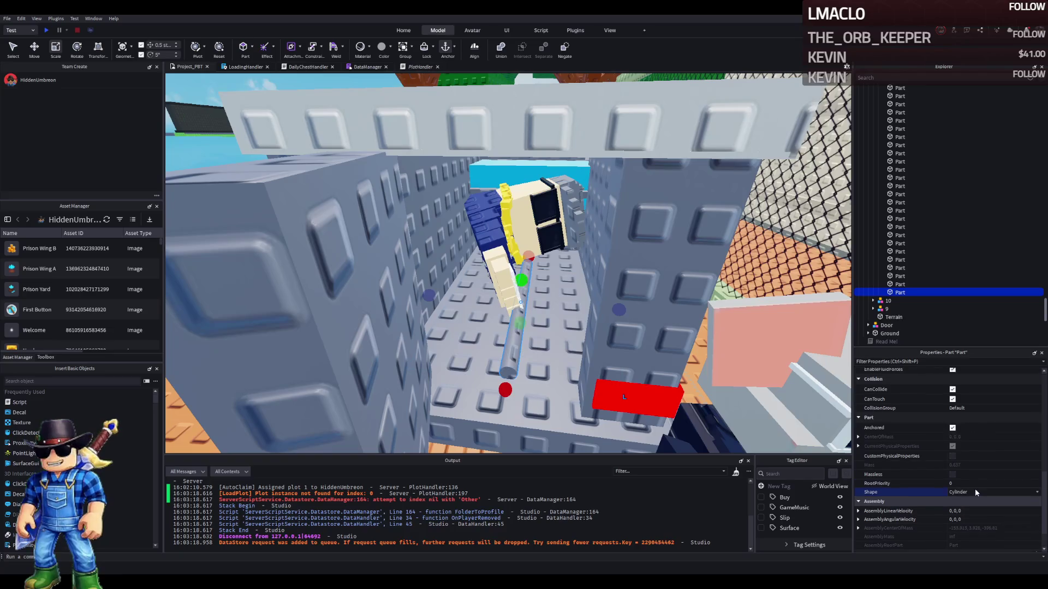
pyautogui.press('f')
pyautogui.moveTo(540, 265); pyautogui.dragTo(539, 268)
pyautogui.moveTo(539, 320); pyautogui.dragTo(538, 321)
pyautogui.scroll(5, 509, 313)
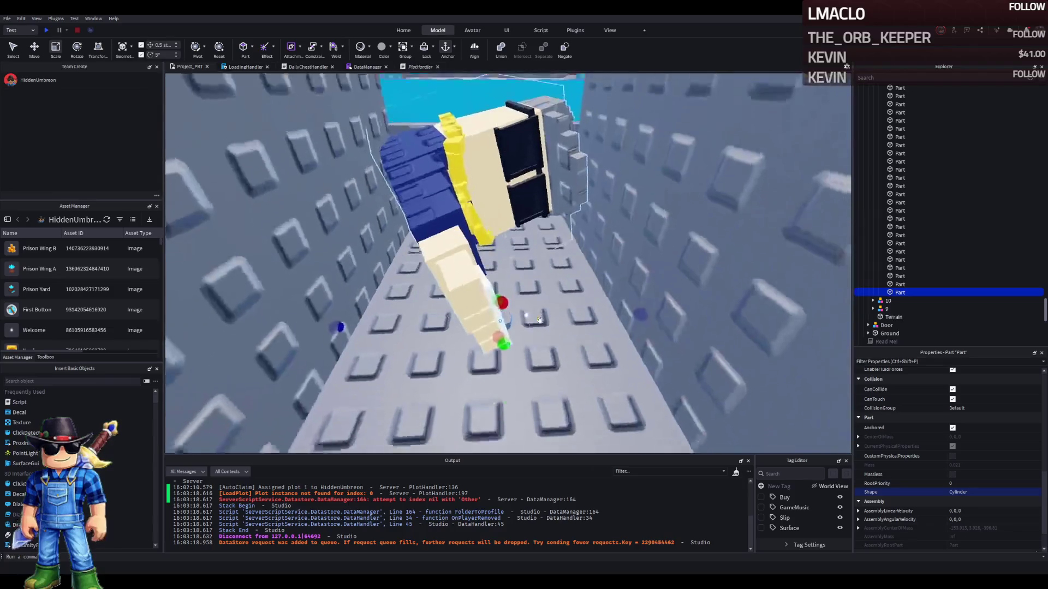
pyautogui.hotkey('ctrl', 'z')
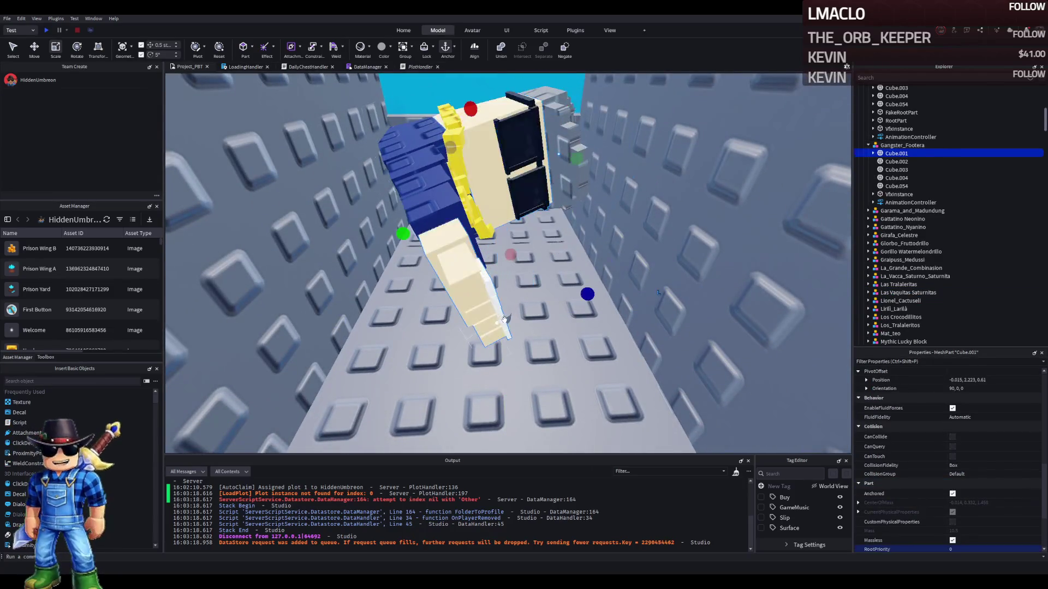
pyautogui.hotkey('ctrl', 'y')
# Position the disc under the character, tilted 5°, adjust its thickness, and colour it Really red
pyautogui.moveTo(527, 307)
pyautogui.mouseDown()
pyautogui.moveTo(546, 308)
pyautogui.moveTo(566, 342)
pyautogui.moveTo(548, 307)
pyautogui.moveTo(563, 312)
pyautogui.mouseUp()
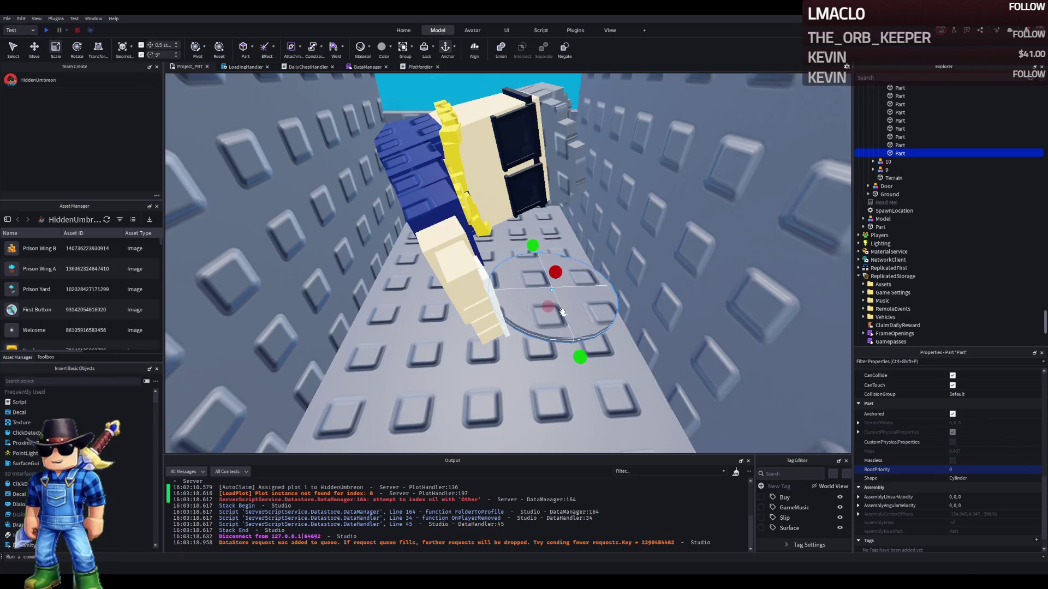
pyautogui.moveTo(559, 254); pyautogui.dragTo(559, 283)
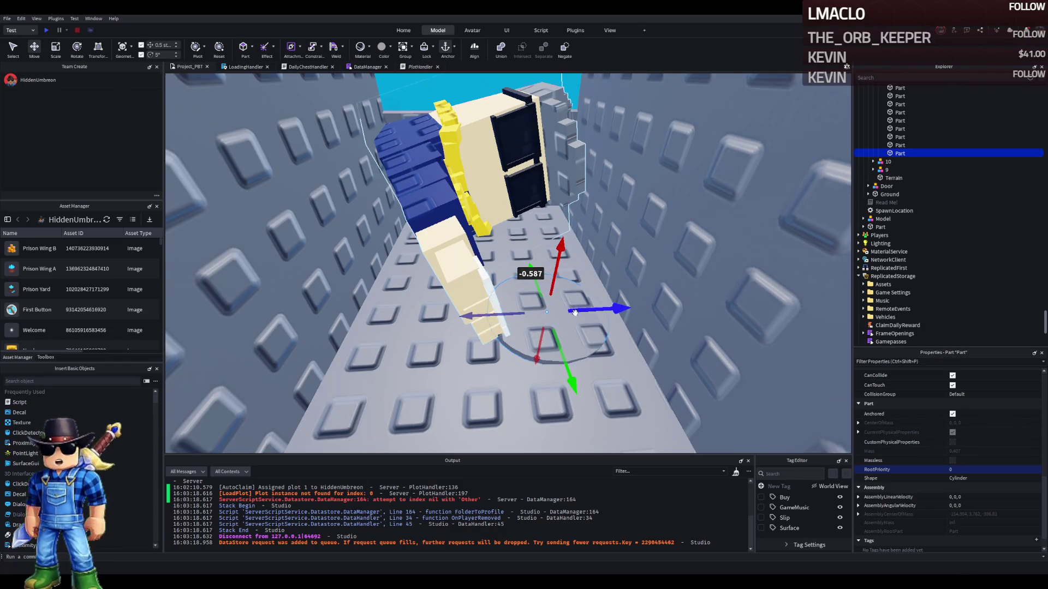
pyautogui.moveTo(561, 366); pyautogui.dragTo(541, 279)
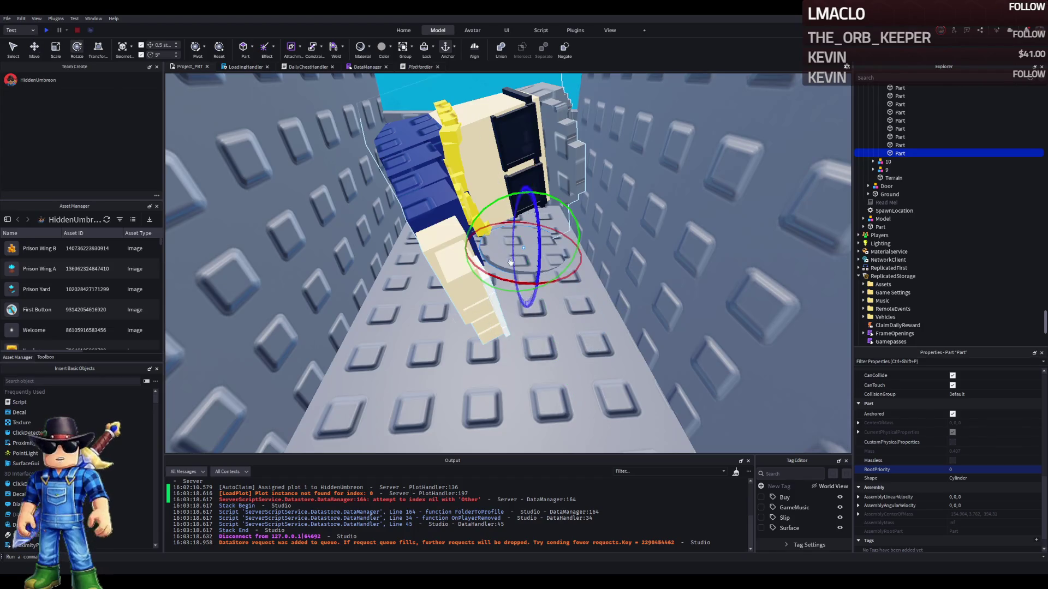
pyautogui.moveTo(480, 199); pyautogui.dragTo(490, 206)
pyautogui.hotkey('ctrl', '1')
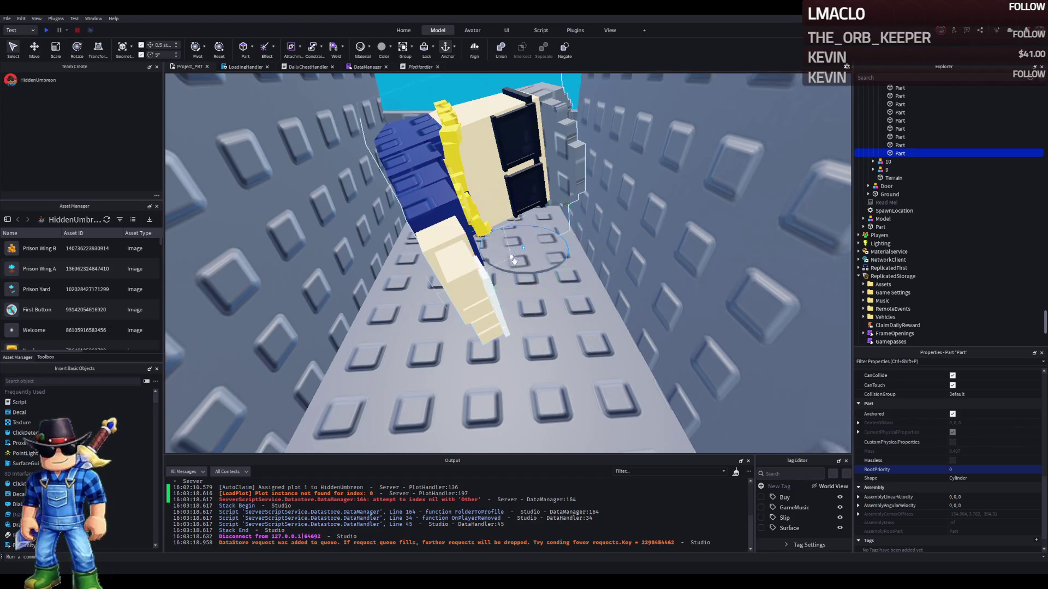
pyautogui.moveTo(537, 286); pyautogui.dragTo(545, 312)
pyautogui.hotkey('ctrl', '2')
pyautogui.moveTo(546, 246); pyautogui.dragTo(551, 245)
pyautogui.scroll(10, 1013, 418)
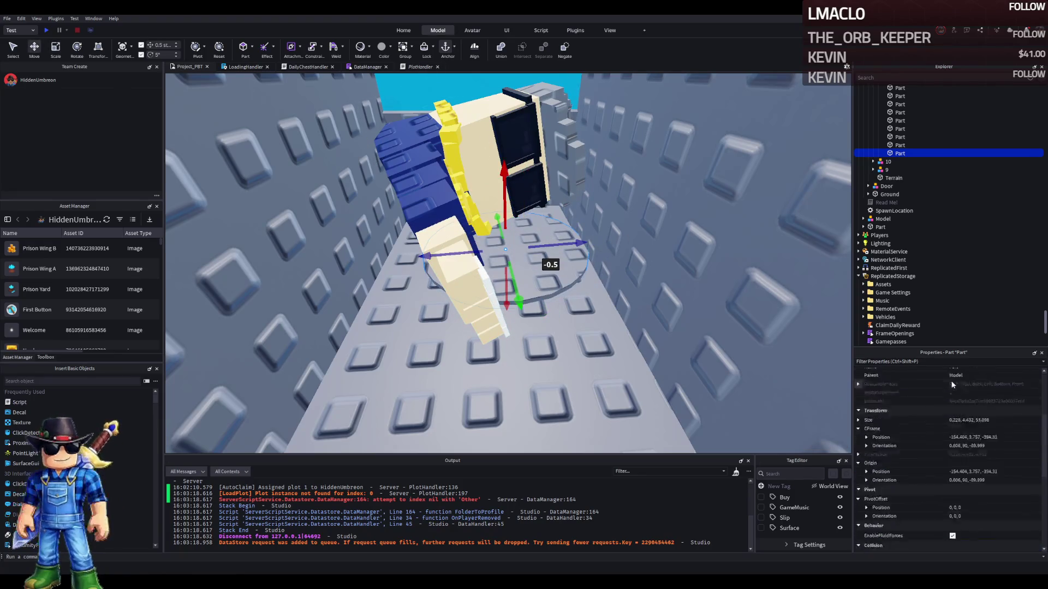
pyautogui.click(955, 384)
# Confirm the Really red colour and slide the red disc left under the character
pyautogui.click(987, 451)
pyautogui.moveTo(564, 255); pyautogui.dragTo(524, 255)
pyautogui.moveTo(498, 295); pyautogui.dragTo(495, 291)
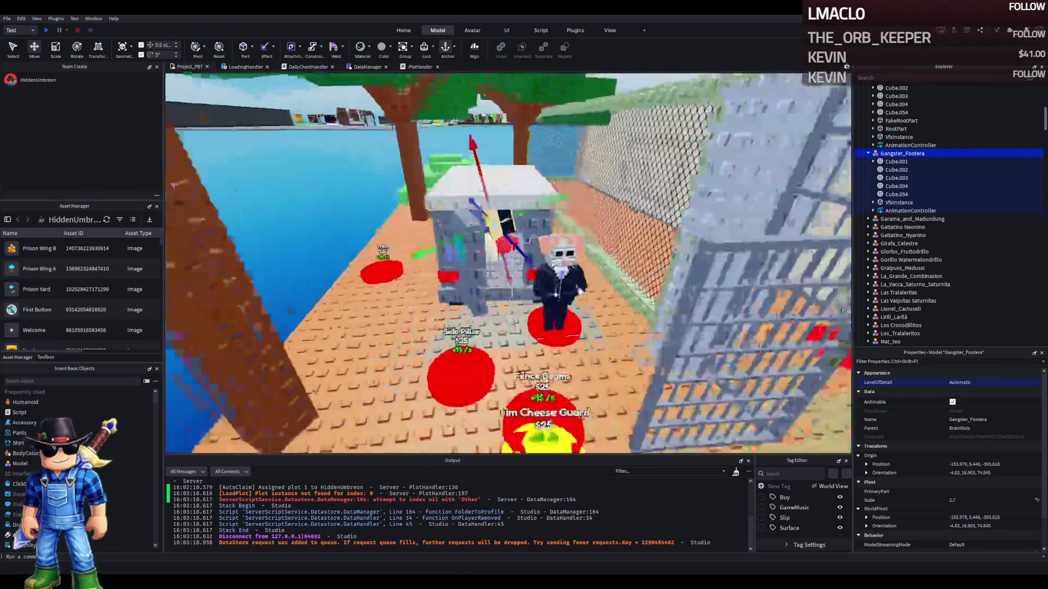
pyautogui.press('a')
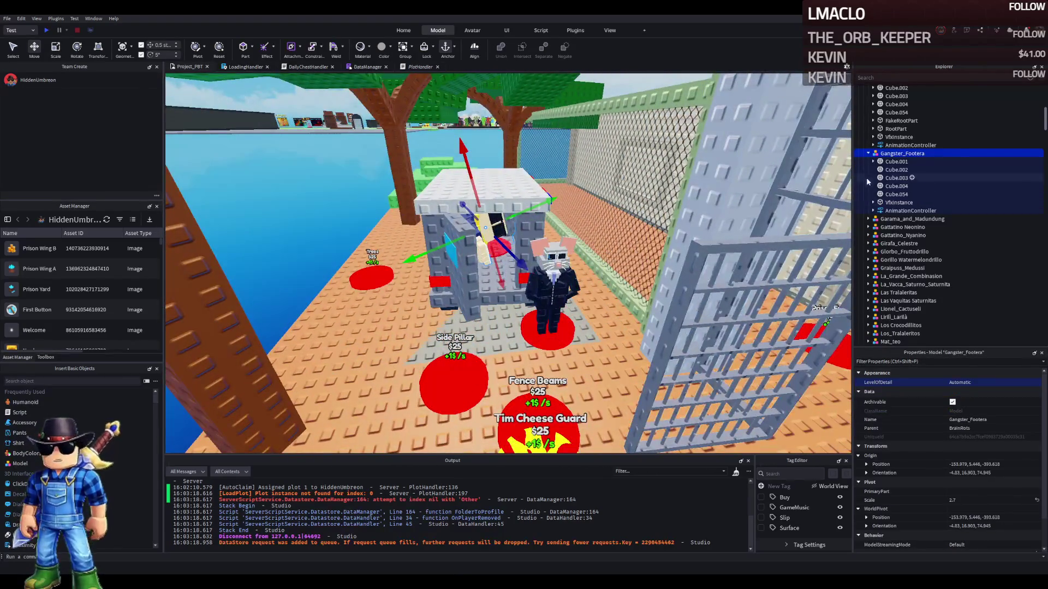
pyautogui.press('w')
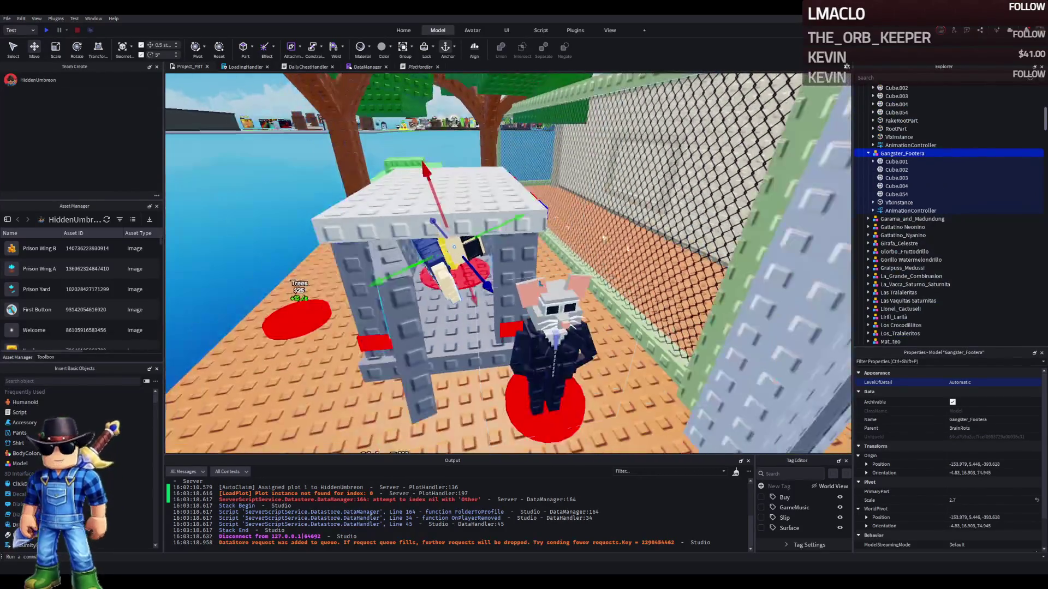
# Select the grey cell structure, then the TemplatePlot folder in Explorer
pyautogui.click(428, 202)
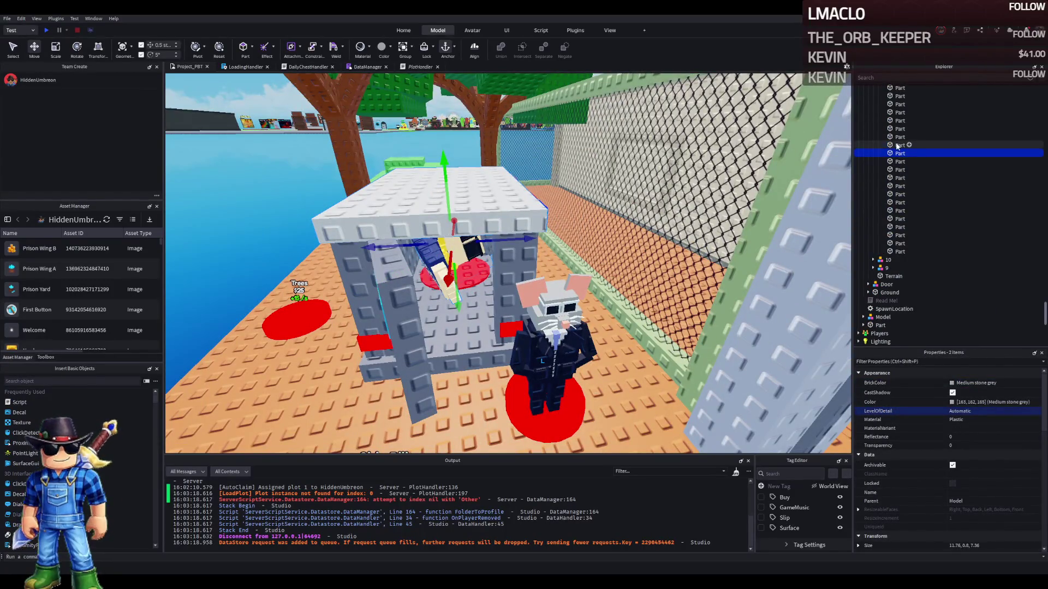
pyautogui.scroll(5, 897, 147)
pyautogui.scroll(-10, 917, 163)
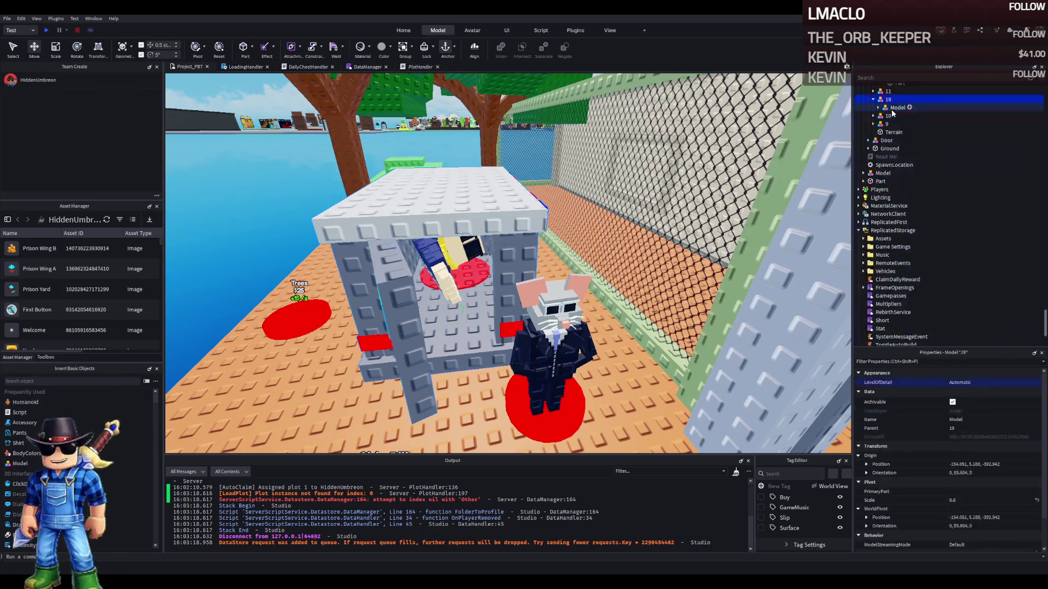
pyautogui.click(922, 129)
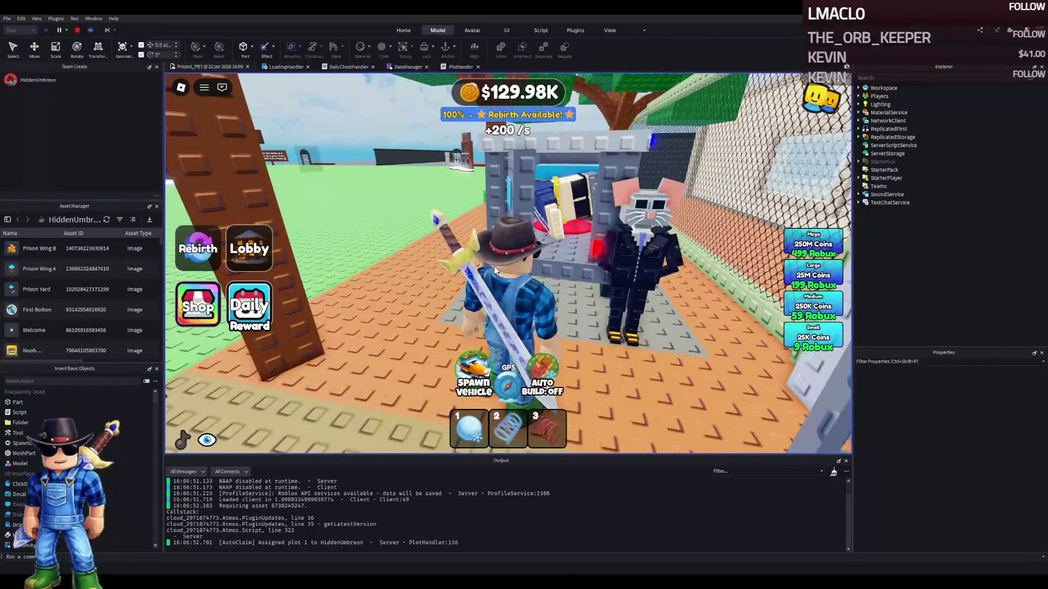
# Walk the avatar to the police van and look at the character on the red pad
pyautogui.press('a')
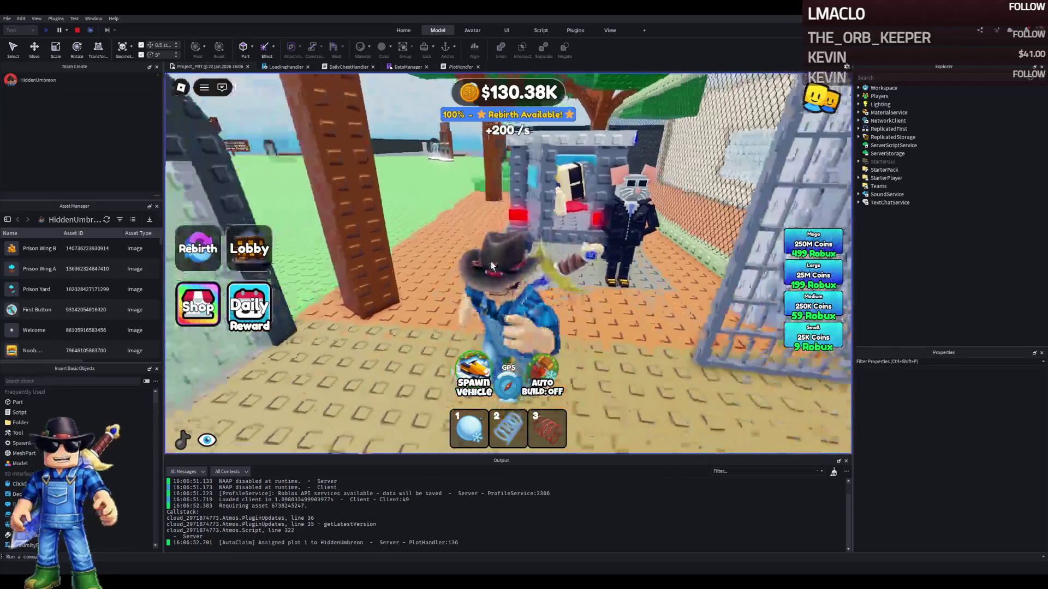
pyautogui.press('w')
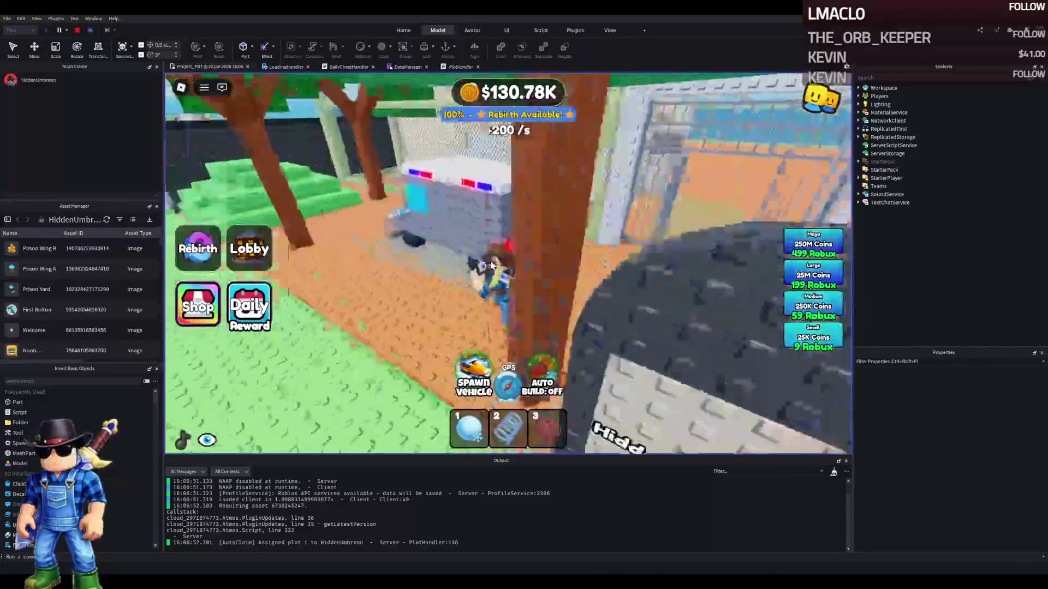
pyautogui.press('w')
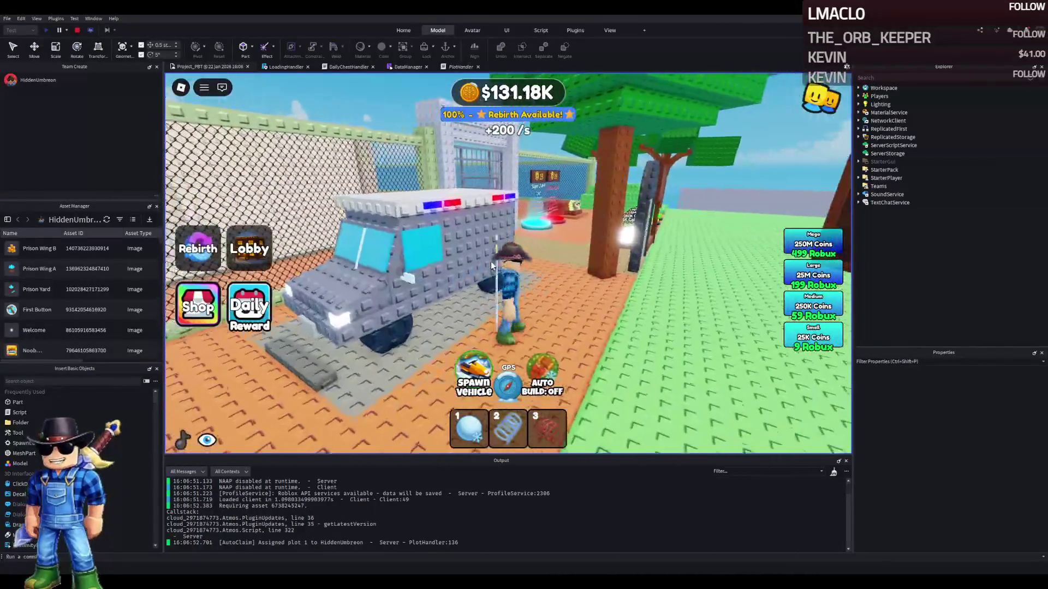
pyautogui.press('w')
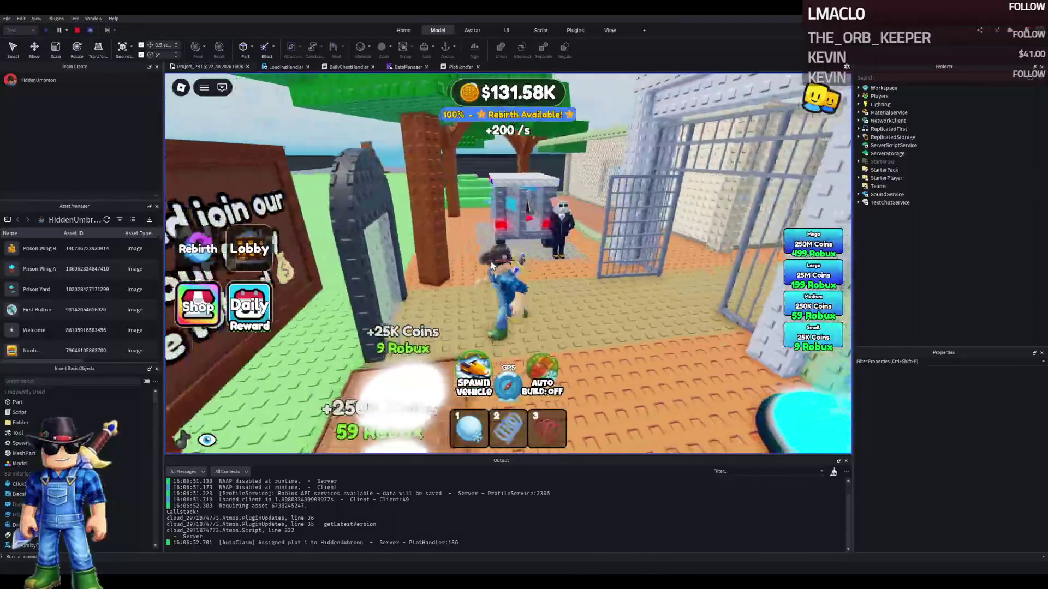
pyautogui.press('w')
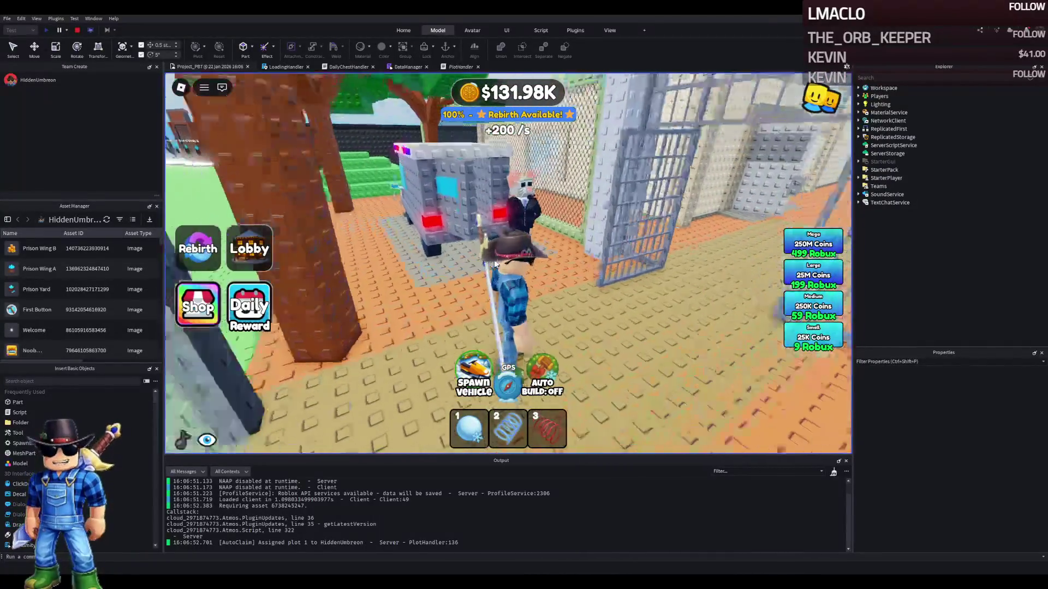
pyautogui.press('s')
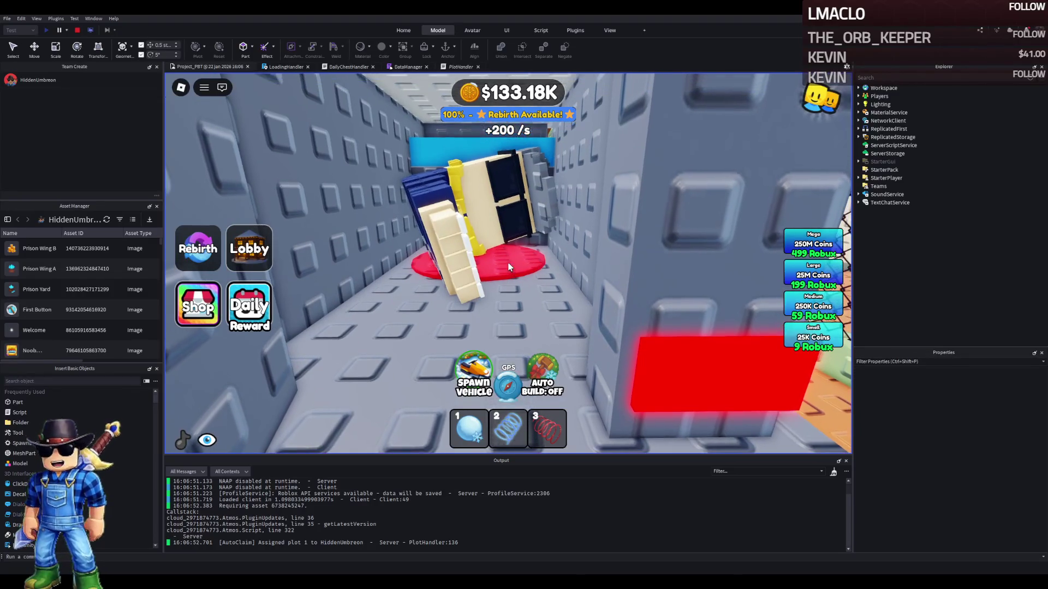
pyautogui.press('w')
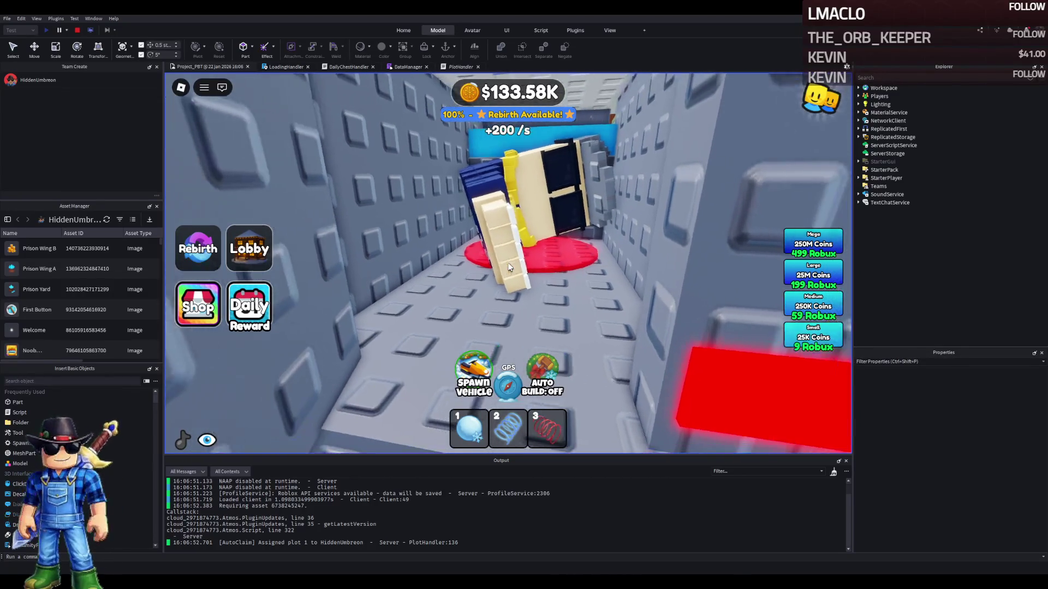
pyautogui.press('s')
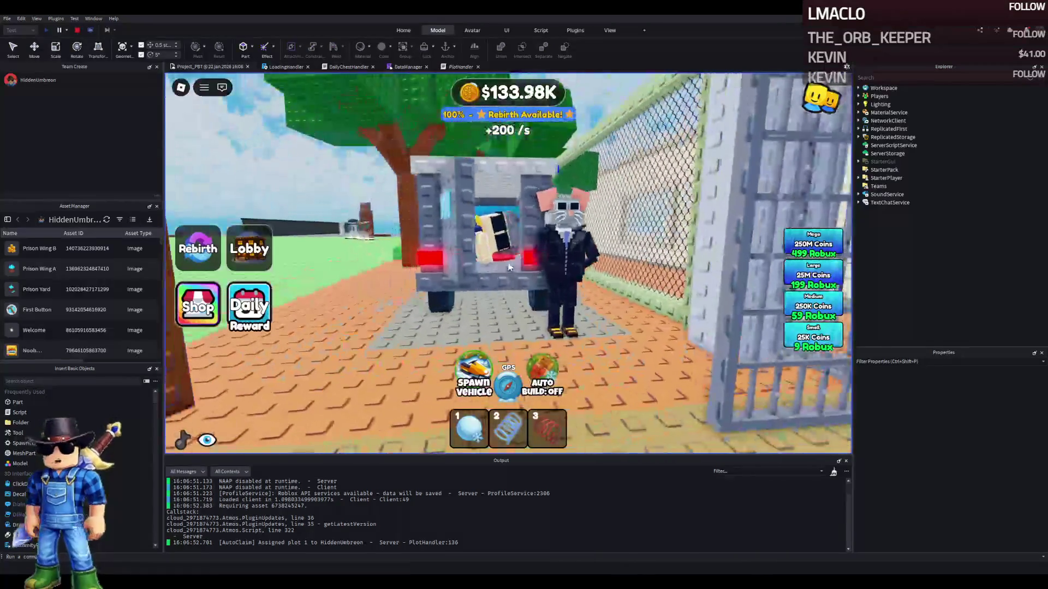
pyautogui.press('s')
# Walk the avatar through the jail, along the fence and green stairs, then stop the playtest
pyautogui.press('w')
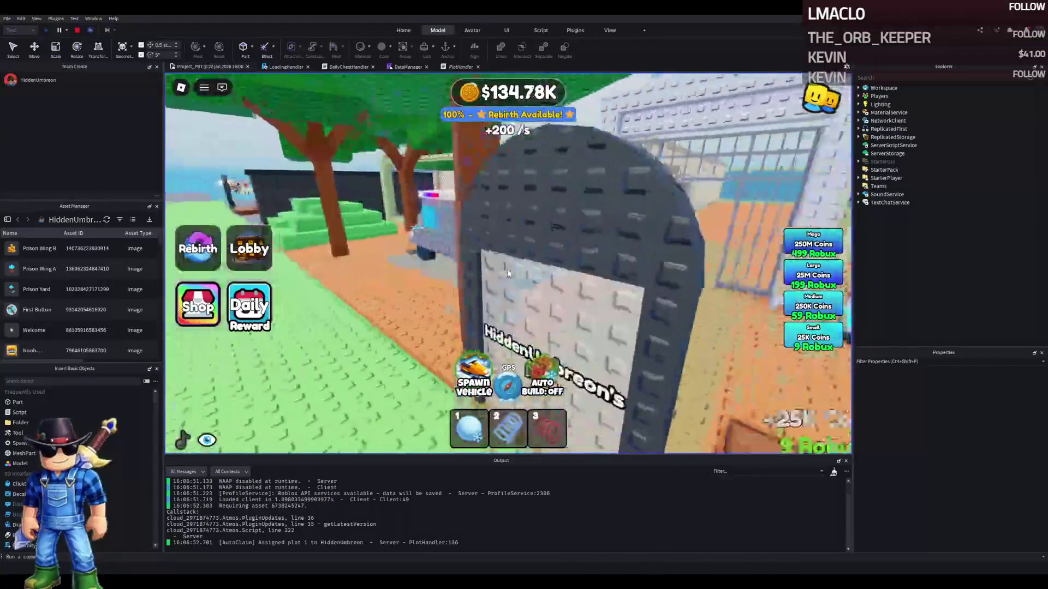
pyautogui.press('s')
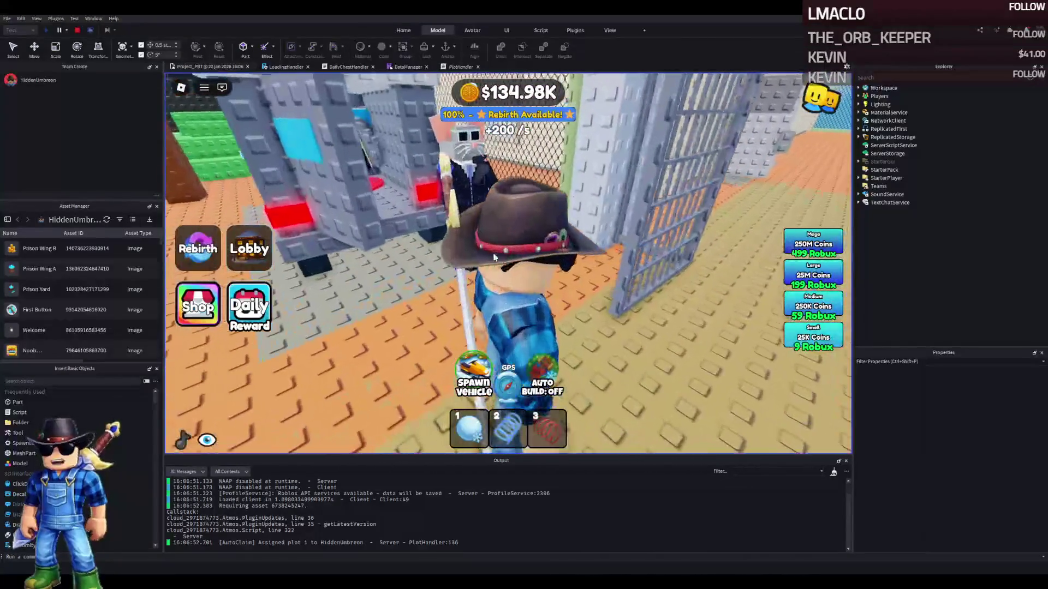
pyautogui.press('s')
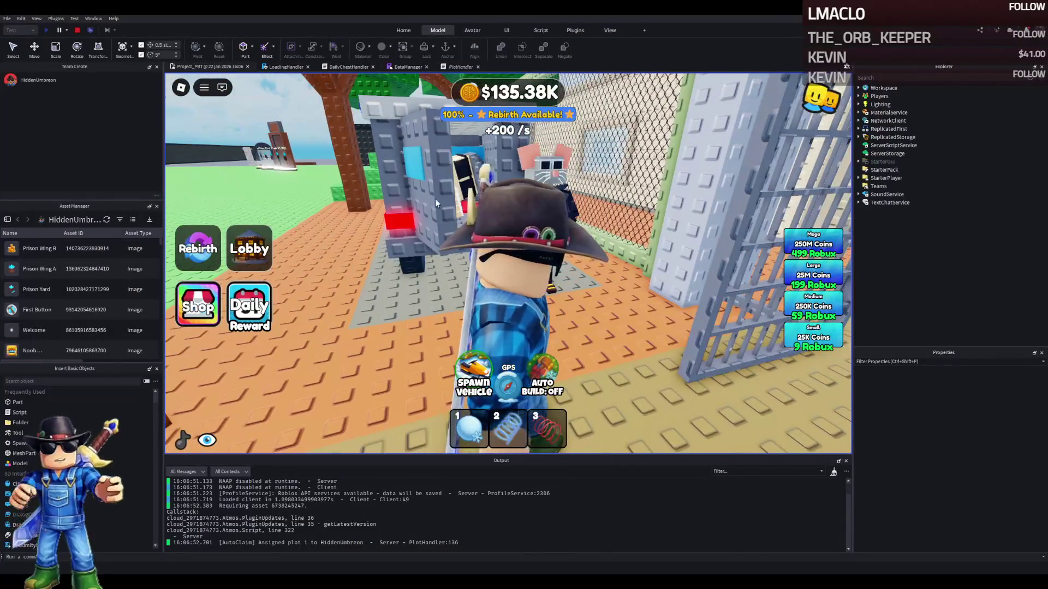
pyautogui.press('s')
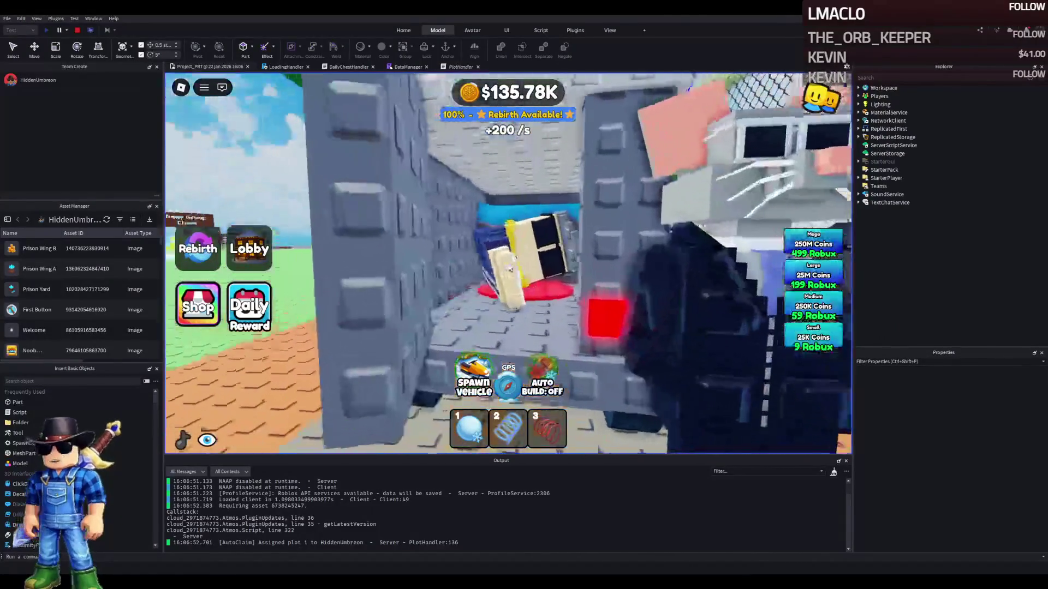
pyautogui.press('s')
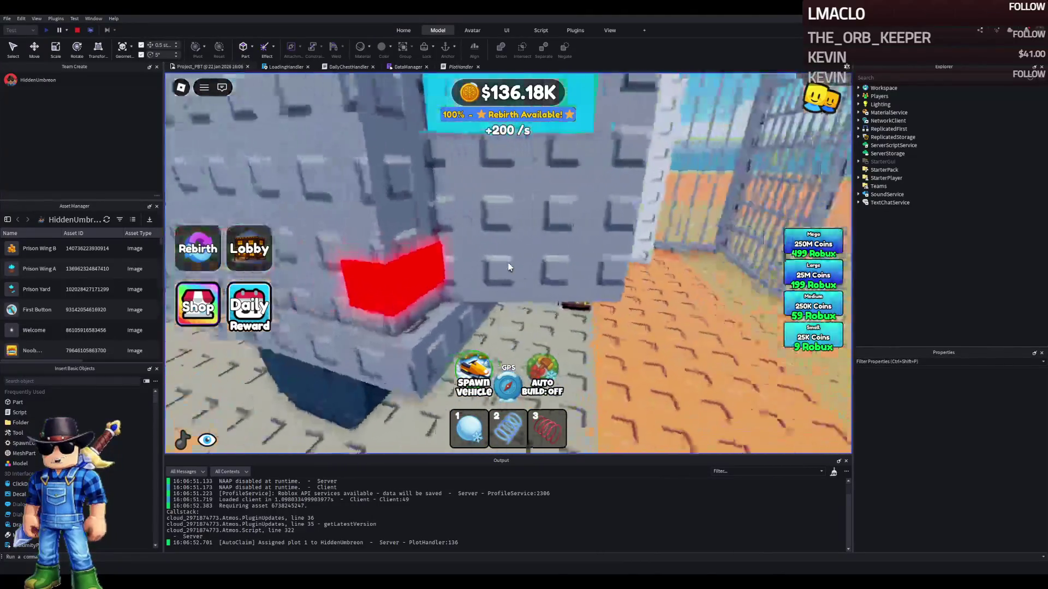
pyautogui.press('s')
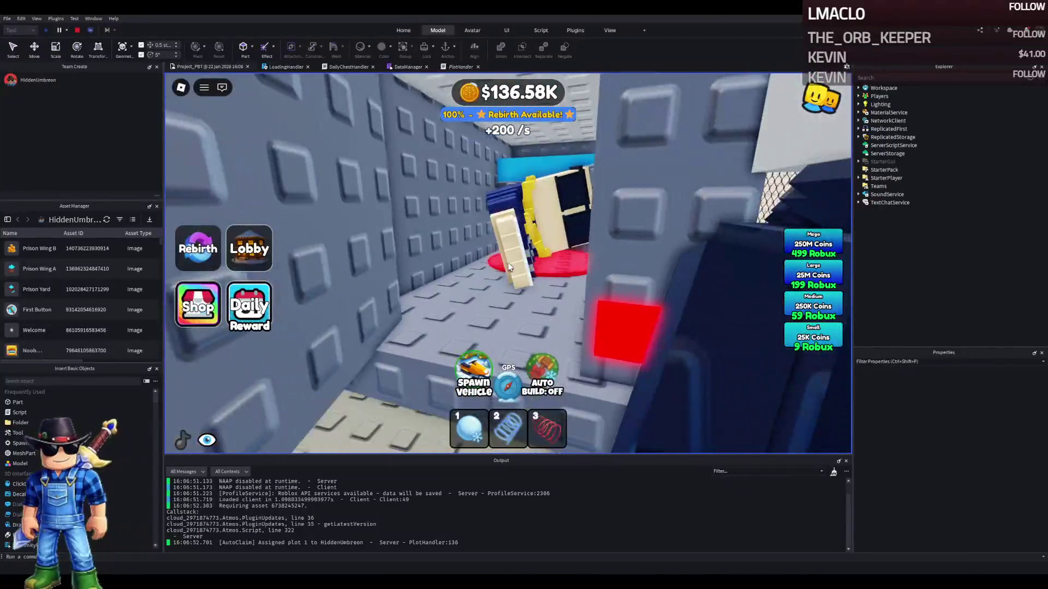
pyautogui.press('a')
pyautogui.press('a')
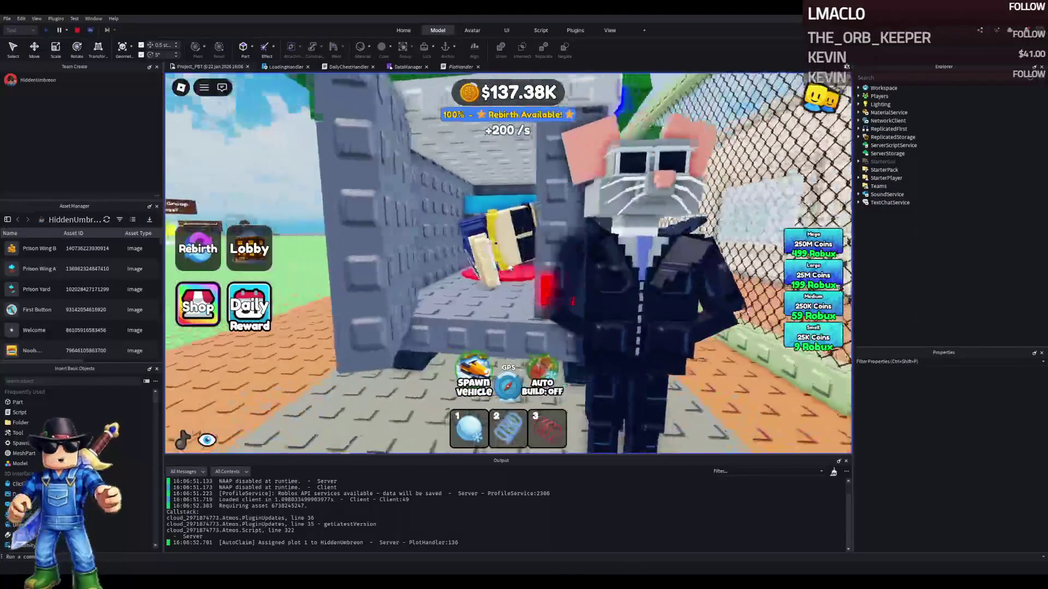
pyautogui.press('s')
pyautogui.press('d')
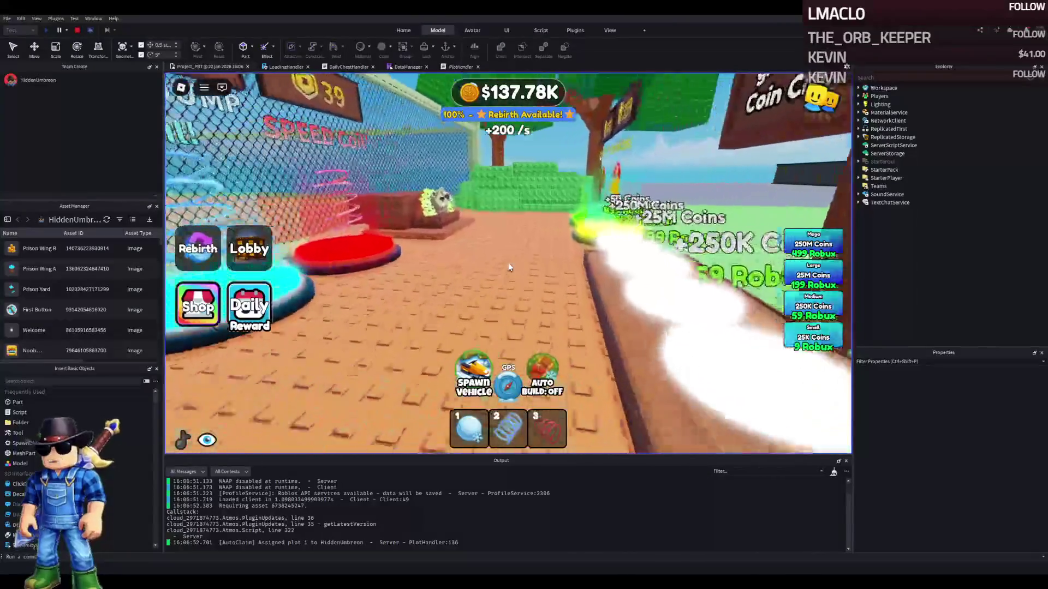
pyautogui.press('w')
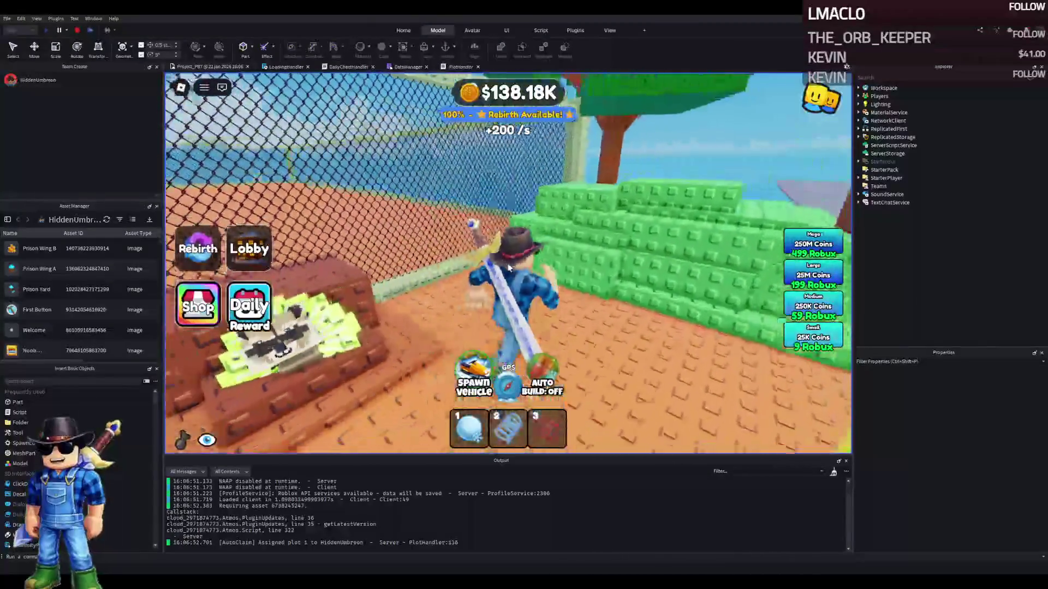
pyautogui.press('s')
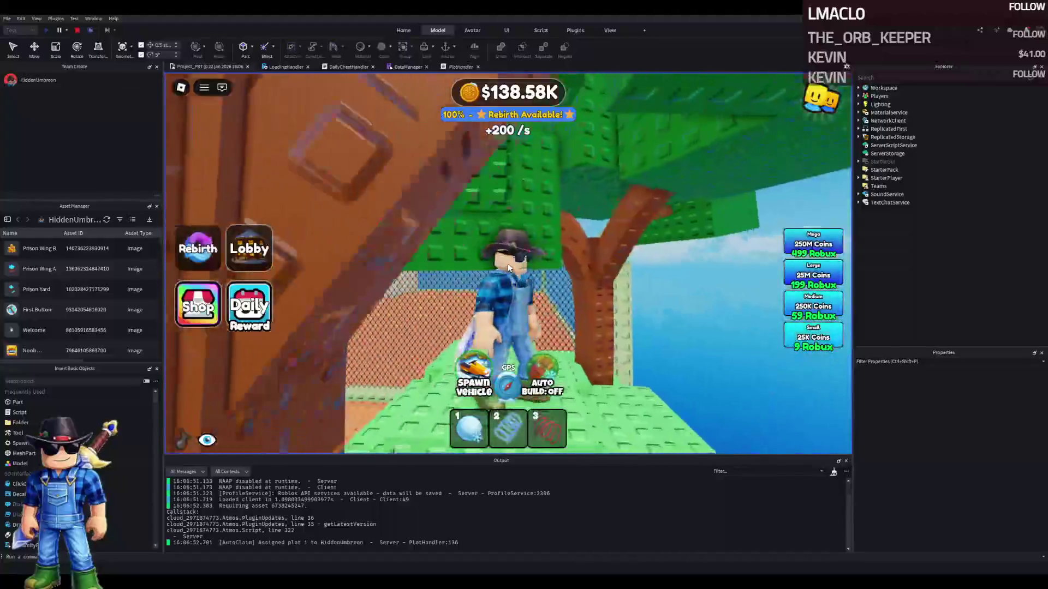
pyautogui.press('w')
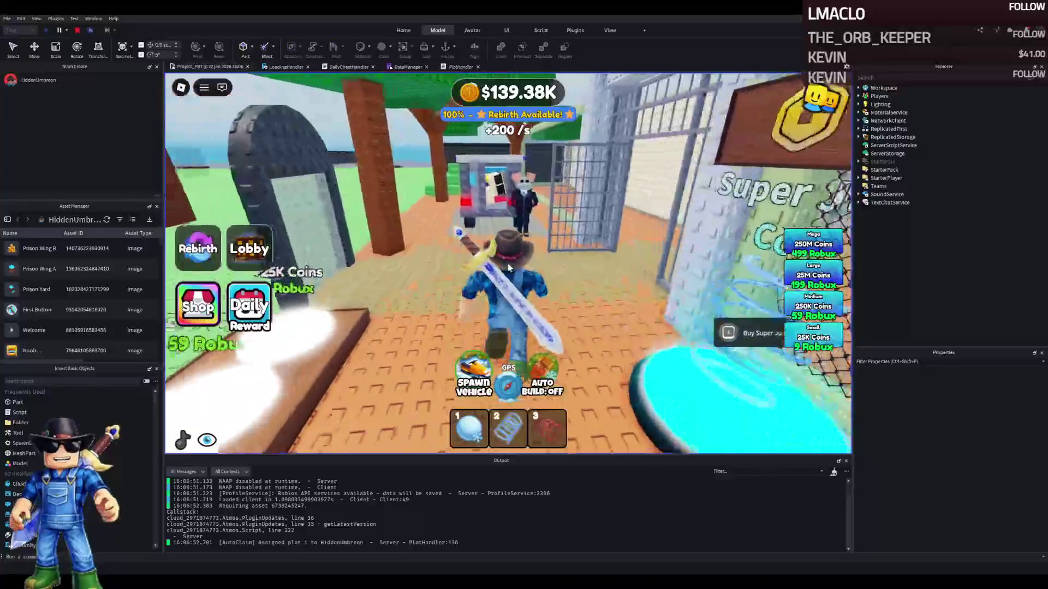
pyautogui.press('s')
pyautogui.press('s')
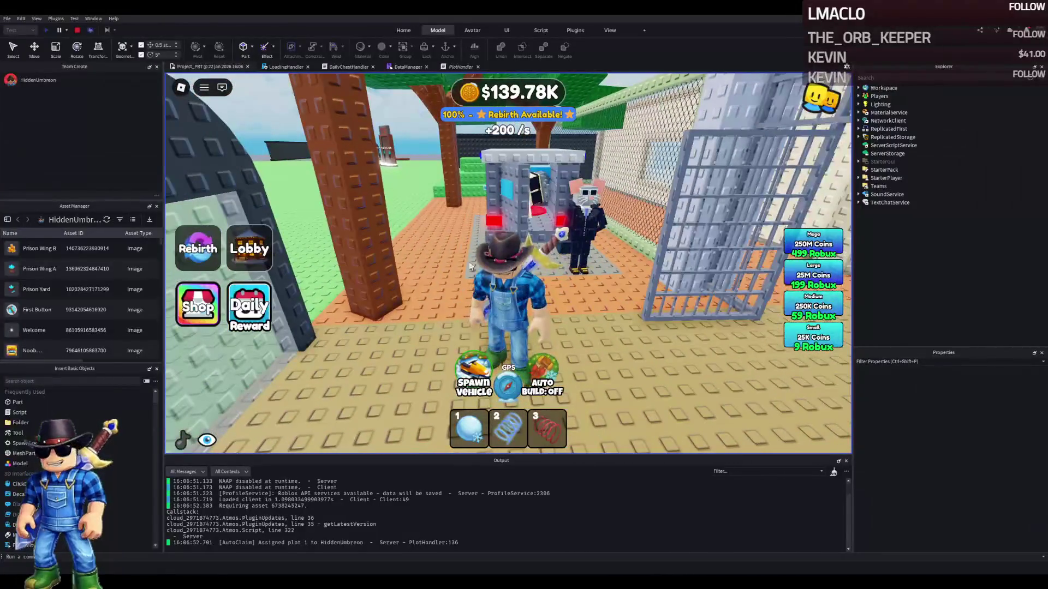
pyautogui.click(77, 31)
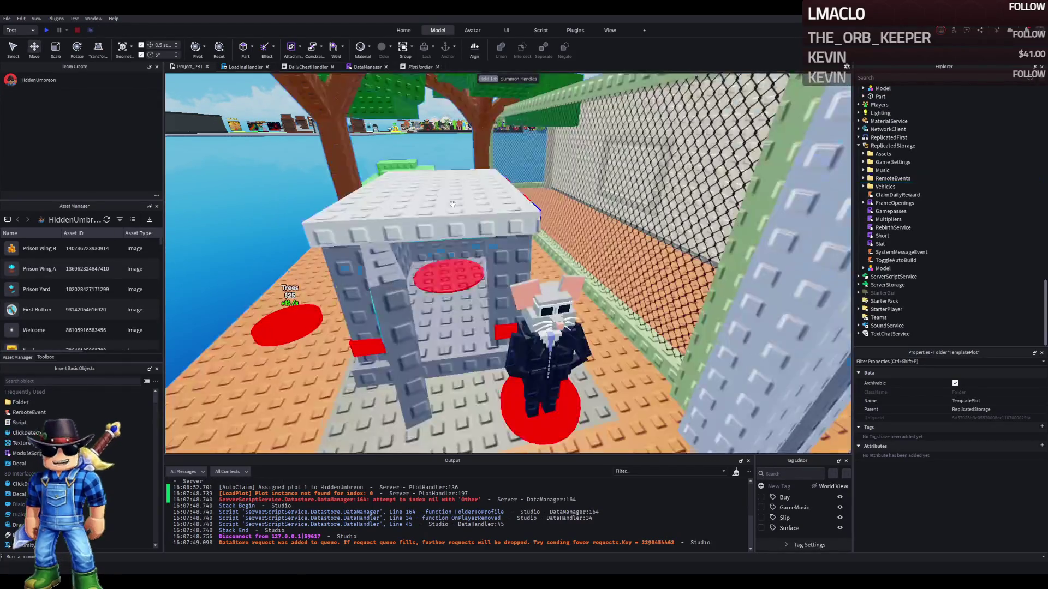
# Select the whole grey booth model and drag it slightly
pyautogui.click(393, 316)
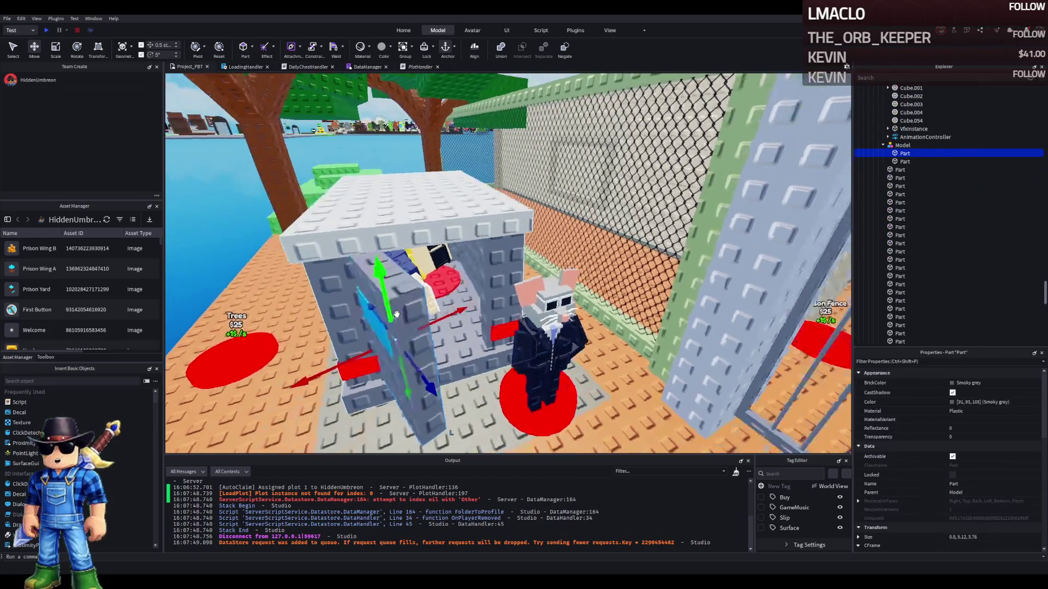
pyautogui.click(902, 145)
pyautogui.moveTo(394, 358); pyautogui.dragTo(429, 342)
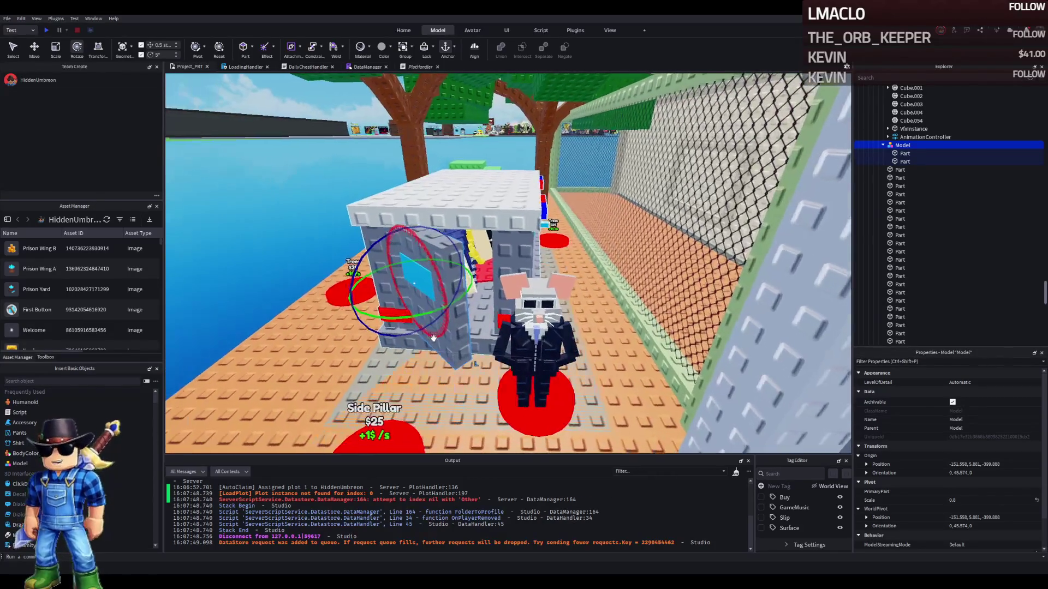
# Rotate the Tim_Cheese model 10 degrees and nudge it 0.5 studs onto its pad
pyautogui.click(554, 326)
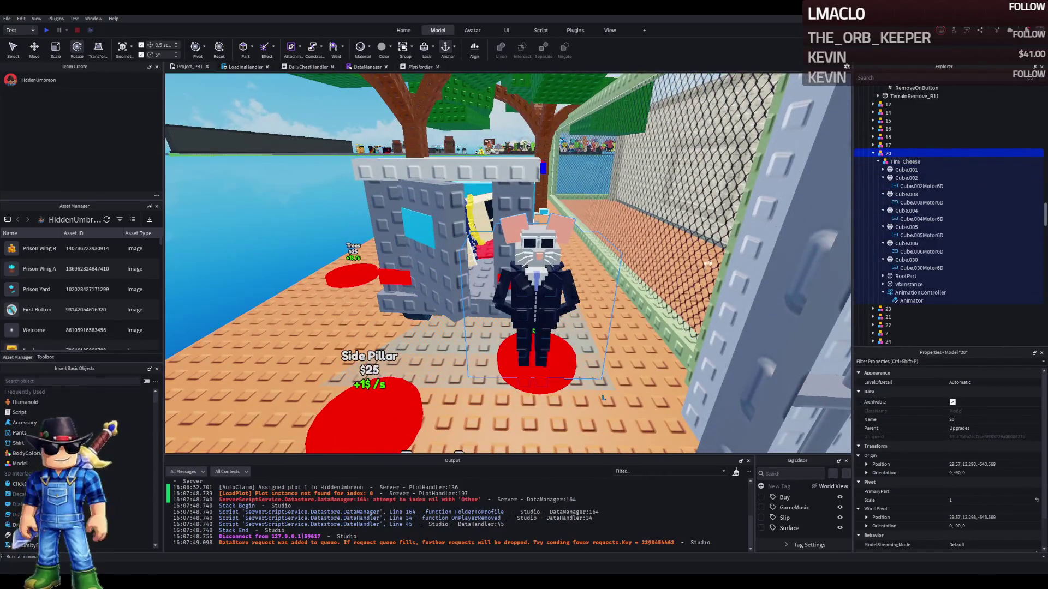
pyautogui.click(889, 162)
pyautogui.moveTo(587, 404); pyautogui.dragTo(591, 411)
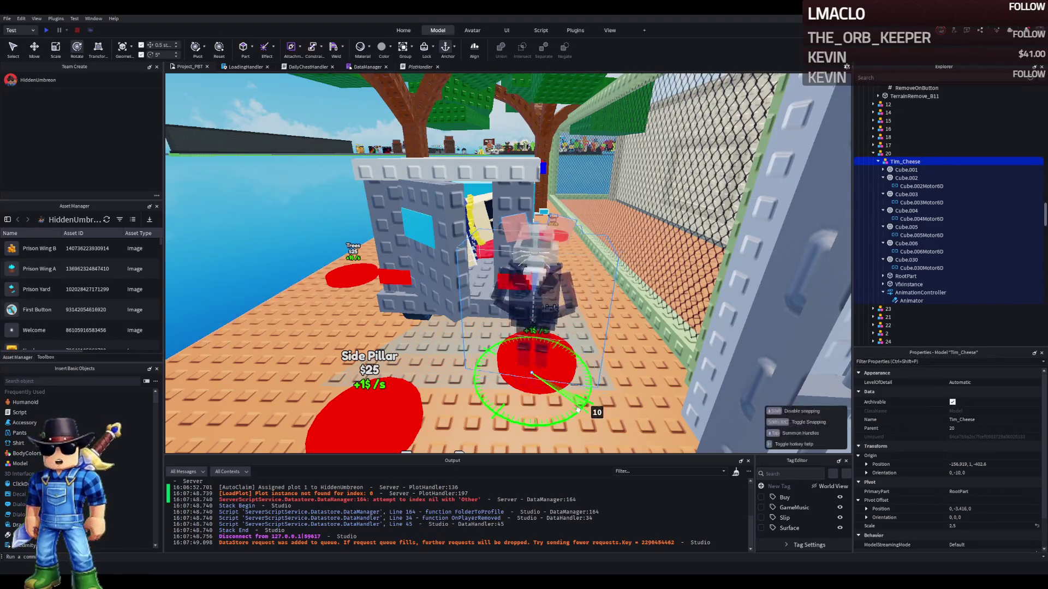
pyautogui.hotkey('ctrl', '2')
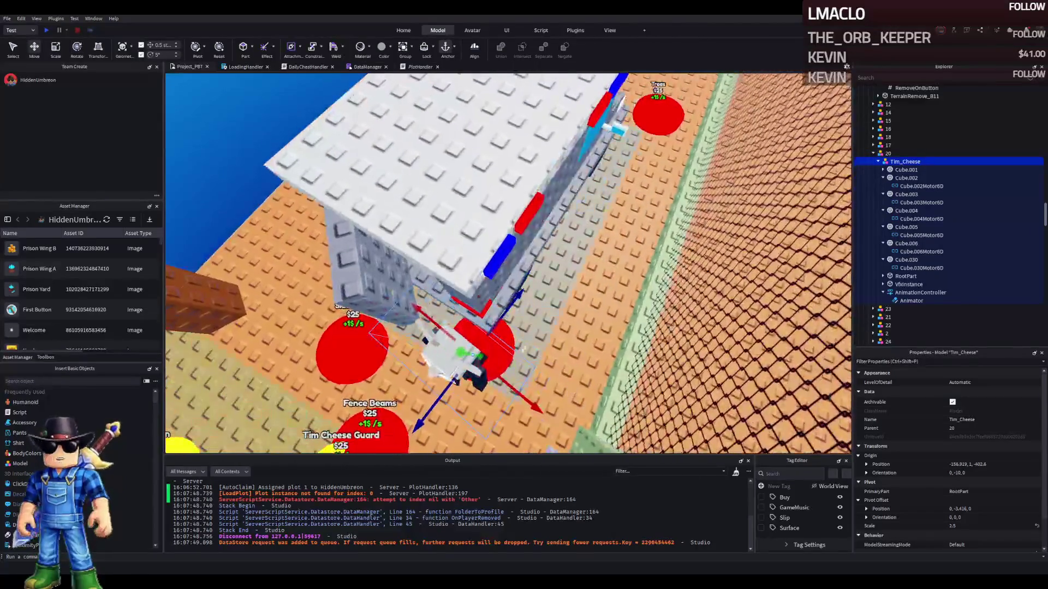
pyautogui.moveTo(494, 321); pyautogui.dragTo(499, 318)
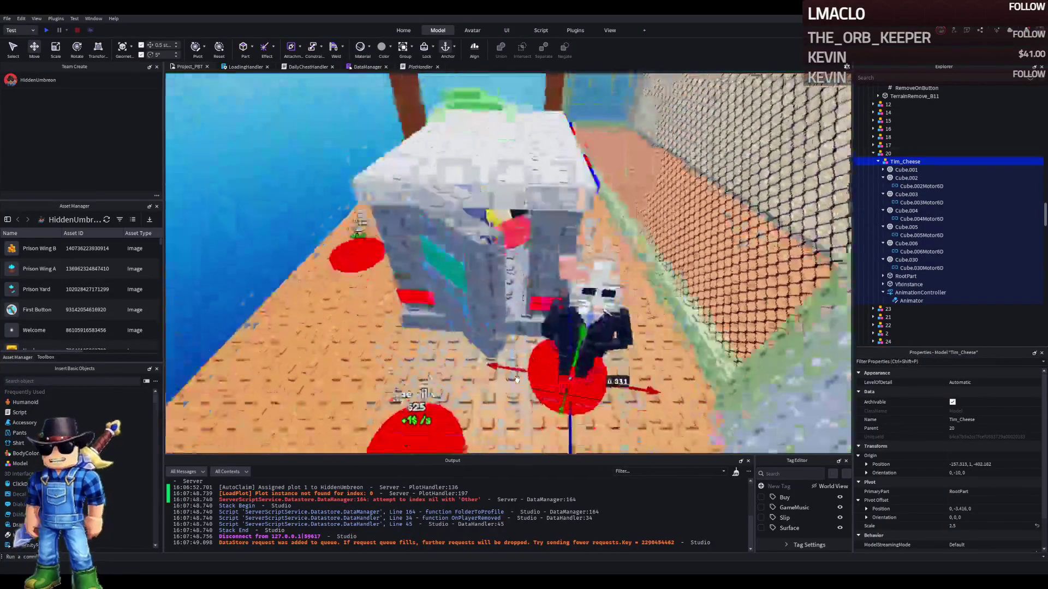
pyautogui.scroll(-5, 516, 379)
pyautogui.click(481, 377)
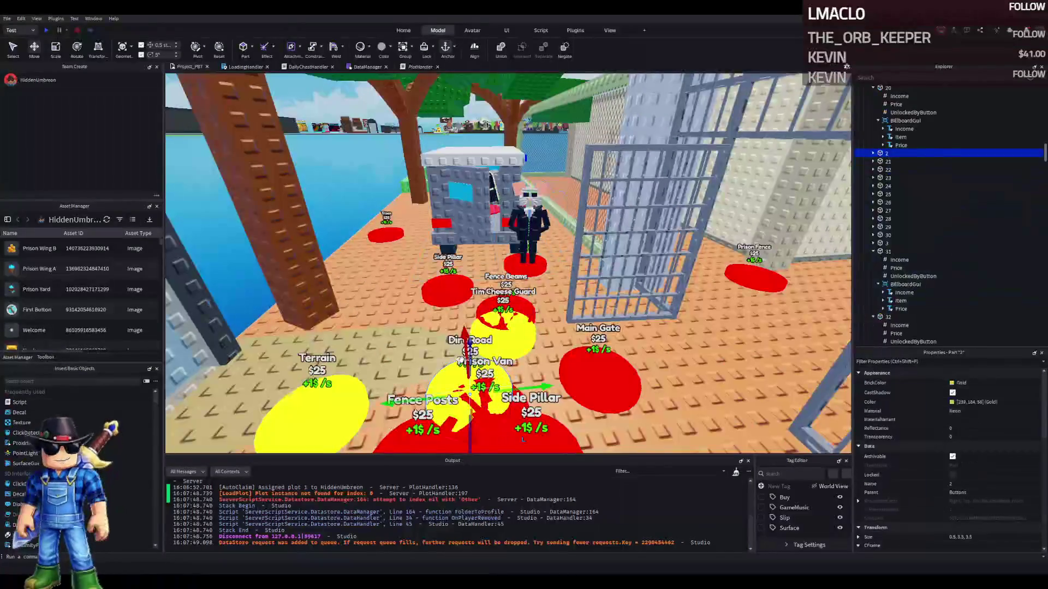
# Select the Gangster_Footera prisoner model in Explorer and collapse its children
pyautogui.scroll(10, 463, 361)
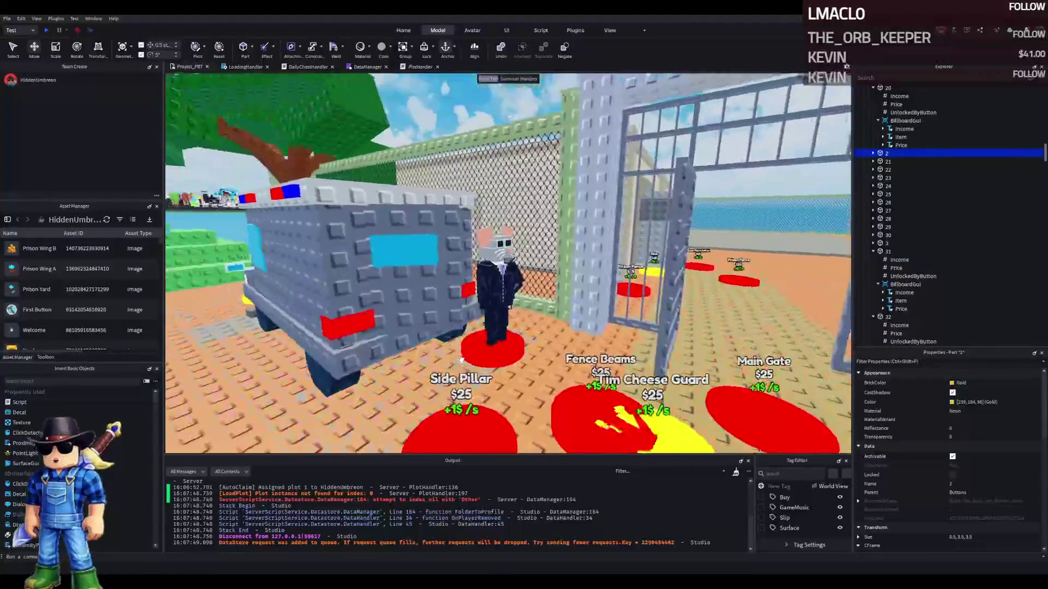
pyautogui.scroll(2, 461, 360)
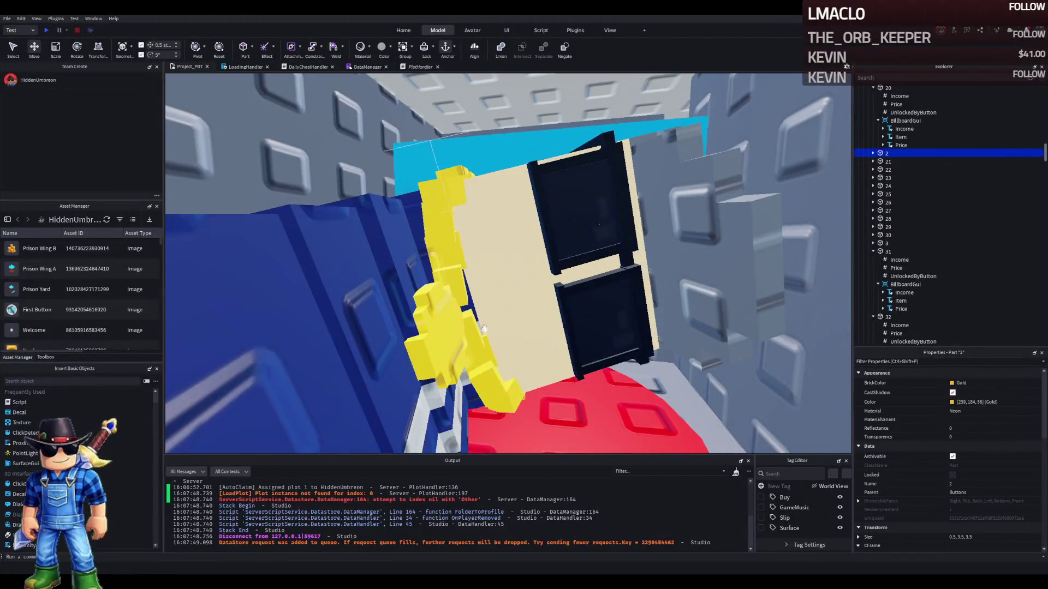
pyautogui.click(497, 309)
pyautogui.click(906, 170)
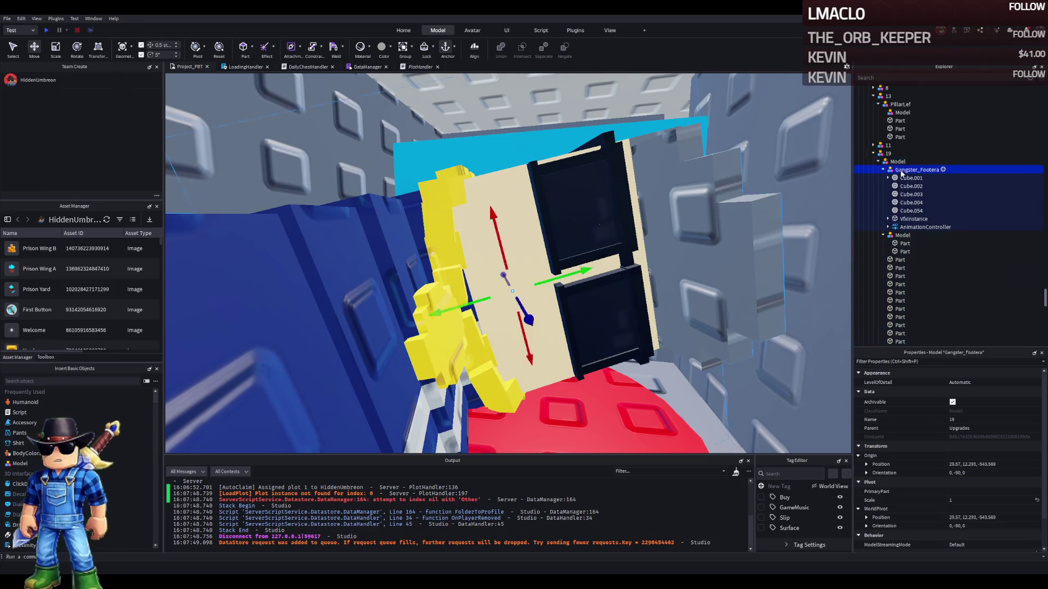
pyautogui.click(882, 170)
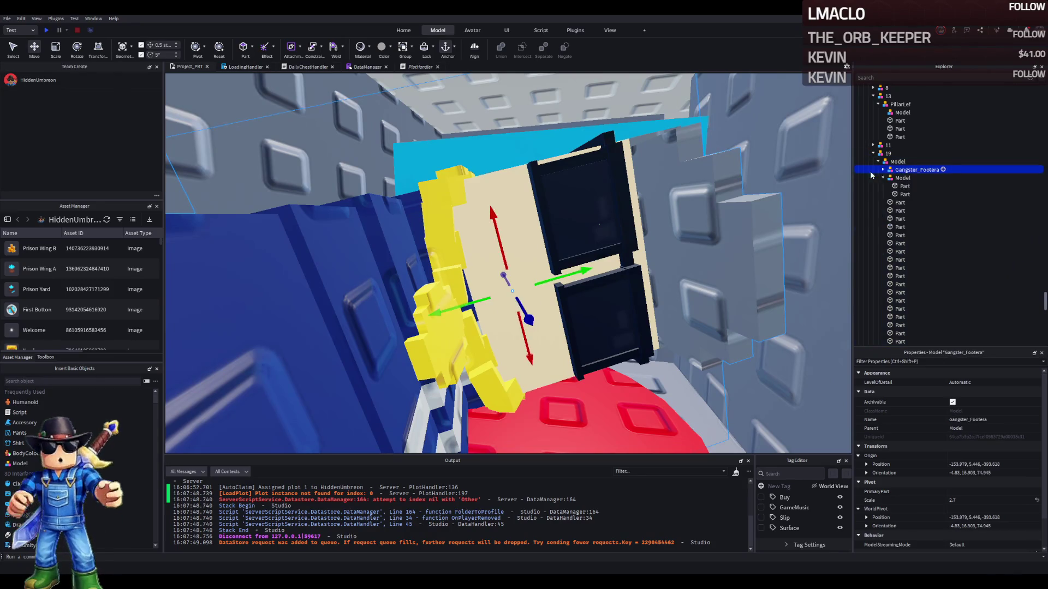
pyautogui.scroll(-5, 525, 213)
# Fly the camera past the main gate and over the walls into the entrance room with the cell
pyautogui.press('d')
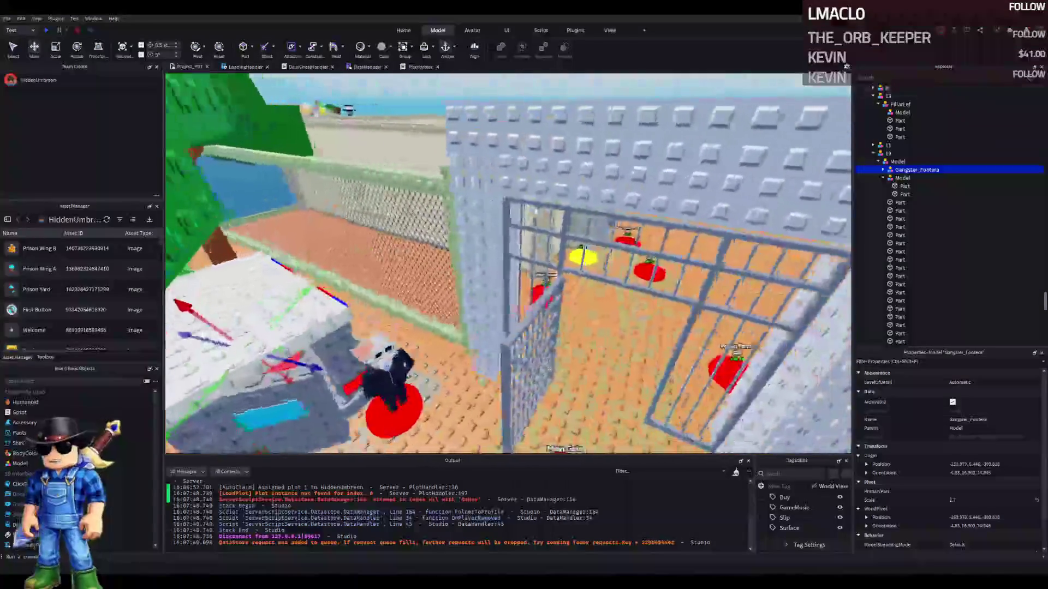
pyautogui.press('d')
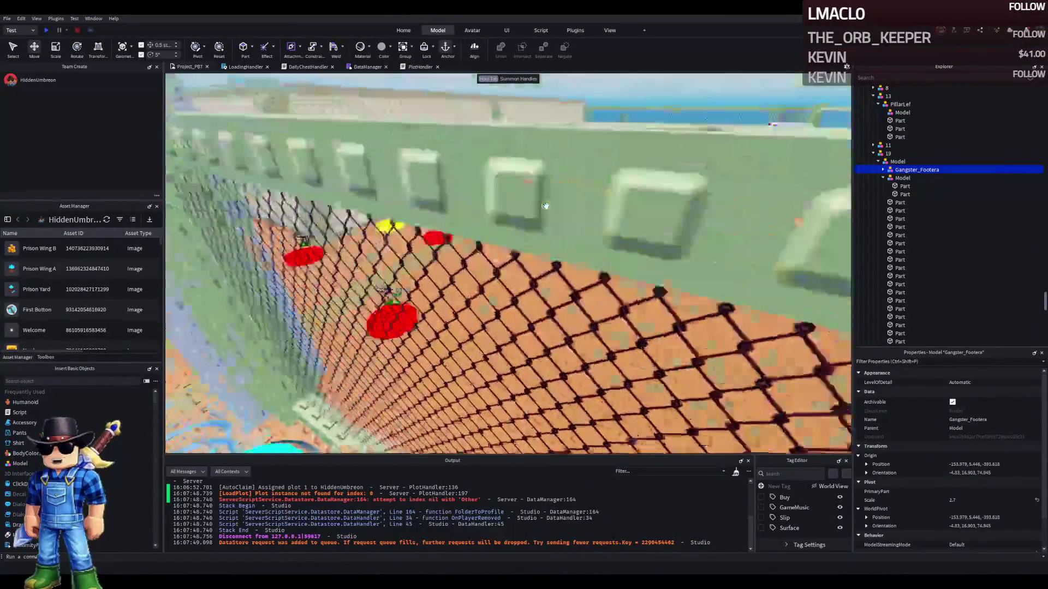
pyautogui.press('s')
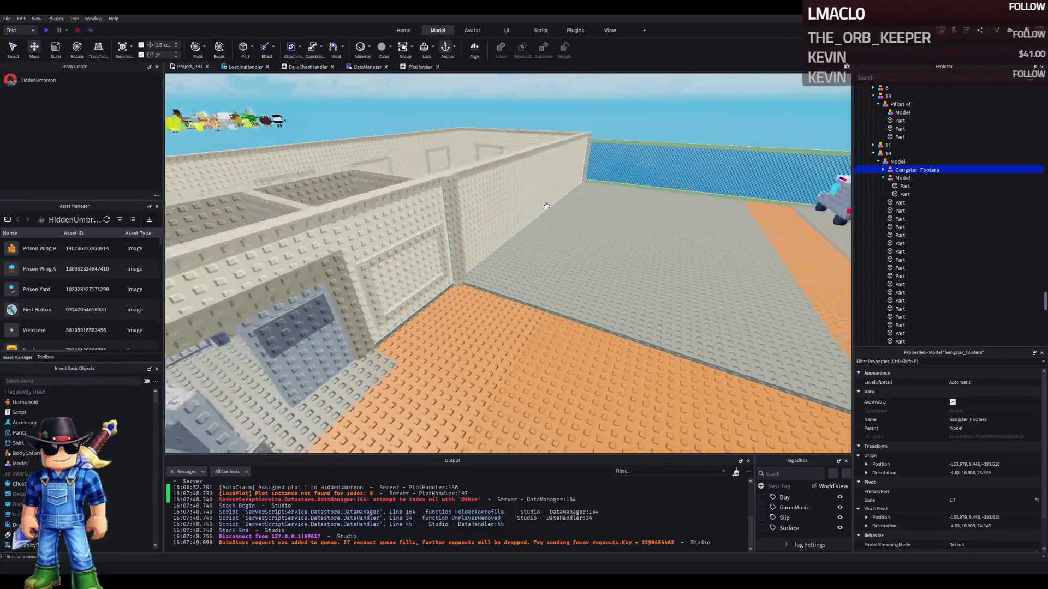
pyautogui.press('f')
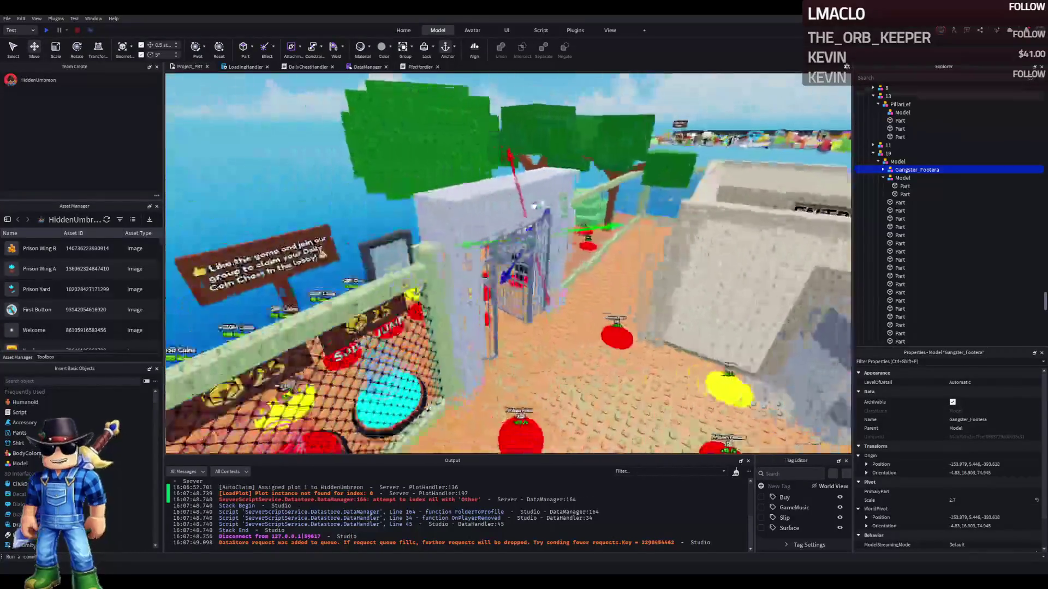
pyautogui.press('a')
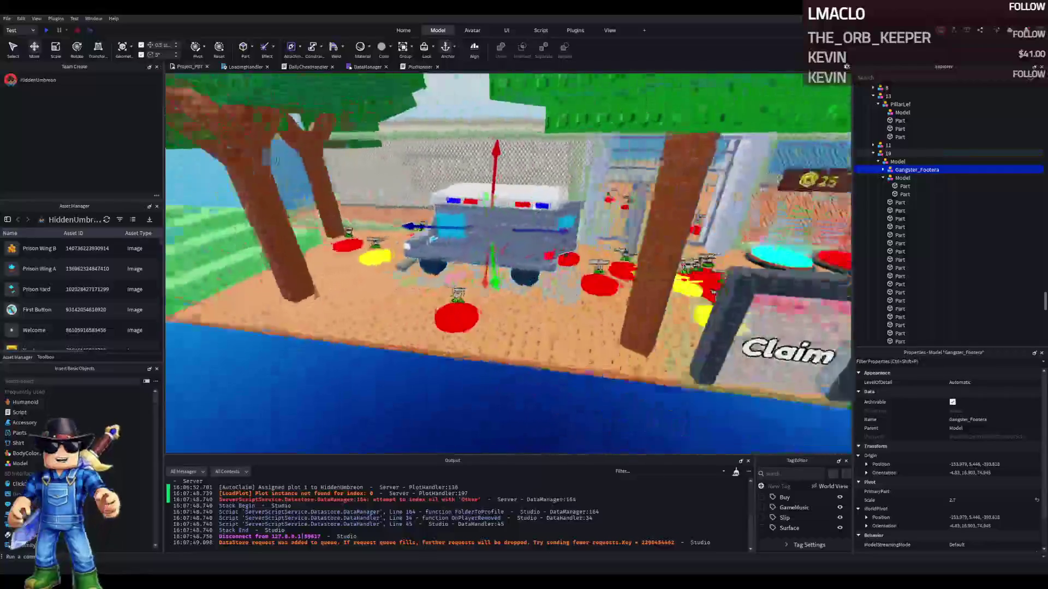
pyautogui.press('w')
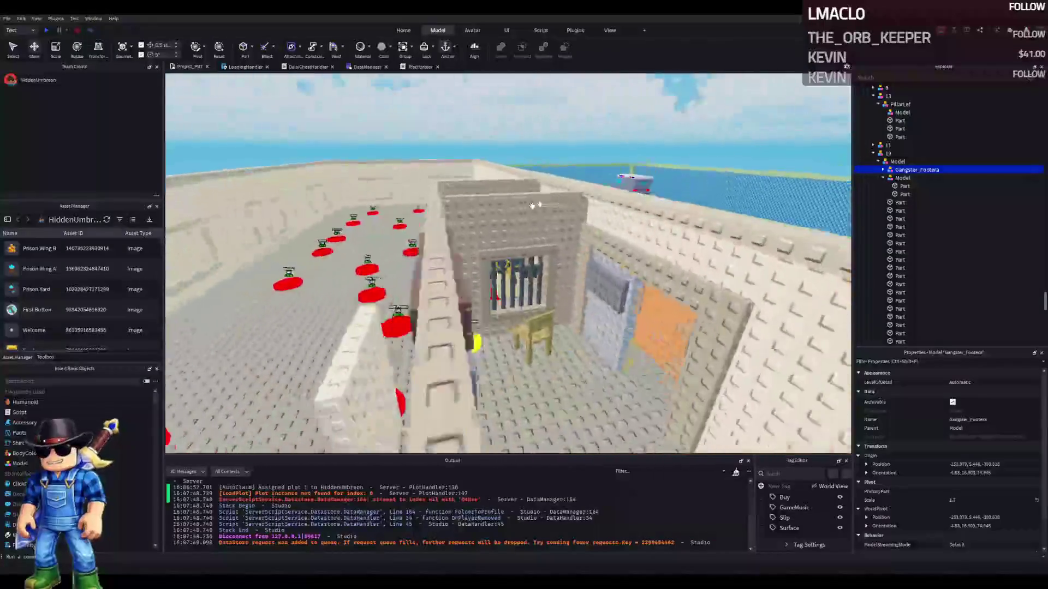
pyautogui.press('w')
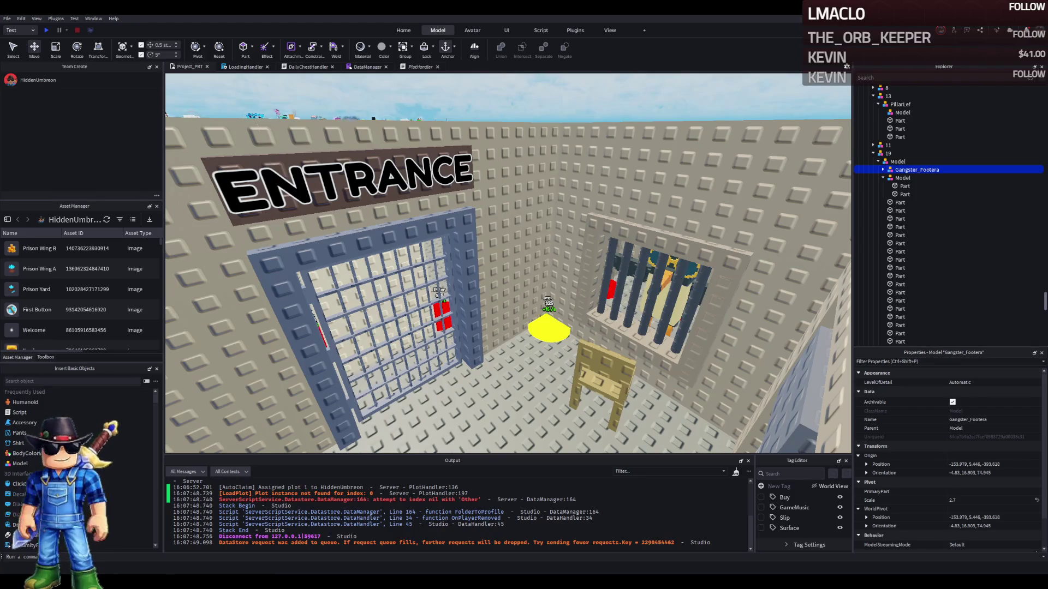
pyautogui.scroll(3, 534, 269)
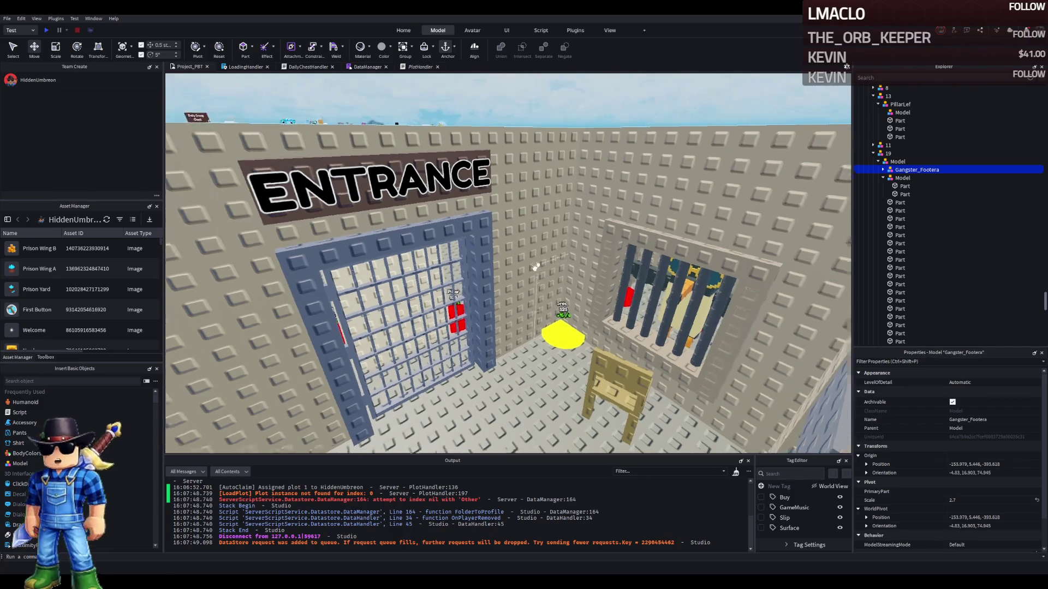
pyautogui.scroll(-10, 533, 269)
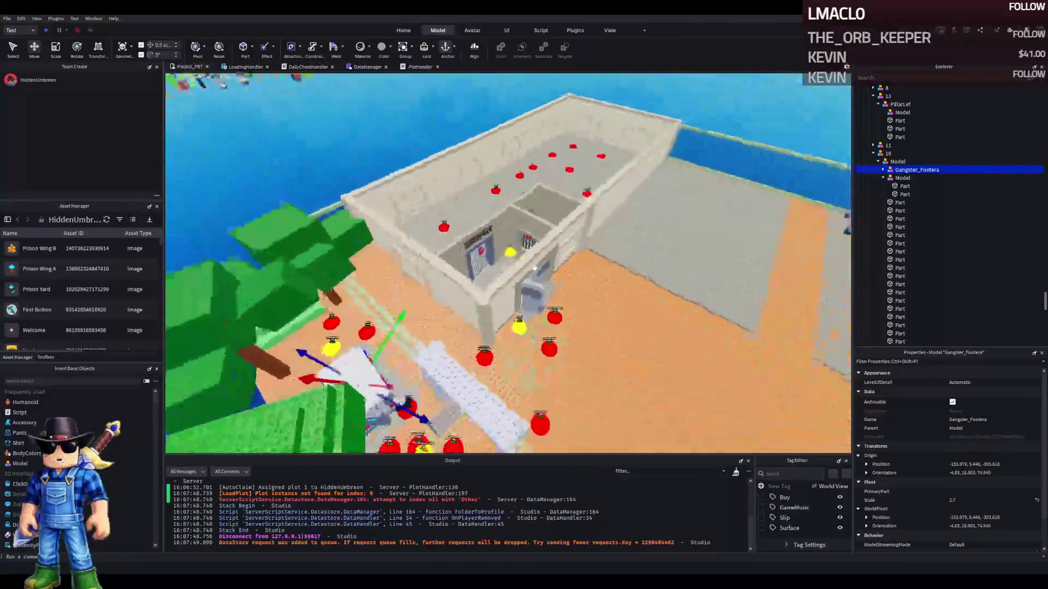
pyautogui.click(614, 126)
pyautogui.scroll(10, 614, 125)
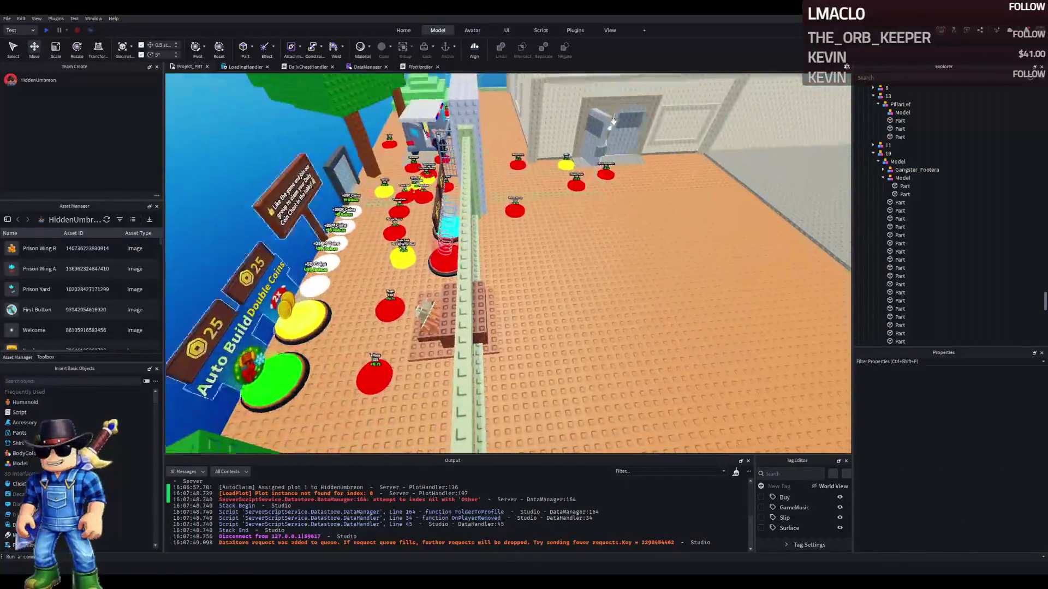
pyautogui.scroll(-5, 612, 122)
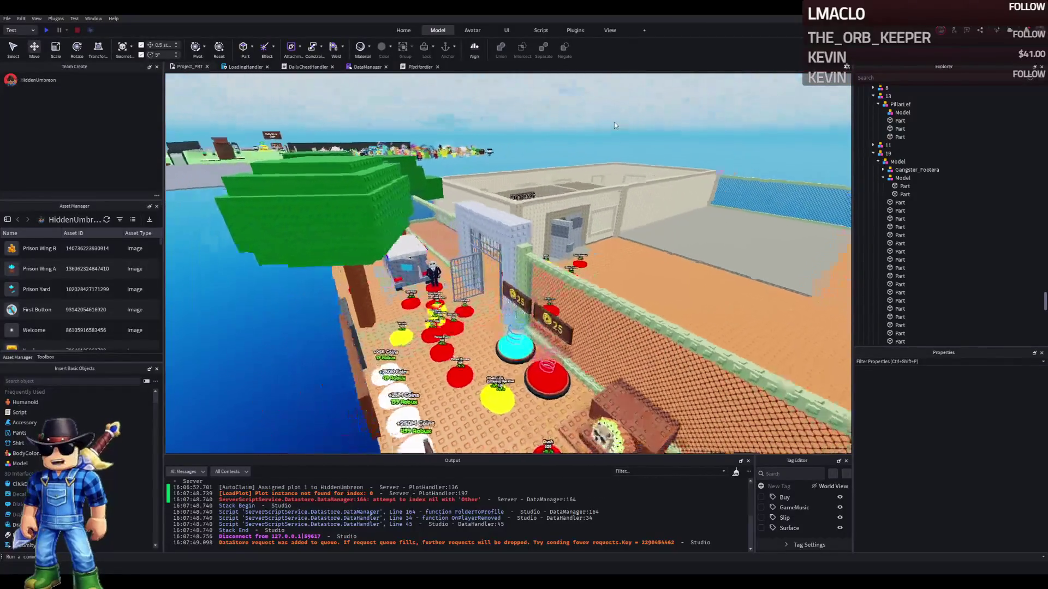
pyautogui.scroll(5, 610, 126)
pyautogui.scroll(-5, 610, 126)
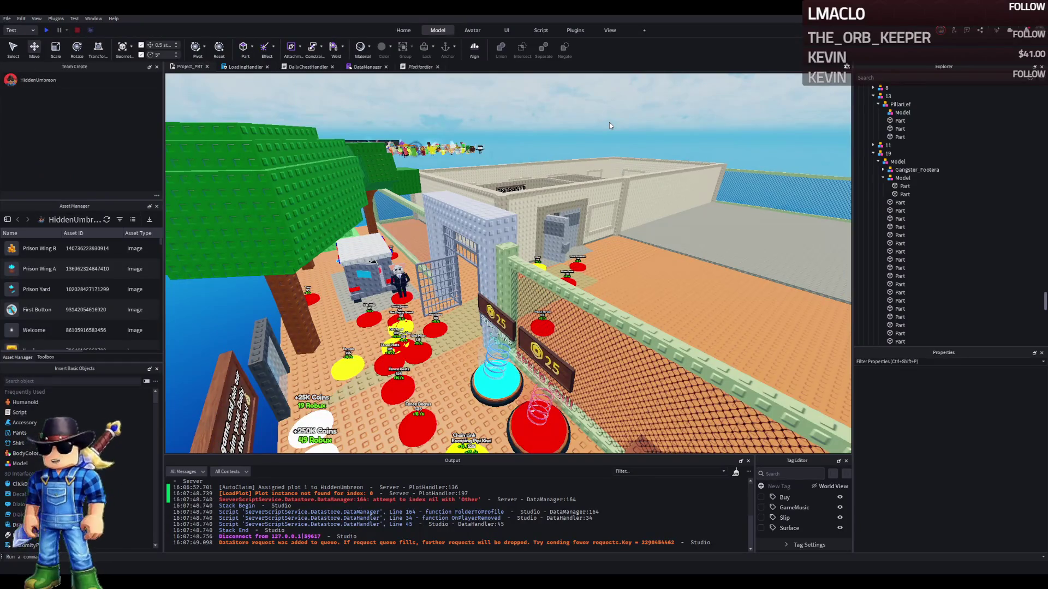
pyautogui.press('a')
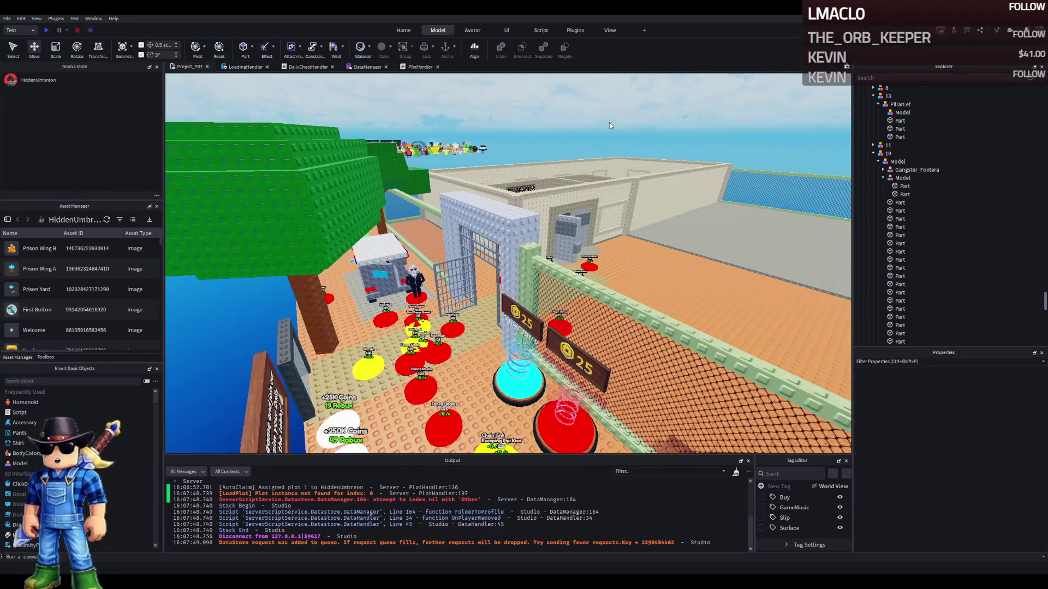
pyautogui.press('w')
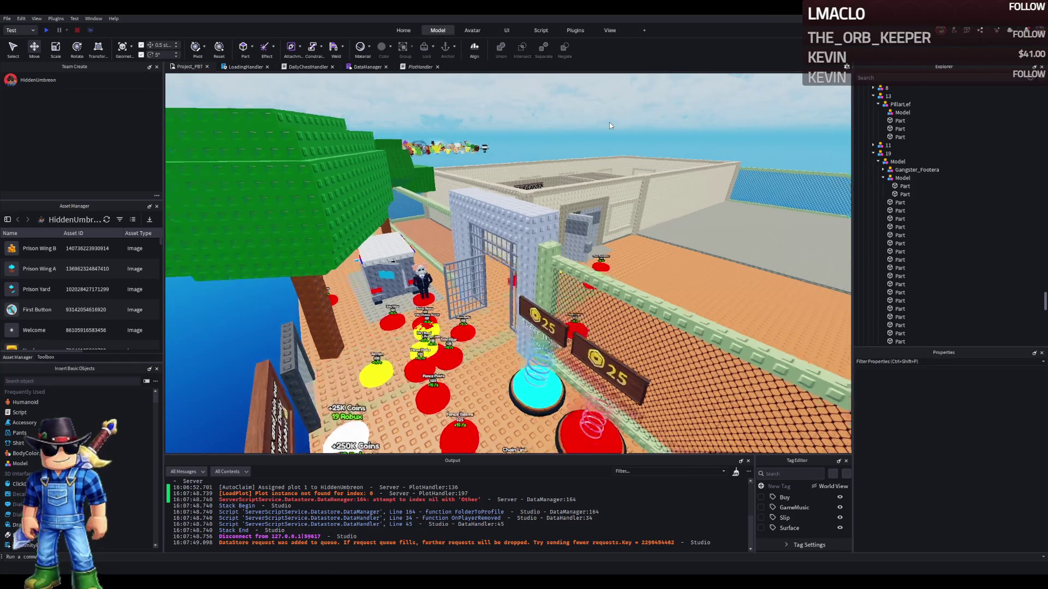
pyautogui.press('w')
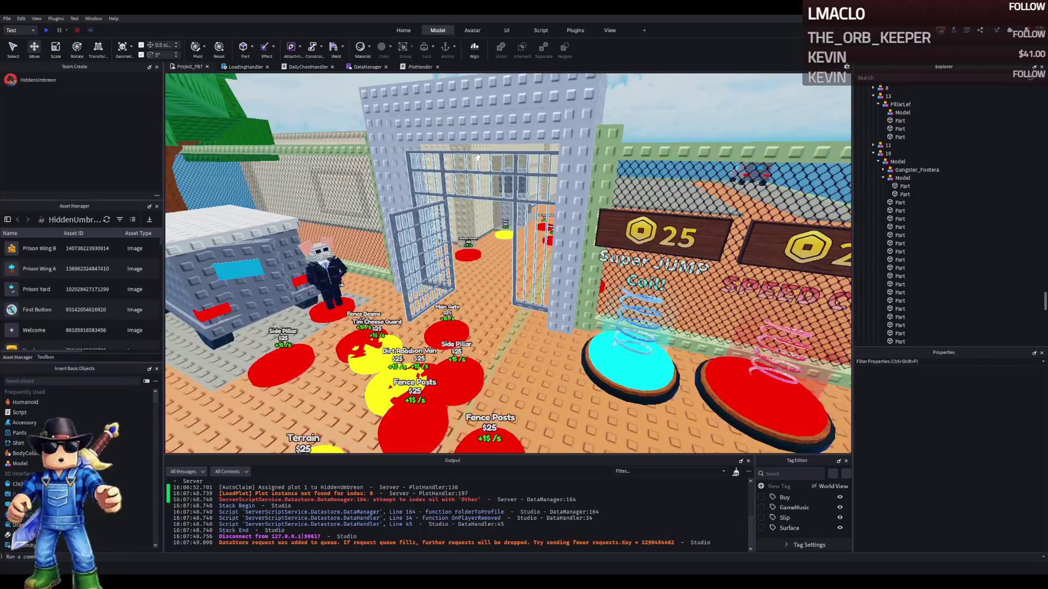
pyautogui.press('a')
pyautogui.press('Left')
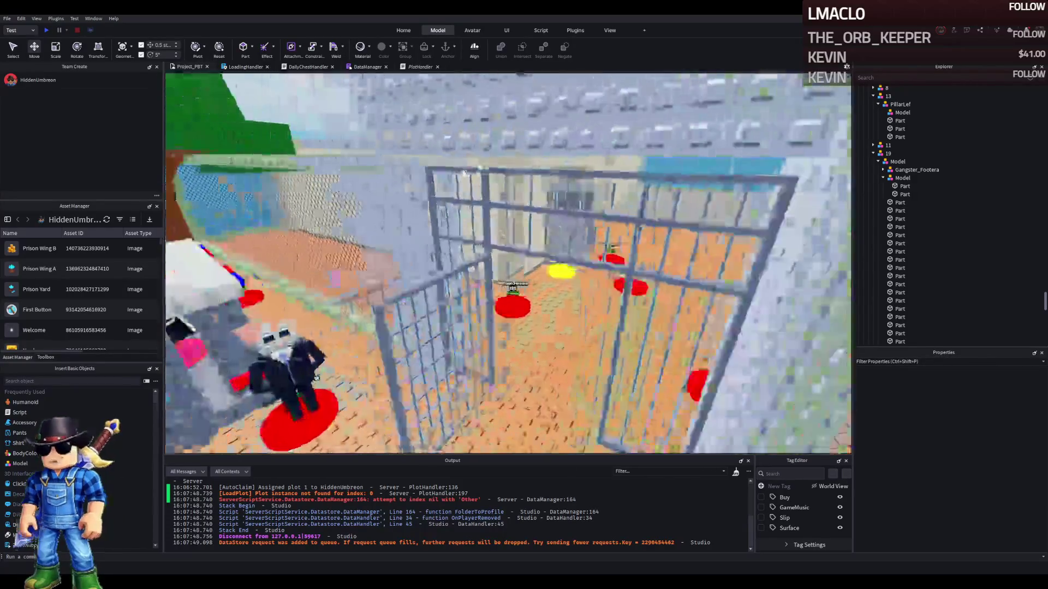
pyautogui.press('Right')
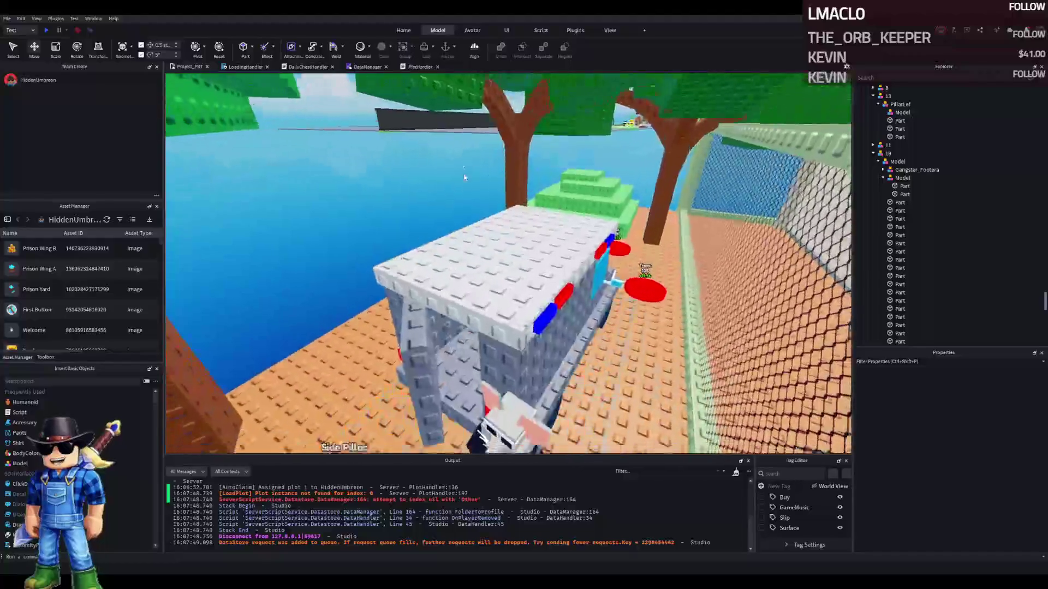
pyautogui.scroll(-10, 463, 173)
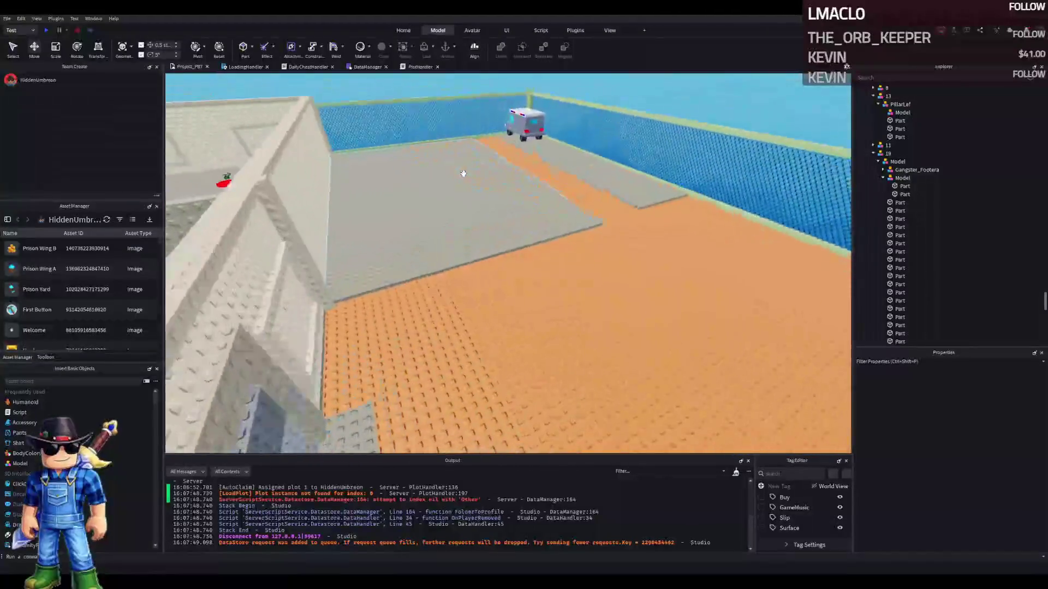
pyautogui.press('Left')
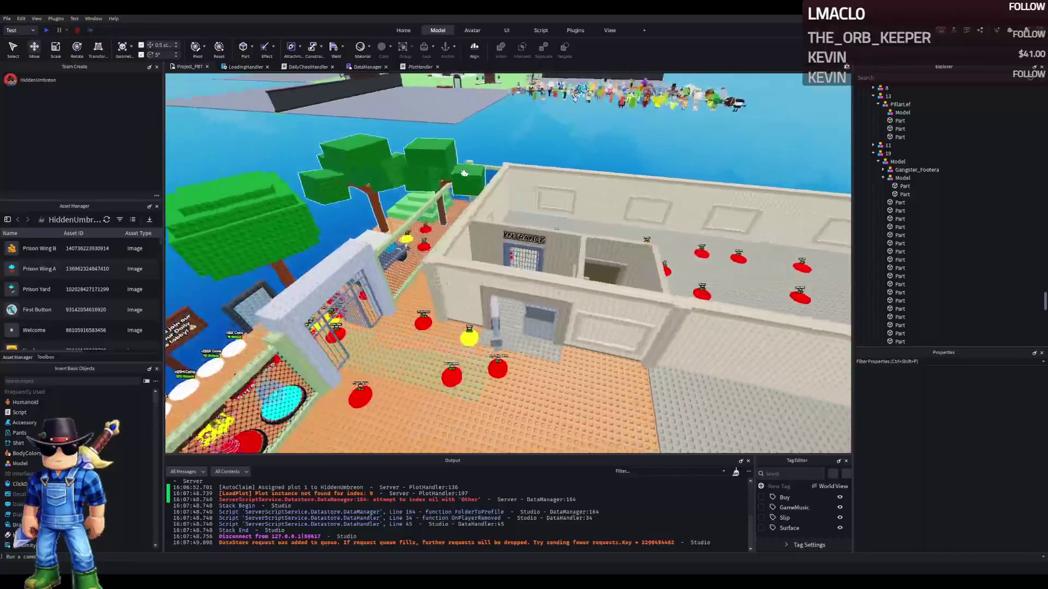
pyautogui.press('Right')
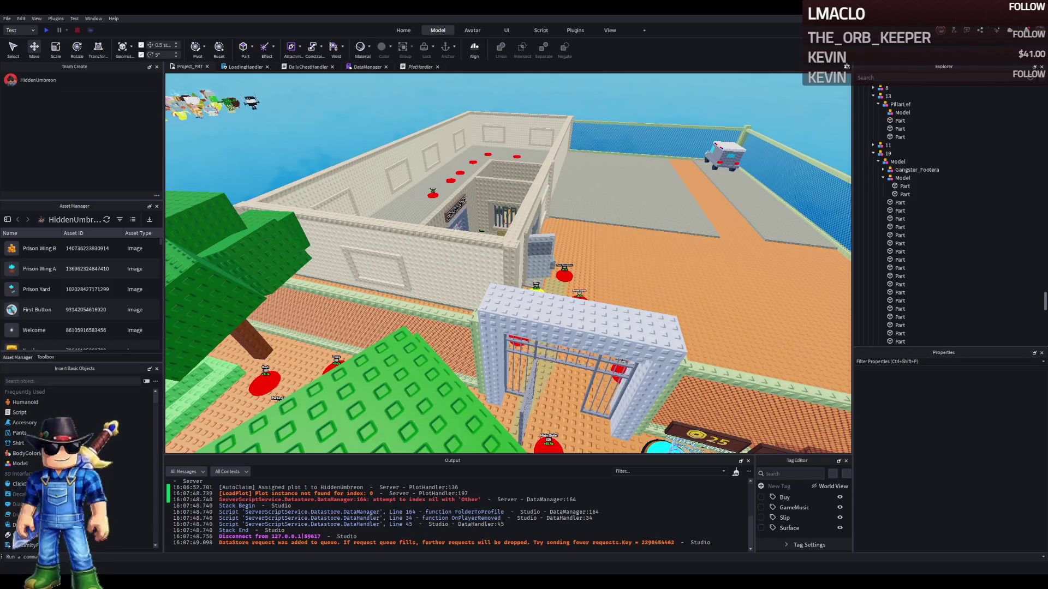
# Zoom the viewport around the prison building's entrance doorway with its ENTRANCE sign
pyautogui.scroll(5, 528, 213)
pyautogui.scroll(10, 529, 213)
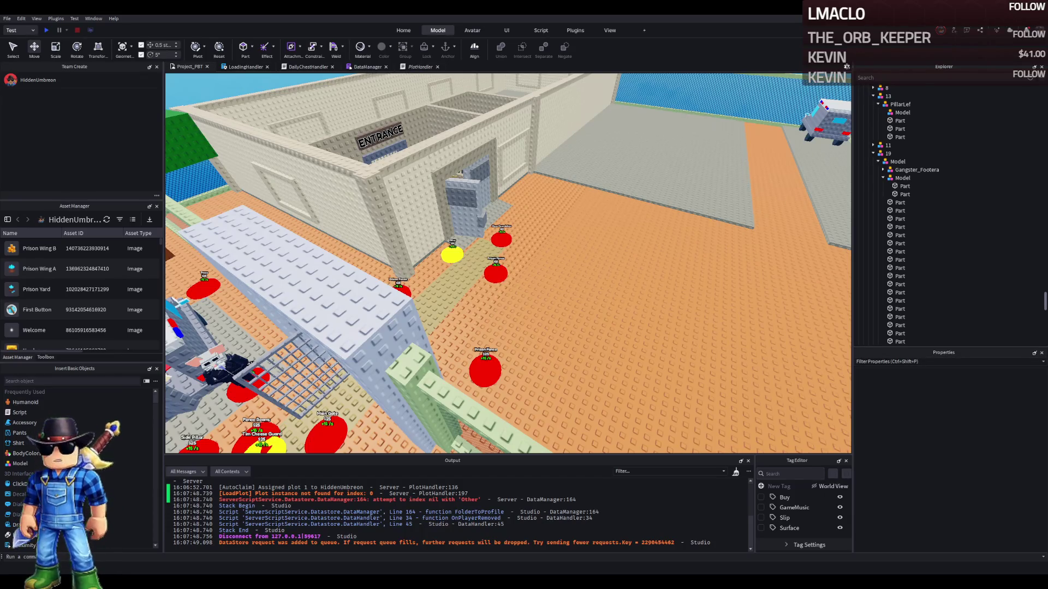
pyautogui.scroll(10, 374, 271)
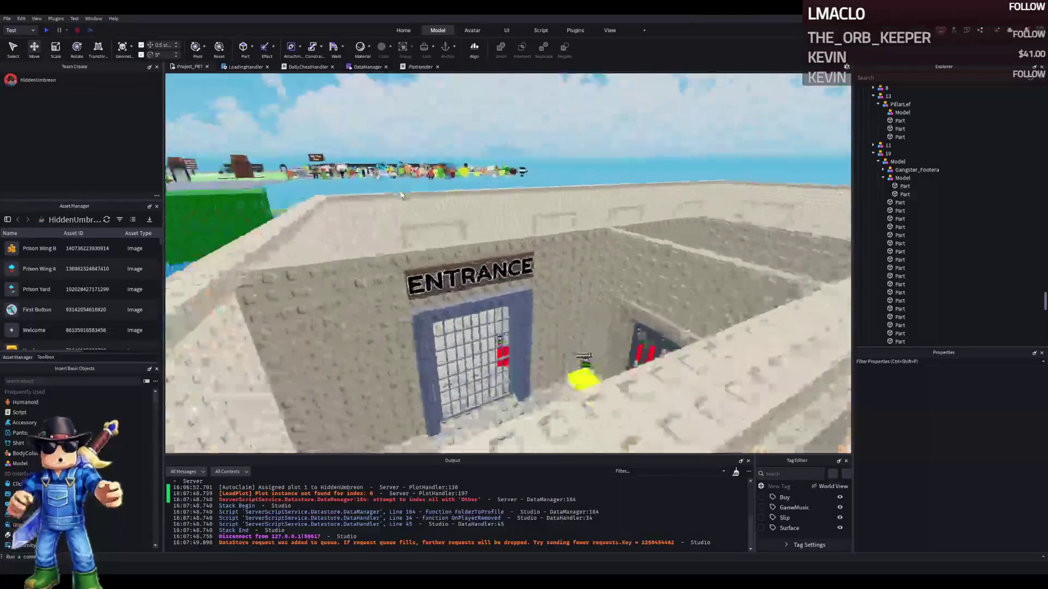
# Select both the ENTRANCE and EXIT signs, set their BrickColor to Lily white, then deselect
pyautogui.click(375, 272)
pyautogui.keyDown('ctrl'); pyautogui.click(548, 265); pyautogui.keyUp('ctrl')
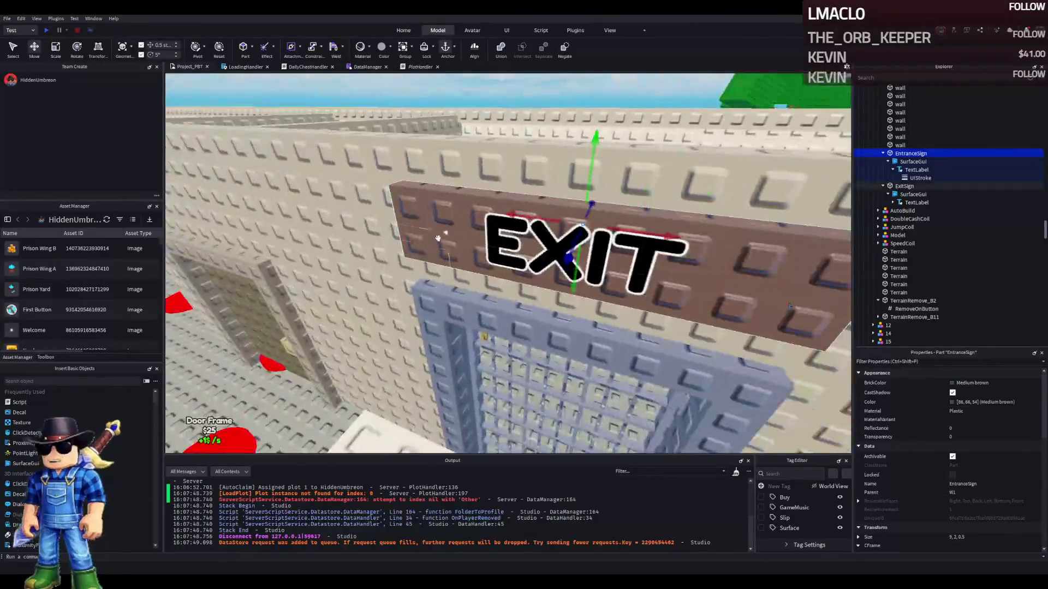
pyautogui.click(958, 384)
pyautogui.click(960, 403)
pyautogui.scroll(-5, 681, 382)
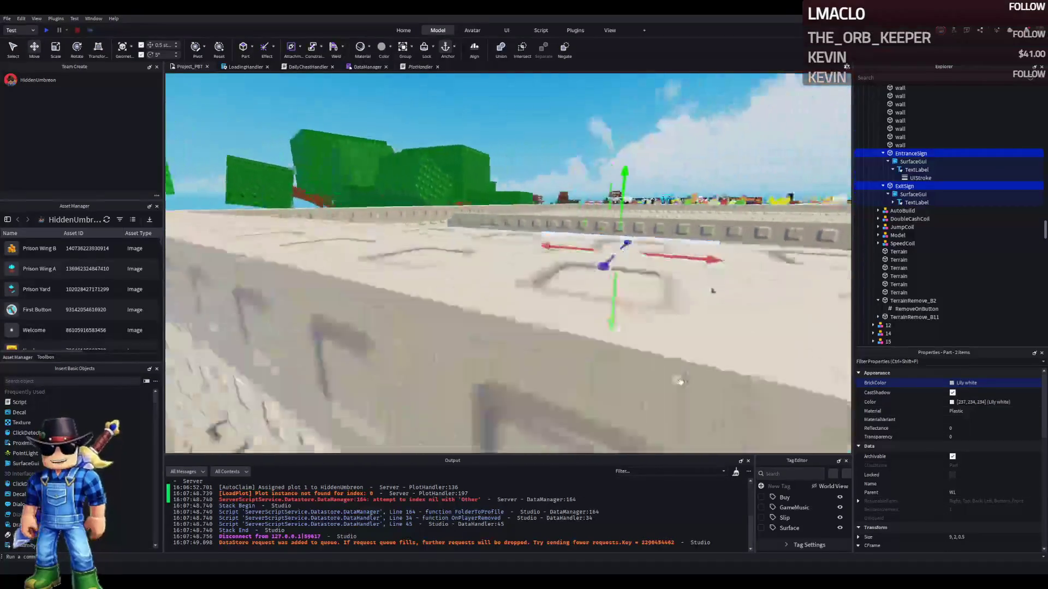
pyautogui.click(686, 170)
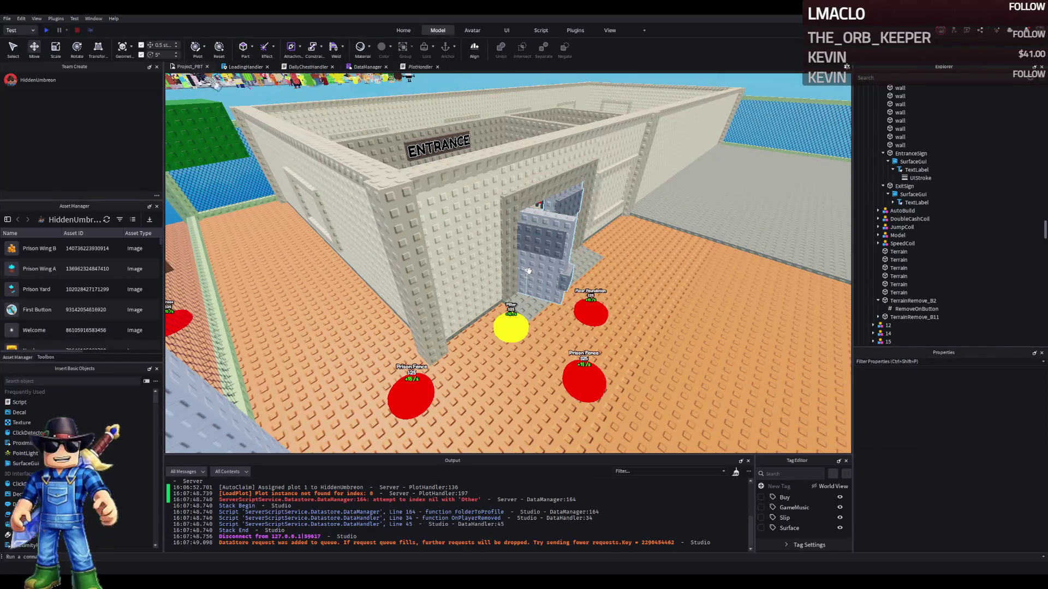
pyautogui.scroll(-10, 528, 271)
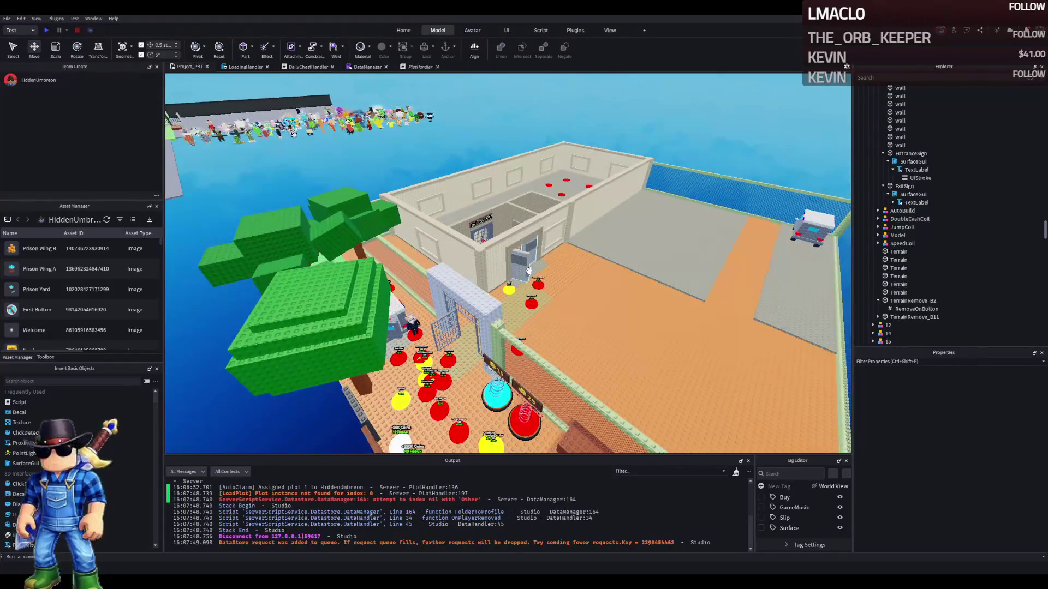
pyautogui.scroll(5, 529, 271)
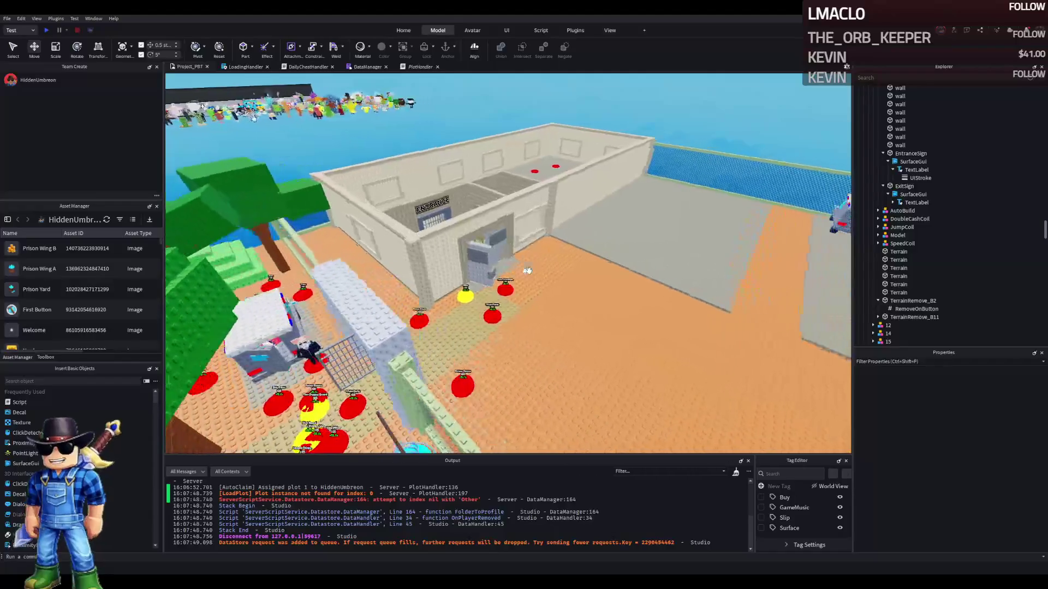
pyautogui.press('d')
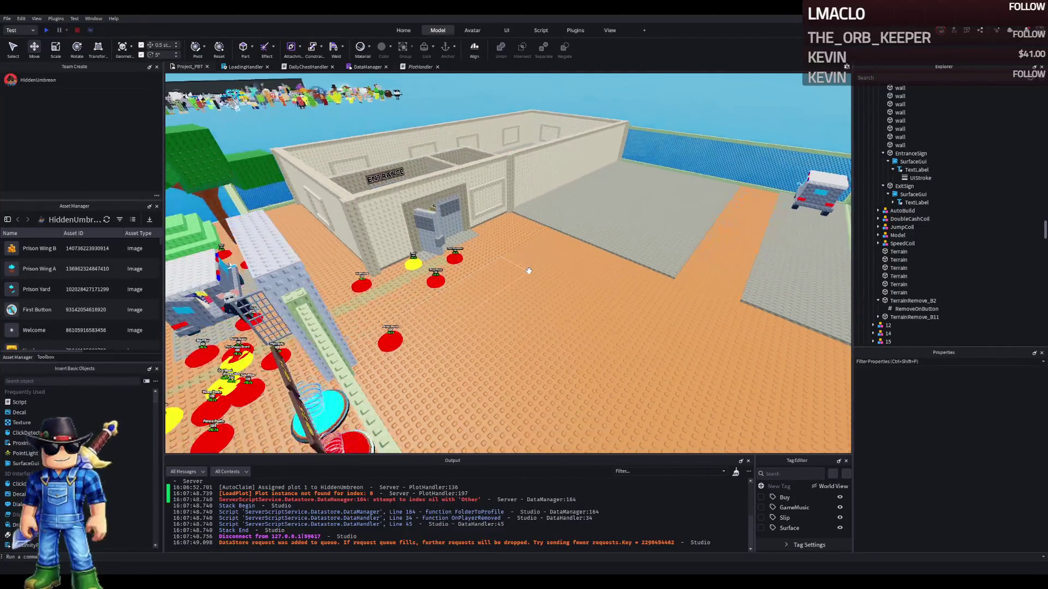
pyautogui.press('a')
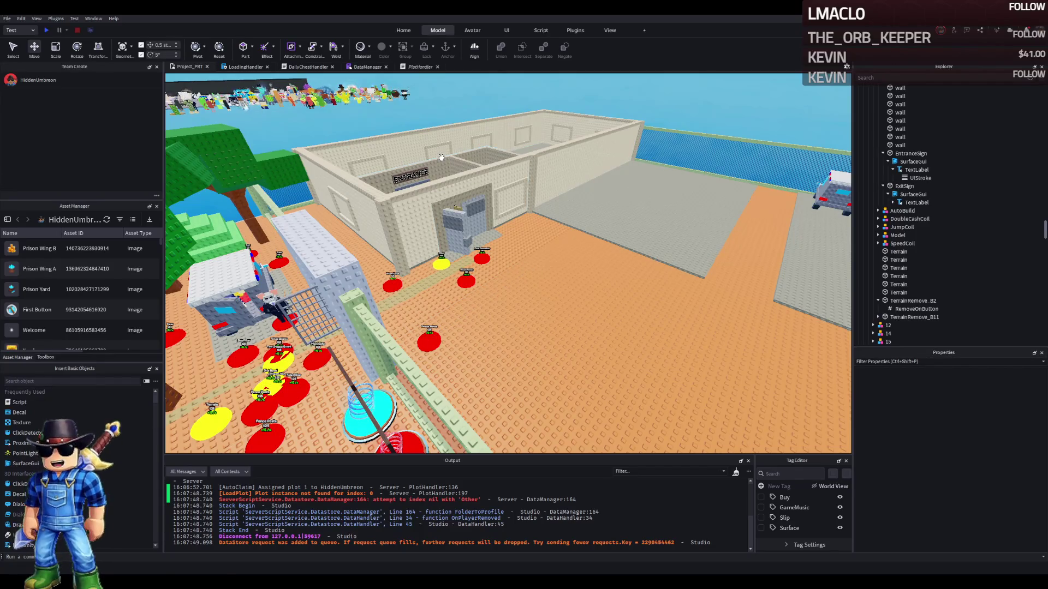
pyautogui.press('w')
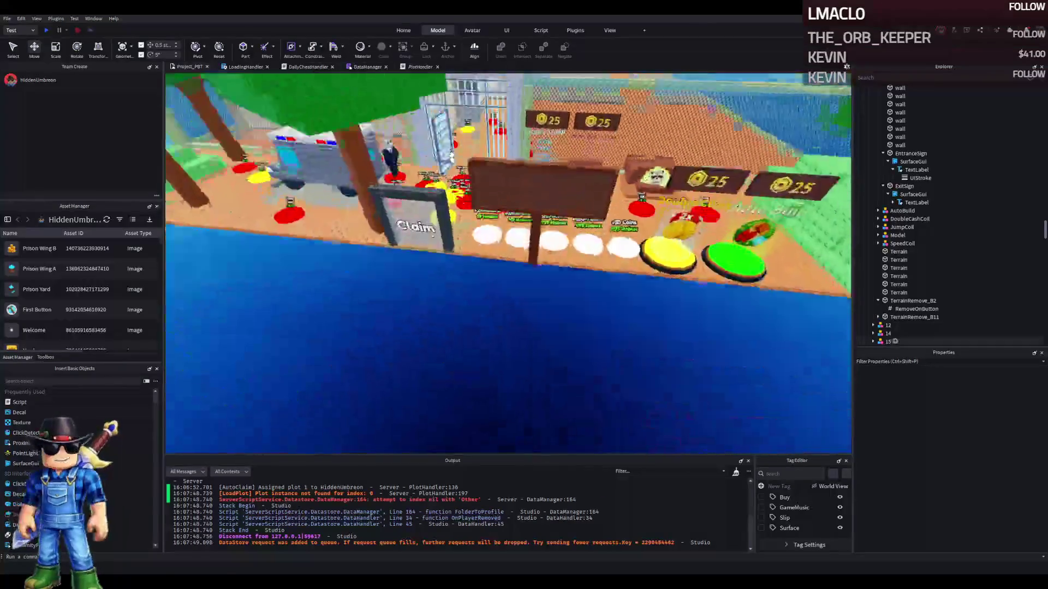
pyautogui.press('w')
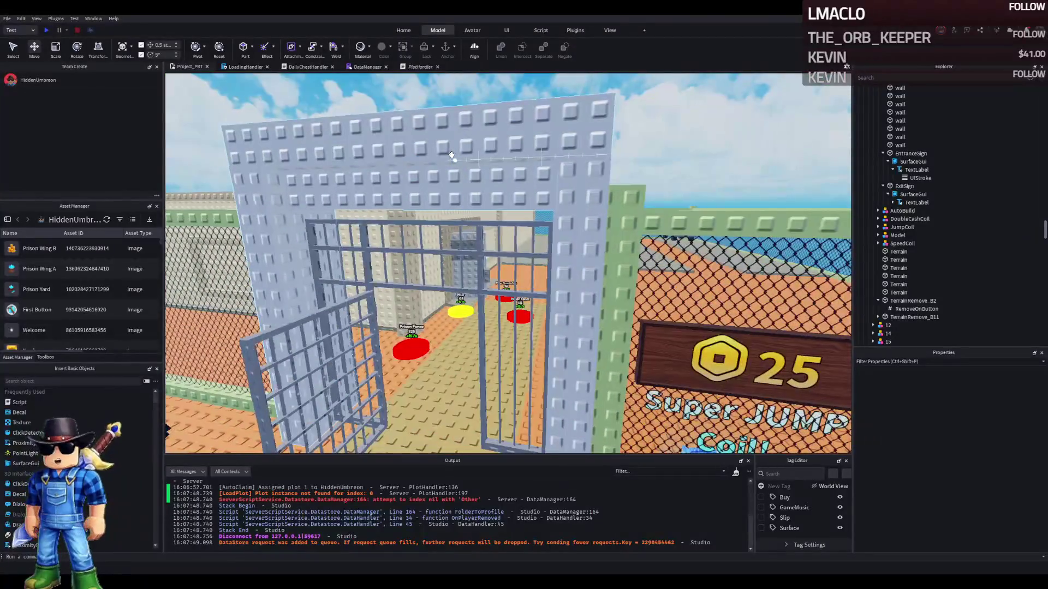
pyautogui.press('e')
pyautogui.press('w')
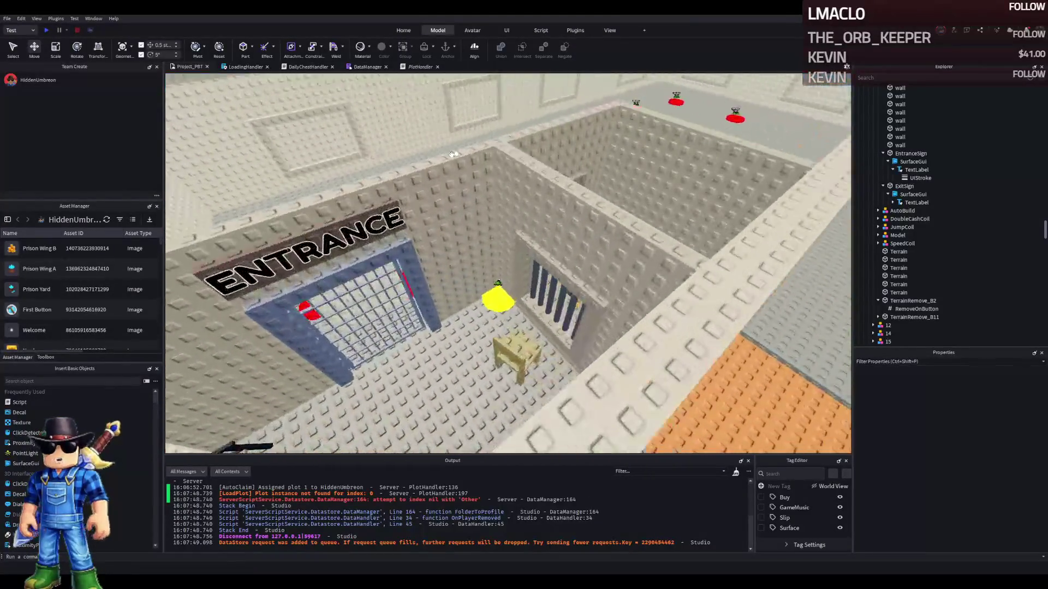
pyautogui.press('w')
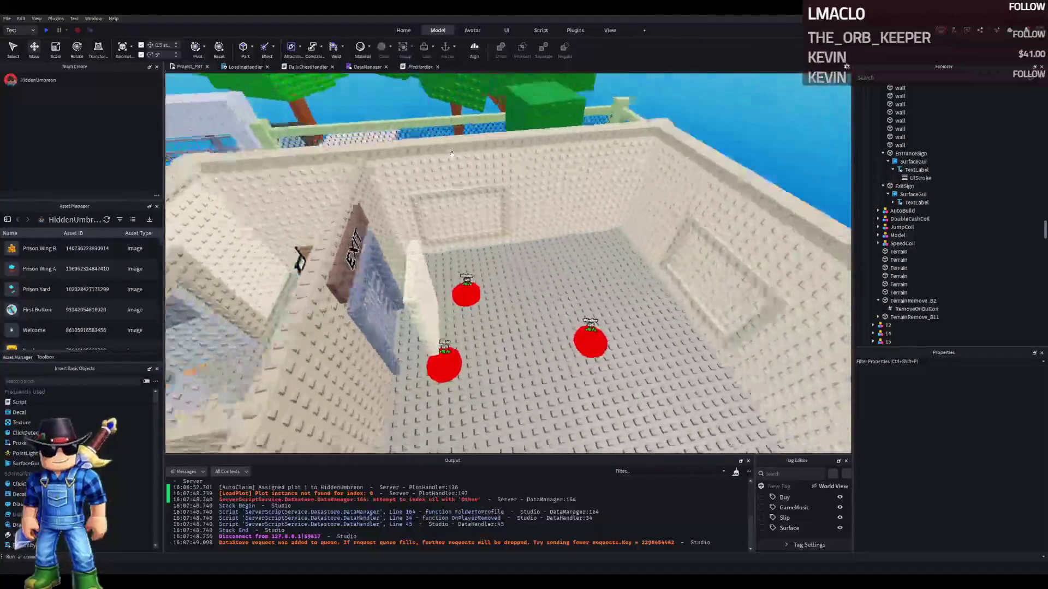
pyautogui.click(303, 185)
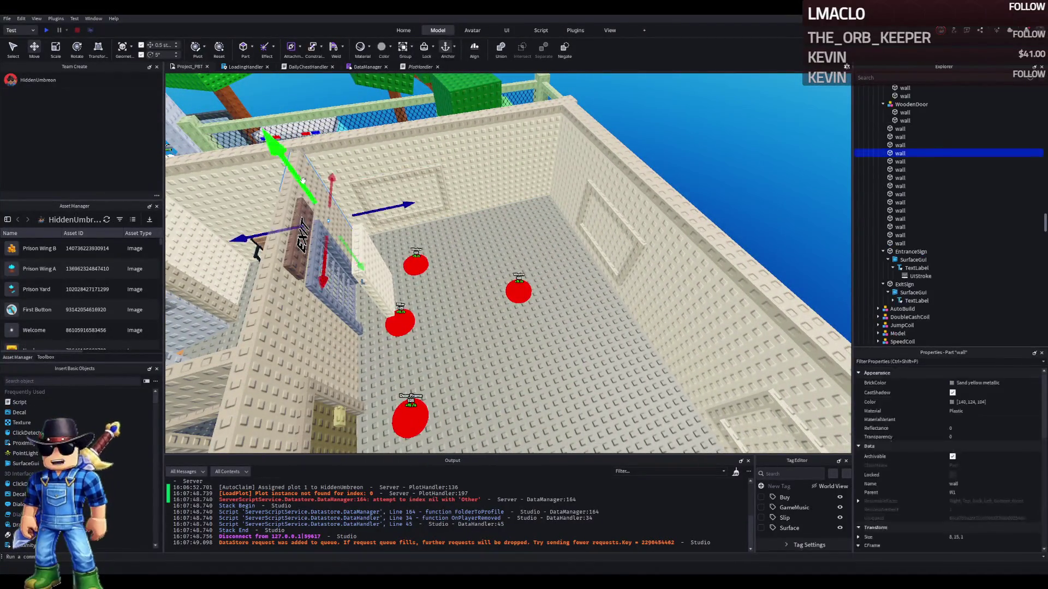
# Group the three wall pieces around the EXIT door into a model named Wall1
pyautogui.click(306, 188)
pyautogui.press('f')
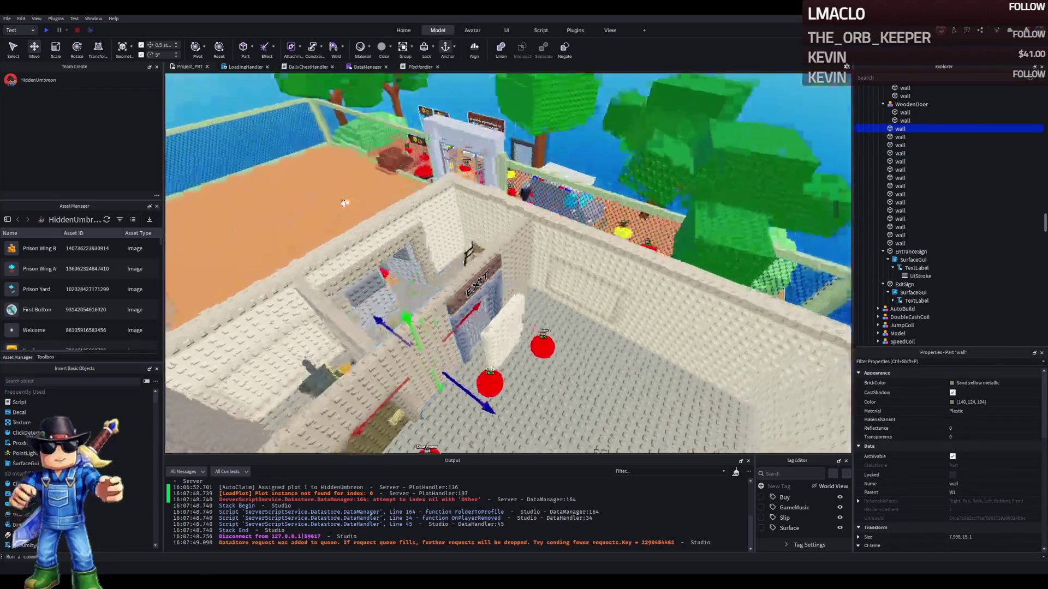
pyautogui.click(360, 229)
pyautogui.keyDown('ctrl'); pyautogui.click(382, 257); pyautogui.keyUp('ctrl')
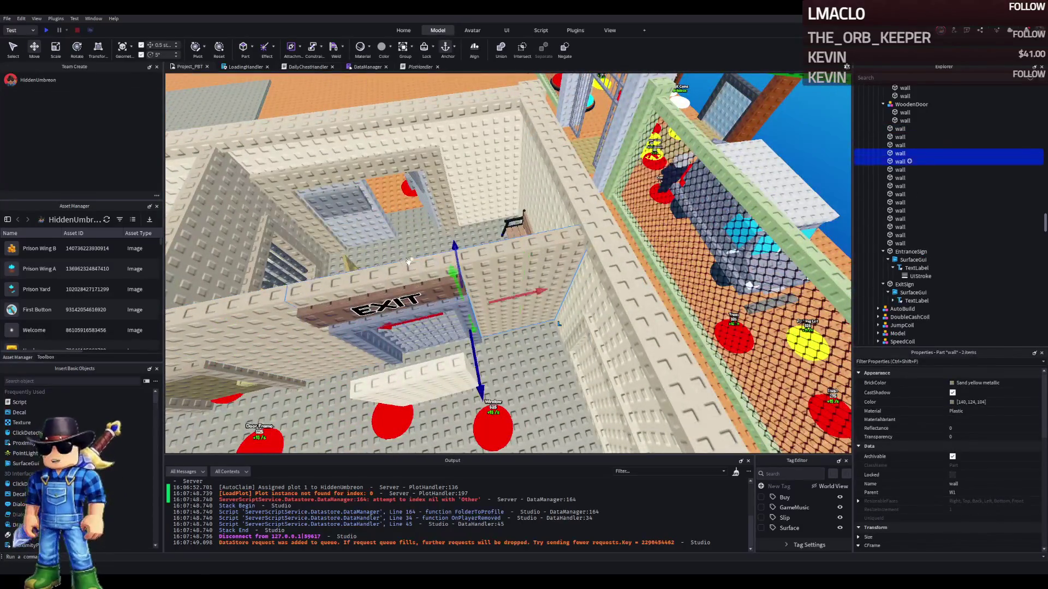
pyautogui.press('f')
pyautogui.keyDown('ctrl'); pyautogui.click(390, 264); pyautogui.keyUp('ctrl')
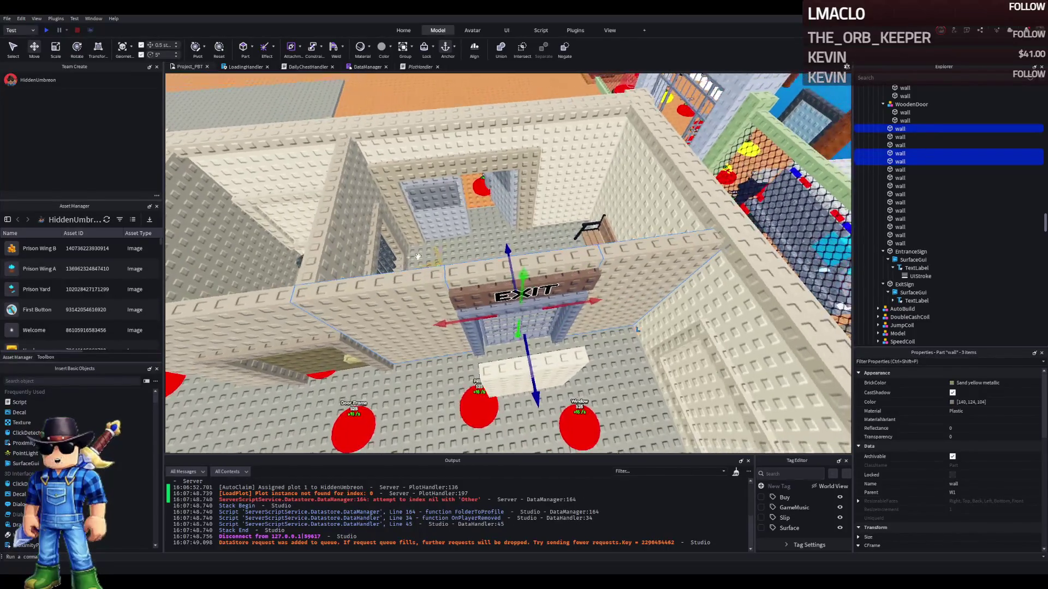
pyautogui.hotkey('ctrl', 'g')
pyautogui.press('F2')
pyautogui.write('Wall')
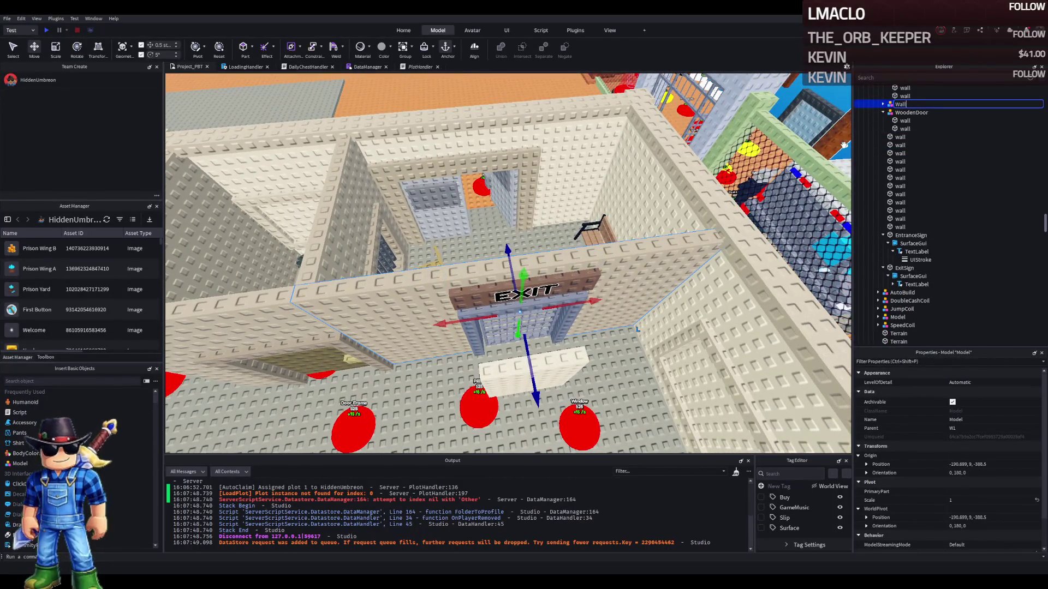
pyautogui.write('1')
pyautogui.press('Return')
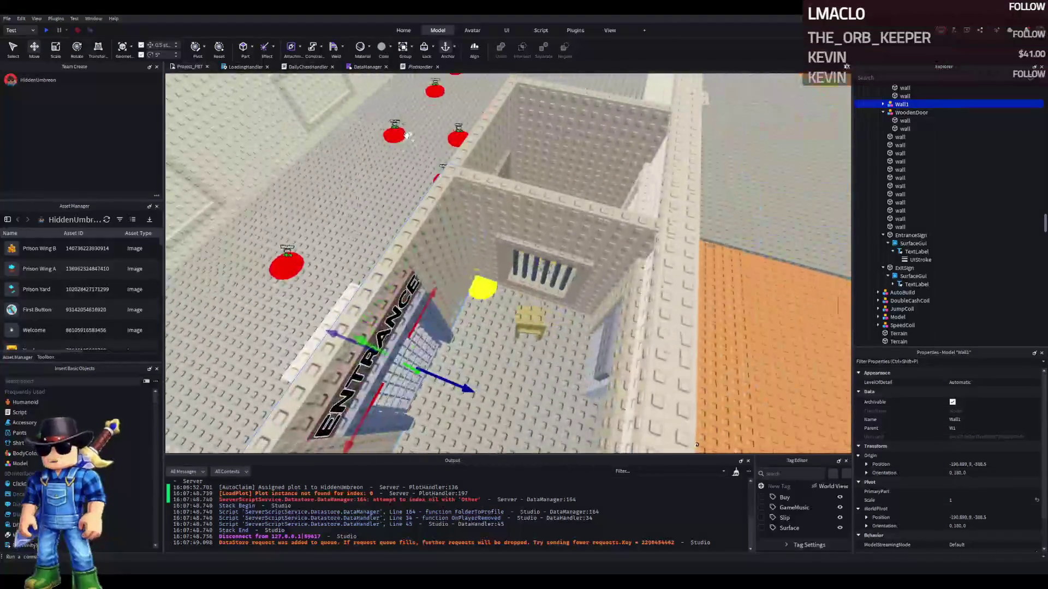
# Group three of the cell's wall pieces into a model named Wall2
pyautogui.click(583, 202)
pyautogui.keyDown('shift'); pyautogui.click(475, 218); pyautogui.keyUp('shift')
pyautogui.keyDown('shift'); pyautogui.click(583, 203); pyautogui.keyUp('shift')
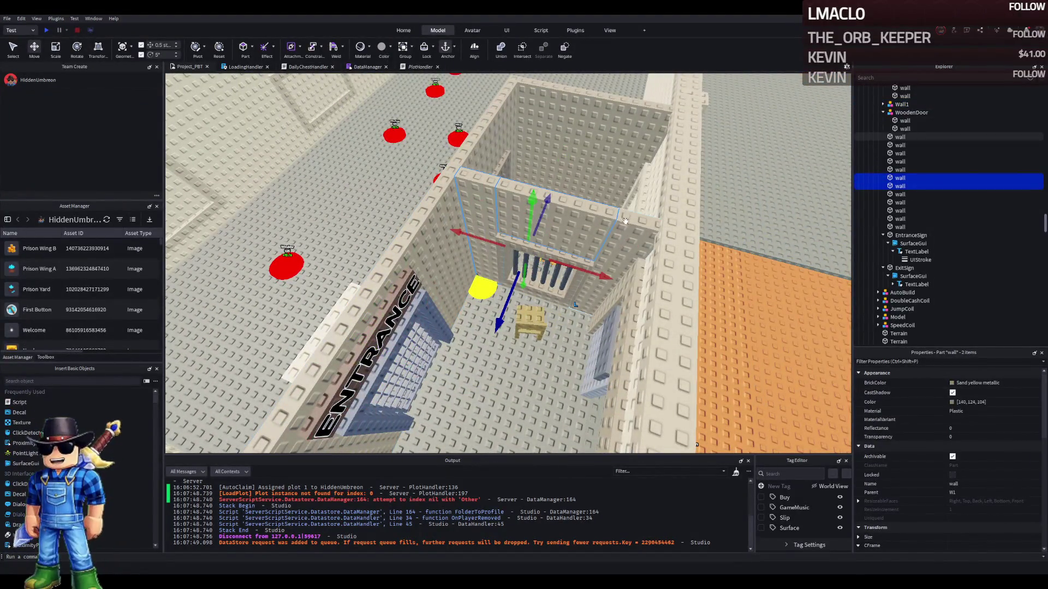
pyautogui.press('f')
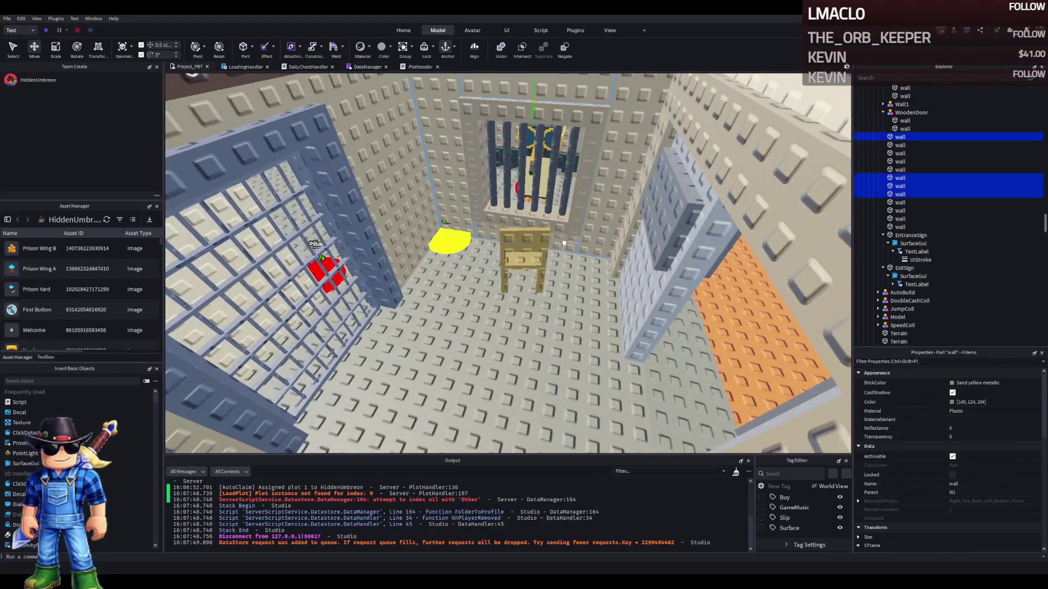
pyautogui.hotkey('ctrl', 'g')
pyautogui.write('Wall2')
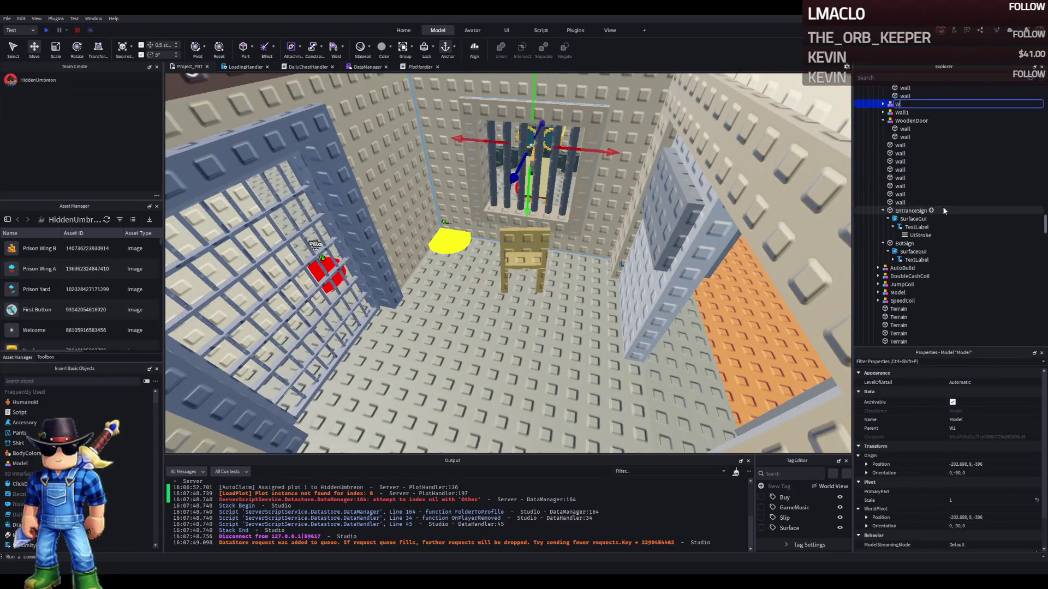
pyautogui.press('Return')
# Select the three entrance door frame walls, then collapse MetalDoorFrame and DoorFrame in the Explorer
pyautogui.click(909, 203)
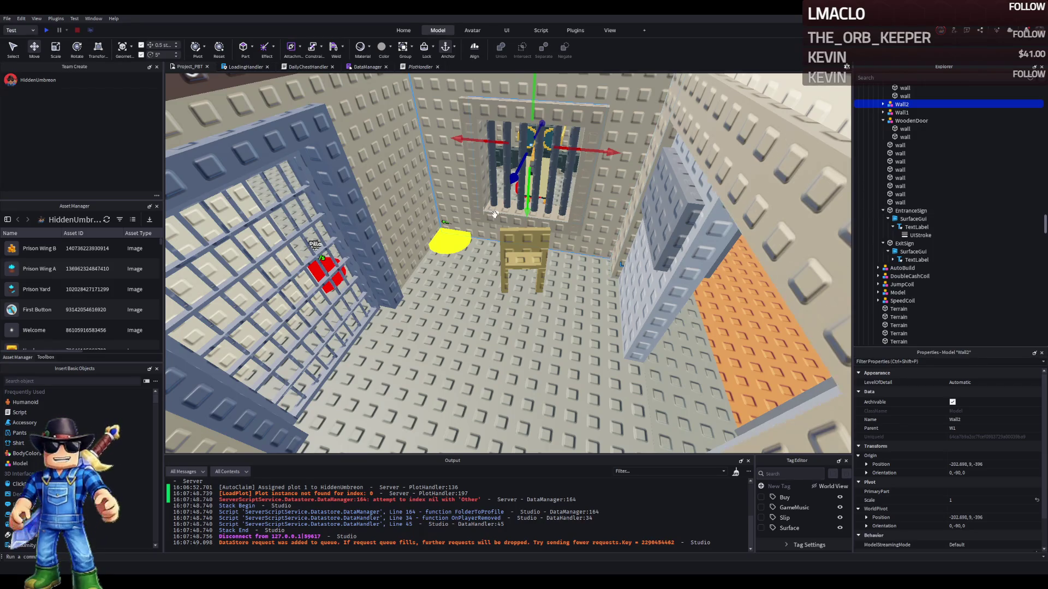
pyautogui.press('f')
pyautogui.click(549, 232)
pyautogui.keyDown('shift'); pyautogui.click(550, 231); pyautogui.keyUp('shift')
pyautogui.keyDown('shift'); pyautogui.click(366, 265); pyautogui.keyUp('shift')
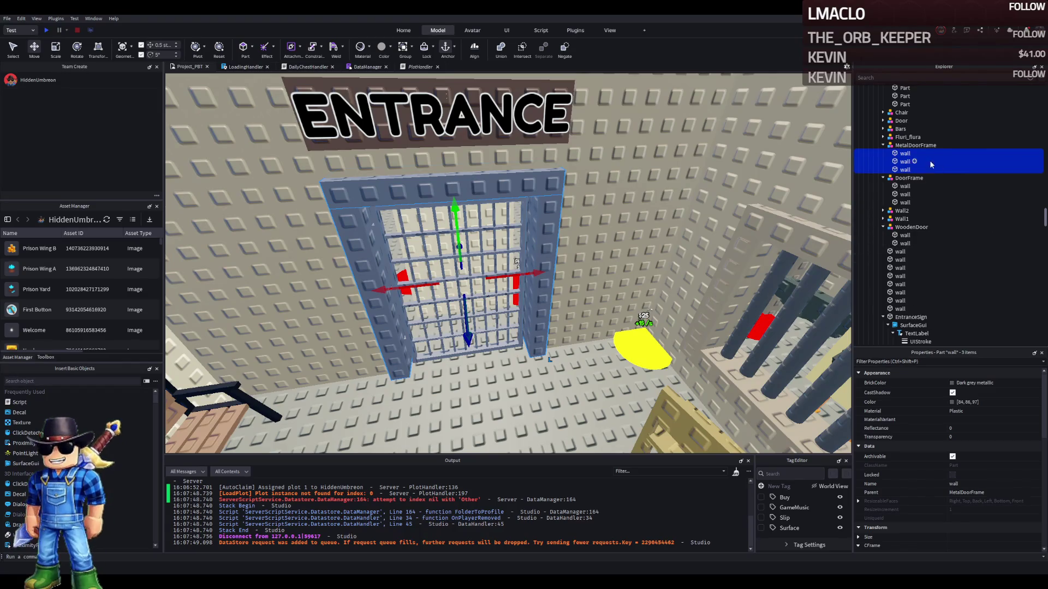
pyautogui.click(883, 145)
pyautogui.click(883, 154)
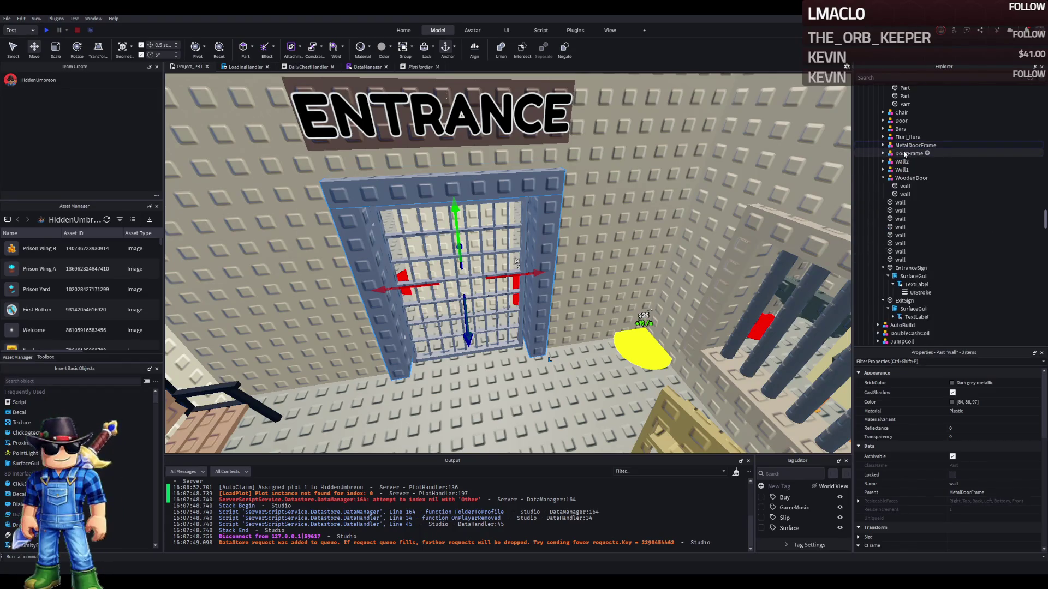
# Rename the DoorFrame model to WoodDoorFrame
pyautogui.click(919, 153)
pyautogui.click(919, 154)
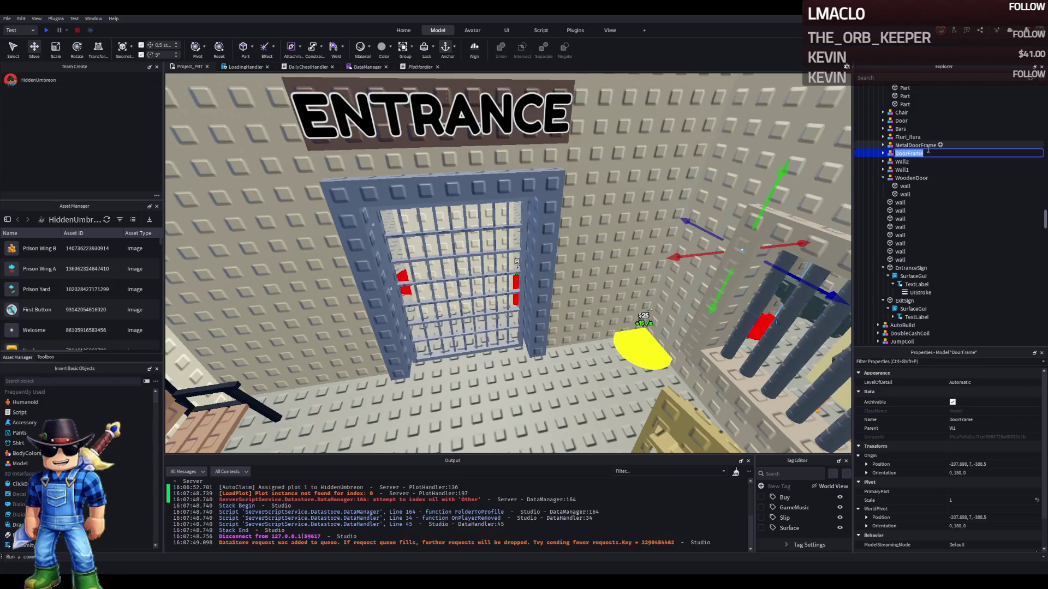
pyautogui.write('Wood')
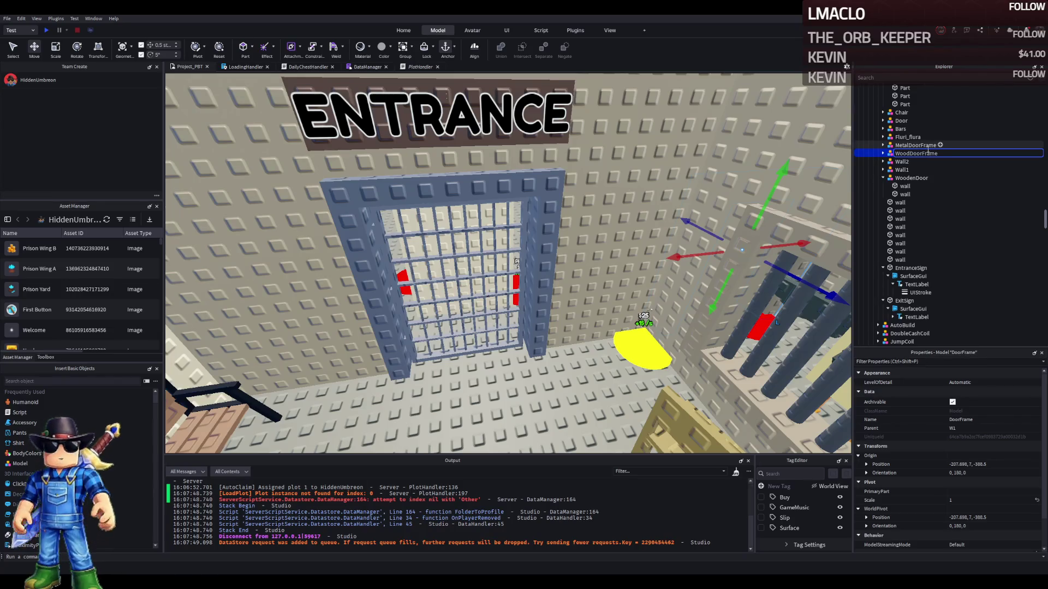
pyautogui.press('Return')
# Rename the Gate and Door models of the cell bars to MetalDoor
pyautogui.click(465, 221)
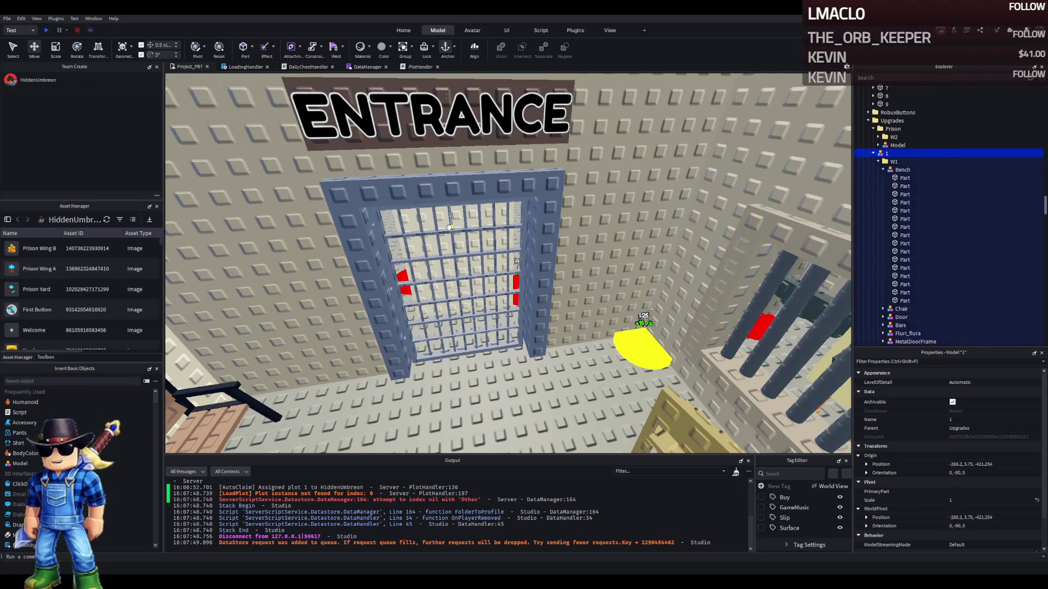
pyautogui.click(450, 227)
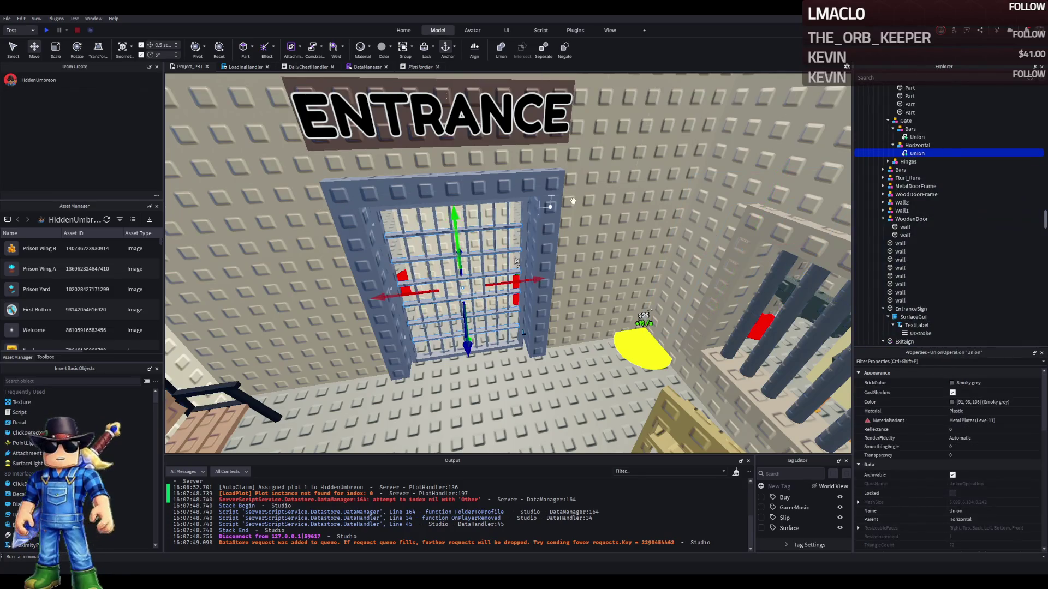
pyautogui.click(888, 120)
pyautogui.press('F2')
pyautogui.write('MEtal')
pyautogui.write('etalG')
pyautogui.press('BackSpace')
pyautogui.write('Door')
pyautogui.press('Return')
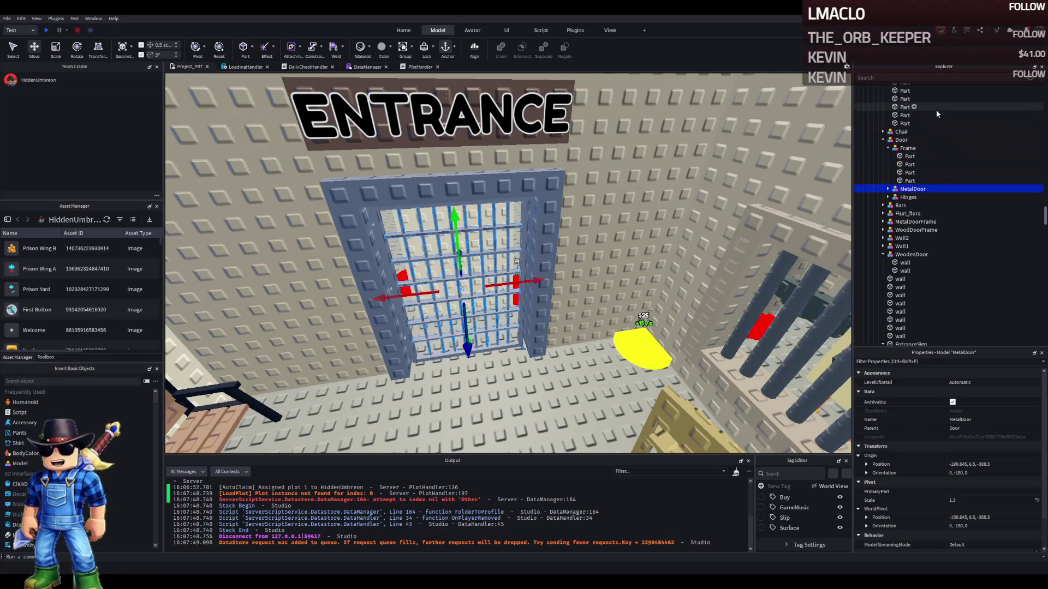
pyautogui.click(899, 140)
pyautogui.click(883, 140)
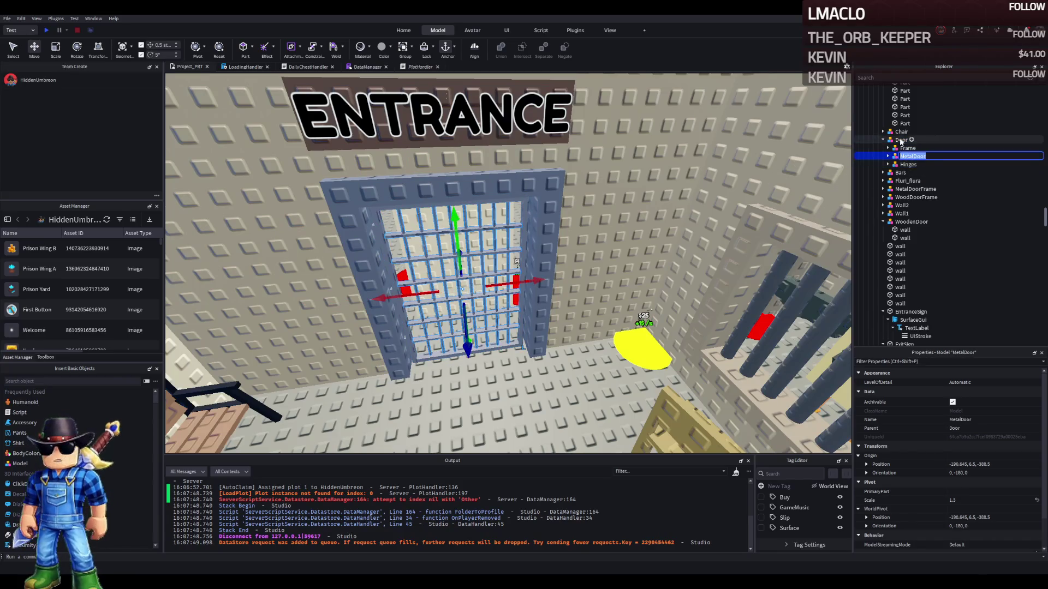
pyautogui.press('F2')
pyautogui.write('MetalDoor')
# Rename the inner bars model to Metal, undoing an accidental door move
pyautogui.click(922, 158)
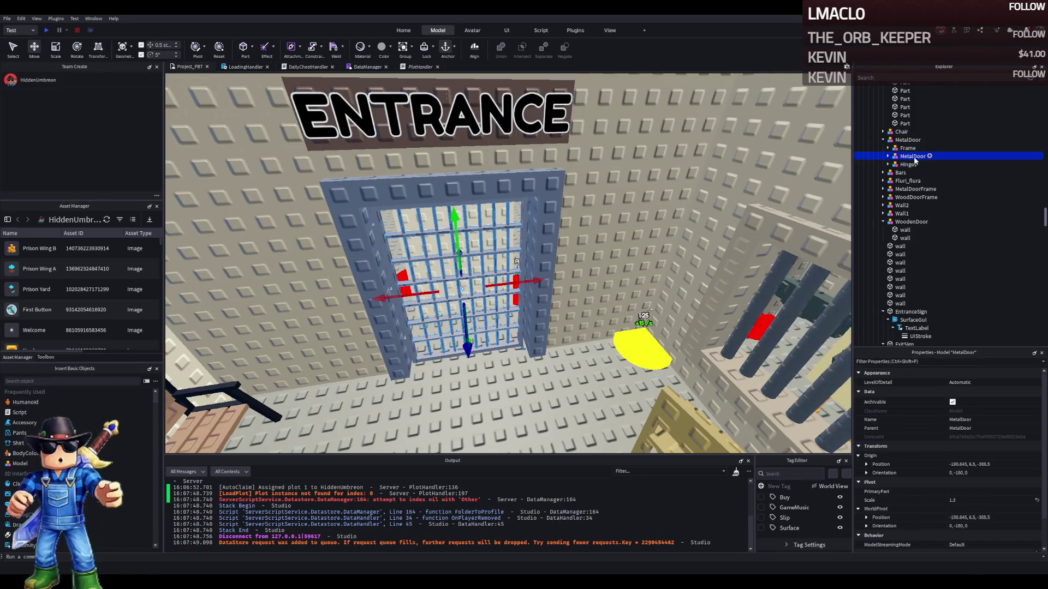
pyautogui.press('F2')
pyautogui.moveTo(540, 280); pyautogui.dragTo(566, 264)
pyautogui.hotkey('ctrl', 'z')
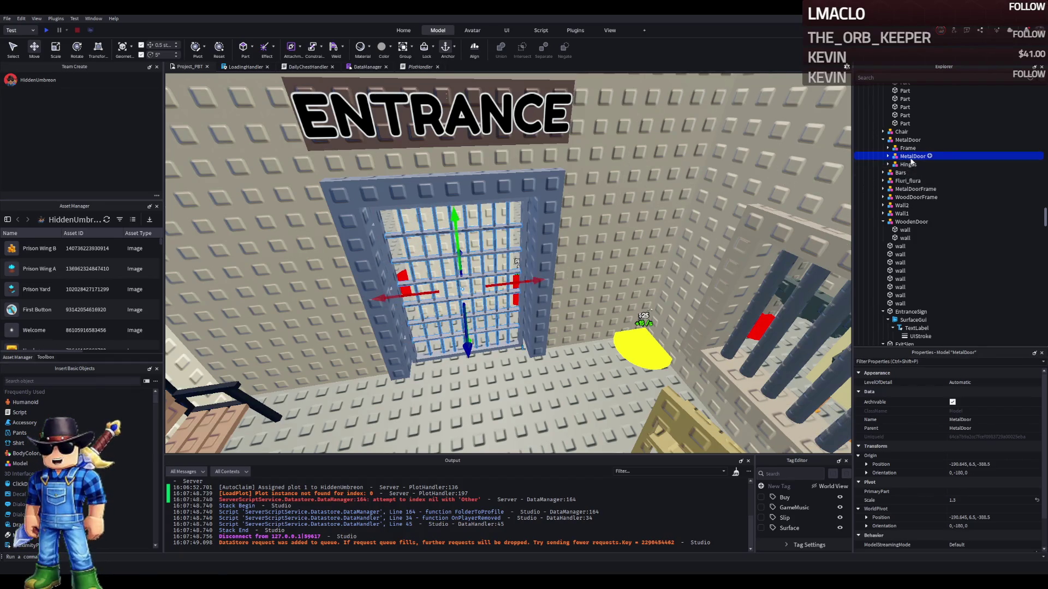
pyautogui.press('F2')
pyautogui.write('Metal')
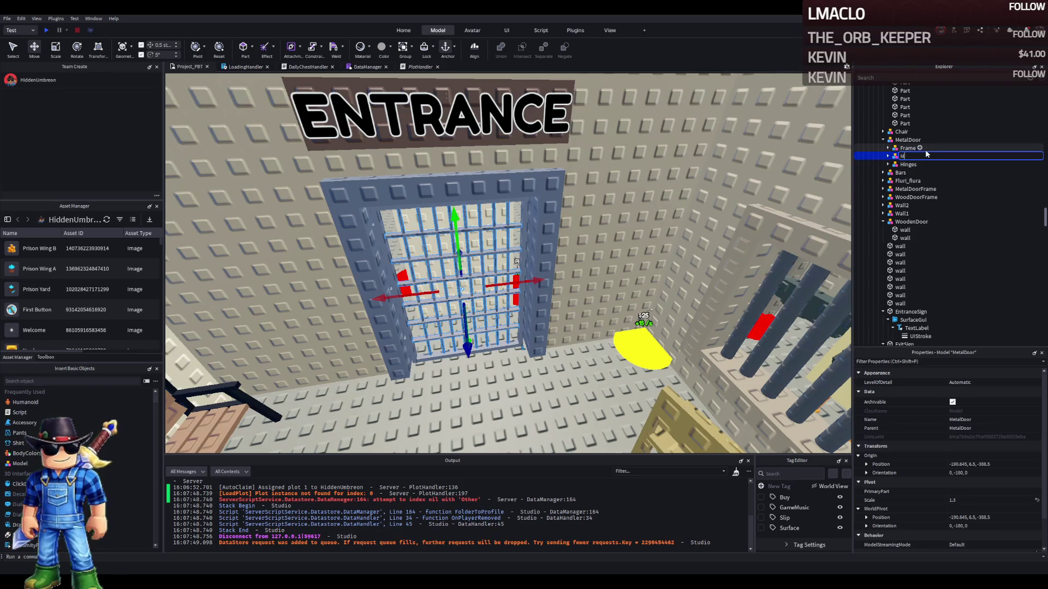
pyautogui.press('Return')
pyautogui.hotkey('ctrl', 'z')
pyautogui.hotkey('ctrl', 'z')
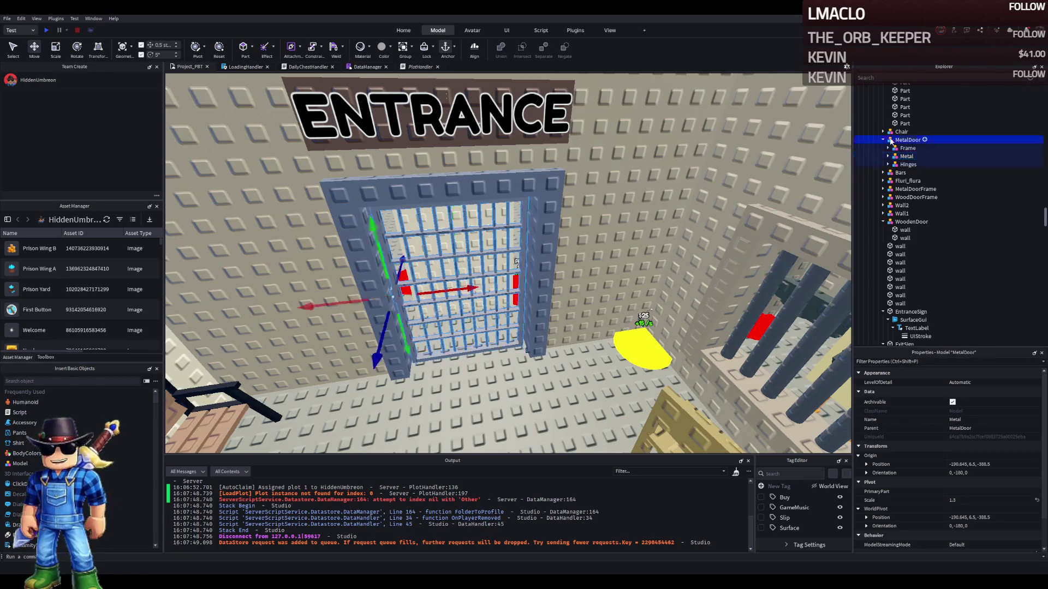
pyautogui.scroll(-5, 689, 146)
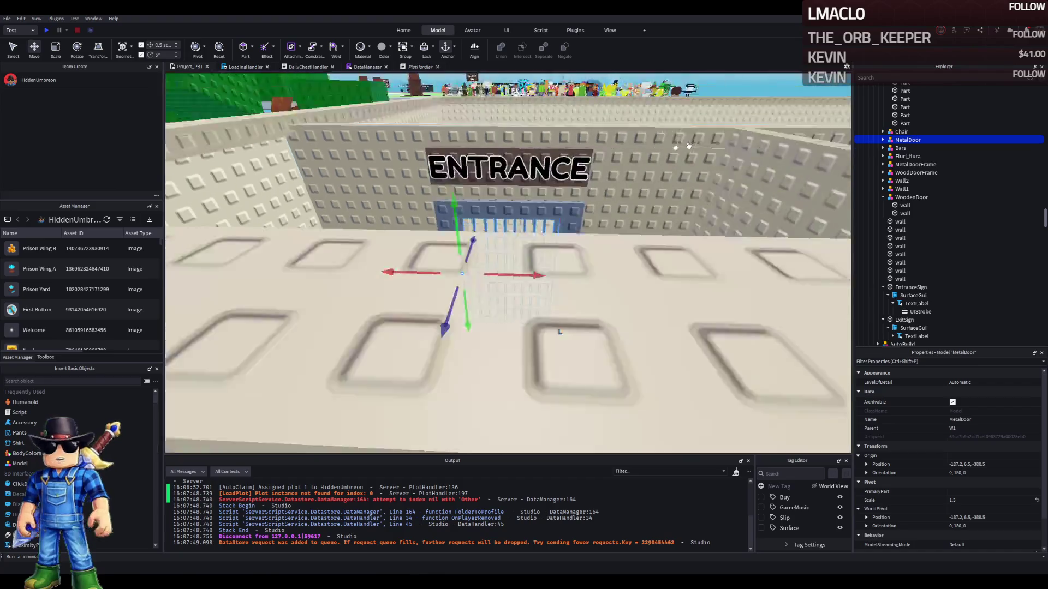
# Select the walls around the barred window and undo a stray colour change
pyautogui.scroll(-5, 689, 146)
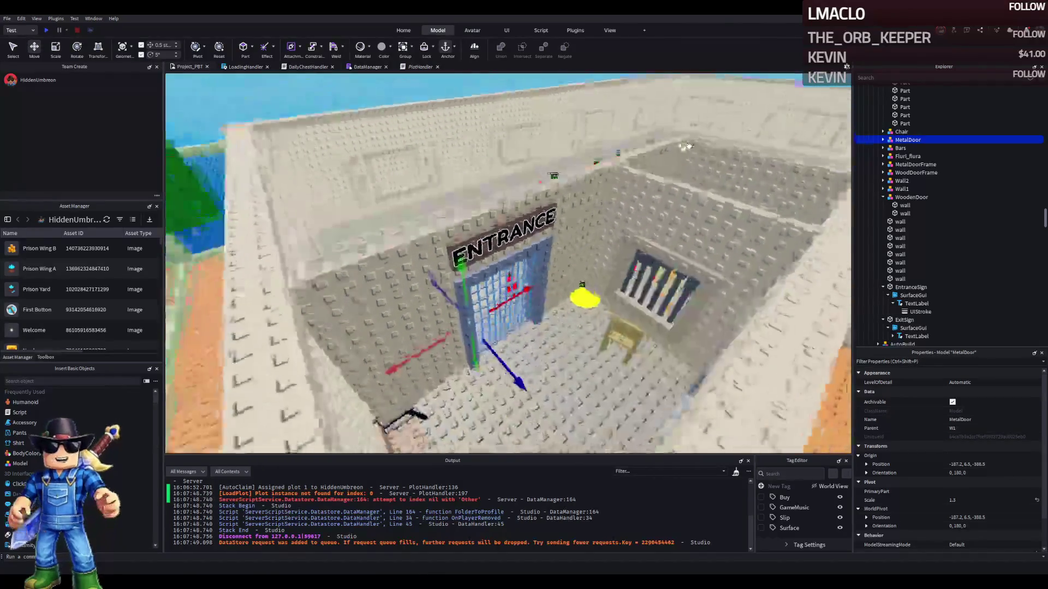
pyautogui.scroll(8, 688, 146)
pyautogui.scroll(-5, 688, 146)
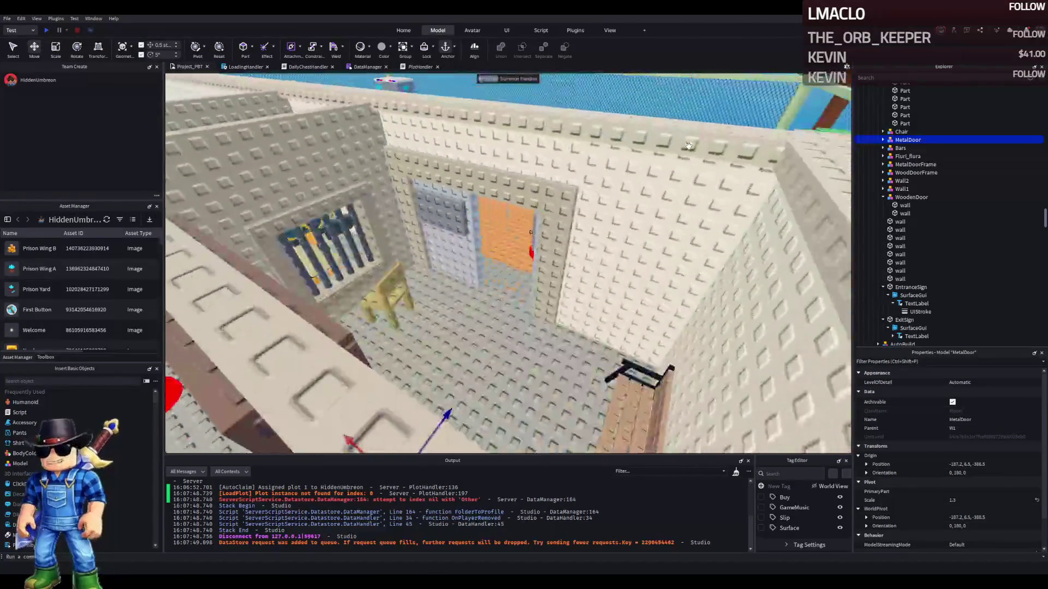
pyautogui.scroll(8, 689, 147)
pyautogui.scroll(-5, 689, 146)
pyautogui.scroll(8, 565, 188)
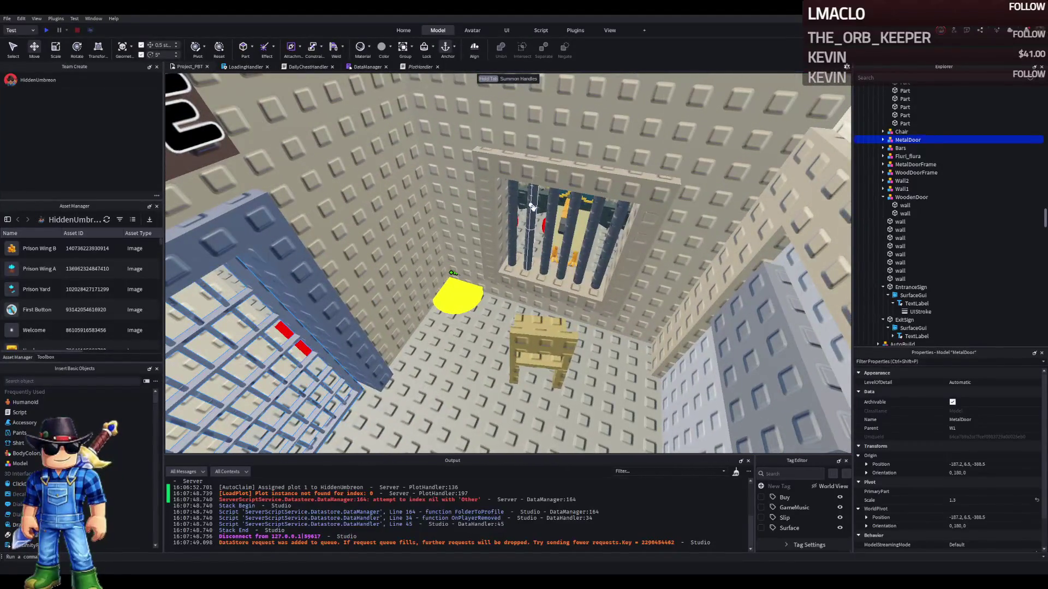
pyautogui.click(508, 196)
pyautogui.click(490, 190)
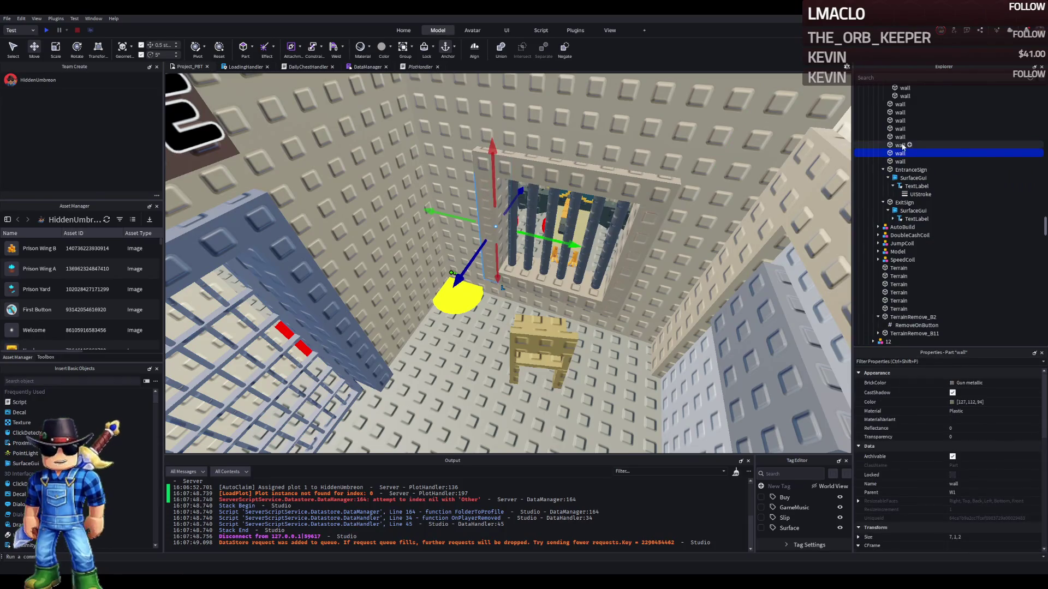
pyautogui.keyDown('shift'); pyautogui.click(637, 215); pyautogui.keyUp('shift')
pyautogui.keyDown('shift'); pyautogui.click(649, 240); pyautogui.keyUp('shift')
pyautogui.keyDown('shift'); pyautogui.click(600, 273); pyautogui.keyUp('shift')
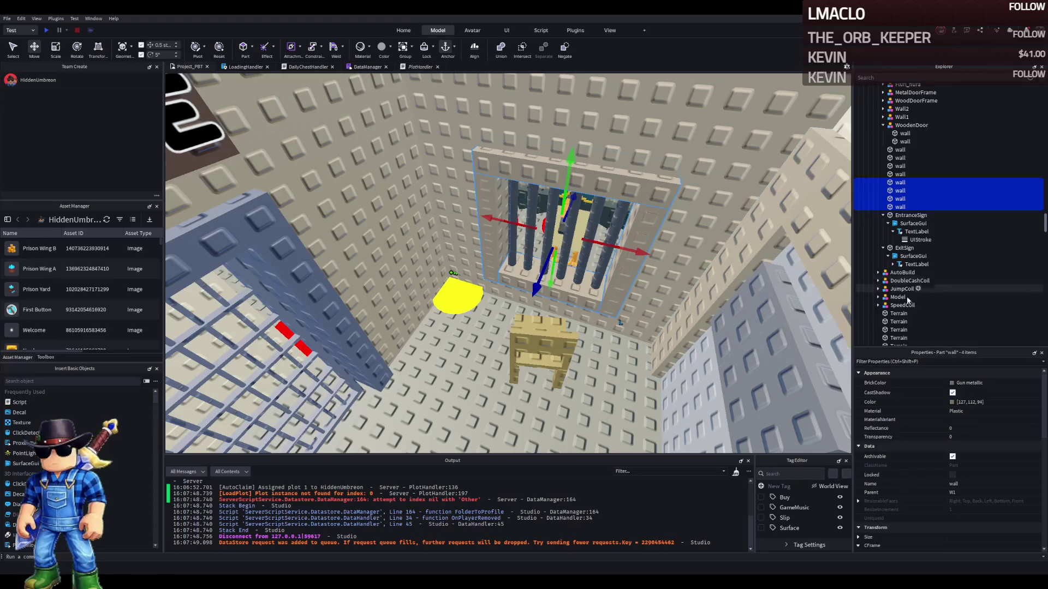
pyautogui.click(951, 402)
pyautogui.hotkey('ctrl', 'z')
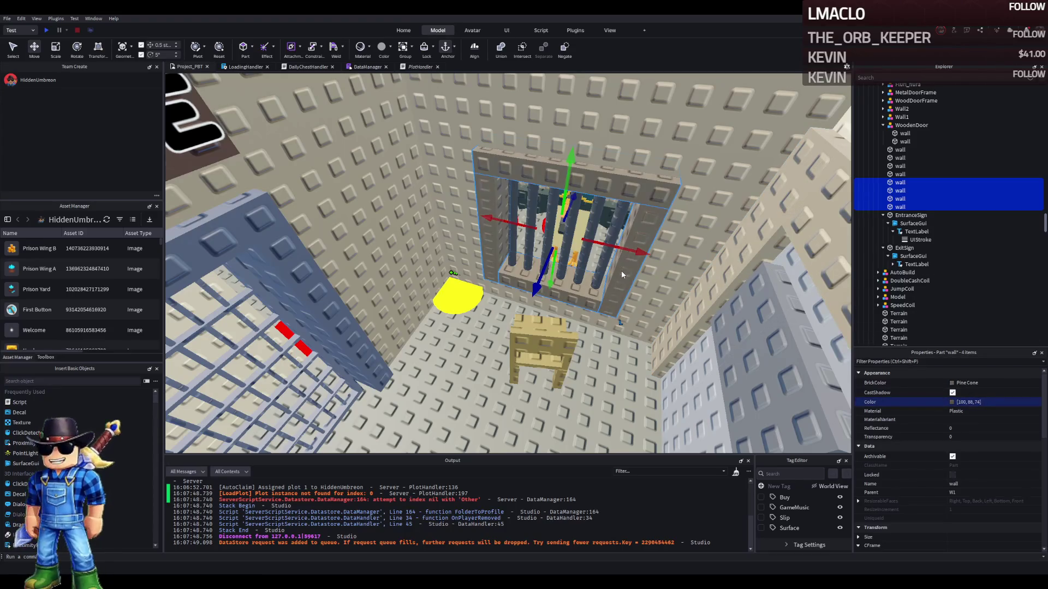
pyautogui.scroll(10, 574, 371)
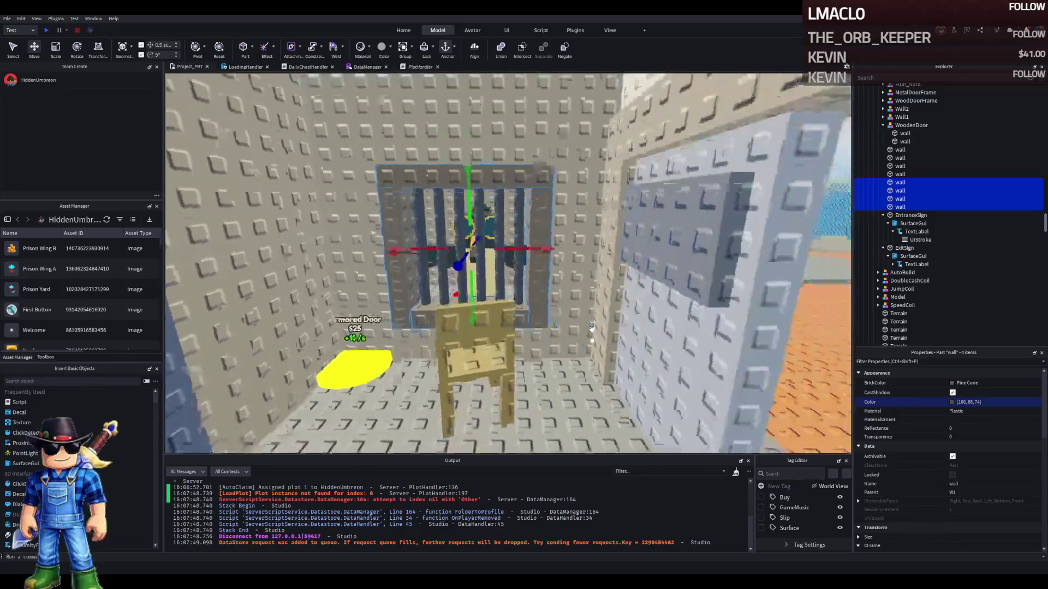
pyautogui.press('f')
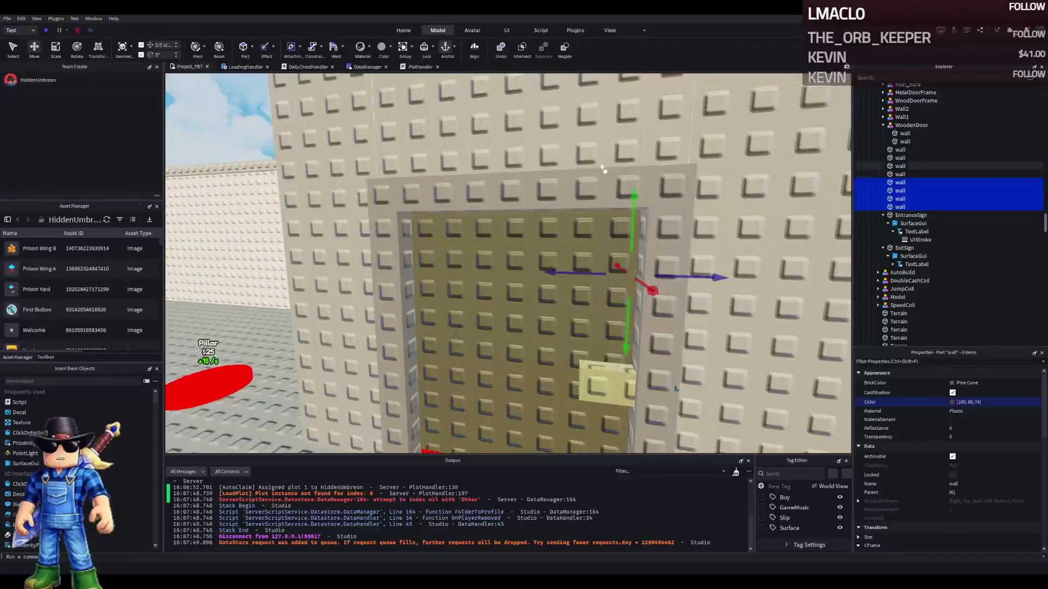
# Reselect the four walls framing the barred window, including the right pillar
pyautogui.click(566, 182)
pyautogui.scroll(8, 588, 252)
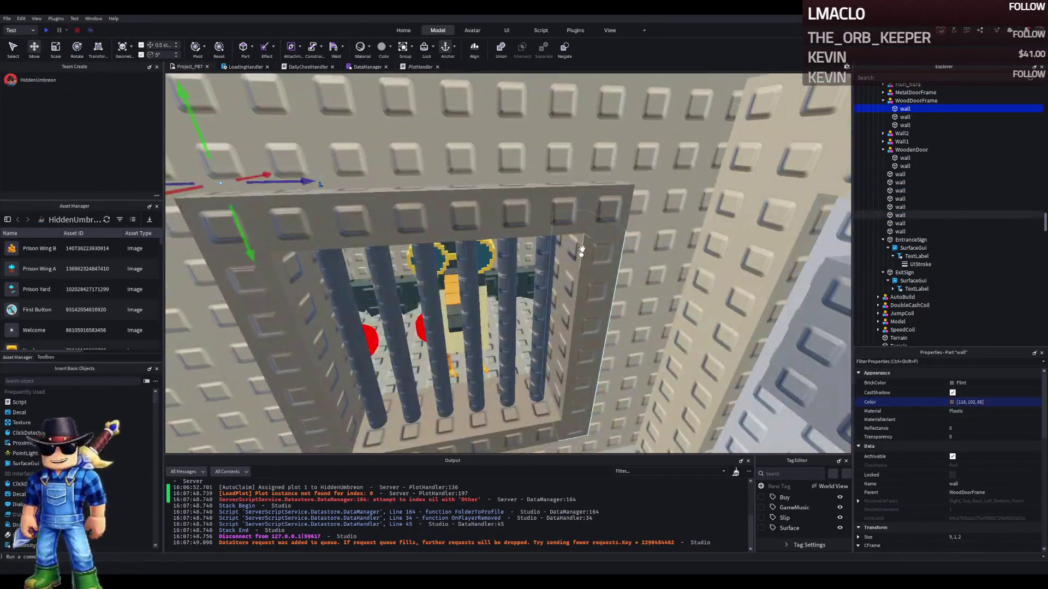
pyautogui.click(582, 250)
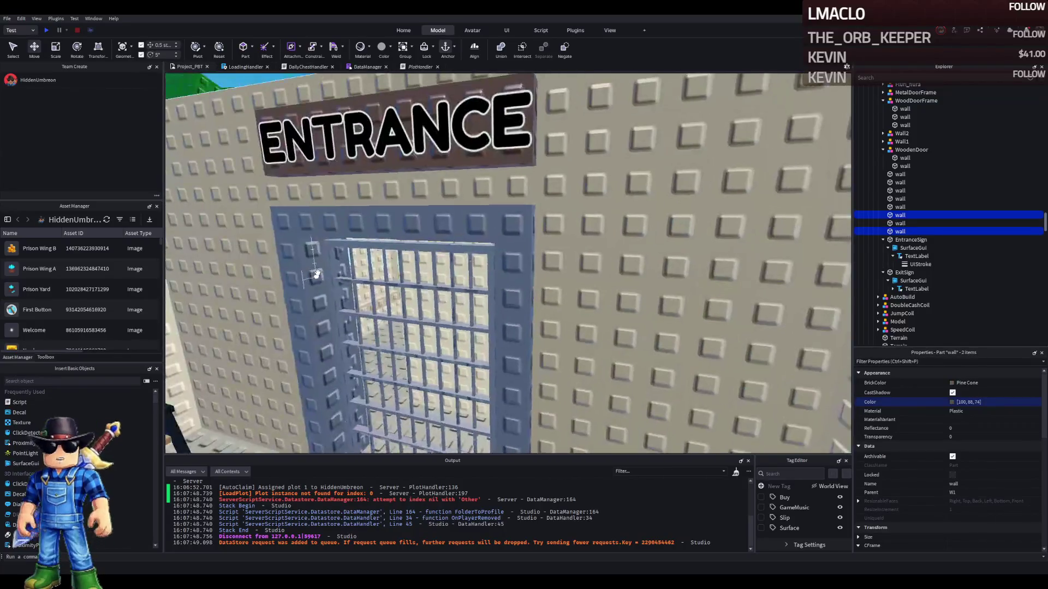
pyautogui.click(409, 228)
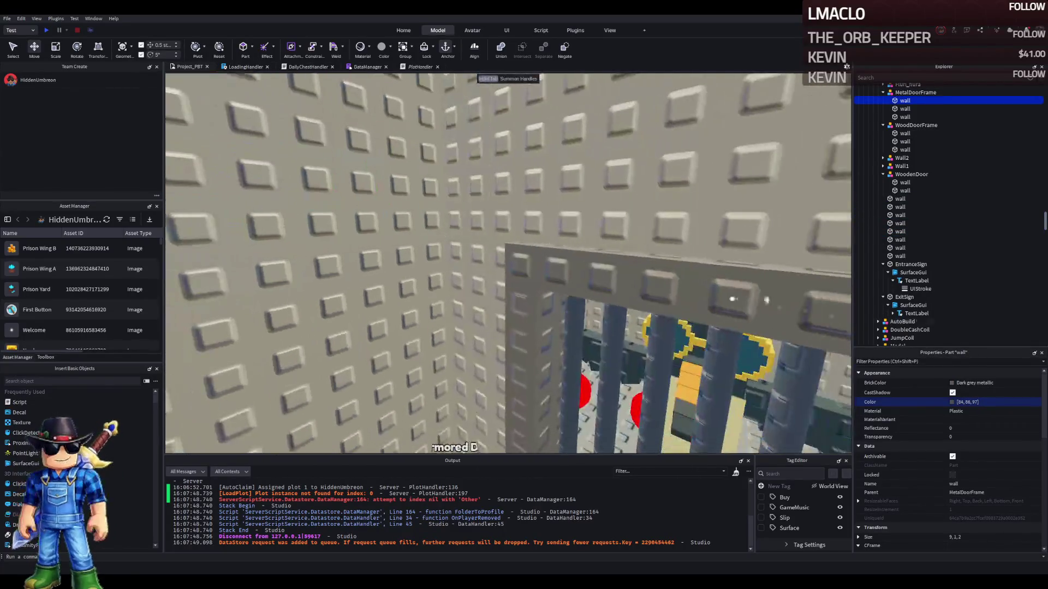
pyautogui.click(724, 289)
pyautogui.press('f')
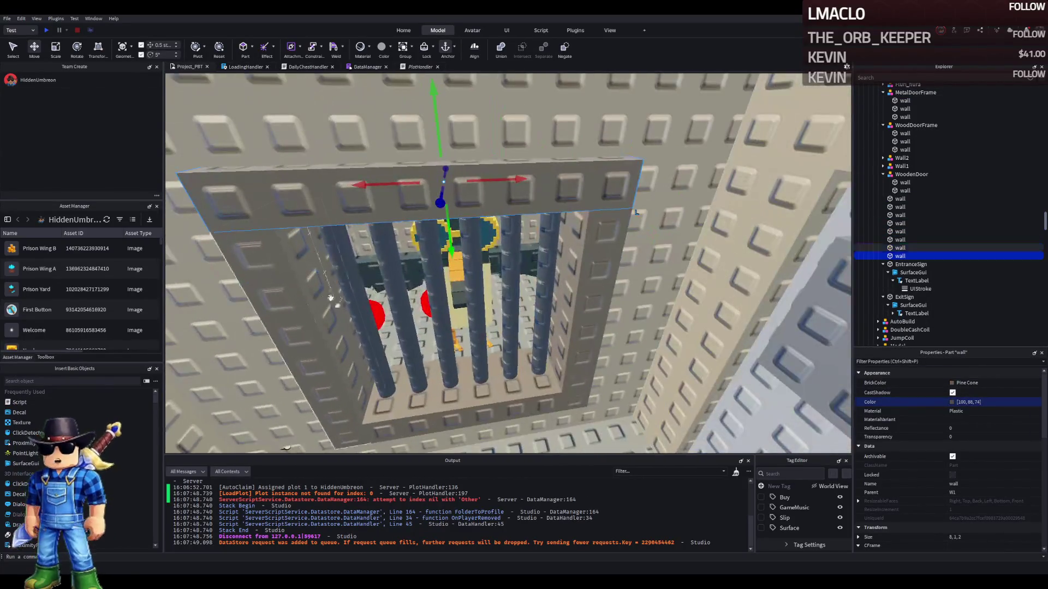
pyautogui.keyDown('ctrl'); pyautogui.click(461, 355); pyautogui.keyUp('ctrl')
pyautogui.keyDown('ctrl'); pyautogui.click(584, 377); pyautogui.keyUp('ctrl')
pyautogui.keyDown('ctrl'); pyautogui.click(590, 377); pyautogui.keyUp('ctrl')
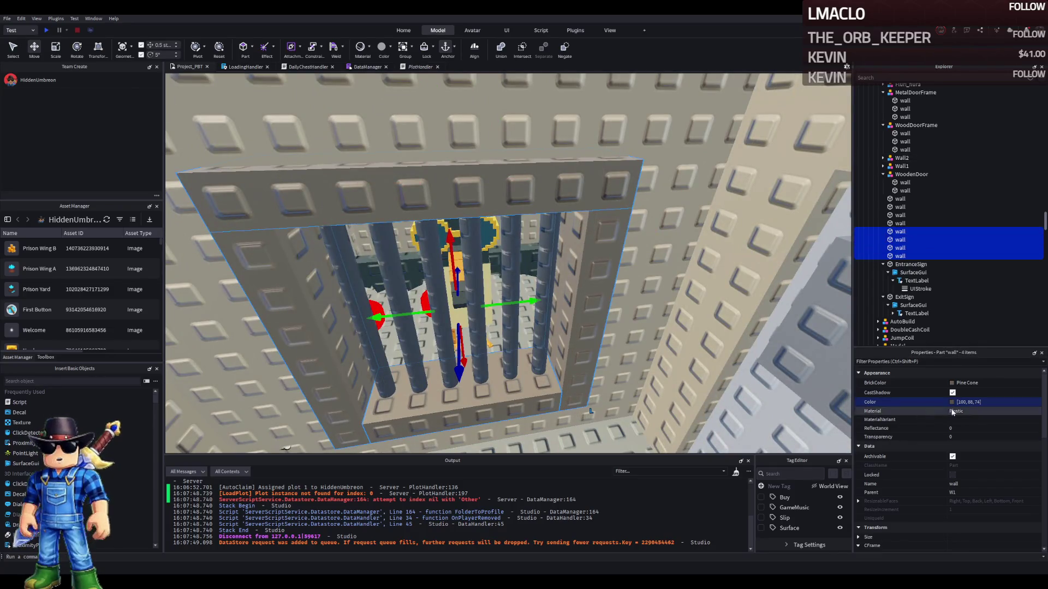
pyautogui.press('f')
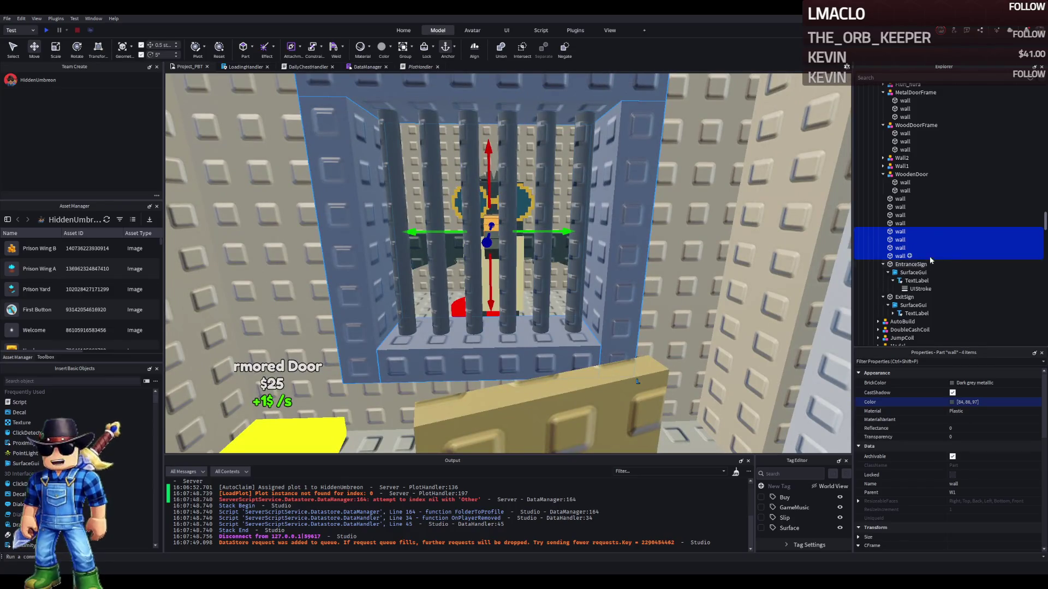
# Group the four frame walls into a model named BarFrame
pyautogui.hotkey('ctrl', 'g')
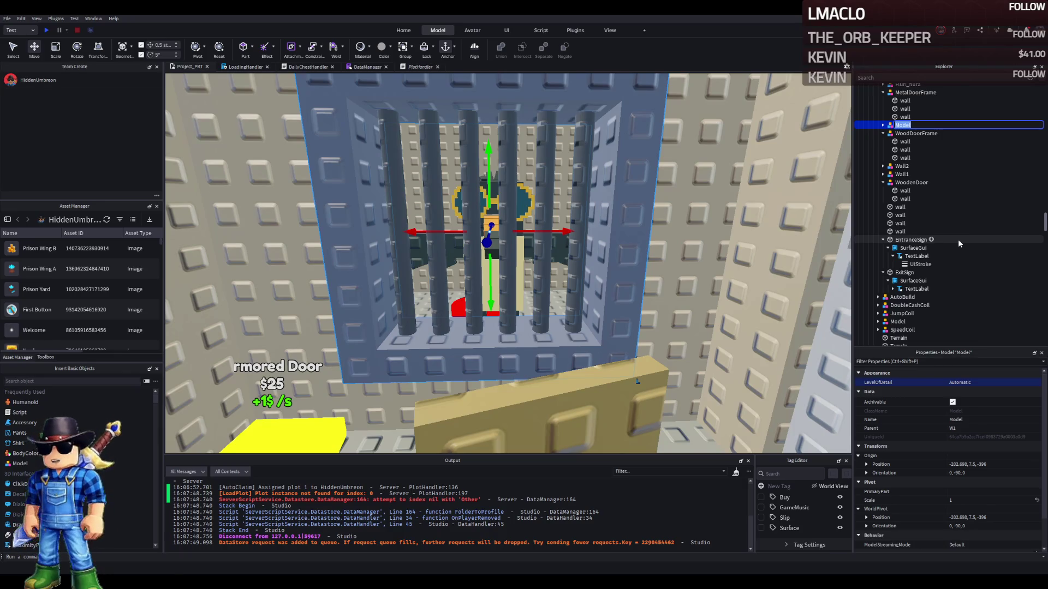
pyautogui.write('BarFrame')
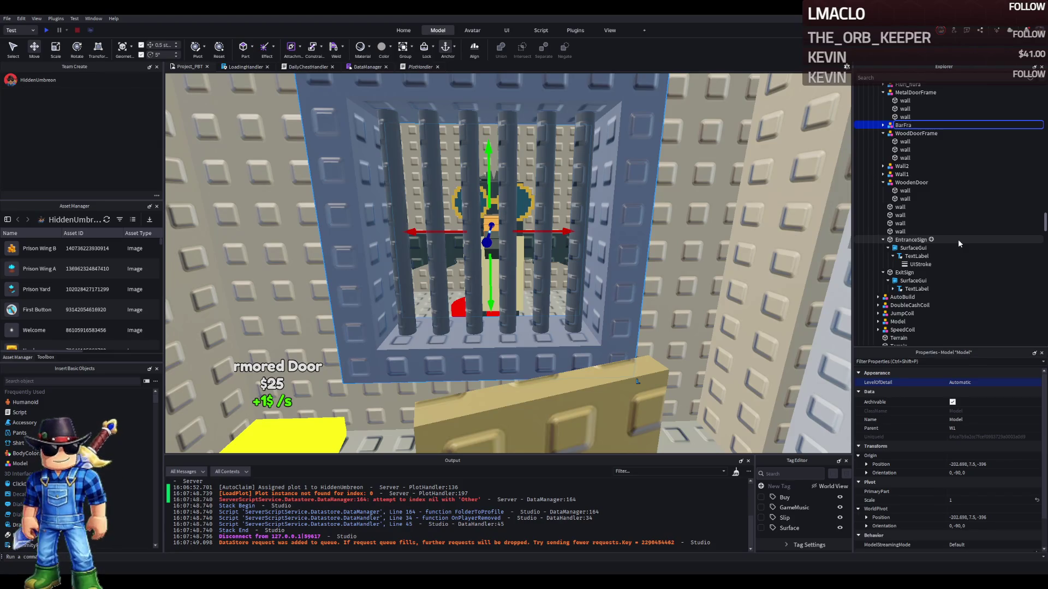
pyautogui.press('Return')
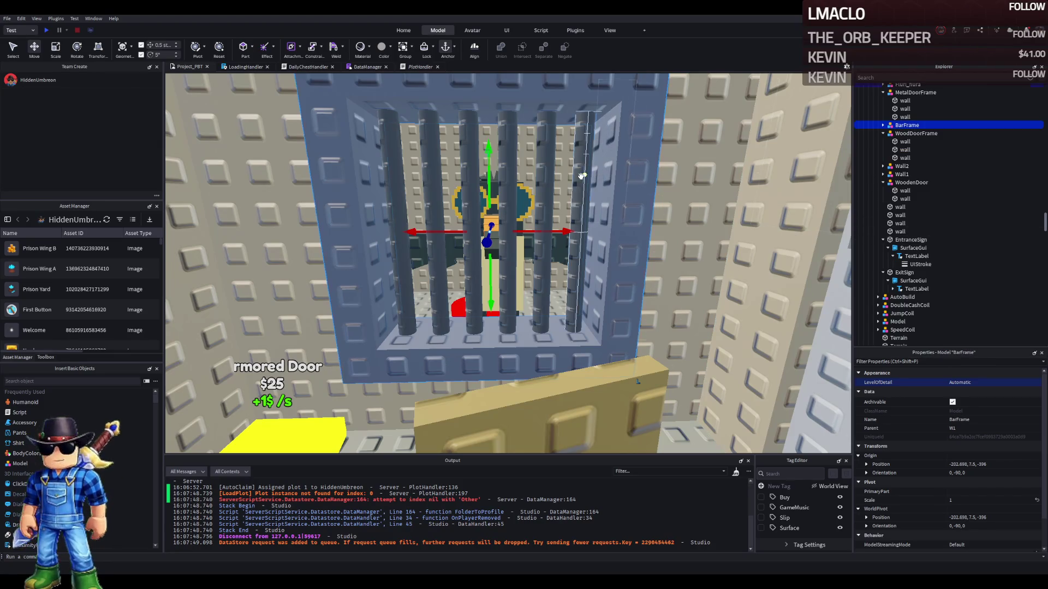
pyautogui.click(580, 186)
# Check that the six cage bars belong to the Bars group, then collapse Bars
pyautogui.press('f')
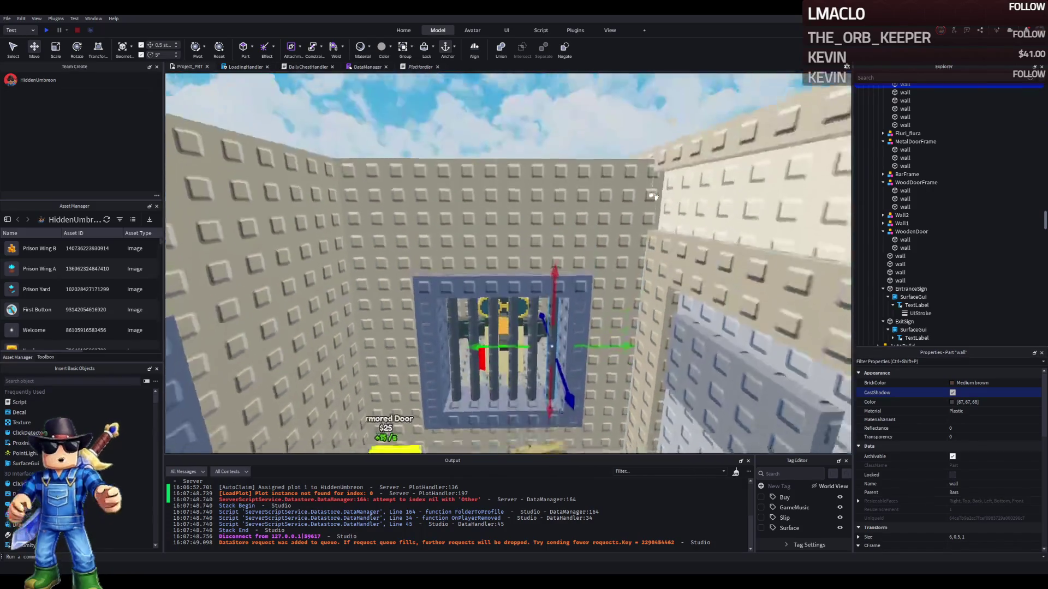
pyautogui.click(550, 239)
pyautogui.keyDown('ctrl'); pyautogui.click(578, 273); pyautogui.keyUp('ctrl')
pyautogui.keyDown('ctrl'); pyautogui.click(485, 273); pyautogui.keyUp('ctrl')
pyautogui.keyDown('ctrl'); pyautogui.click(453, 273); pyautogui.keyUp('ctrl')
pyautogui.keyDown('ctrl'); pyautogui.click(420, 273); pyautogui.keyUp('ctrl')
pyautogui.keyDown('ctrl'); pyautogui.click(513, 243); pyautogui.keyUp('ctrl')
pyautogui.scroll(3, 981, 191)
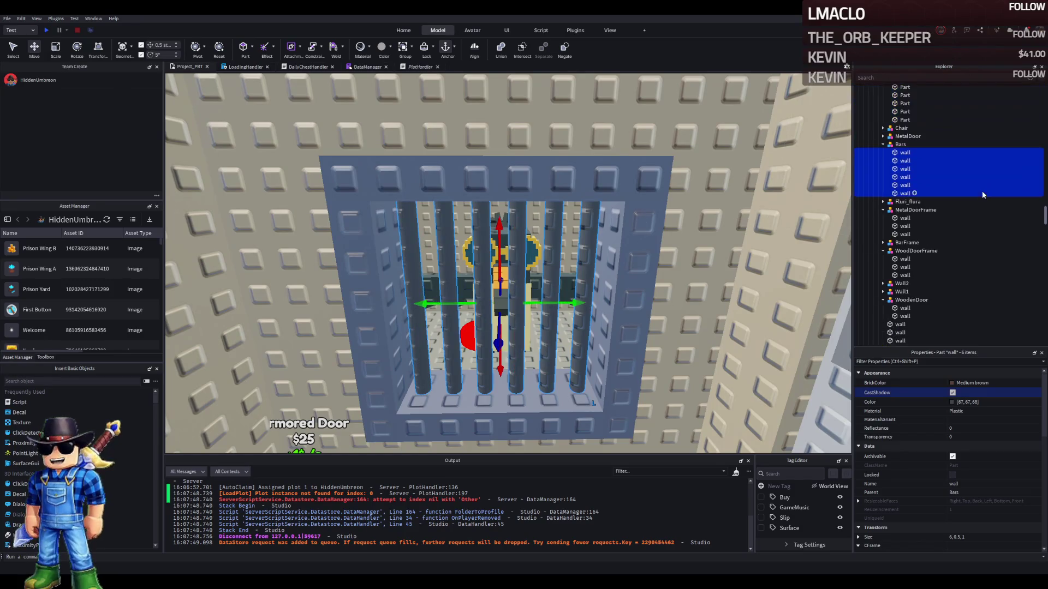
pyautogui.click(894, 145)
pyautogui.click(882, 145)
# Collapse MetalDoorFrame and focus the view on the Fluri_flura chair model
pyautogui.click(876, 160)
pyautogui.click(882, 160)
pyautogui.click(907, 152)
pyautogui.press('f')
pyautogui.scroll(-4, 552, 206)
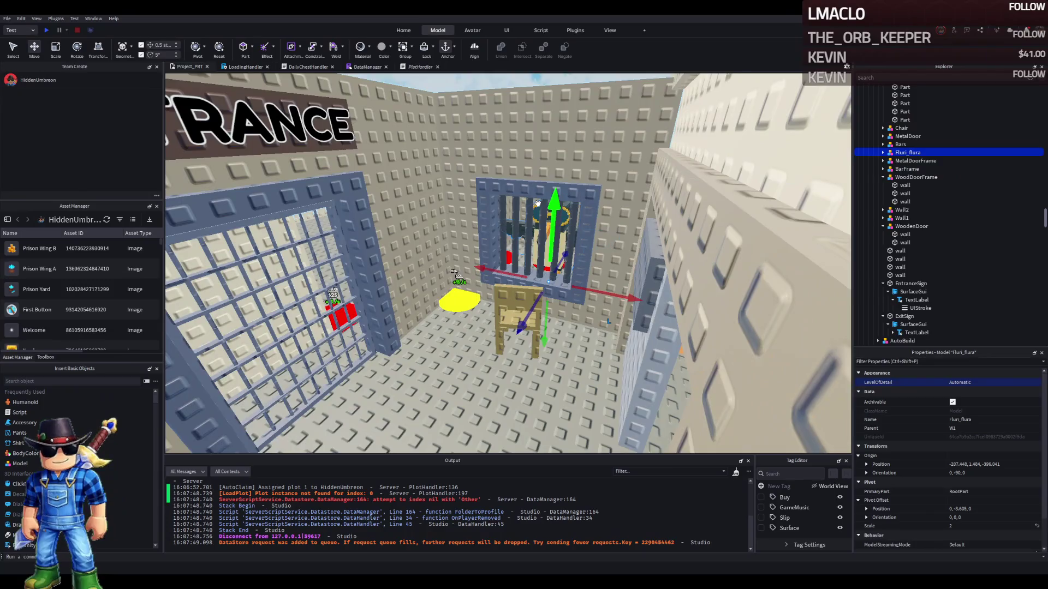
pyautogui.scroll(-10, 538, 203)
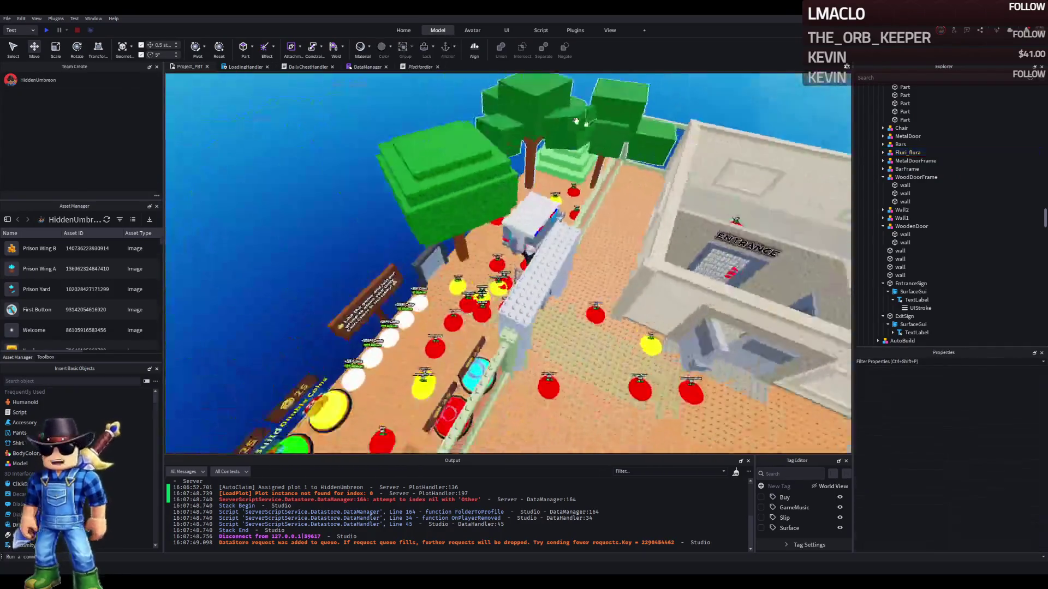
pyautogui.moveTo(576, 121); pyautogui.dragTo(578, 164)
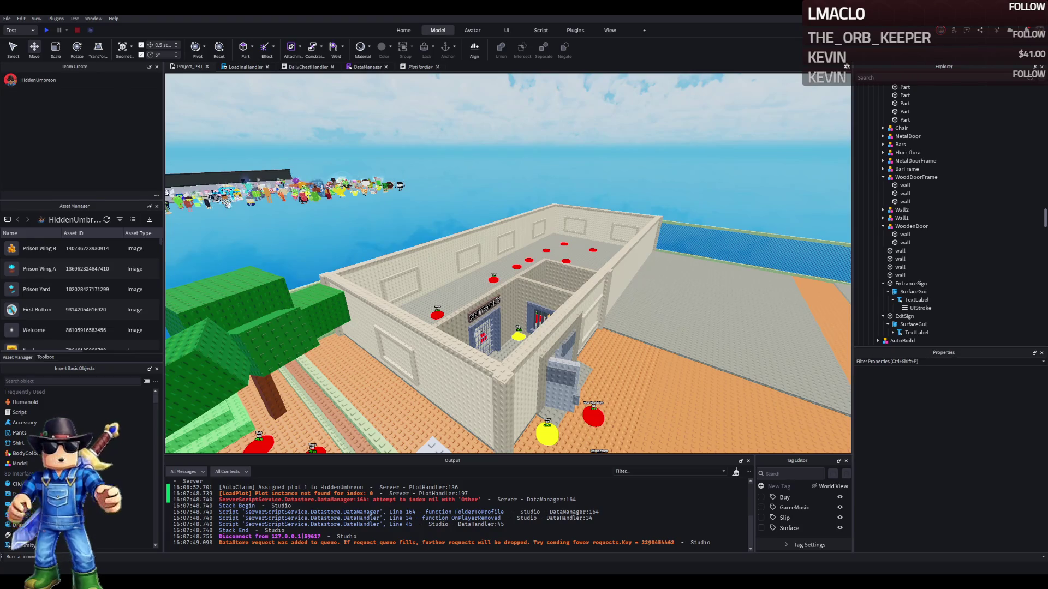
pyautogui.scroll(5, 339, 228)
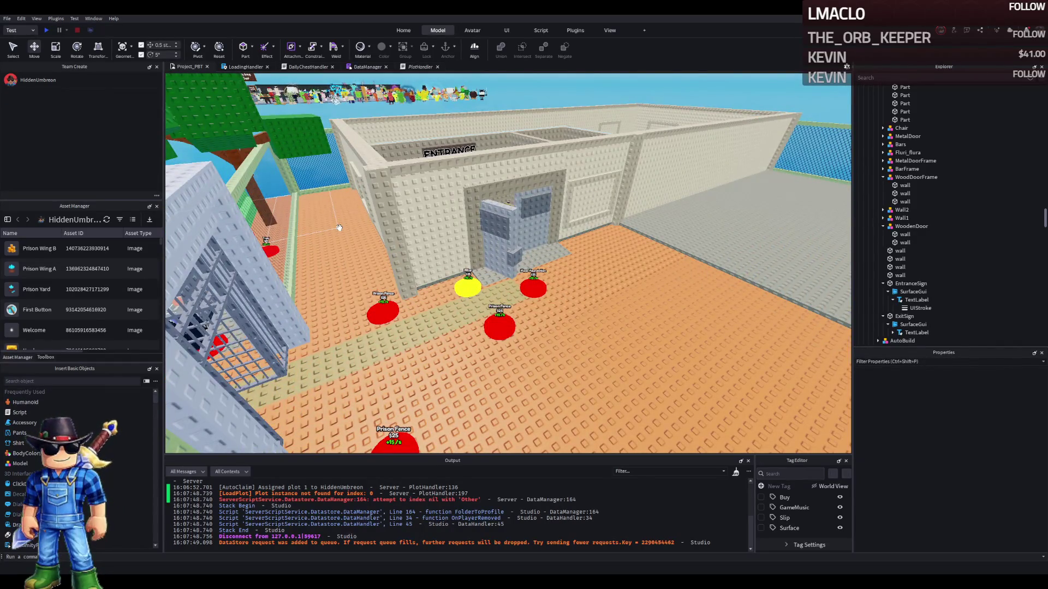
pyautogui.scroll(-4, 339, 227)
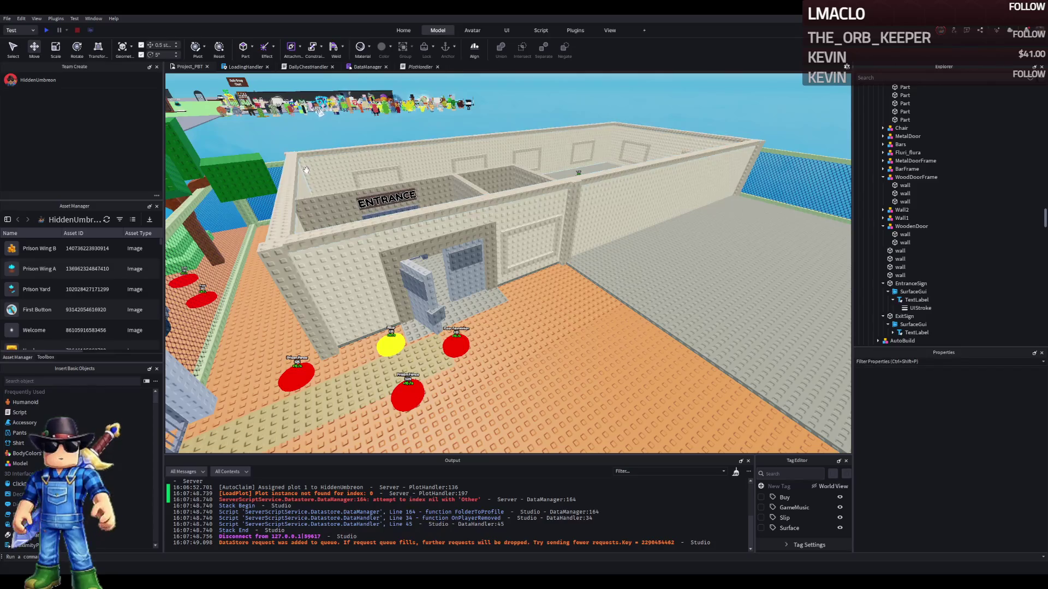
pyautogui.scroll(3, 306, 169)
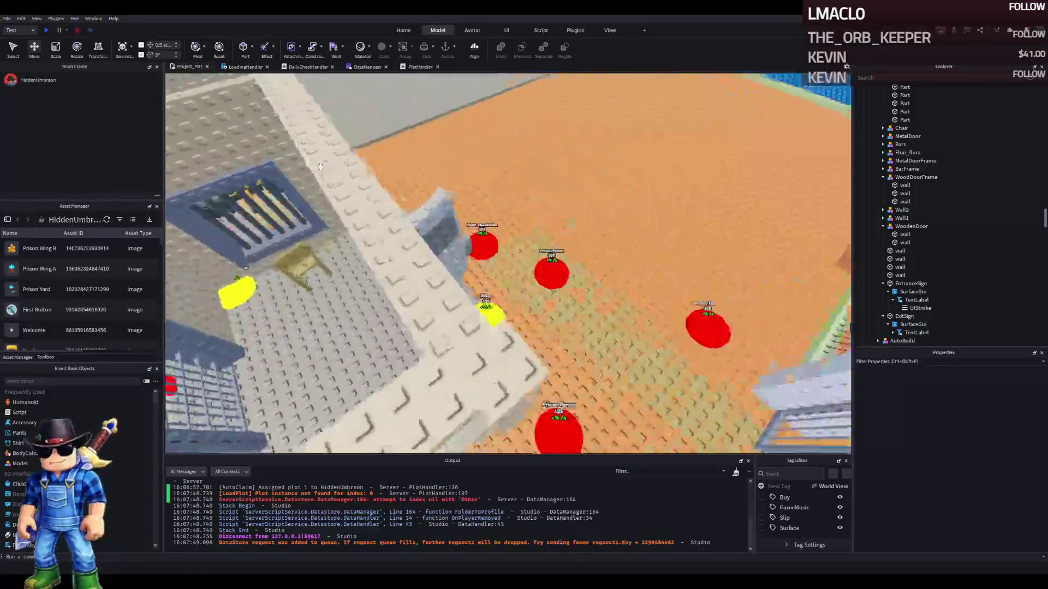
pyautogui.rightClick(321, 166)
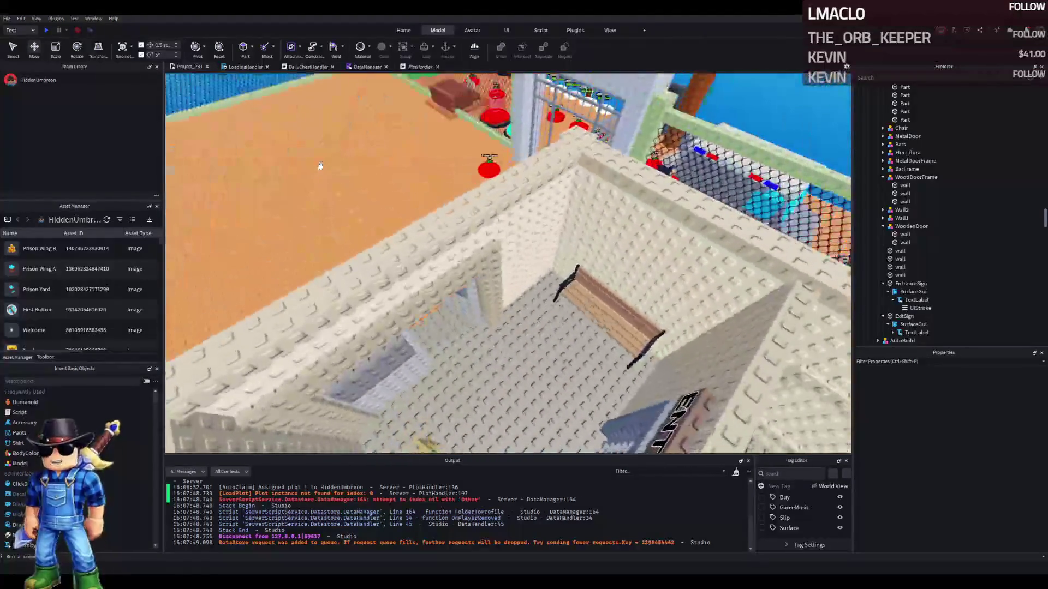
pyautogui.rightClick(320, 167)
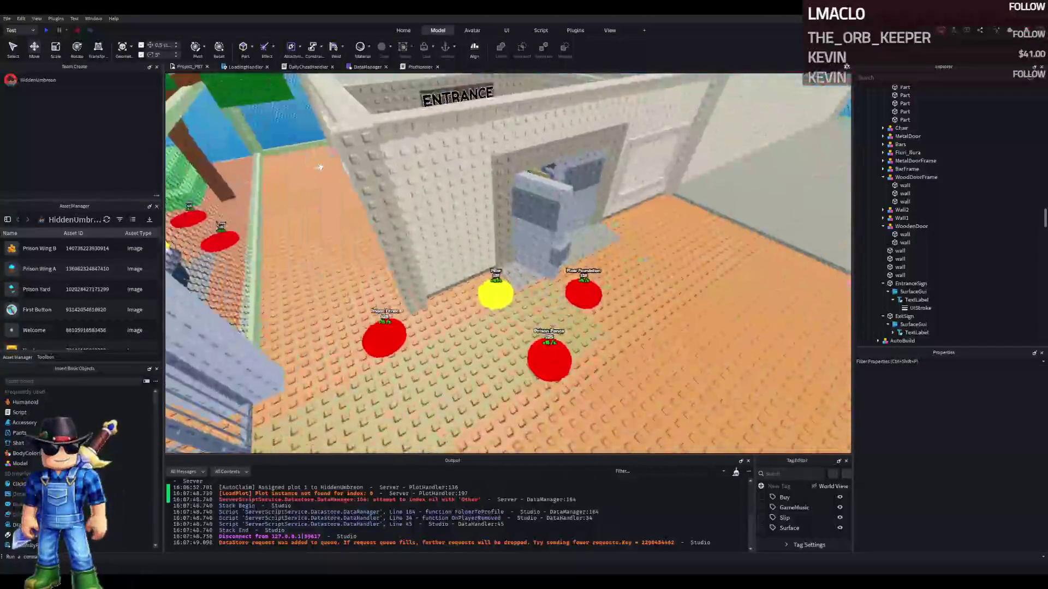
pyautogui.rightClick(321, 167)
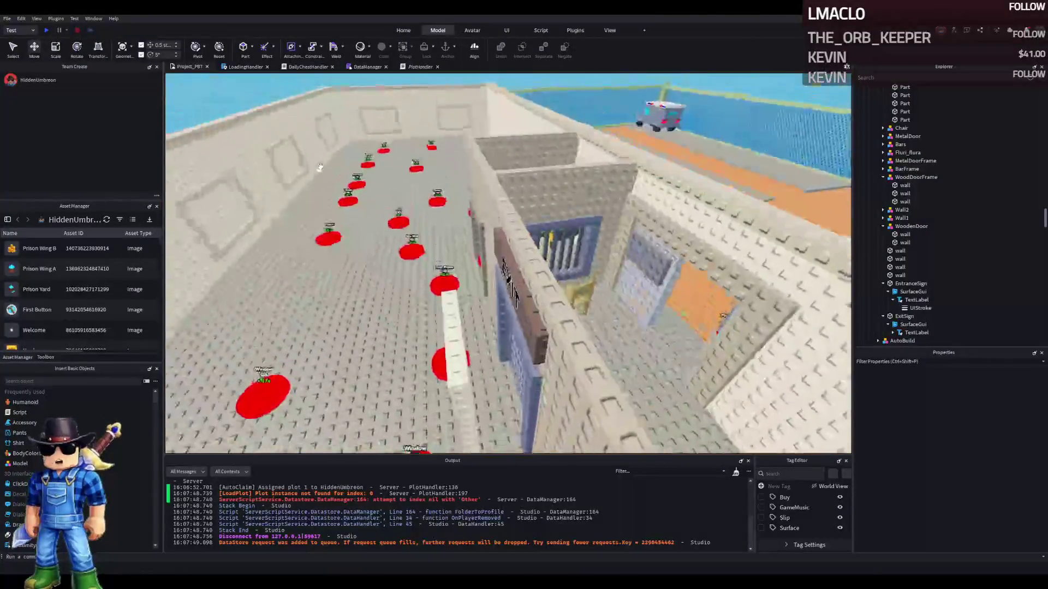
pyautogui.rightClick(321, 167)
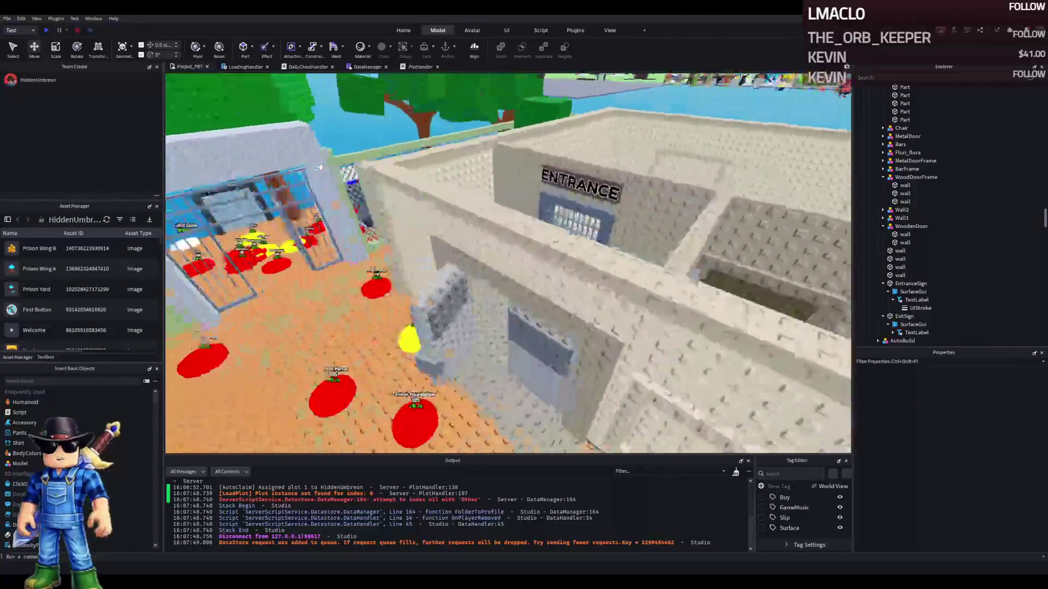
pyautogui.scroll(5, 305, 158)
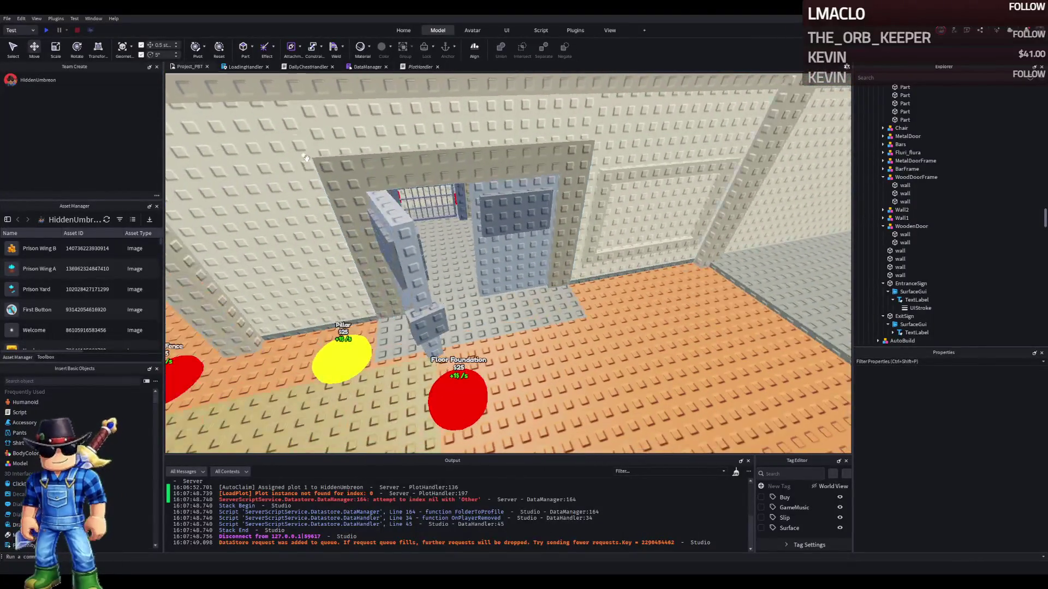
pyautogui.scroll(3, 307, 158)
pyautogui.scroll(-3, 306, 158)
pyautogui.rightClick(306, 159)
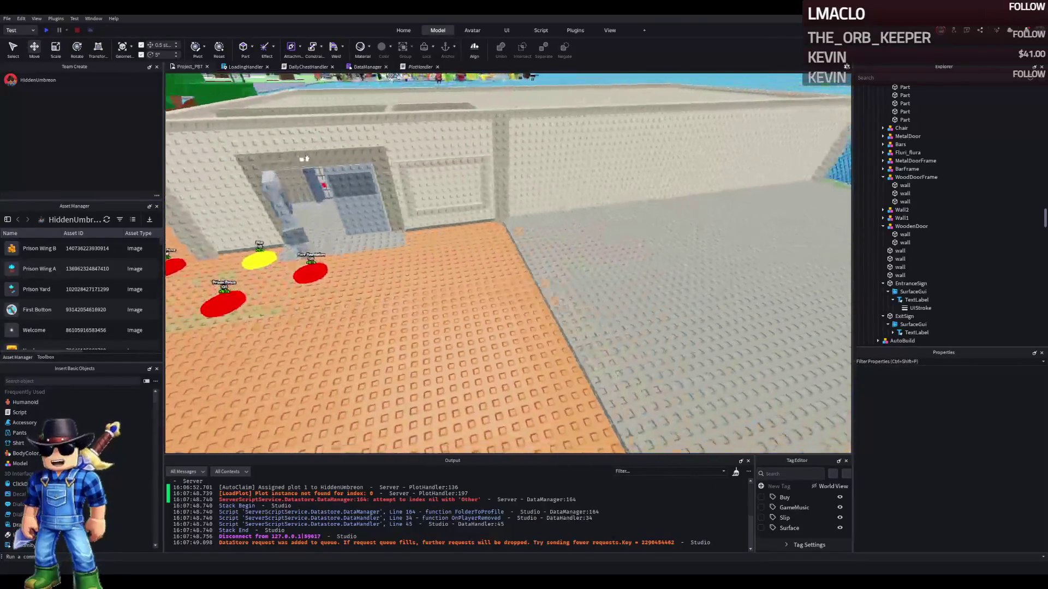
pyautogui.scroll(-5, 307, 158)
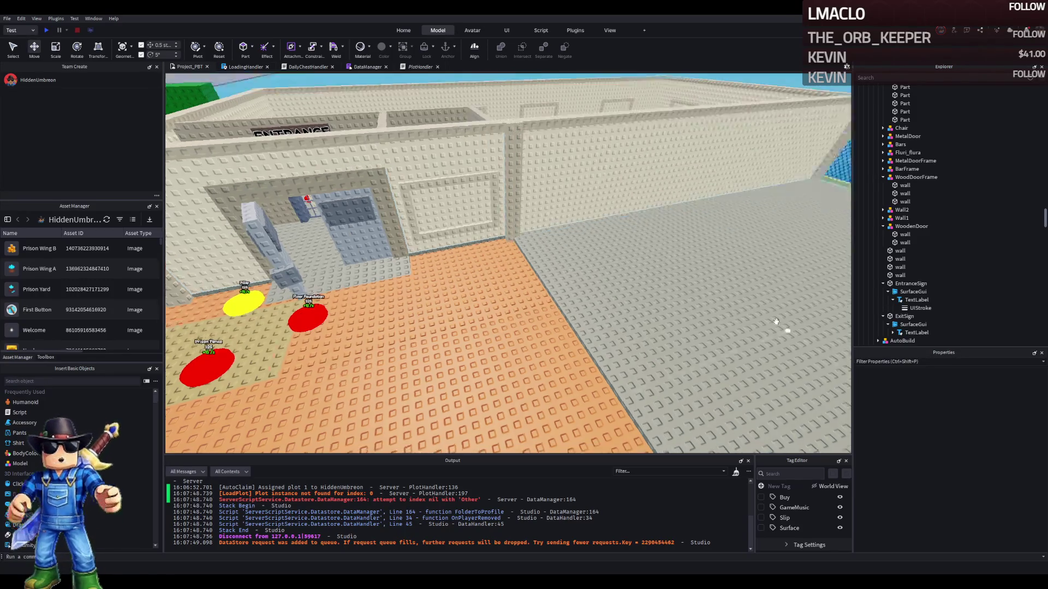
pyautogui.scroll(5, 777, 322)
pyautogui.scroll(2, 777, 322)
pyautogui.scroll(-6, 778, 321)
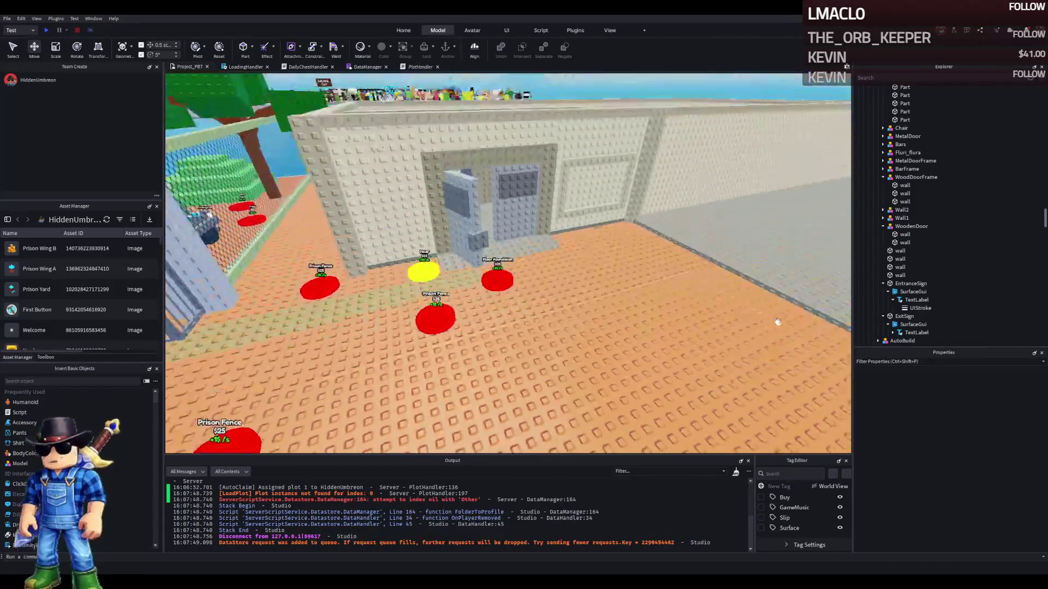
pyautogui.scroll(-6, 777, 322)
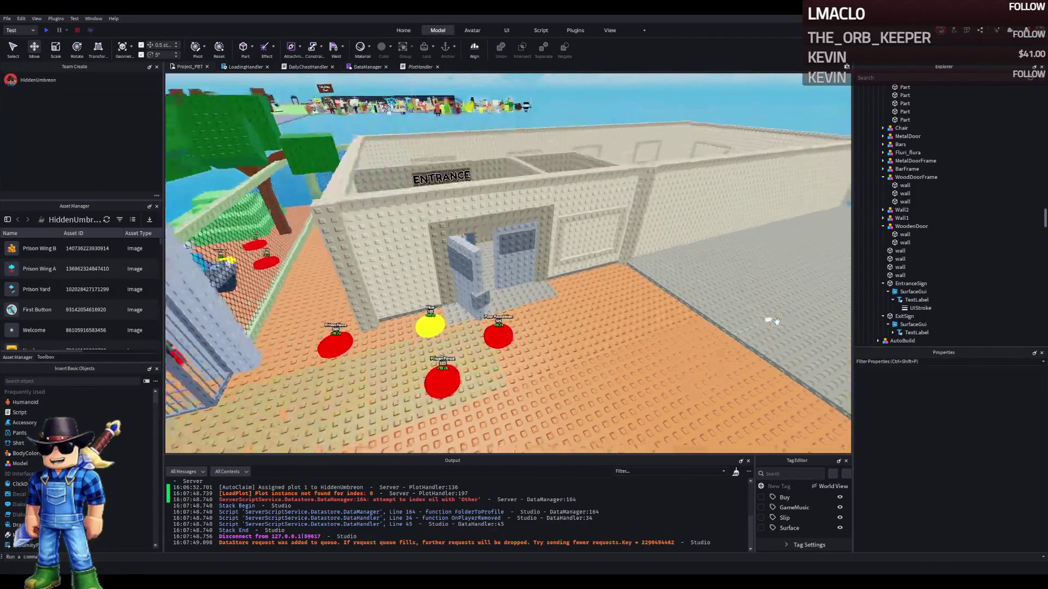
pyautogui.scroll(3, 777, 321)
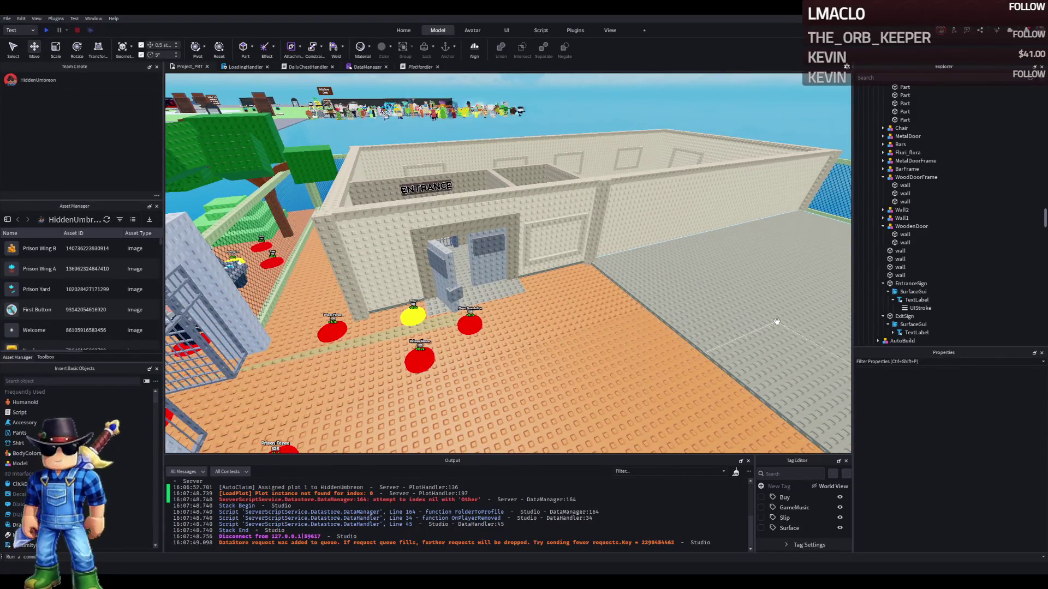
pyautogui.scroll(6, 586, 187)
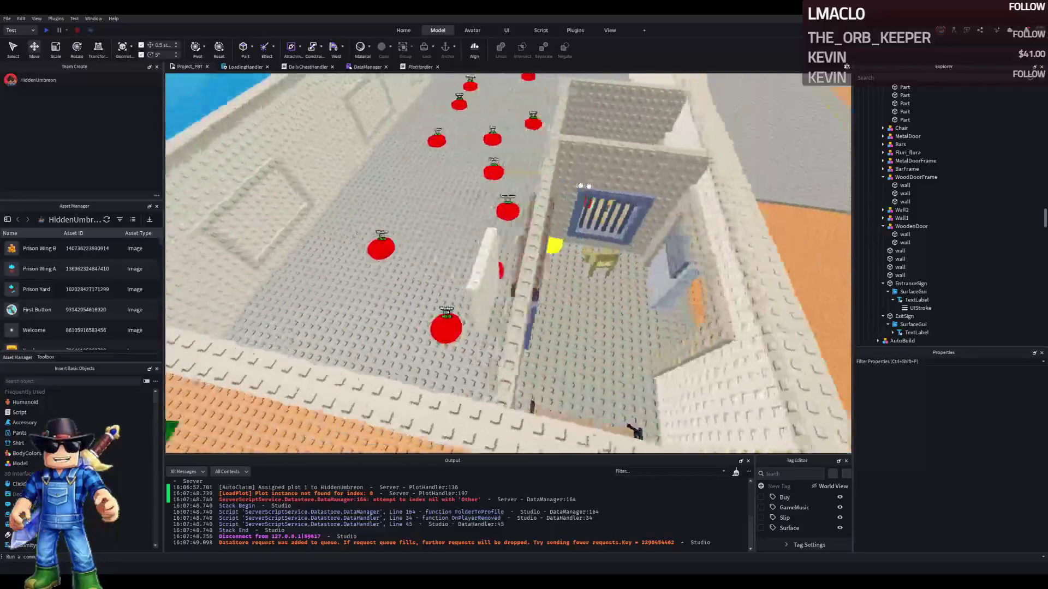
# Delete the white wall blocking the EXIT doorway
pyautogui.click(564, 247)
pyautogui.scroll(3, 565, 247)
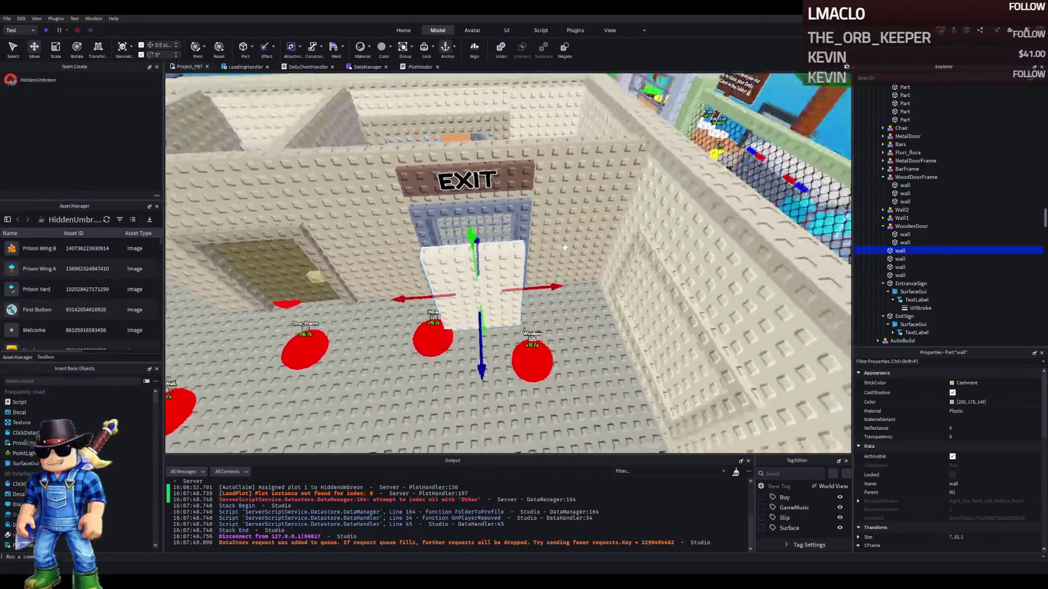
pyautogui.press('Delete')
# Select the three loose inner wall parts outside Wall1
pyautogui.click(896, 252)
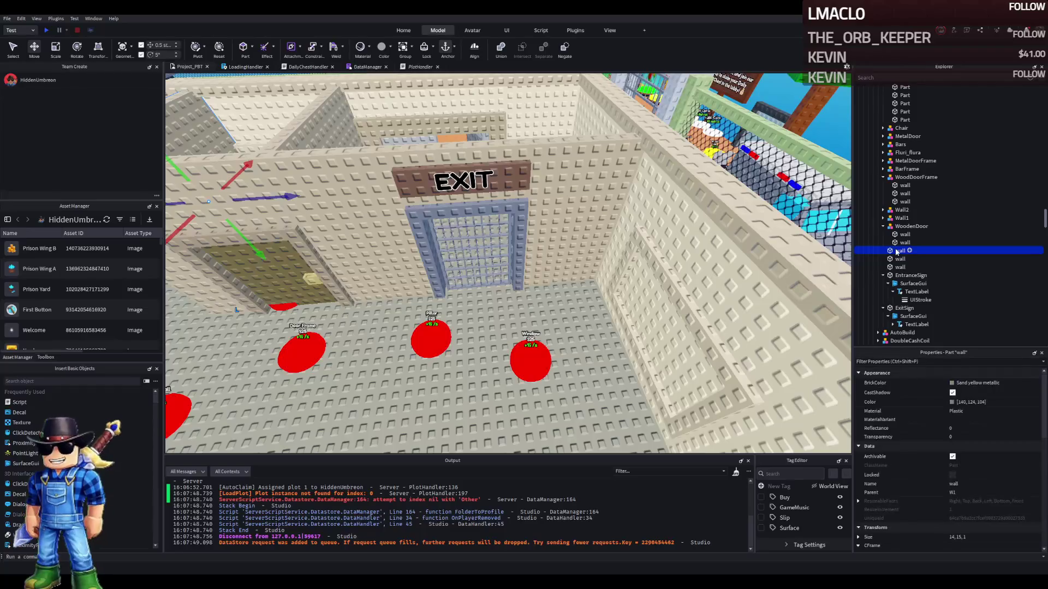
pyautogui.press('f')
pyautogui.keyDown('ctrl'); pyautogui.click(900, 267); pyautogui.keyUp('ctrl')
pyautogui.keyDown('ctrl'); pyautogui.click(500, 238); pyautogui.keyUp('ctrl')
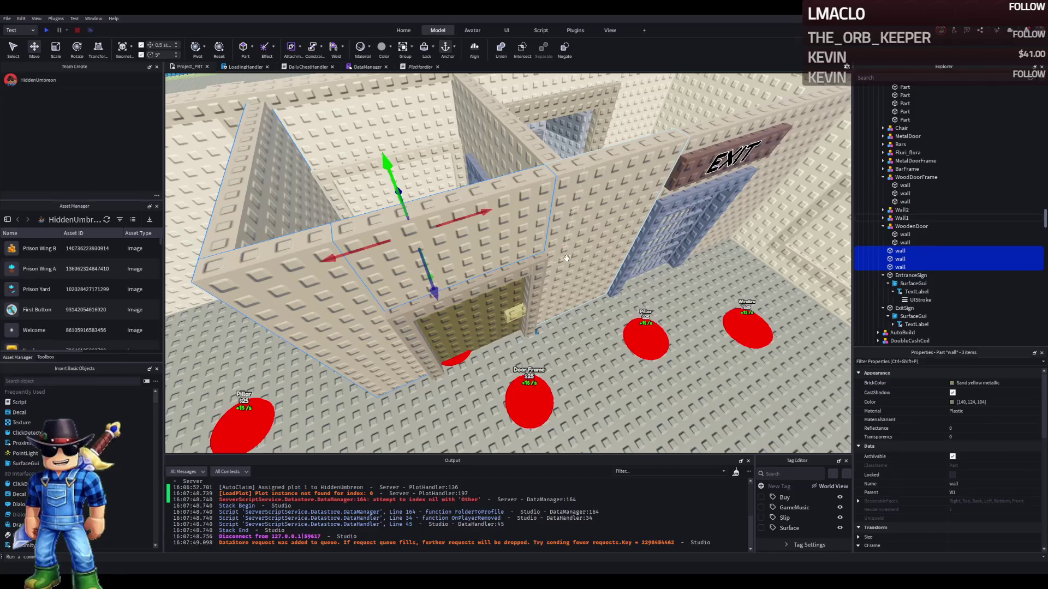
pyautogui.click(595, 237)
pyautogui.press('f')
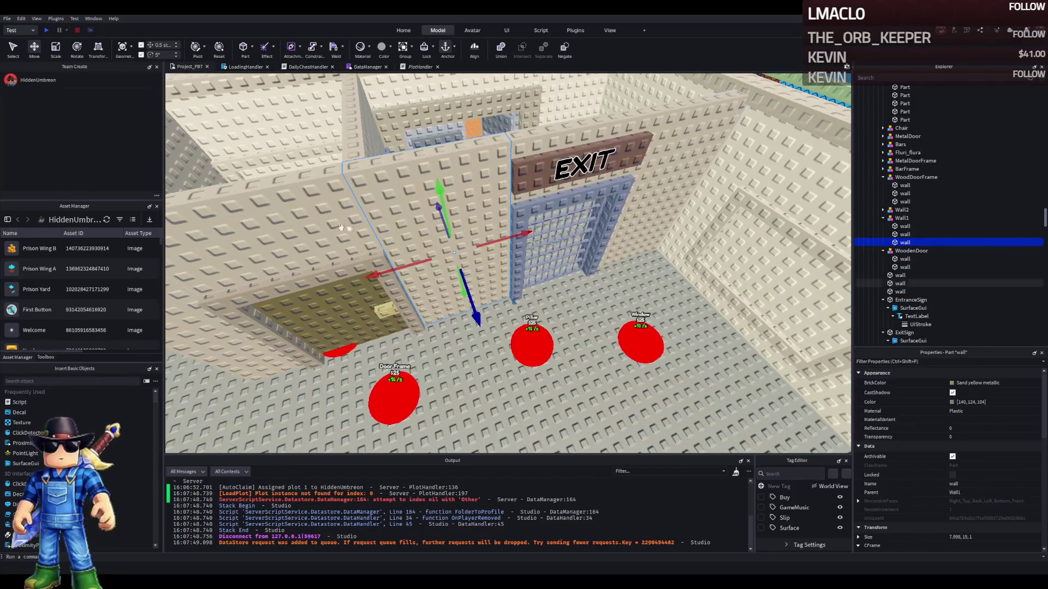
pyautogui.click(349, 227)
pyautogui.press('f')
pyautogui.keyDown('ctrl'); pyautogui.click(305, 310); pyautogui.keyUp('ctrl')
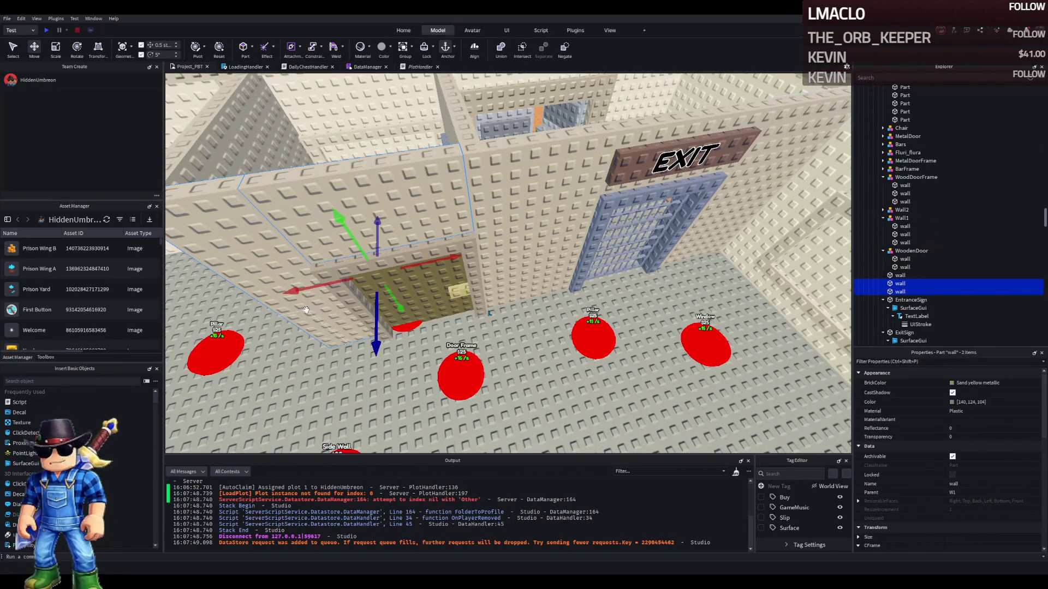
pyautogui.press('a')
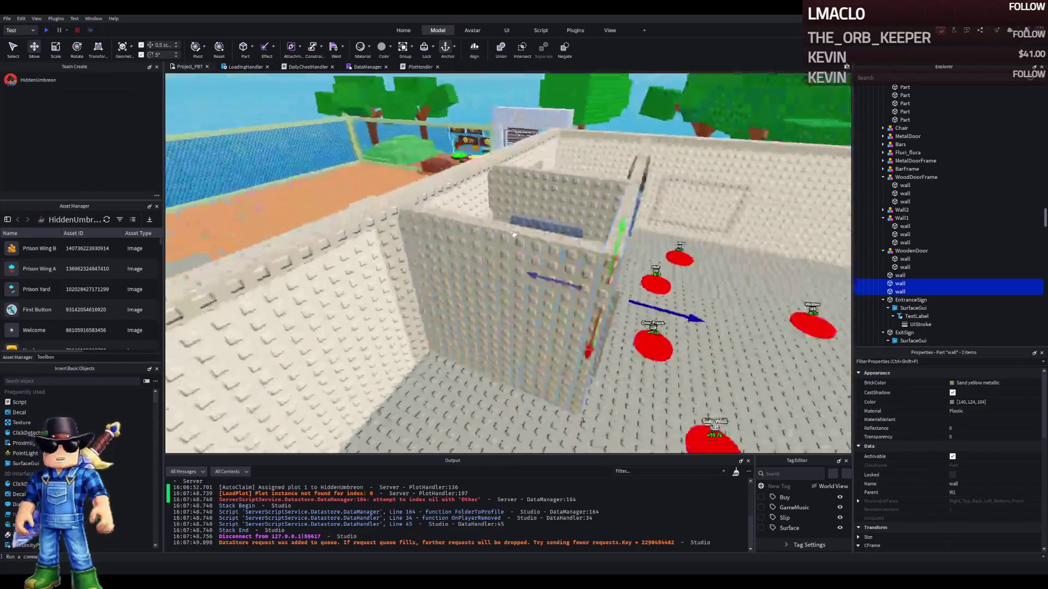
pyautogui.keyDown('ctrl'); pyautogui.click(514, 235); pyautogui.keyUp('ctrl')
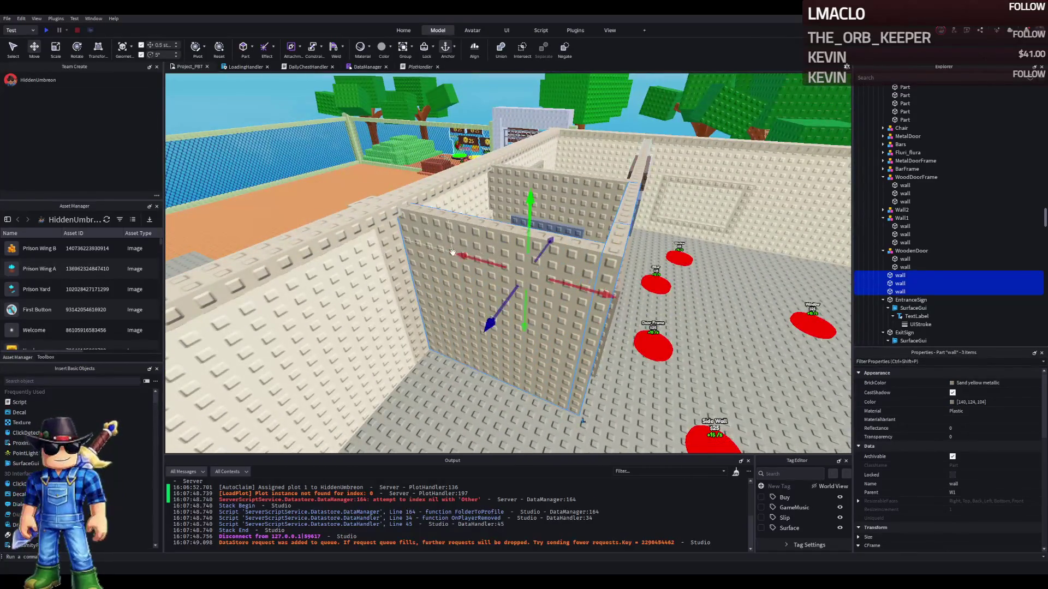
pyautogui.press('f')
pyautogui.scroll(-5, 452, 252)
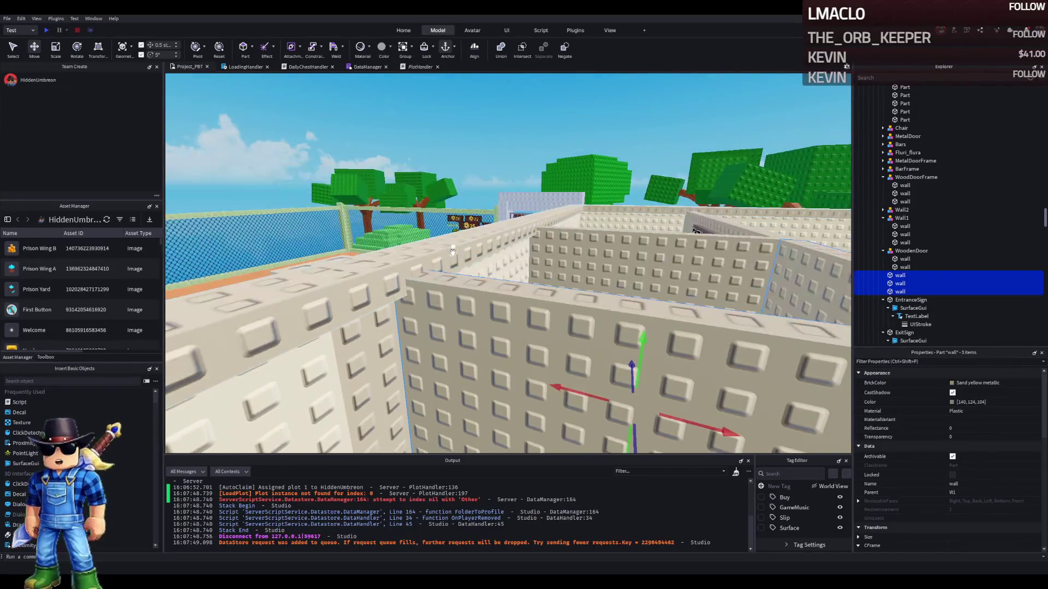
pyautogui.scroll(5, 452, 253)
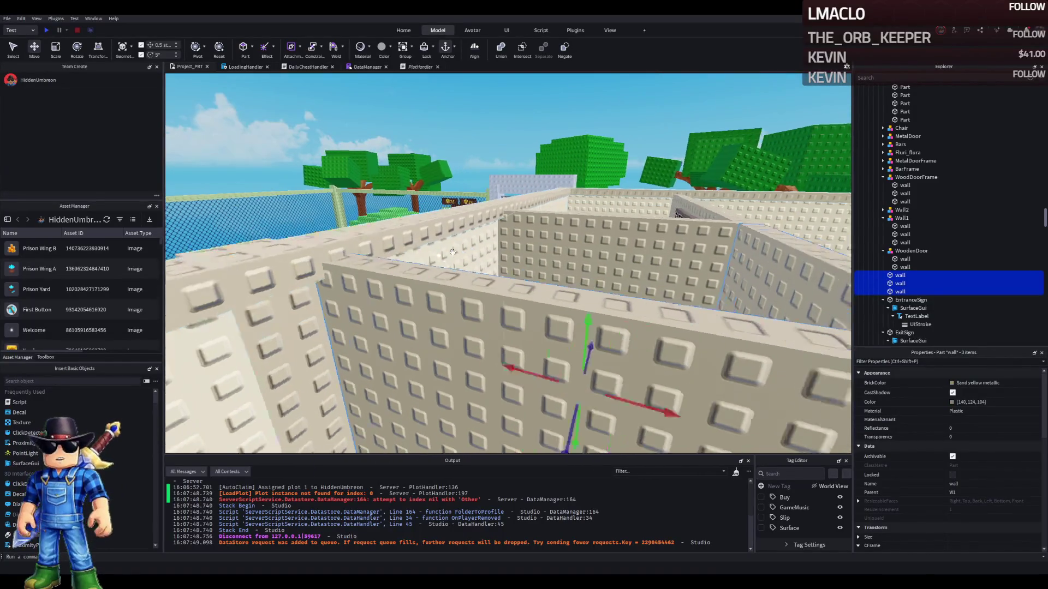
pyautogui.scroll(5, 452, 252)
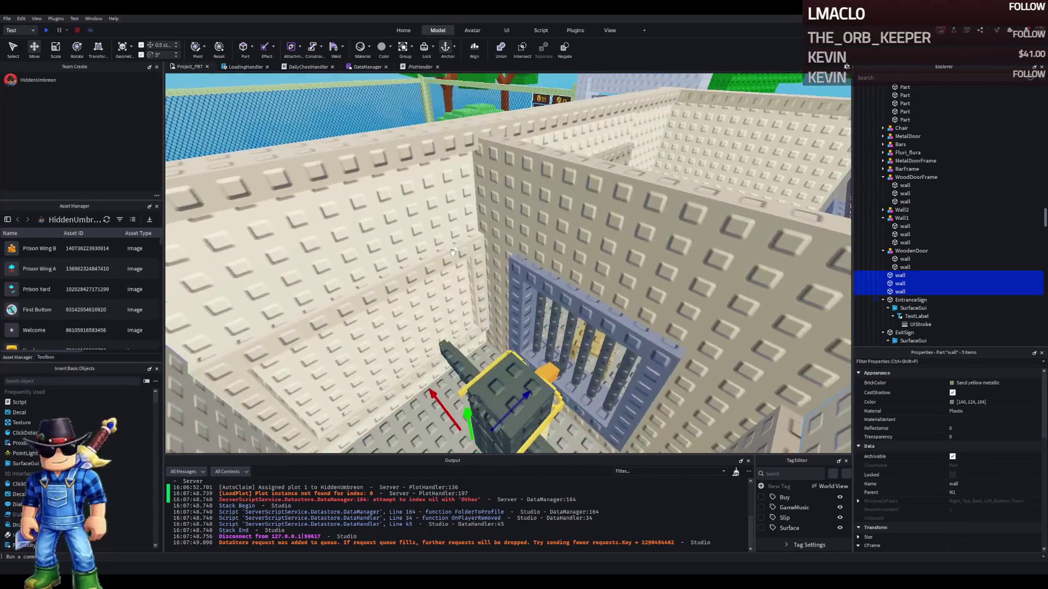
pyautogui.scroll(-5, 452, 252)
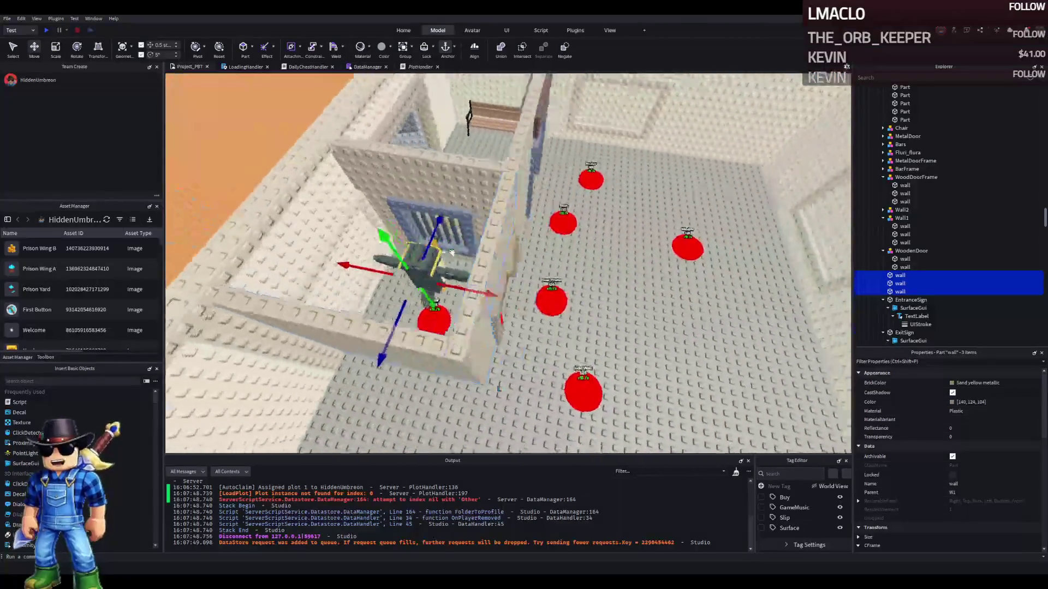
# Group the three walls as Wall3, then collapse WoodDoorFrame and Wall1 in the Explorer
pyautogui.hotkey('ctrl', 'g')
pyautogui.press('F2')
pyautogui.write('Wall')
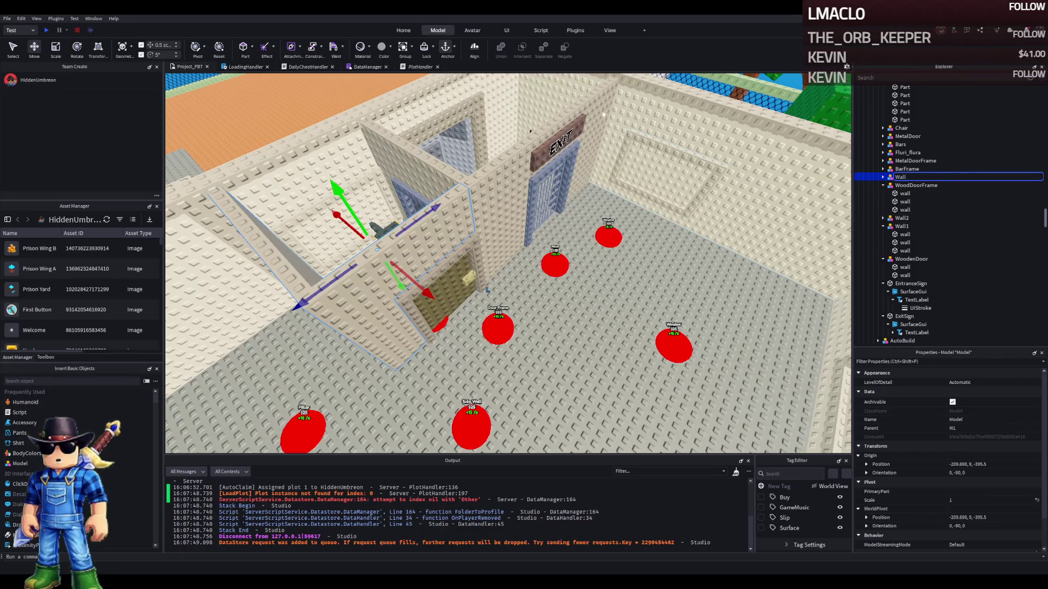
pyautogui.write('3')
pyautogui.press('Return')
pyautogui.click(882, 185)
pyautogui.click(883, 201)
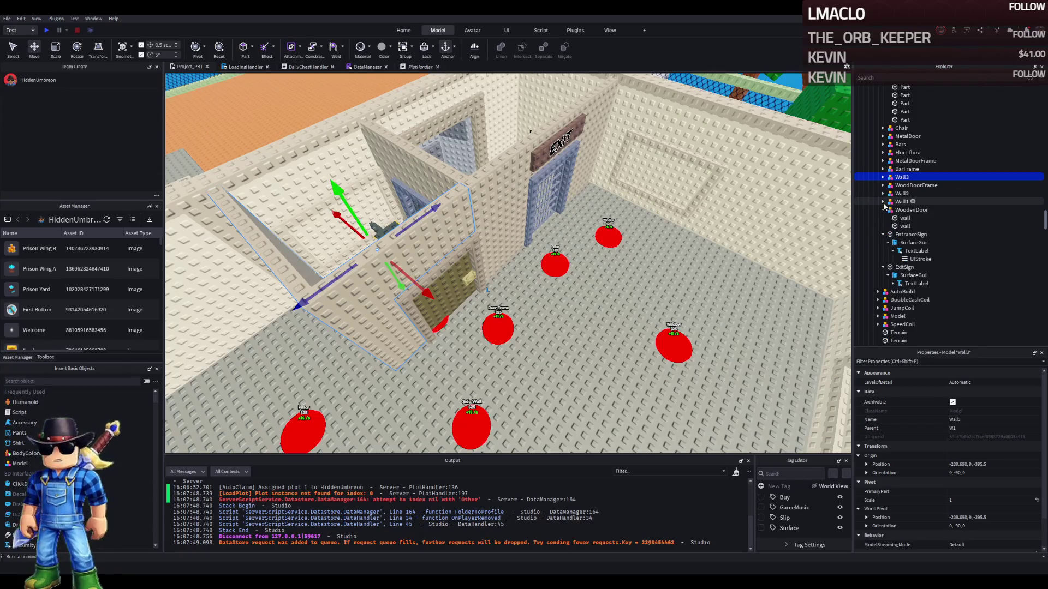
pyautogui.scroll(3, 446, 206)
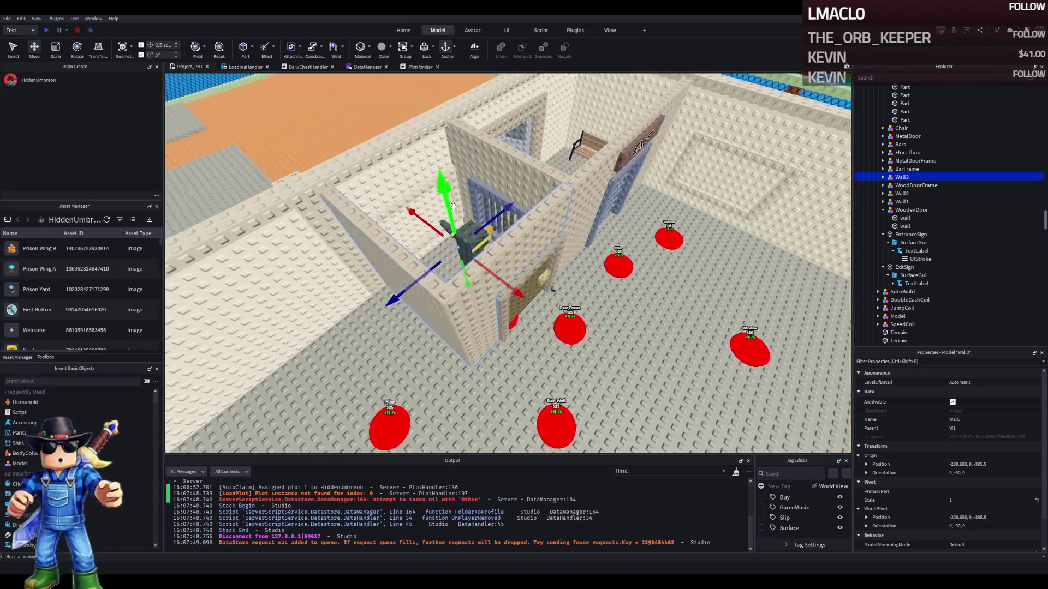
pyautogui.click(439, 271)
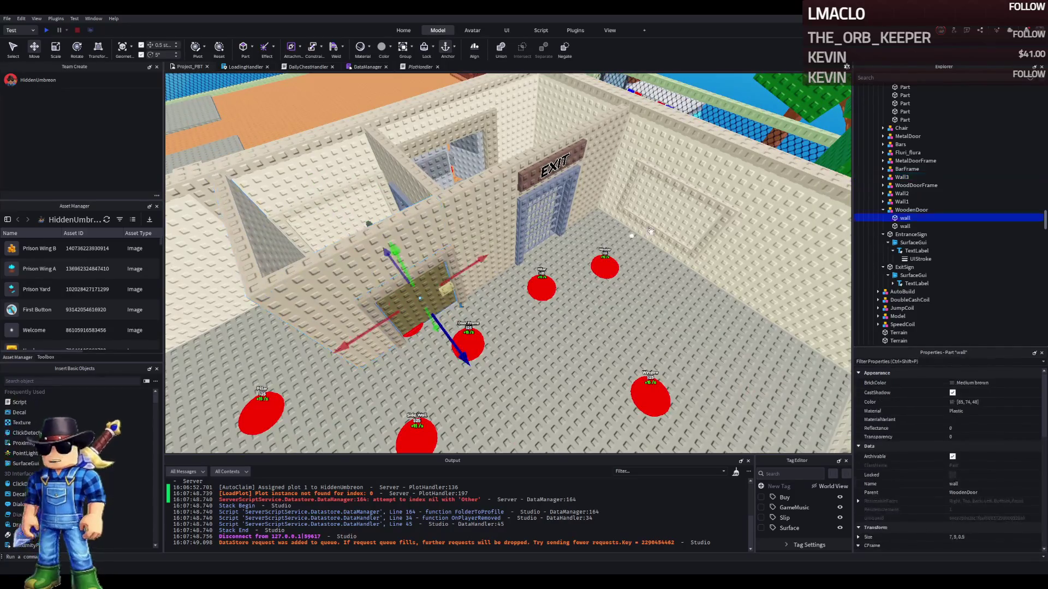
pyautogui.click(883, 210)
pyautogui.scroll(5, 616, 216)
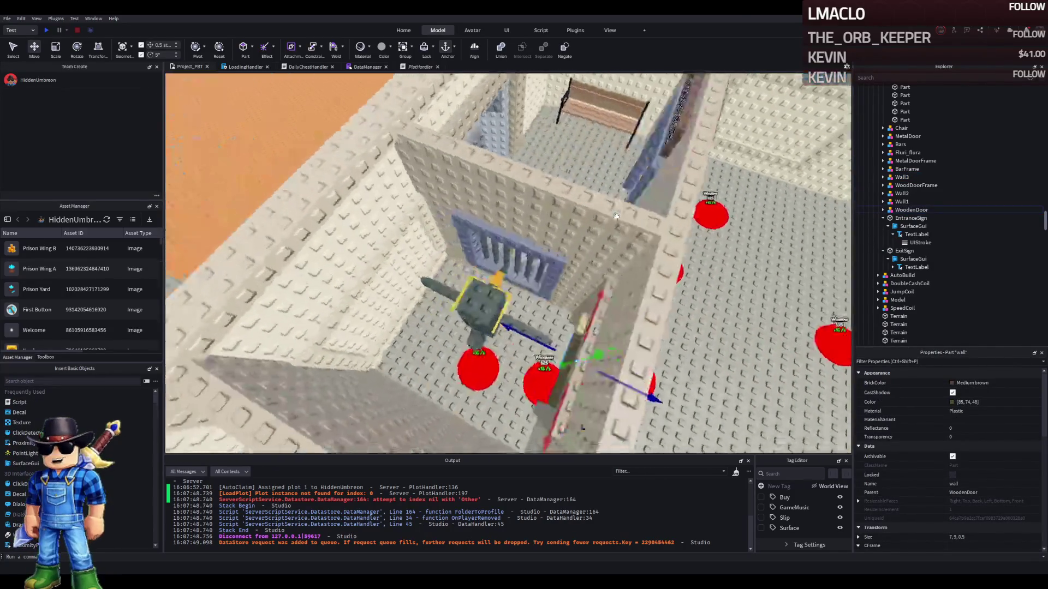
pyautogui.scroll(-5, 546, 246)
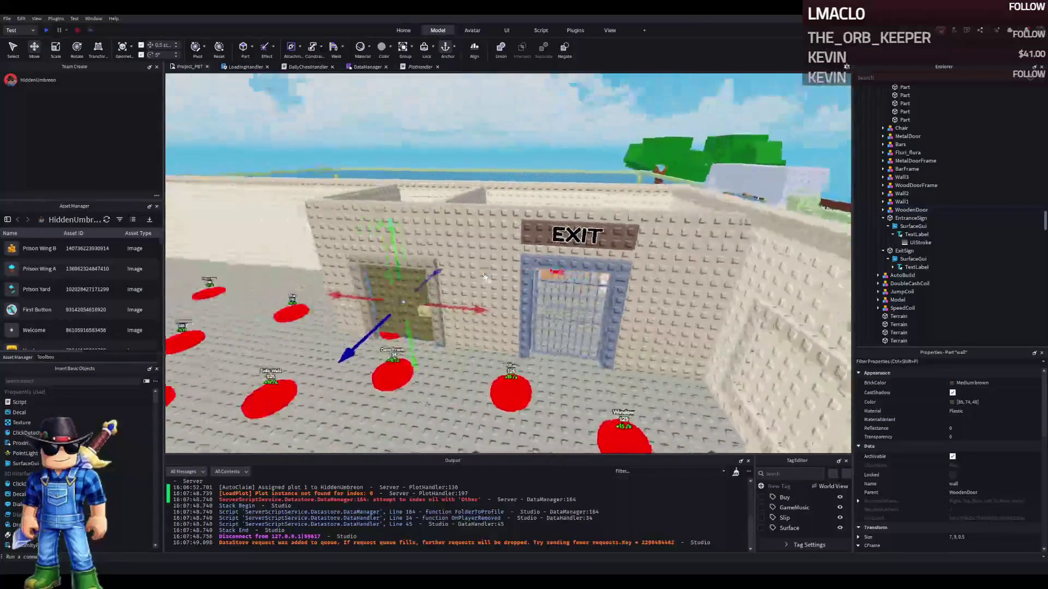
pyautogui.scroll(3, 483, 277)
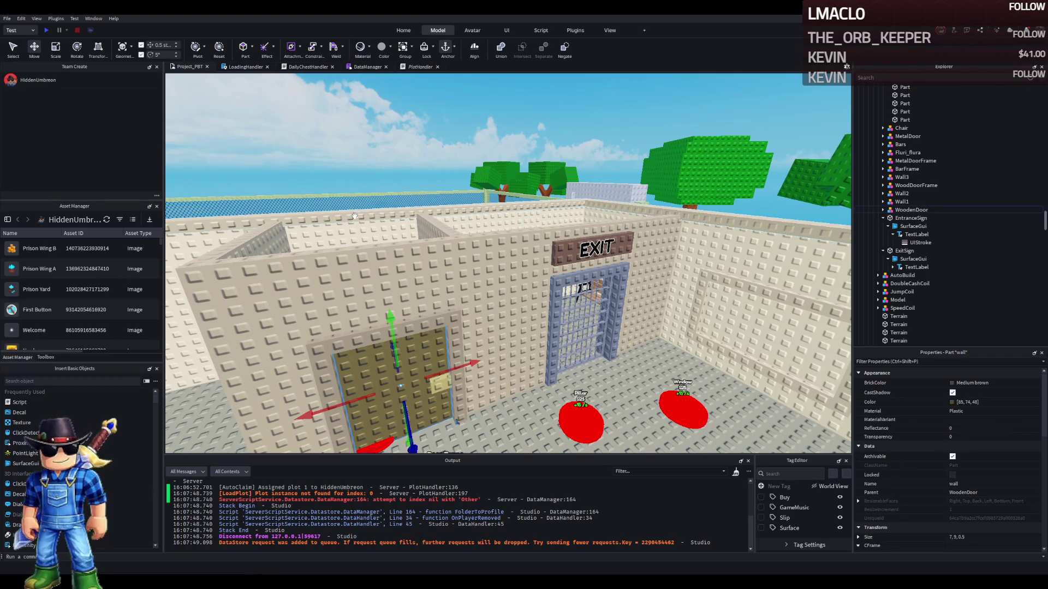
pyautogui.scroll(3, 354, 216)
pyautogui.scroll(5, 354, 216)
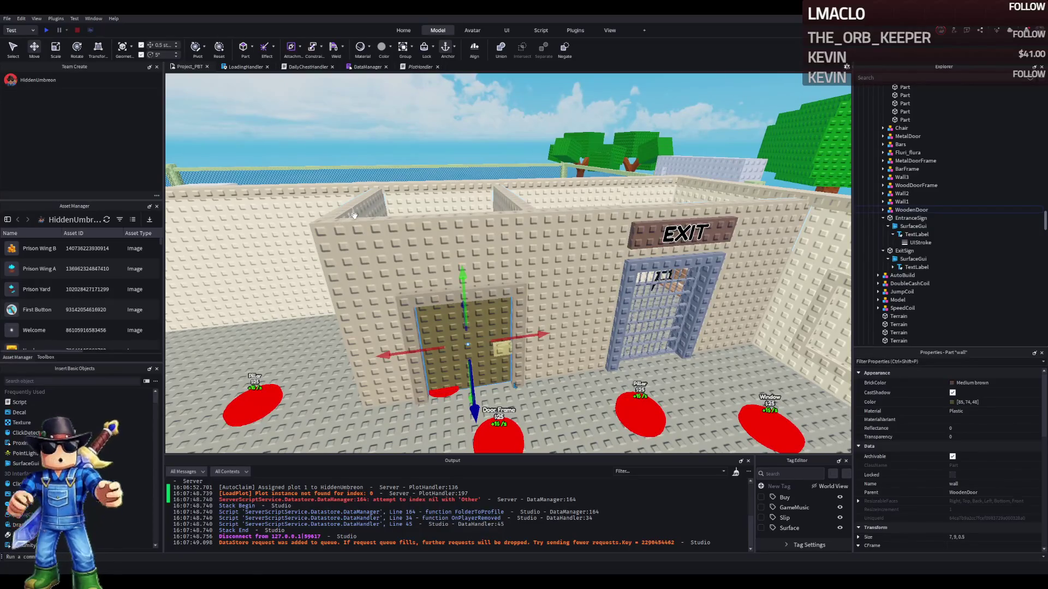
pyautogui.scroll(-5, 354, 216)
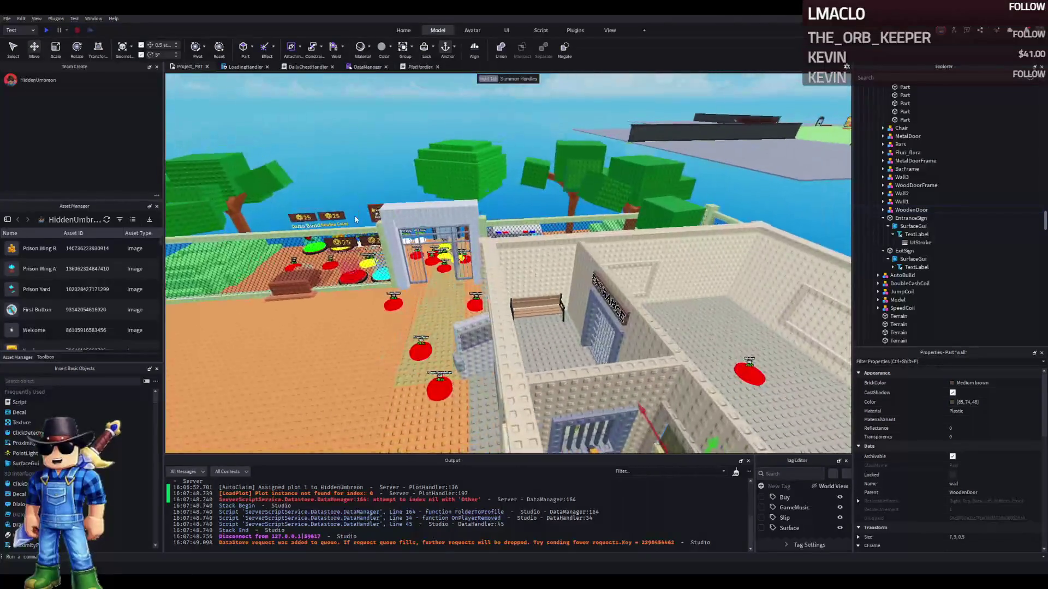
pyautogui.press('f')
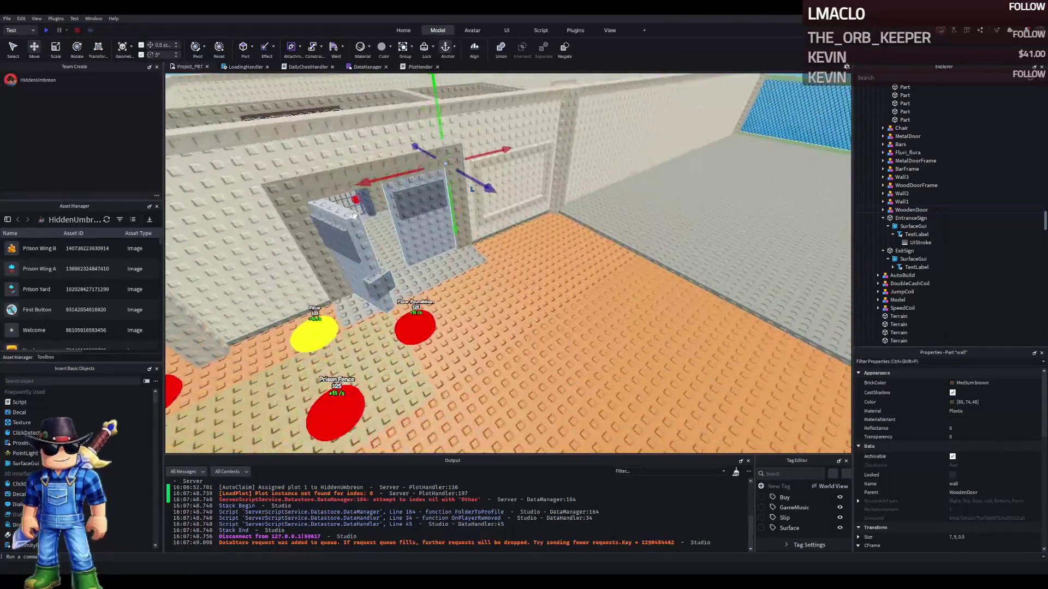
pyautogui.scroll(-6, 354, 216)
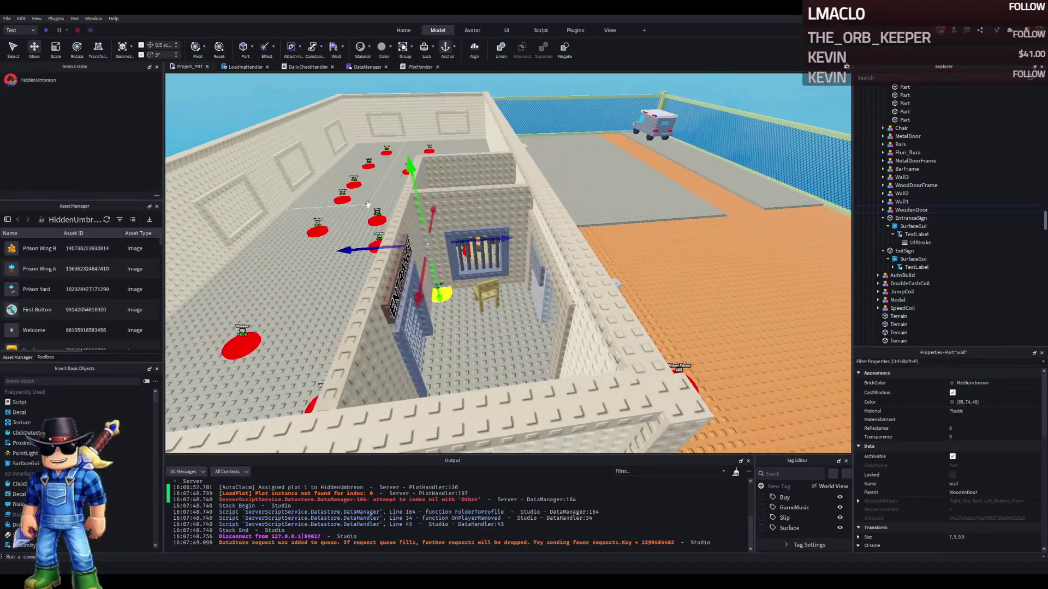
pyautogui.press('d')
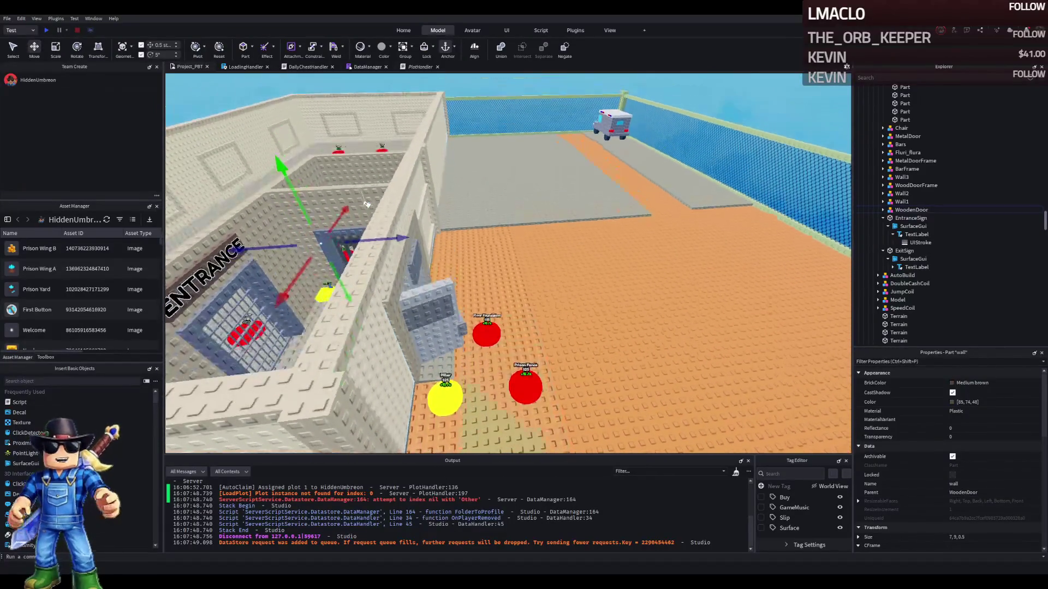
pyautogui.press('a')
pyautogui.press('a')
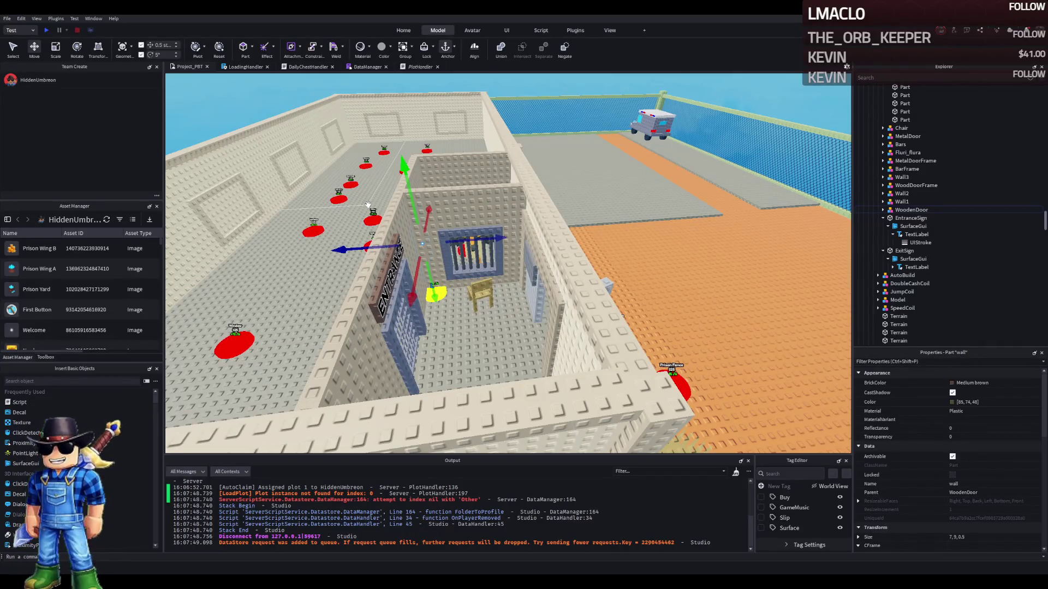
pyautogui.press('d')
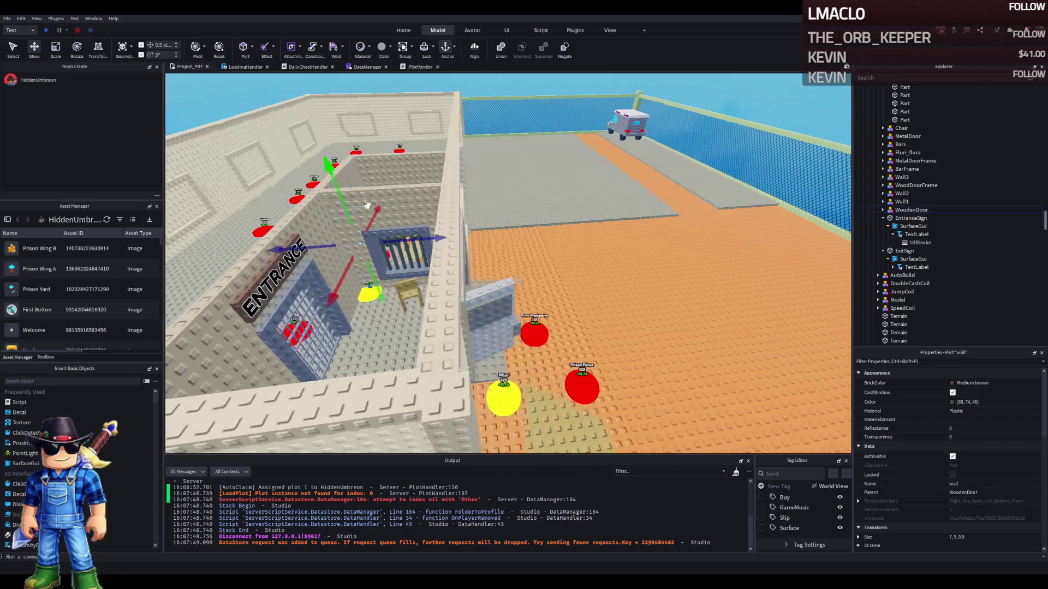
pyautogui.press('a')
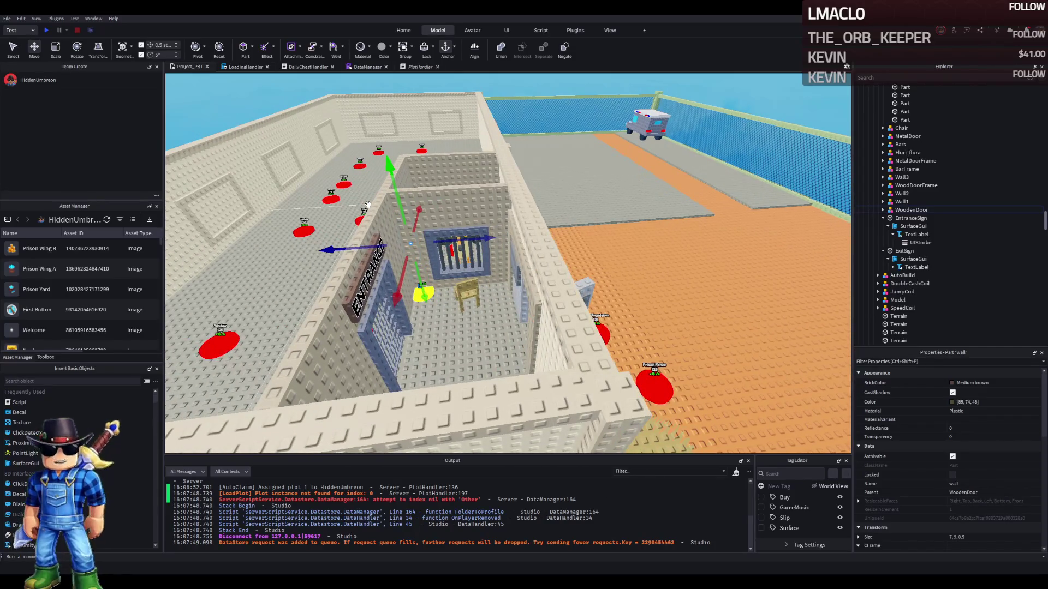
pyautogui.press('d')
pyautogui.press('a')
pyautogui.press('d')
pyautogui.press('a')
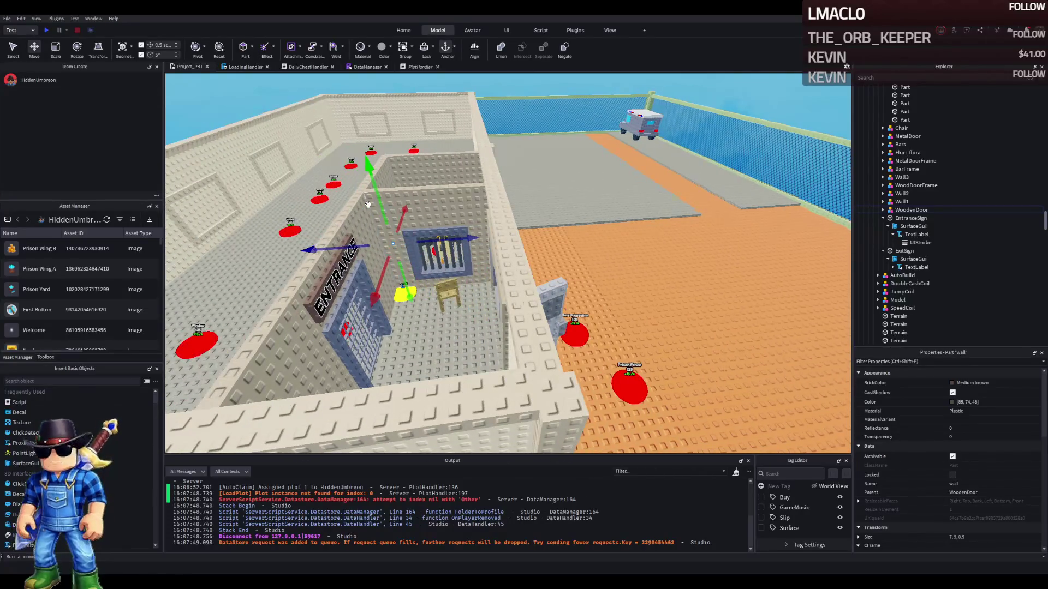
pyautogui.press('d')
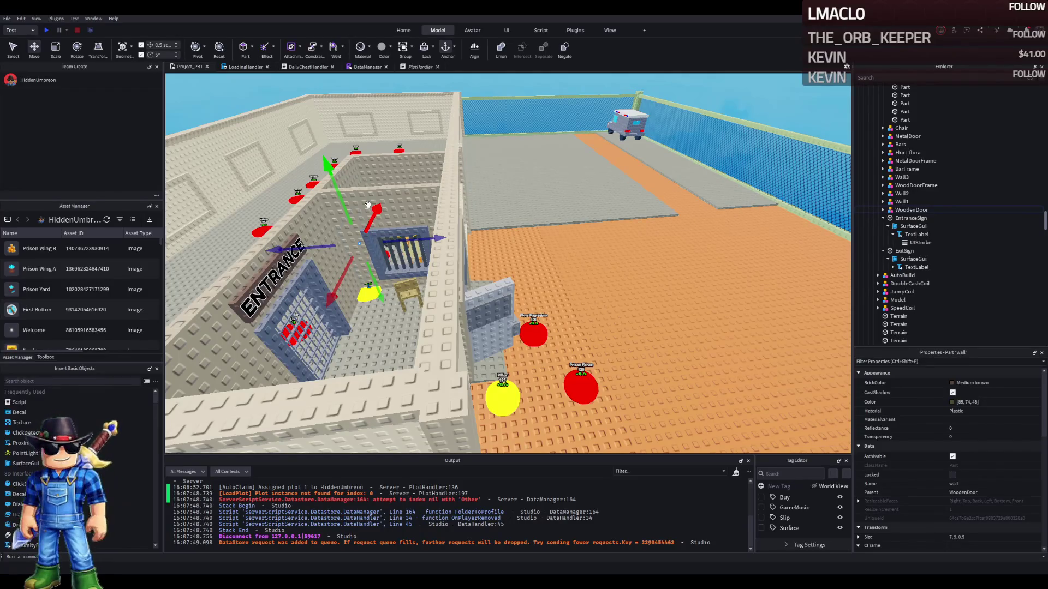
pyautogui.moveTo(368, 206); pyautogui.dragTo(344, 169)
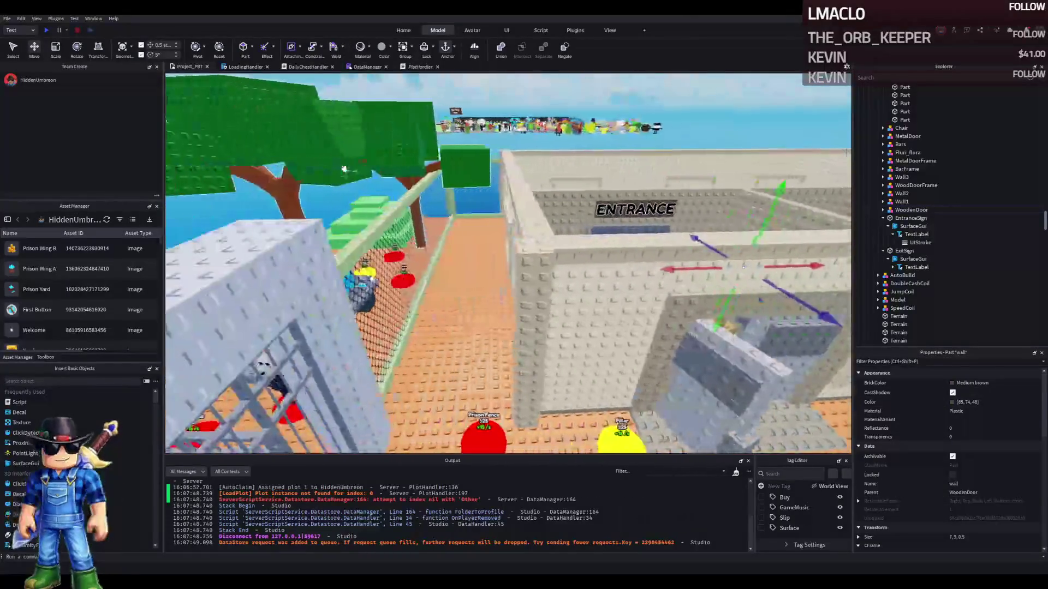
pyautogui.scroll(-5, 804, 222)
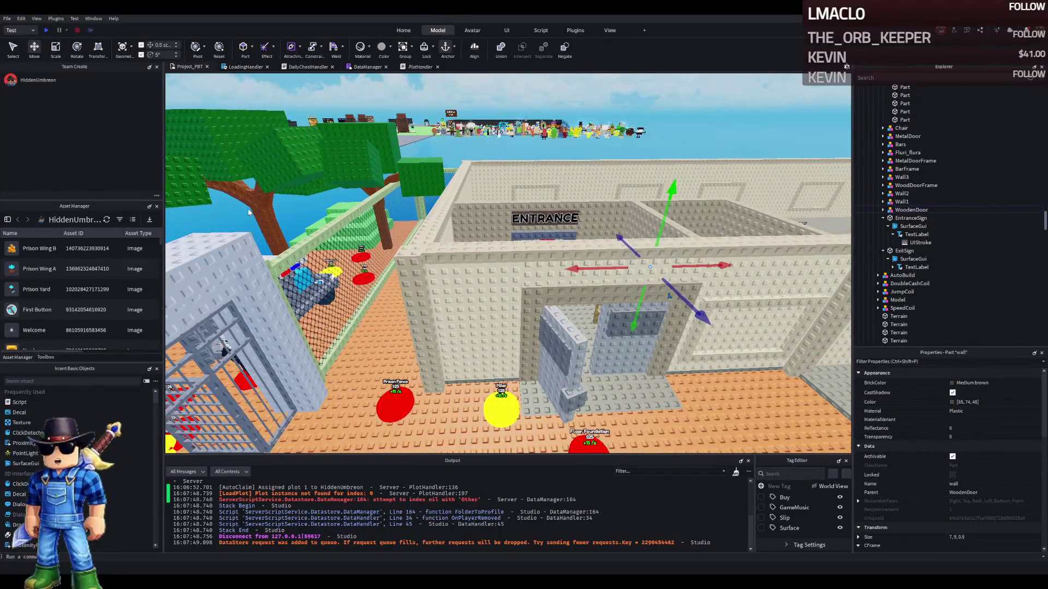
pyautogui.scroll(5, 273, 228)
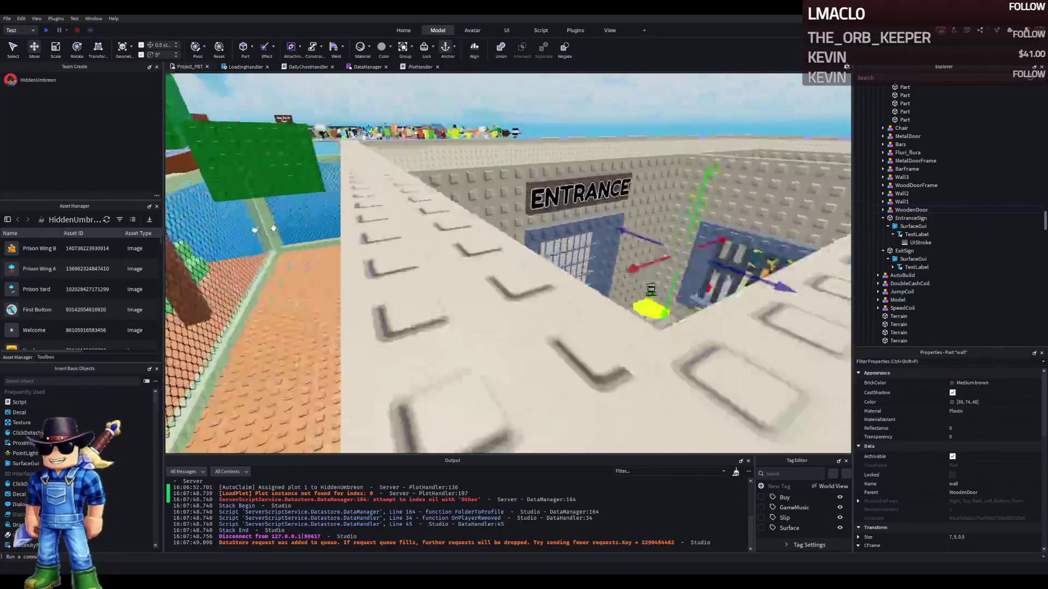
pyautogui.moveTo(273, 228); pyautogui.dragTo(273, 228)
pyautogui.scroll(-5, 372, 250)
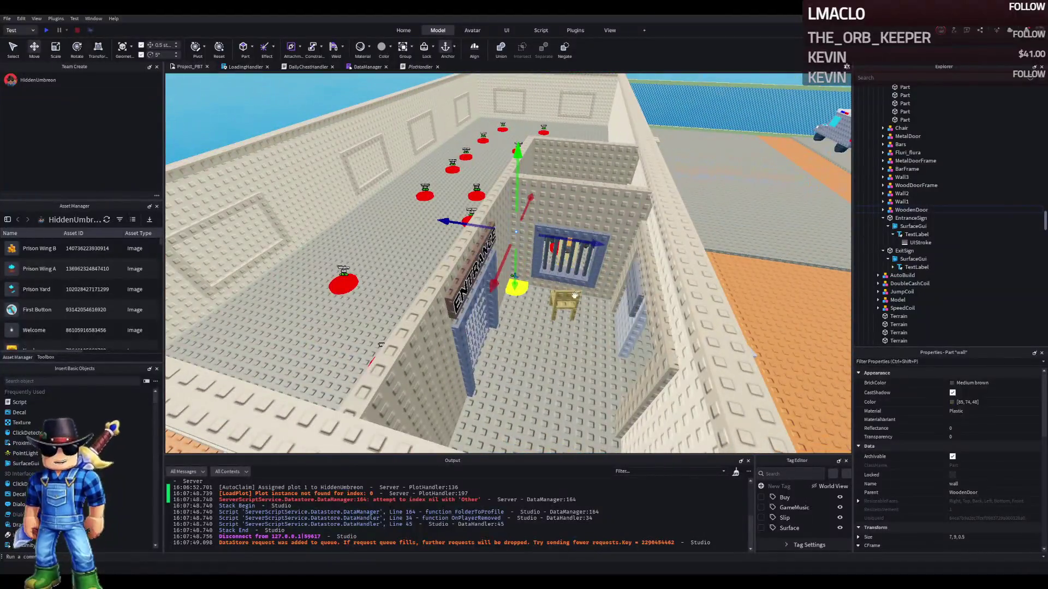
pyautogui.click(574, 296)
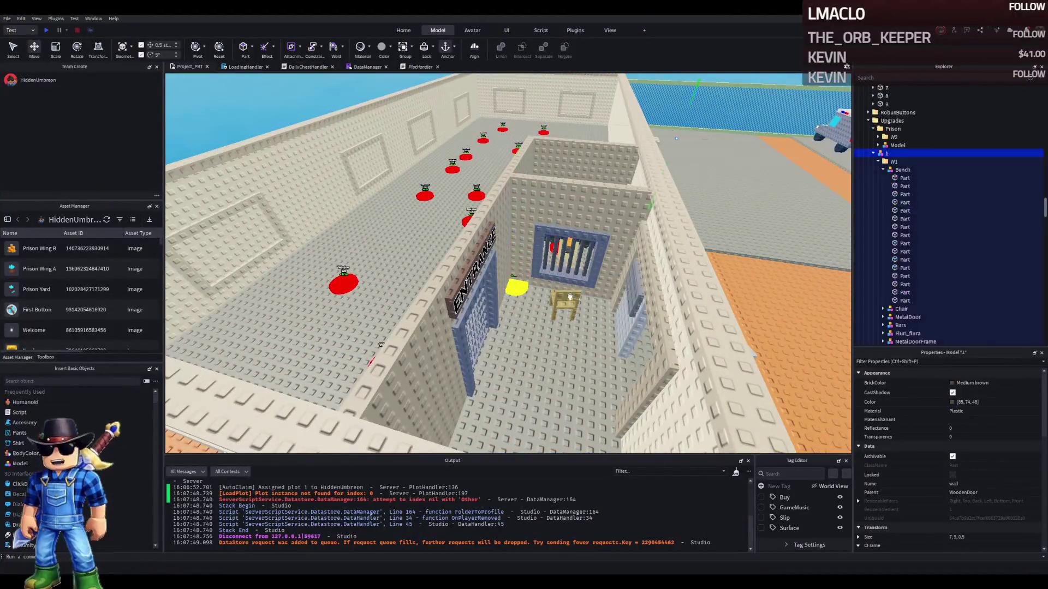
# Collapse the W1 folder and drag it into the Prison folder under Upgrades
pyautogui.click(884, 162)
pyautogui.click(878, 162)
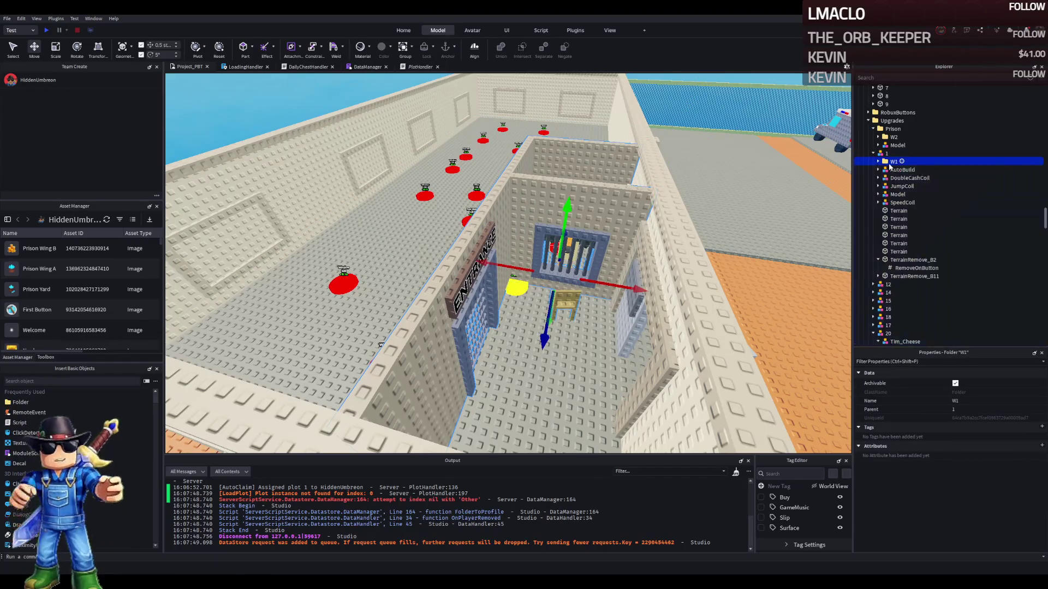
pyautogui.moveTo(892, 129); pyautogui.dragTo(893, 130)
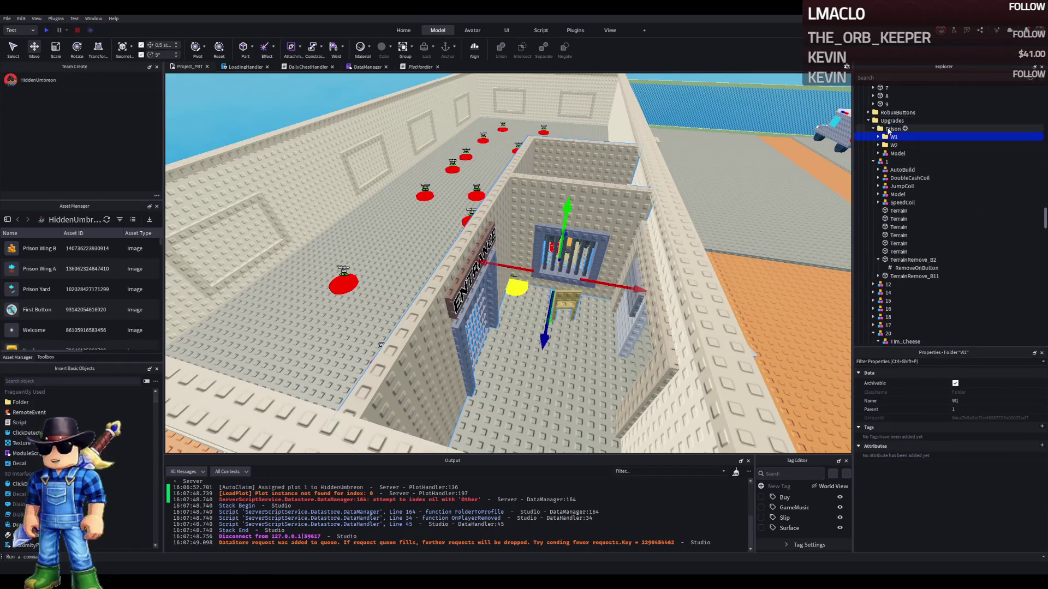
pyautogui.press('f')
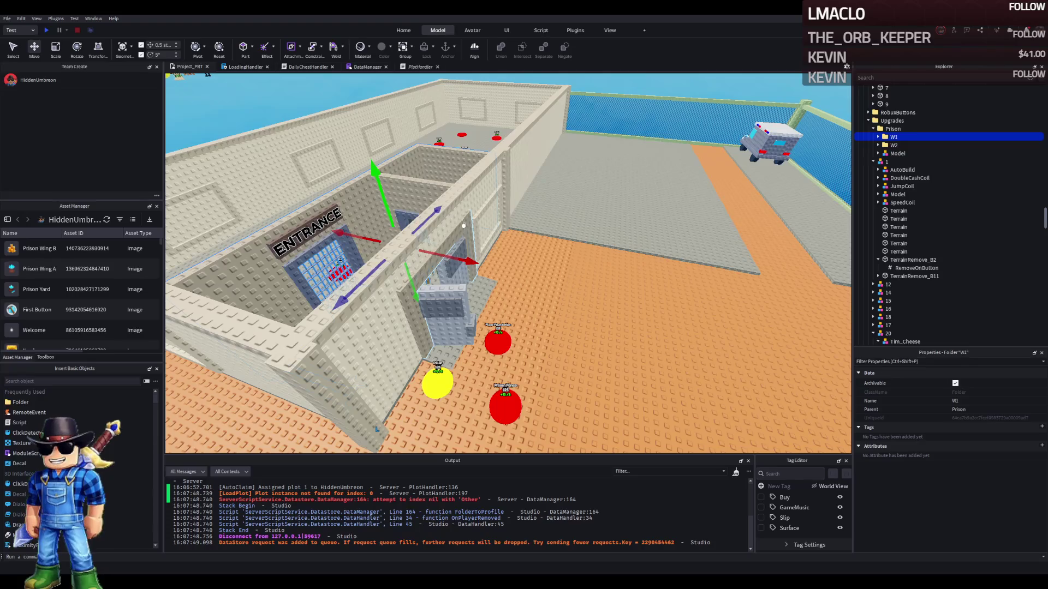
pyautogui.scroll(5, 464, 225)
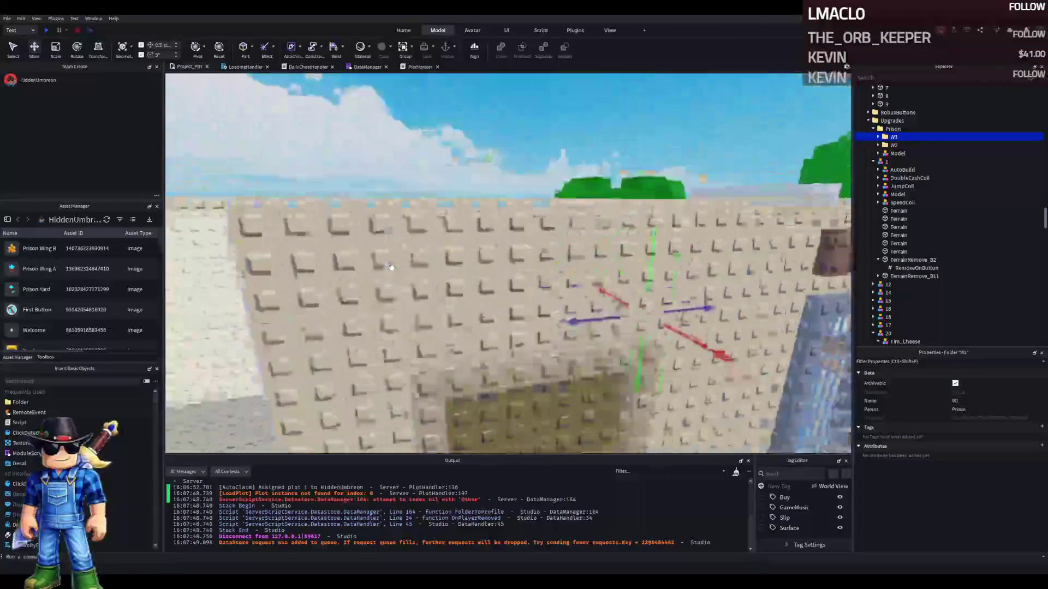
pyautogui.scroll(-5, 391, 268)
pyautogui.click(414, 239)
pyautogui.press('w')
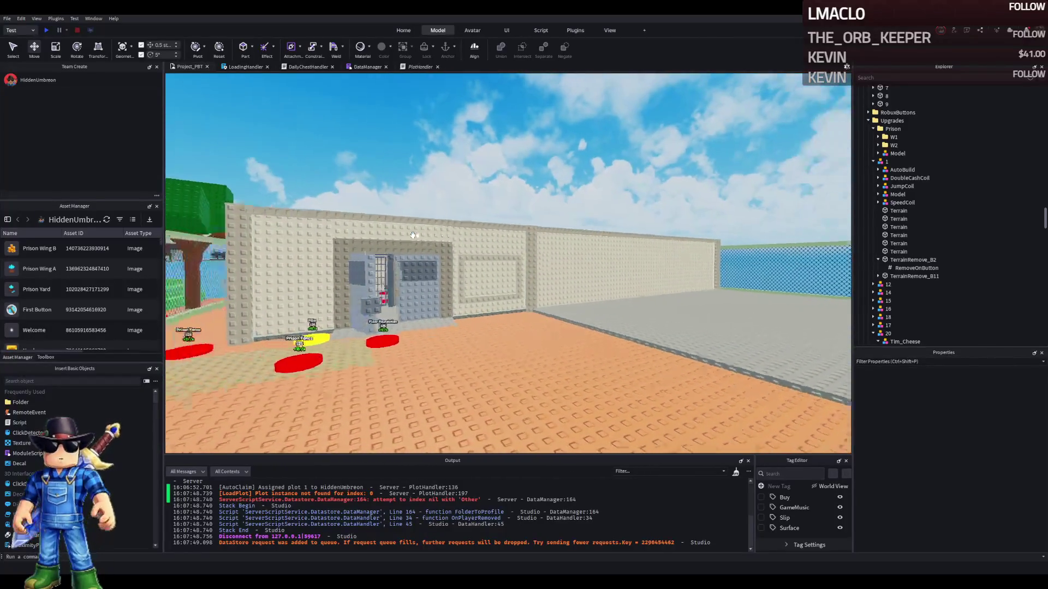
pyautogui.press('w')
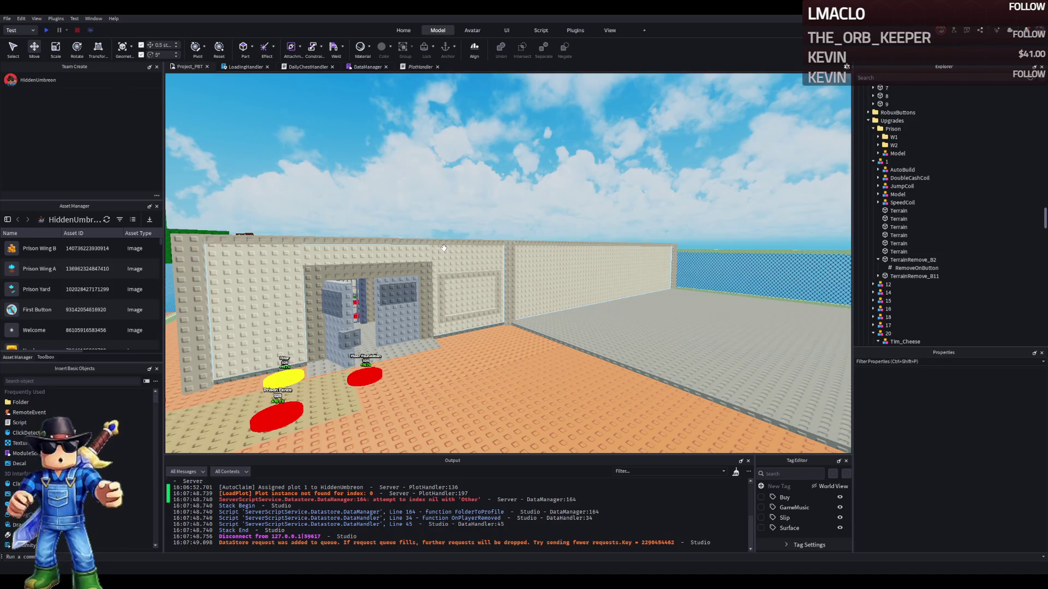
pyautogui.press('e')
pyautogui.press('w')
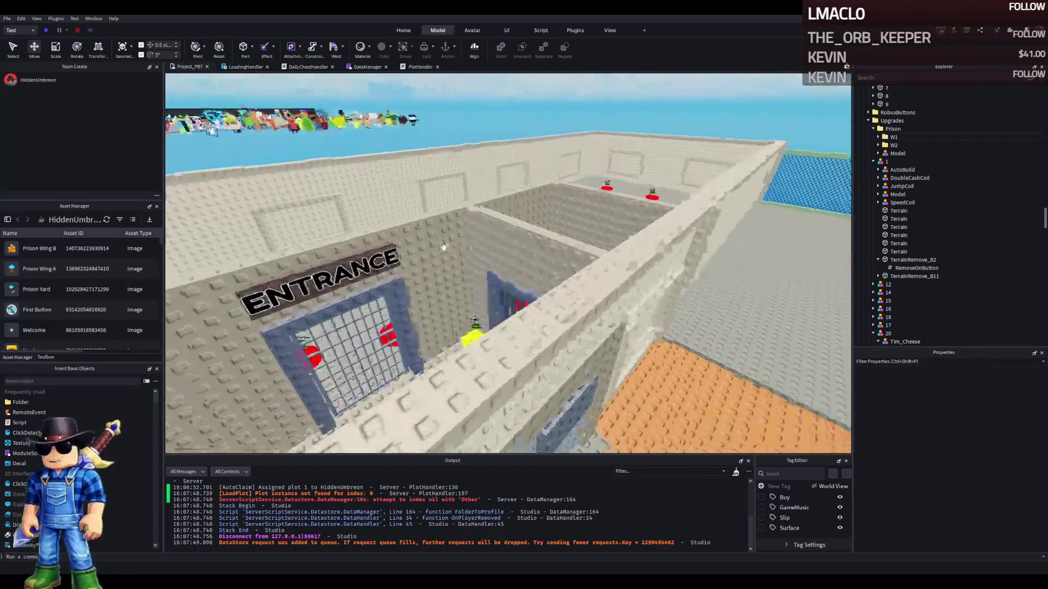
pyautogui.press('q')
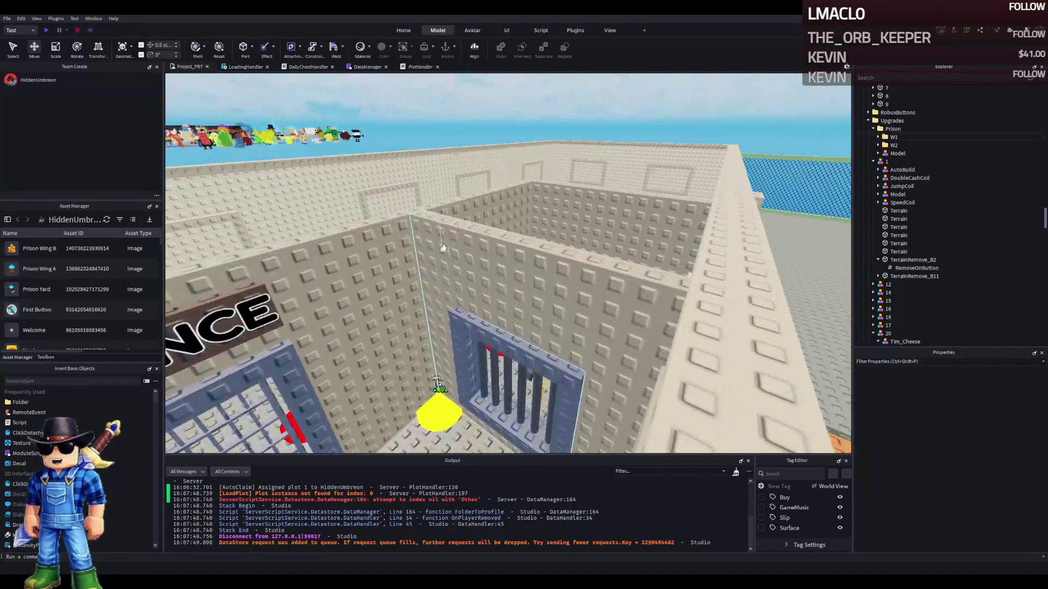
pyautogui.press('w')
pyautogui.press('q')
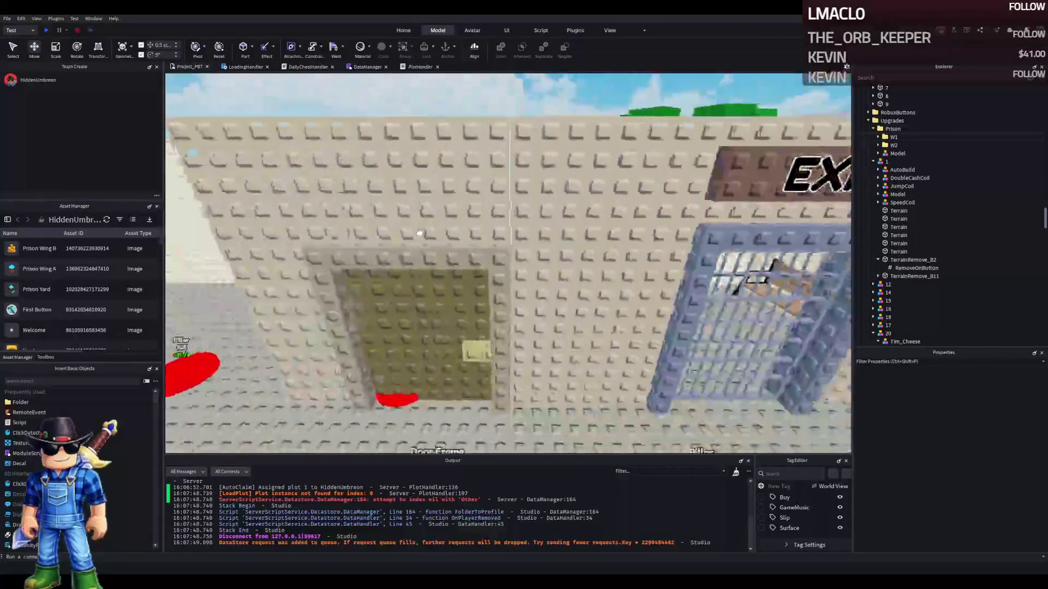
pyautogui.press('s')
pyautogui.press('e')
pyautogui.press('e')
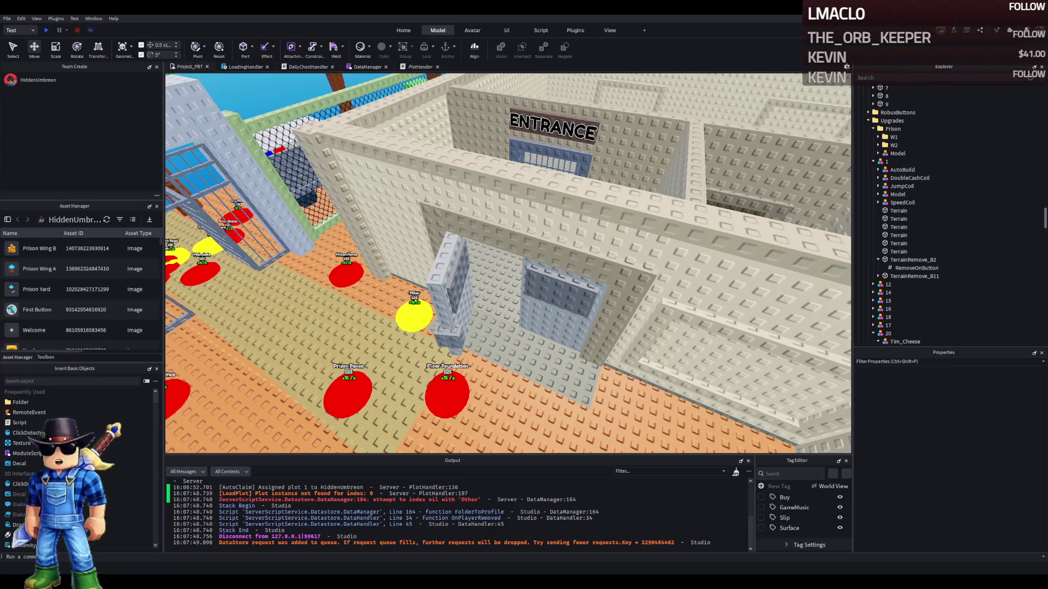
pyautogui.scroll(-5, 440, 291)
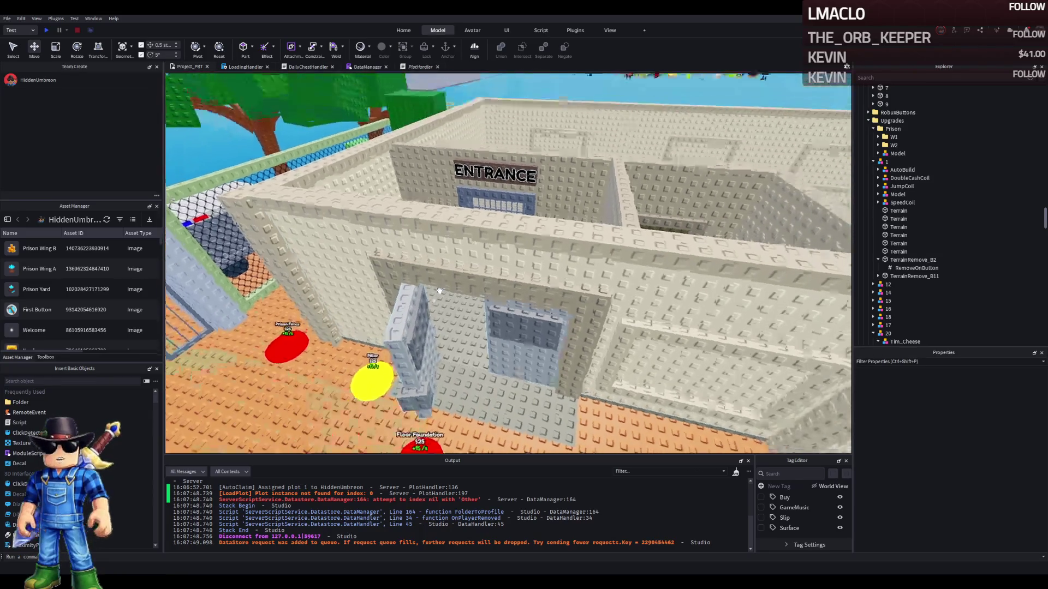
pyautogui.scroll(-5, 440, 291)
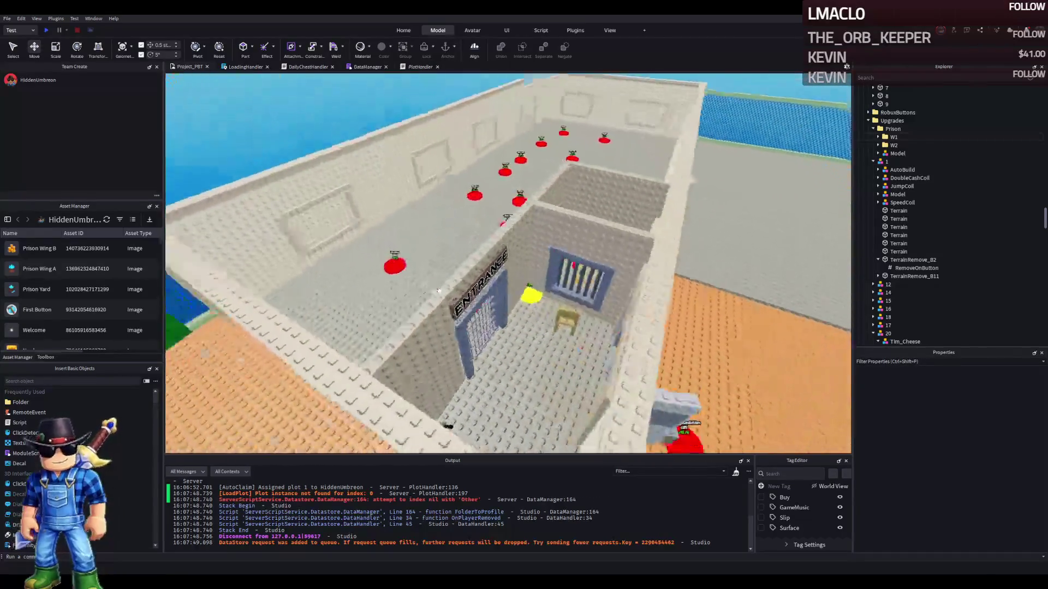
pyautogui.scroll(-5, 439, 290)
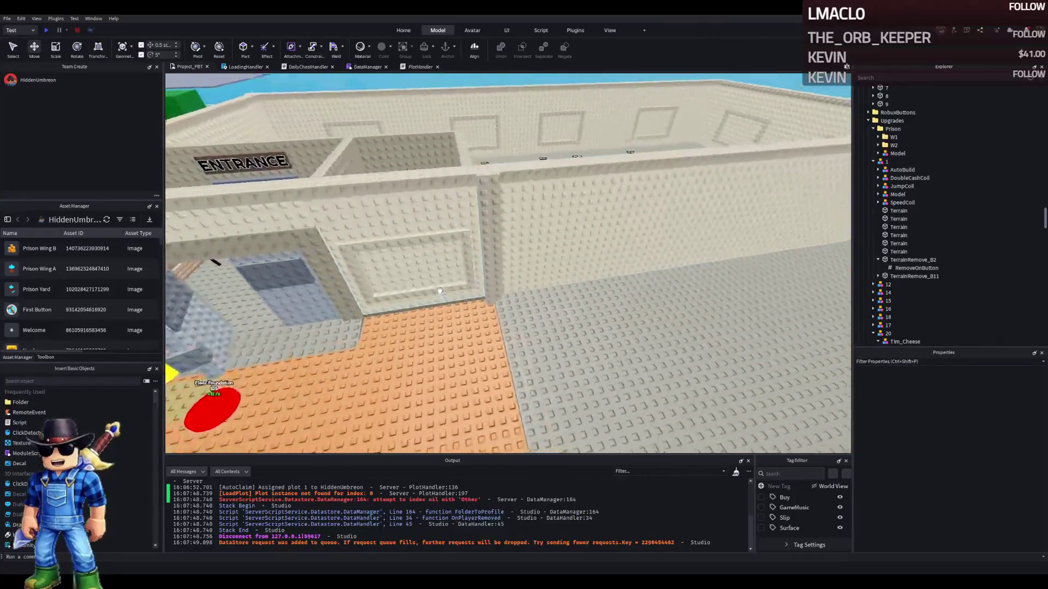
pyautogui.press('w')
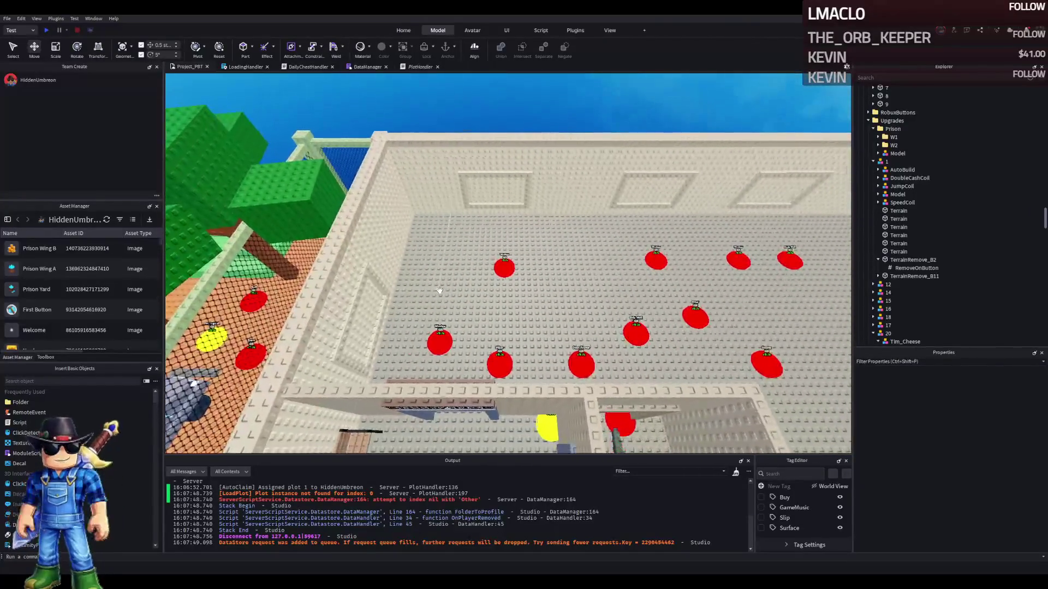
pyautogui.moveTo(440, 291); pyautogui.dragTo(440, 290)
pyautogui.click(383, 260)
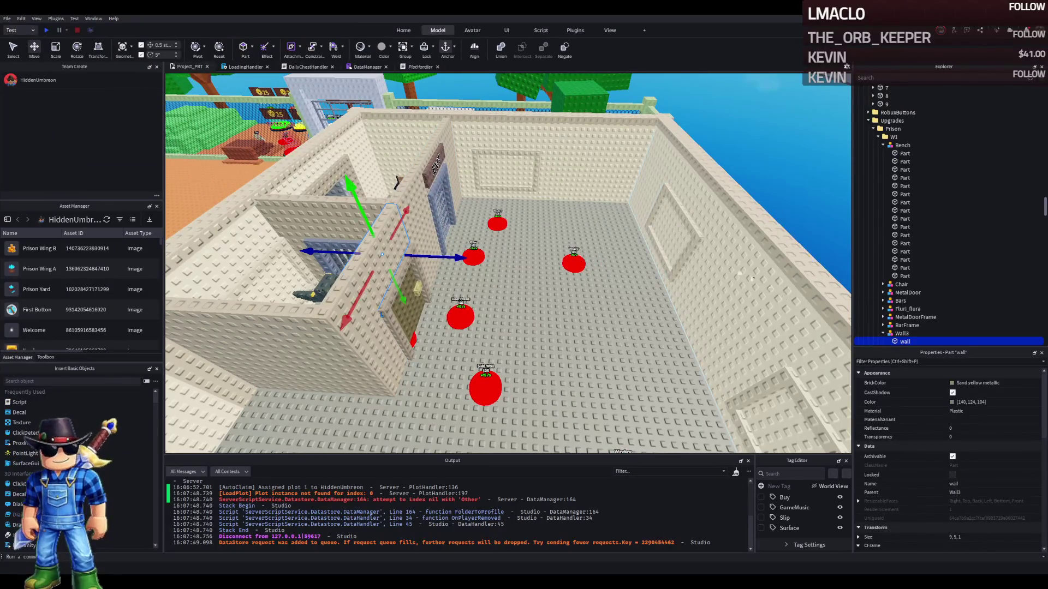
# Duplicate the Wall1 model and slide the copy 3 studs into the second room
pyautogui.click(440, 133)
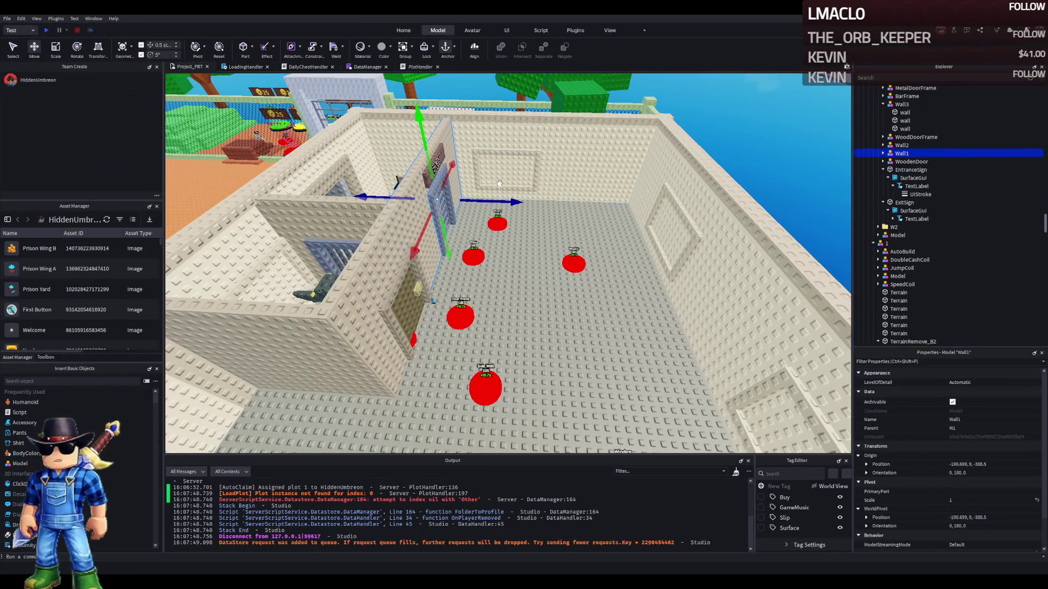
pyautogui.hotkey('ctrl', 'd')
pyautogui.scroll(5, 492, 229)
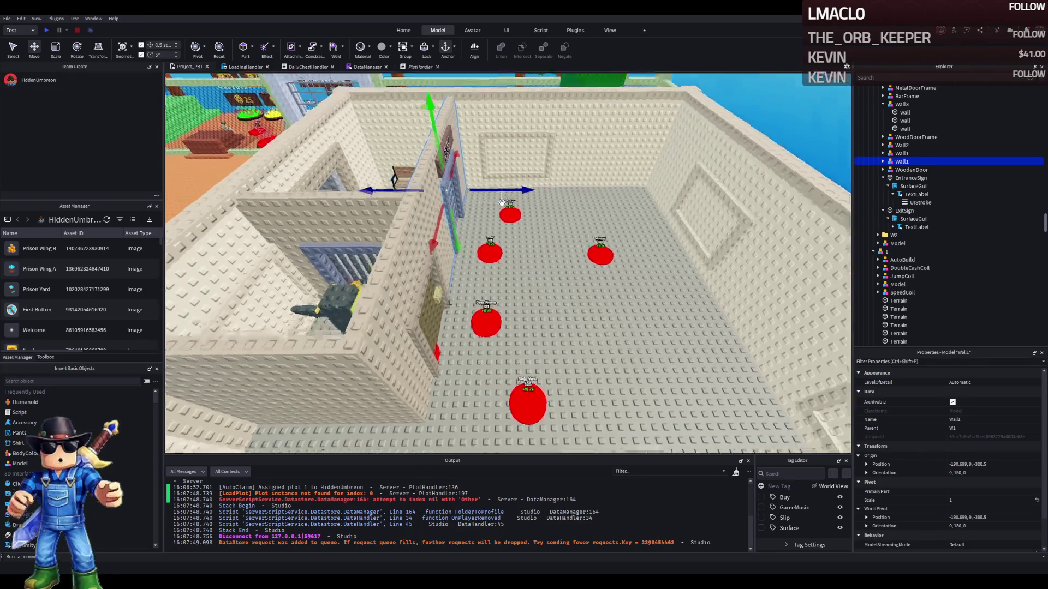
pyautogui.moveTo(489, 292)
pyautogui.mouseDown()
pyautogui.moveTo(552, 286)
pyautogui.moveTo(532, 287)
pyautogui.moveTo(544, 284)
pyautogui.moveTo(505, 229)
pyautogui.moveTo(596, 297)
pyautogui.moveTo(612, 288)
pyautogui.moveTo(553, 302)
pyautogui.moveTo(585, 307)
pyautogui.mouseUp()
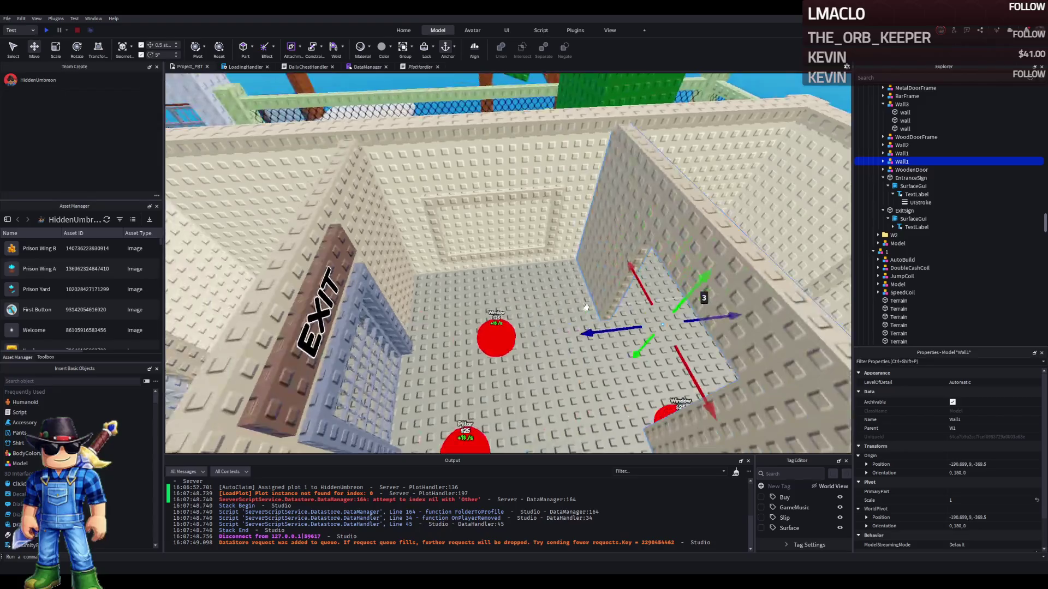
# Delete the top beam over the copied doorway wall, leaving its two side pieces
pyautogui.press('d')
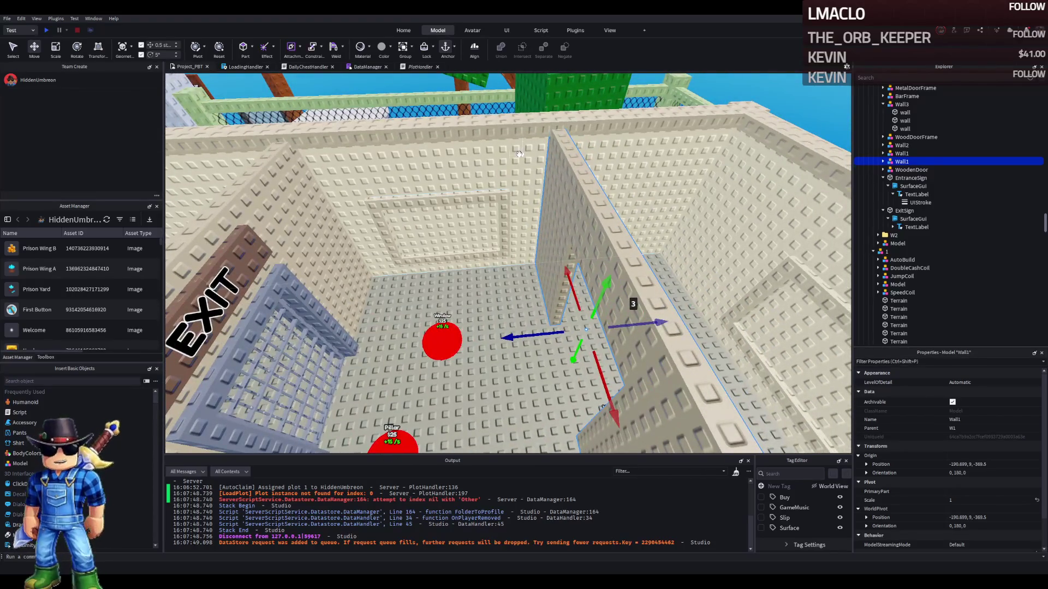
pyautogui.press('a')
pyautogui.press('d')
pyautogui.press('w')
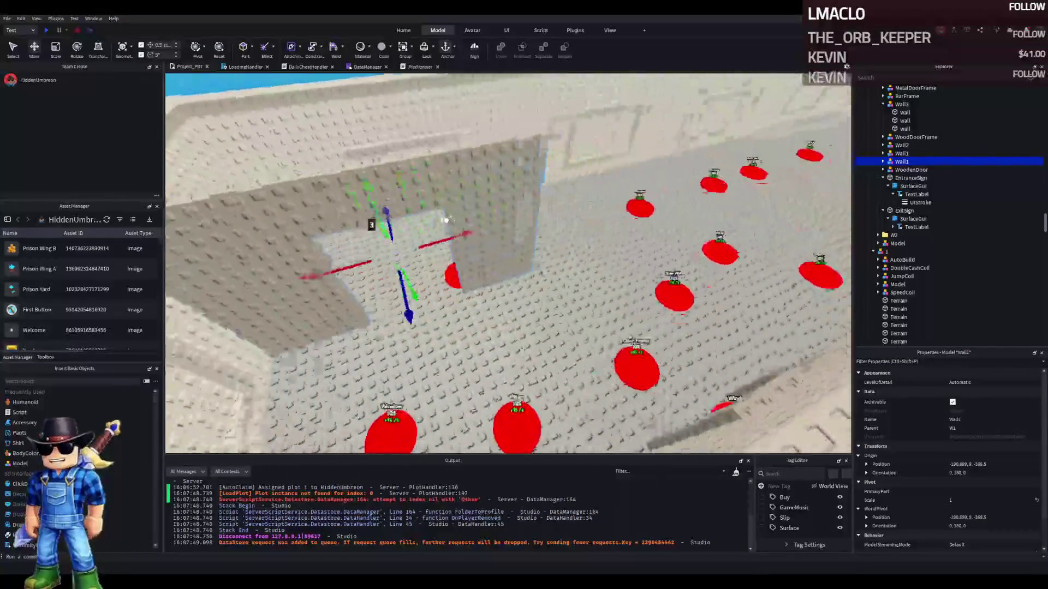
pyautogui.press('s')
pyautogui.click(484, 205)
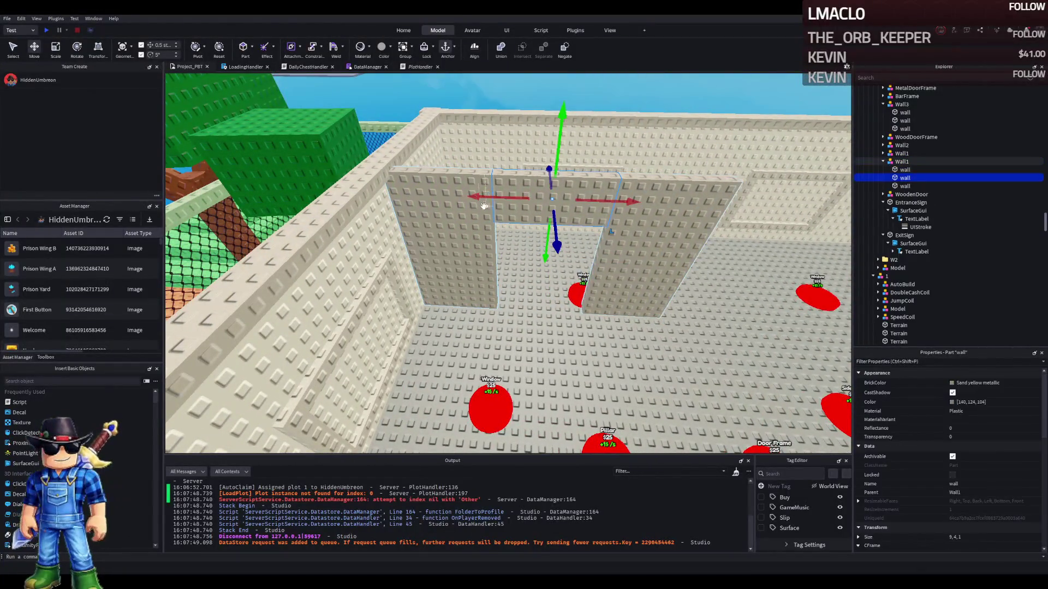
pyautogui.press('Delete')
pyautogui.click(478, 218)
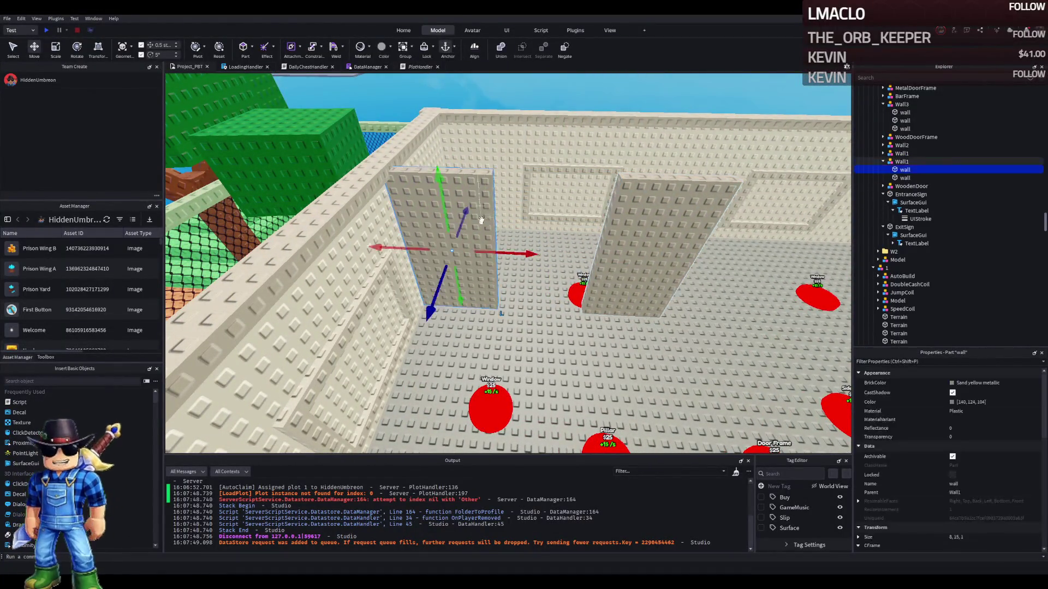
# Duplicate the Wall3 model and slide the copy about 15 studs across the red-pad room
pyautogui.press('e')
pyautogui.press('s')
pyautogui.click(467, 226)
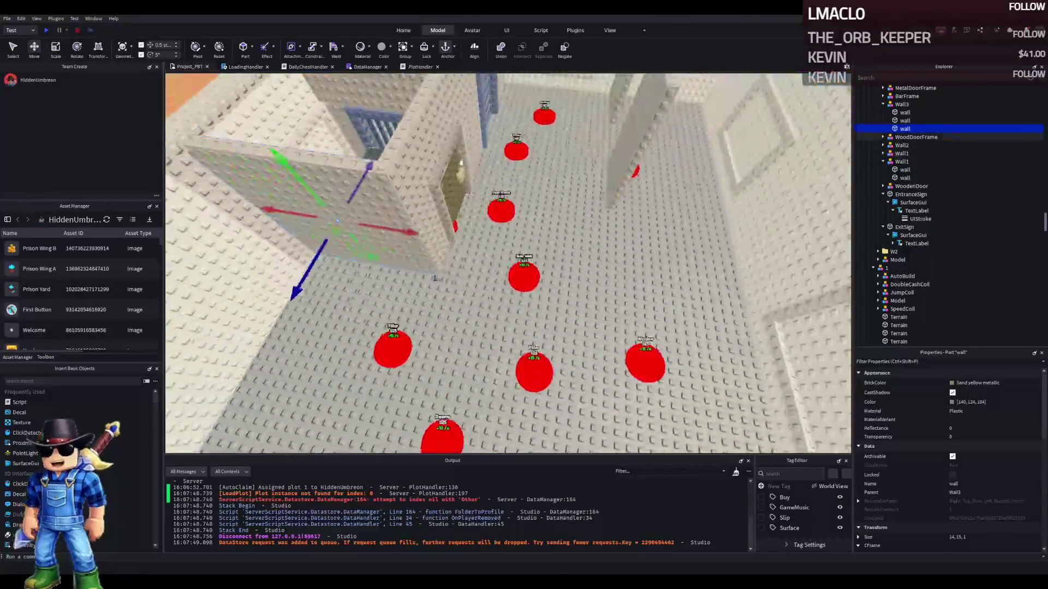
pyautogui.click(895, 104)
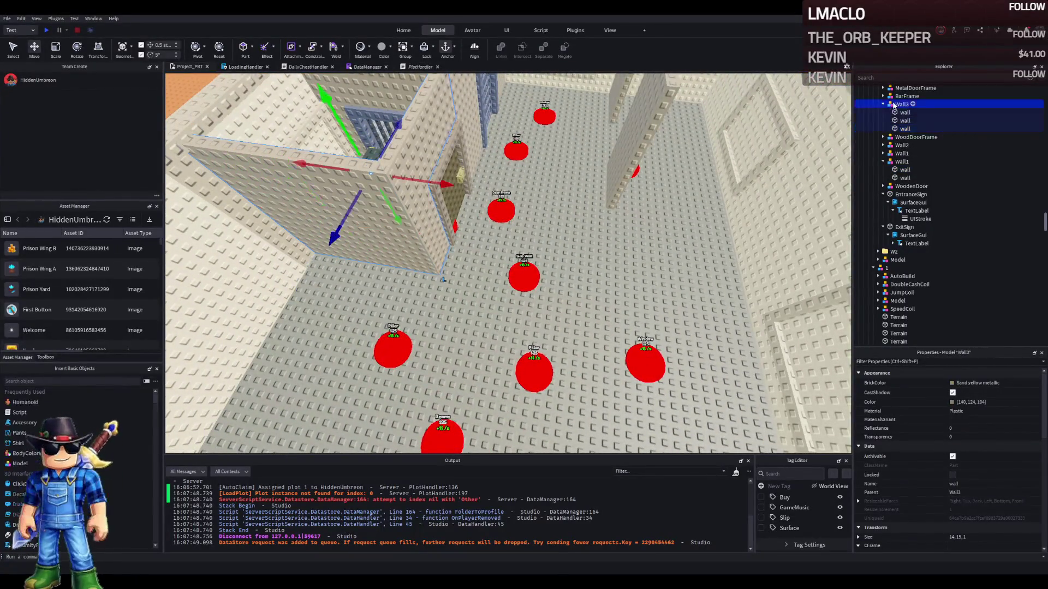
pyautogui.hotkey('ctrl', 'd')
pyautogui.moveTo(377, 196)
pyautogui.mouseDown()
pyautogui.moveTo(532, 189)
pyautogui.moveTo(611, 203)
pyautogui.mouseUp()
# Delete two Wall3 wall pieces, then undo to restore them
pyautogui.scroll(-3, 580, 204)
pyautogui.click(450, 256)
pyautogui.keyDown('ctrl'); pyautogui.click(449, 256); pyautogui.keyUp('ctrl')
pyautogui.scroll(2, 450, 256)
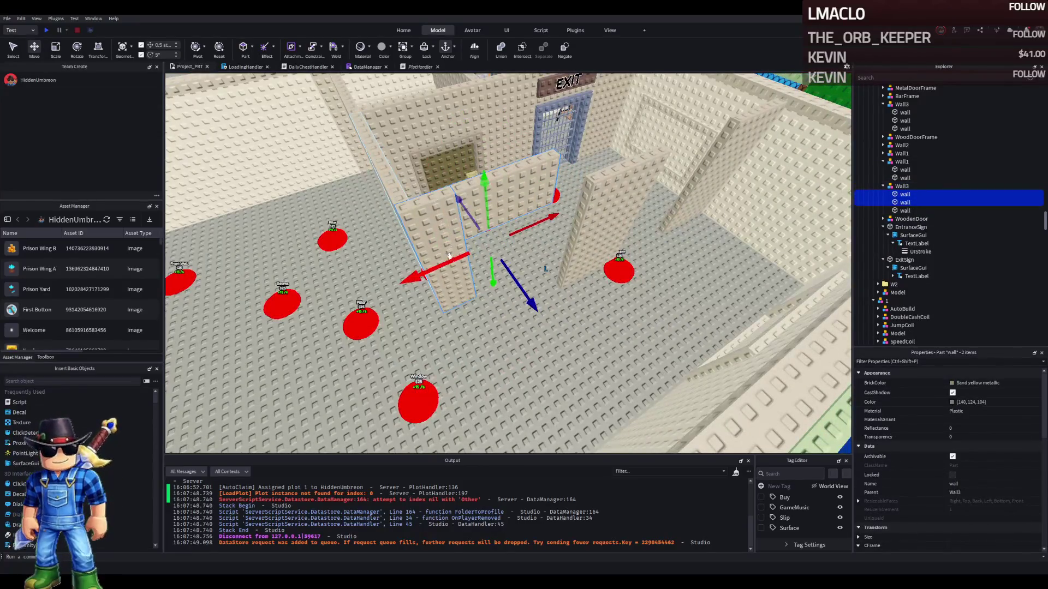
pyautogui.press('Delete')
pyautogui.click(420, 240)
pyautogui.scroll(3, 416, 240)
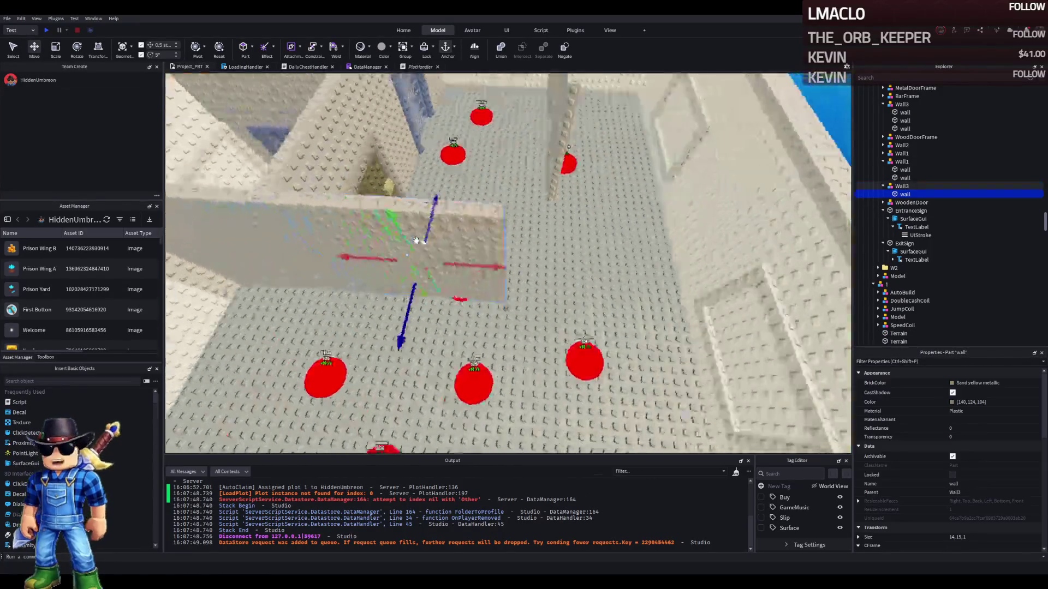
pyautogui.scroll(-3, 416, 240)
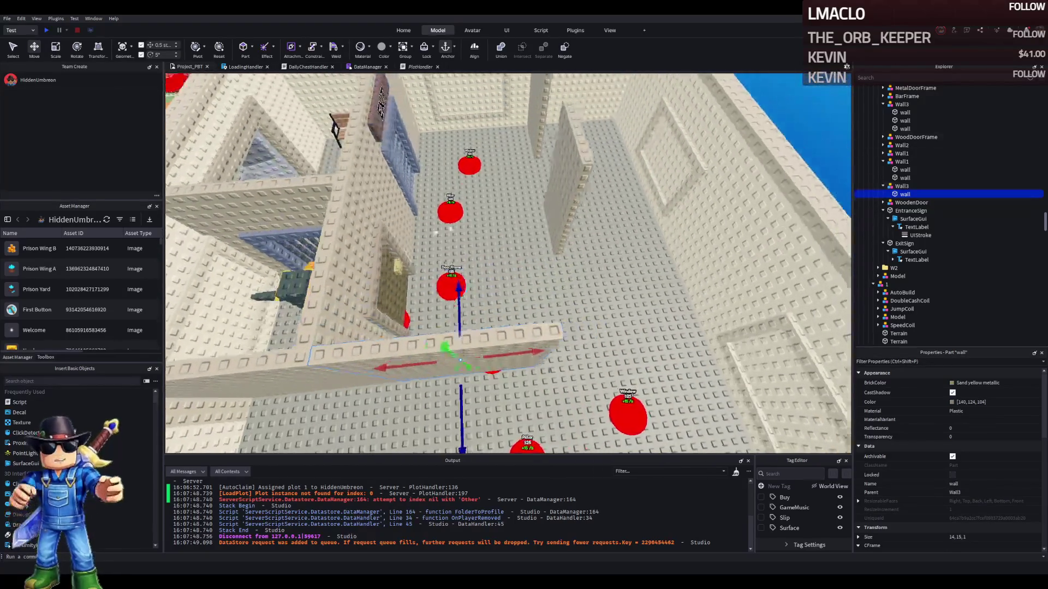
pyautogui.hotkey('ctrl', 'z')
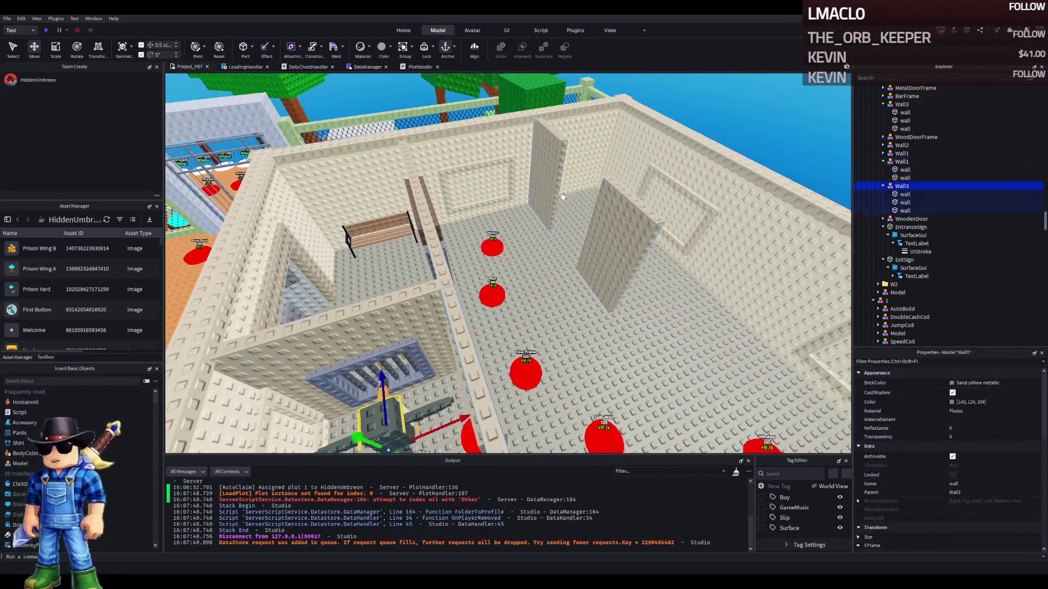
# Duplicate the Wall1 model and rotate the copy 90 degrees
pyautogui.click(562, 195)
pyautogui.keyDown('ctrl'); pyautogui.click(544, 152); pyautogui.keyUp('ctrl')
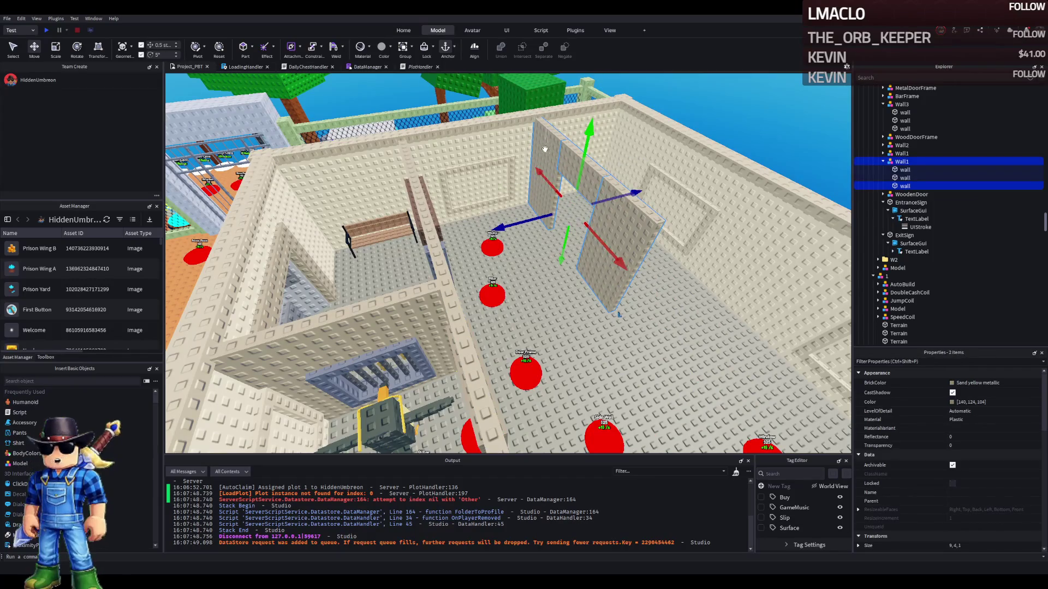
pyautogui.click(899, 154)
pyautogui.click(899, 162)
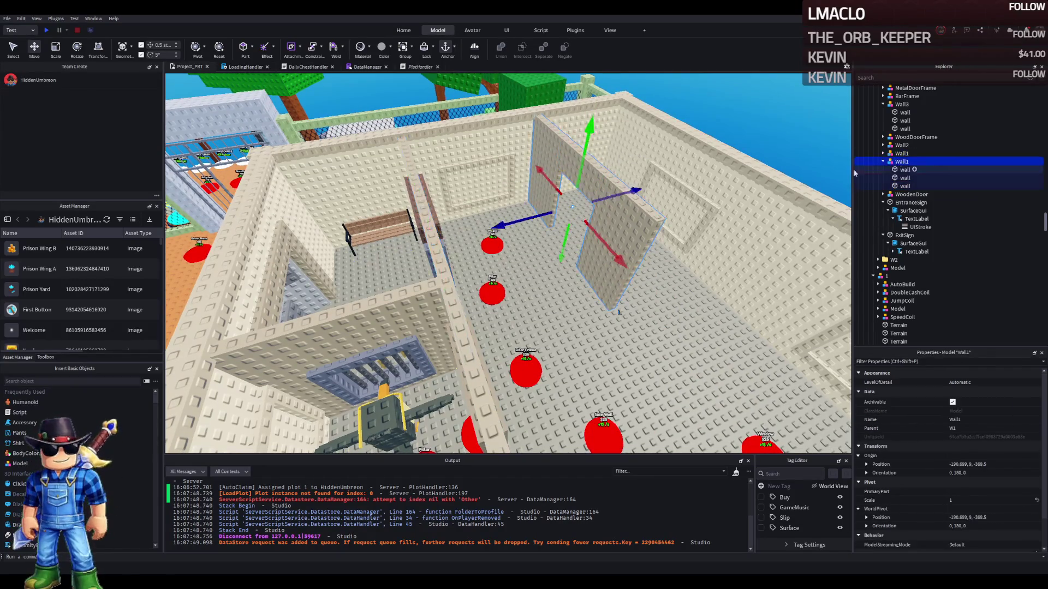
pyautogui.hotkey('ctrl', 'd')
pyautogui.hotkey('ctrl', 'r')
# Move the rotated Wall1 copy about 7 studs sideways and 5 studs along the other axis
pyautogui.moveTo(557, 210); pyautogui.dragTo(497, 223)
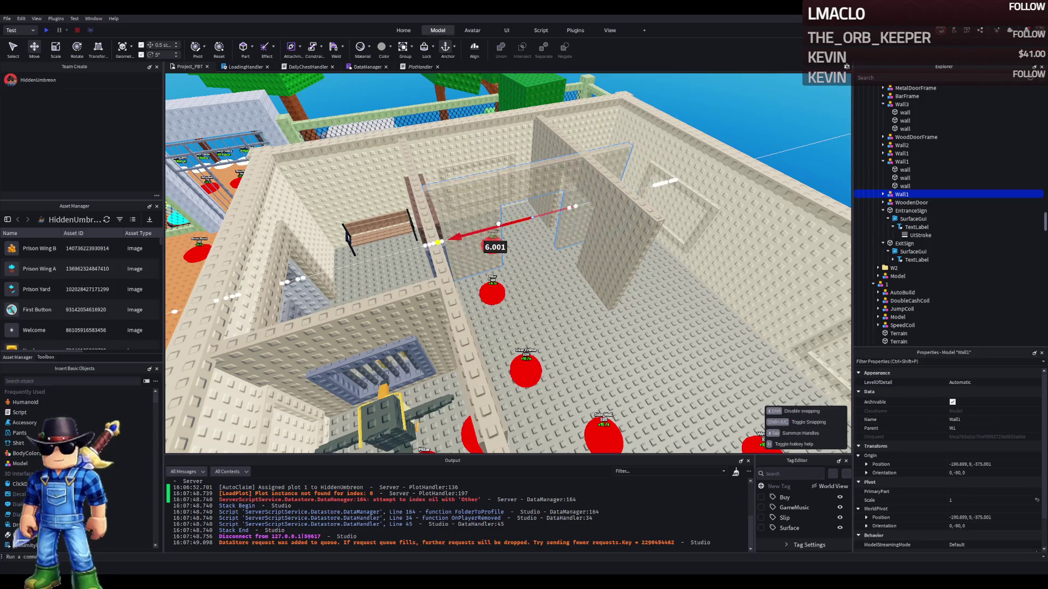
pyautogui.scroll(5, 498, 223)
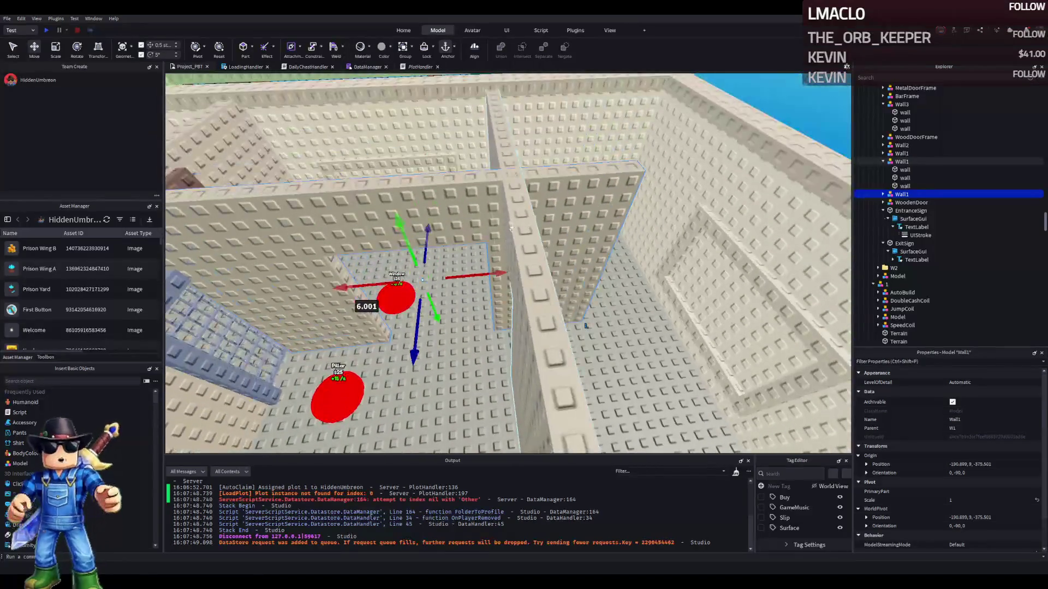
pyautogui.scroll(-3, 498, 264)
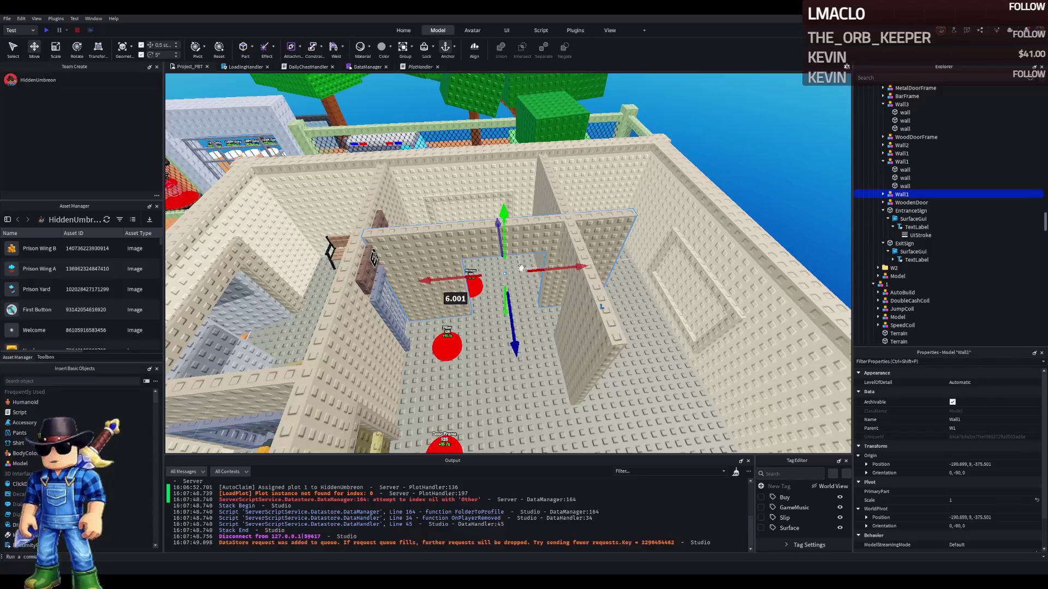
pyautogui.moveTo(546, 267); pyautogui.dragTo(562, 268)
pyautogui.scroll(4, 469, 311)
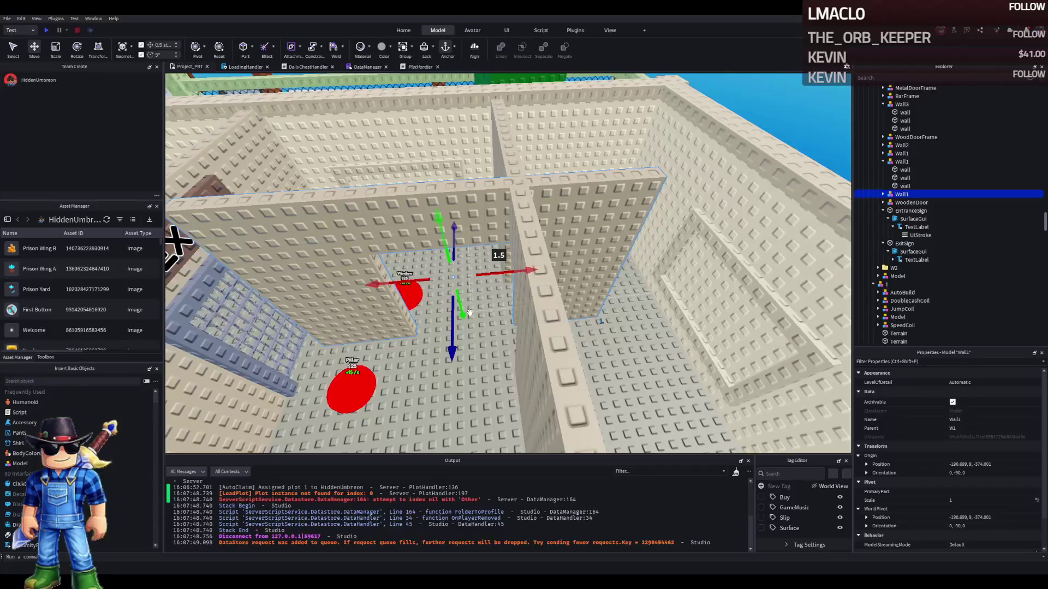
pyautogui.scroll(2, 453, 332)
pyautogui.moveTo(509, 334); pyautogui.dragTo(504, 268)
pyautogui.scroll(3, 505, 262)
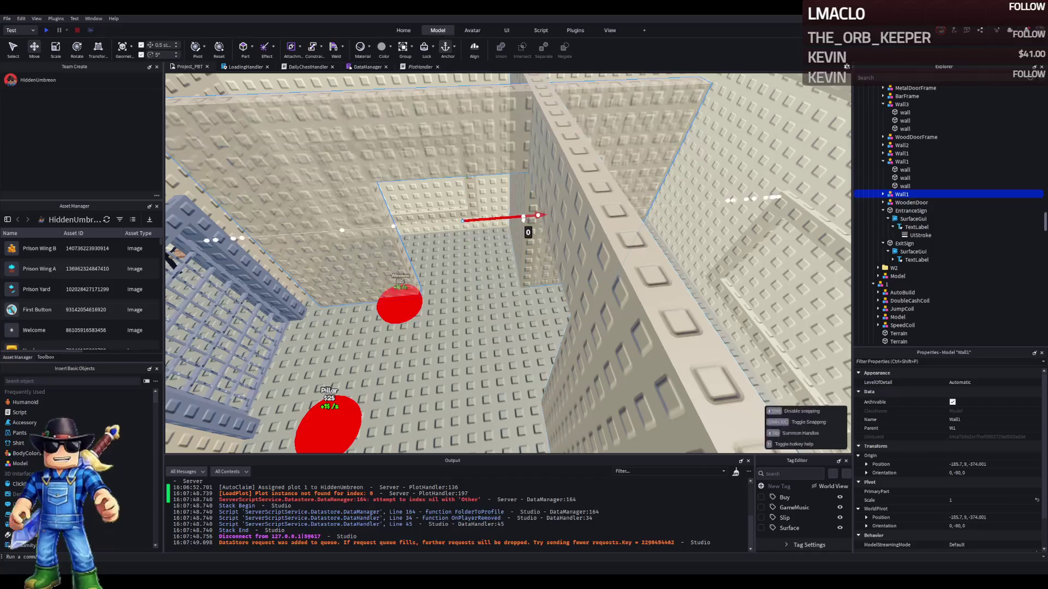